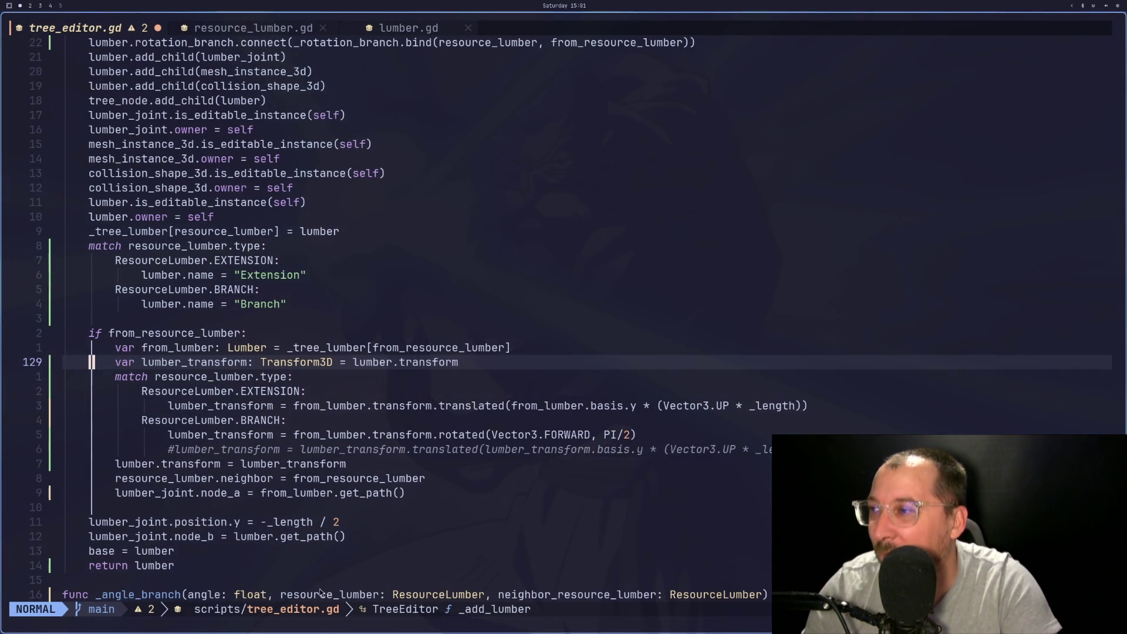
Move to the BRANCH case and start selecting the lumber_transform variable name
click(435, 410)
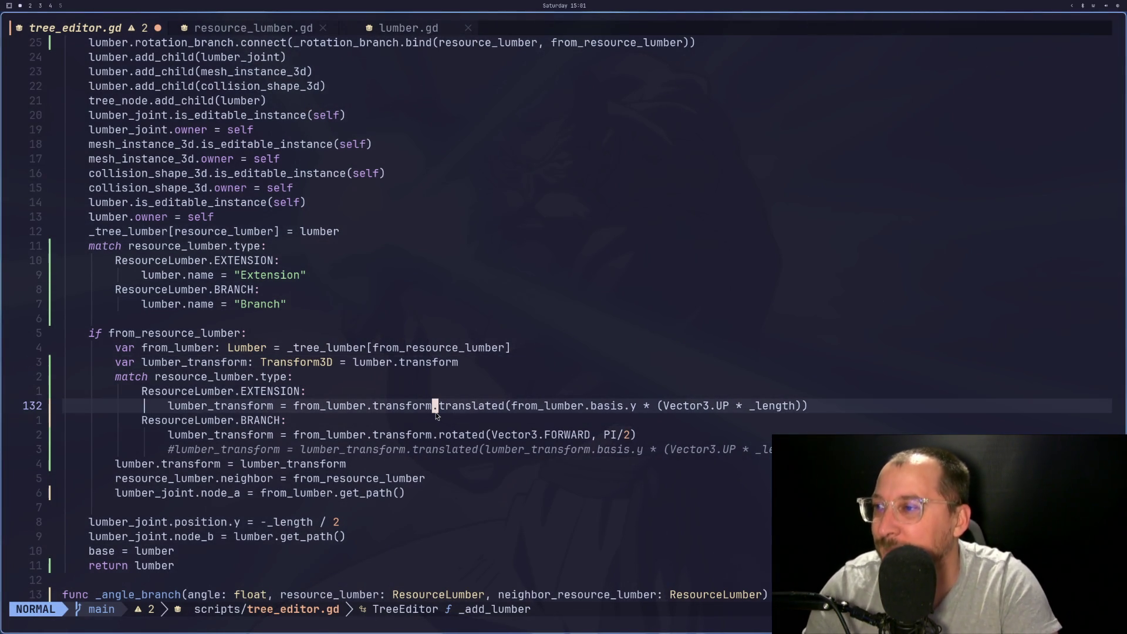
key(j)
key(j)
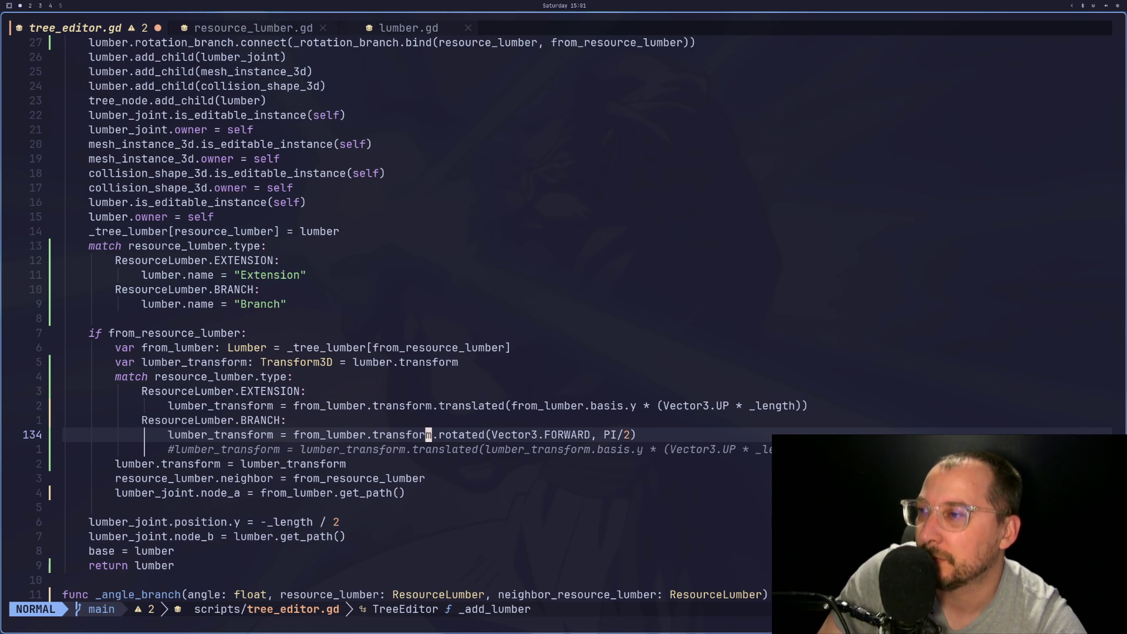
key(b)
key(b)
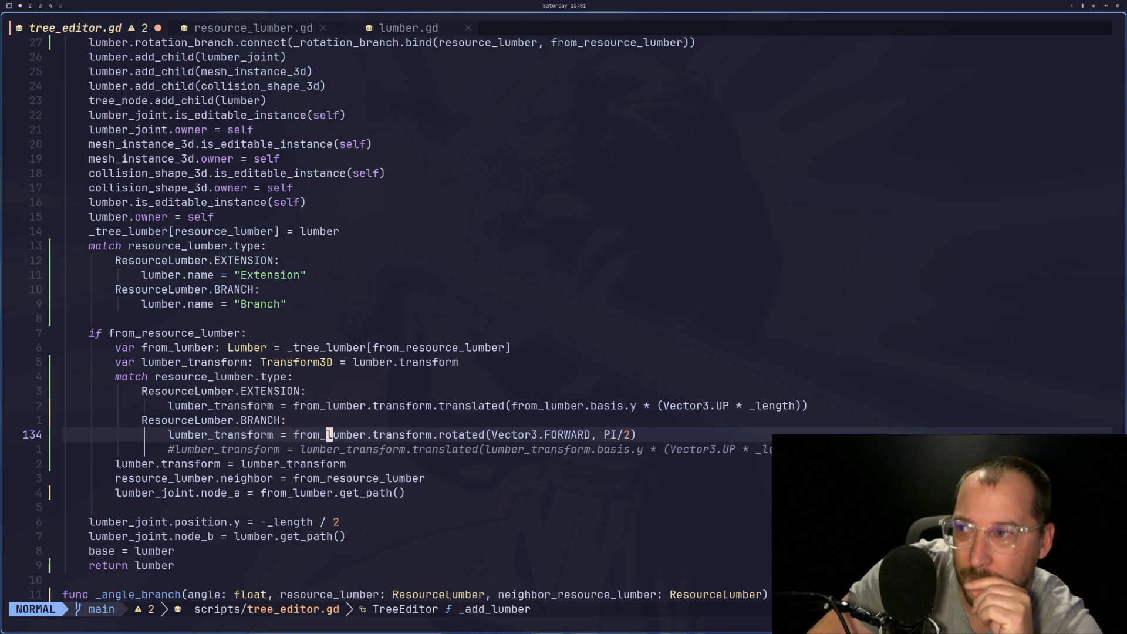
key(k)
key(k)
key(k)
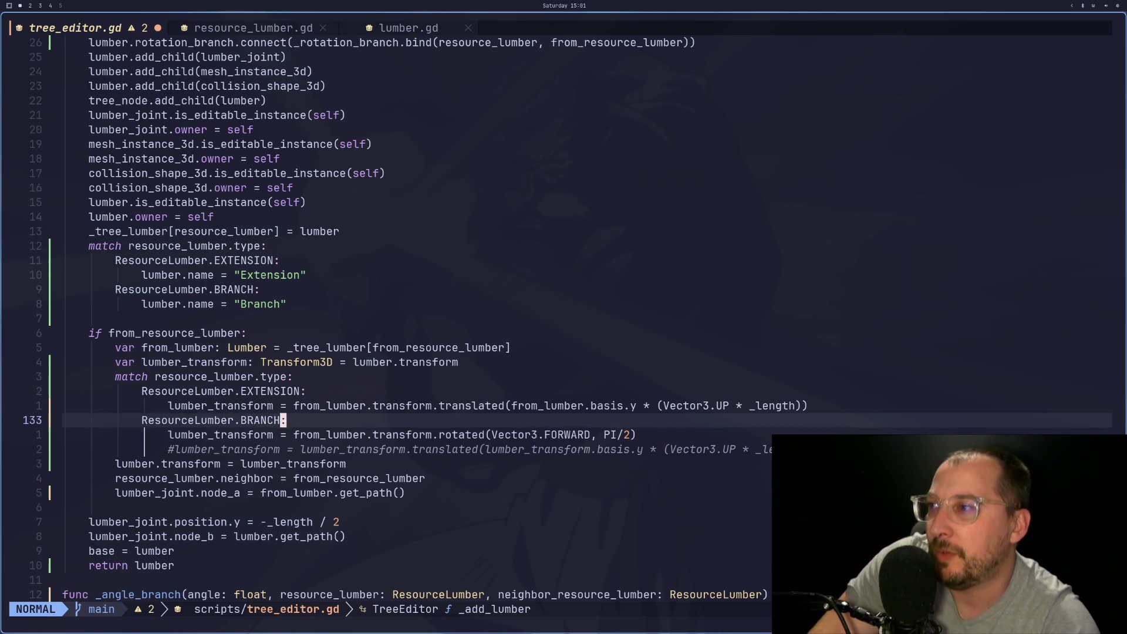
key(l)
key(l)
key(l)
key(l)
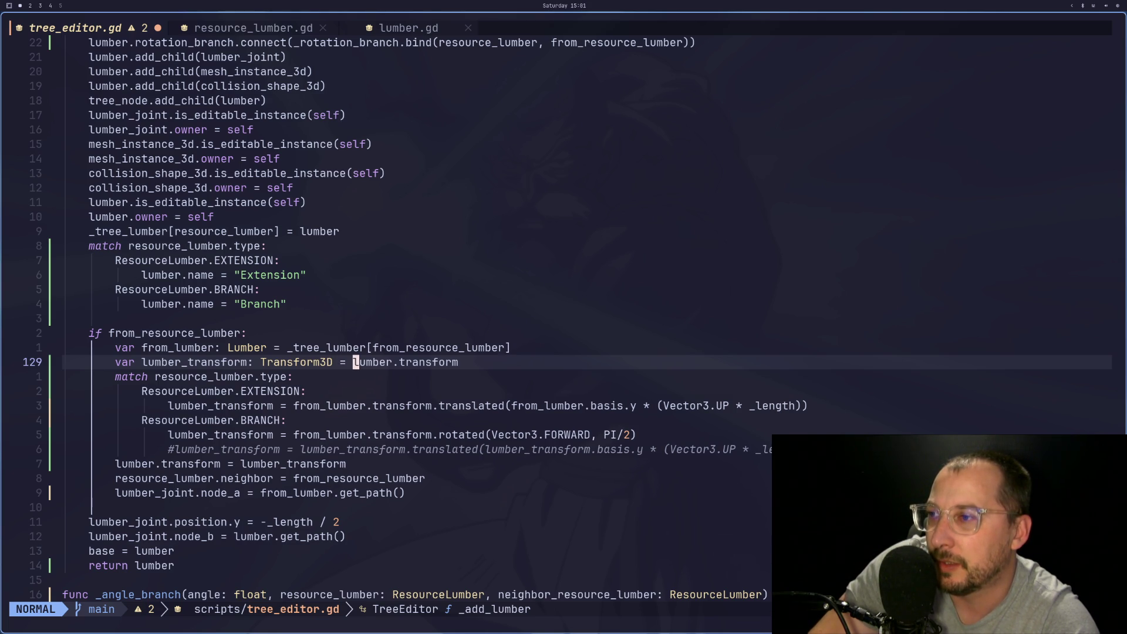
key(j)
key(j)
key(j)
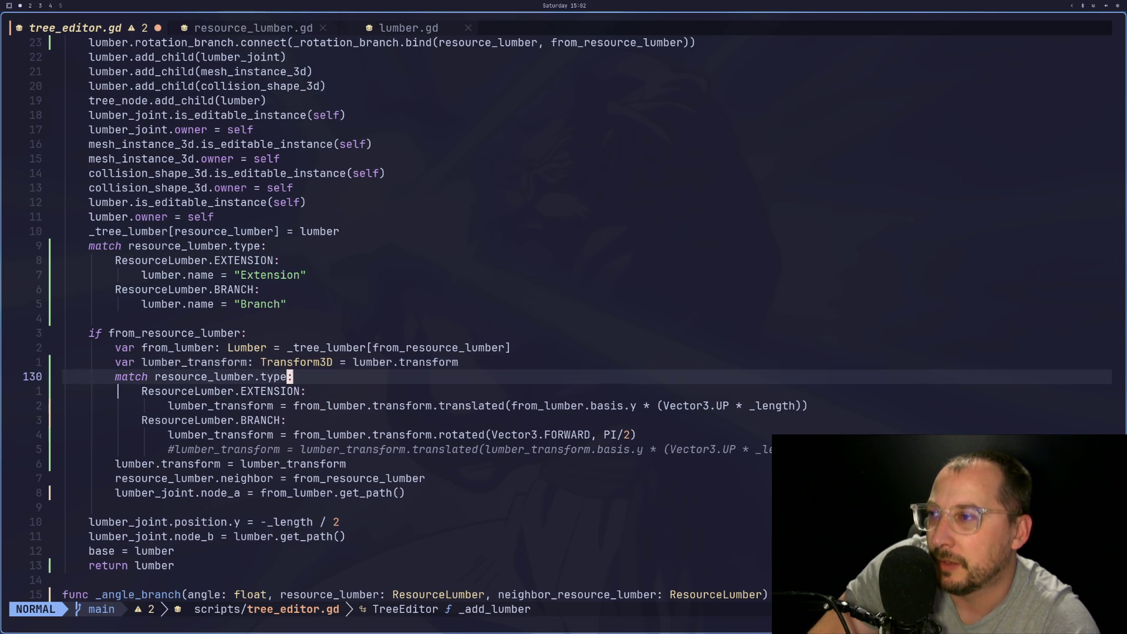
key(h)
key(h)
key(h)
key(h)
key(h)
key(h)
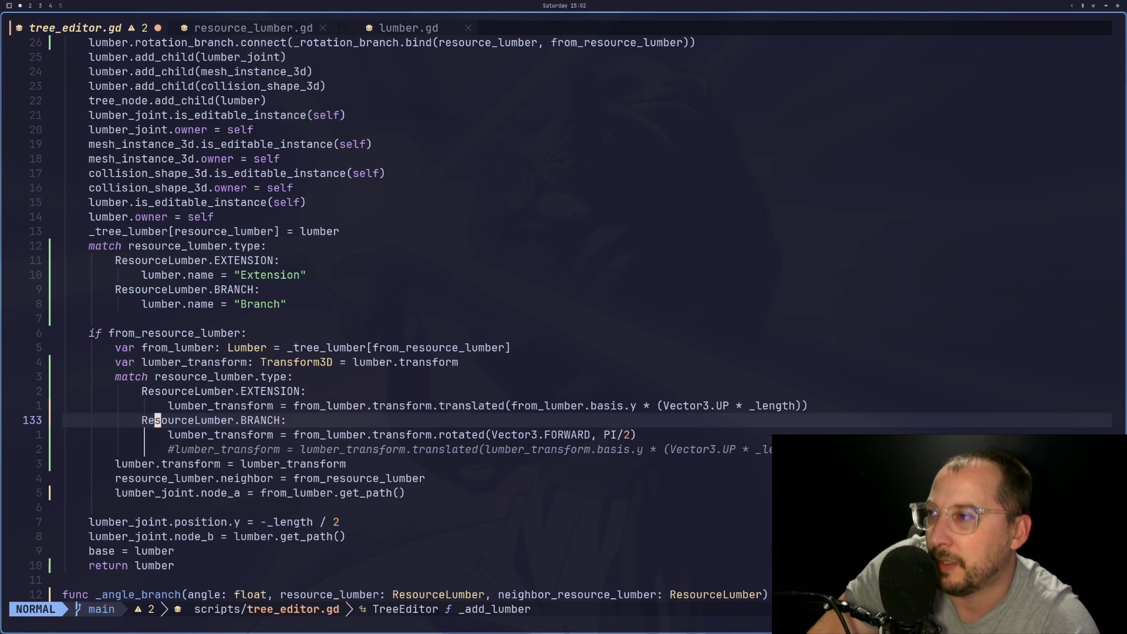
key(j)
key(w)
key(v)
key(l)
Yank lumber_transform and paste it onto a new line below the BRANCH case
key(o)
key(e)
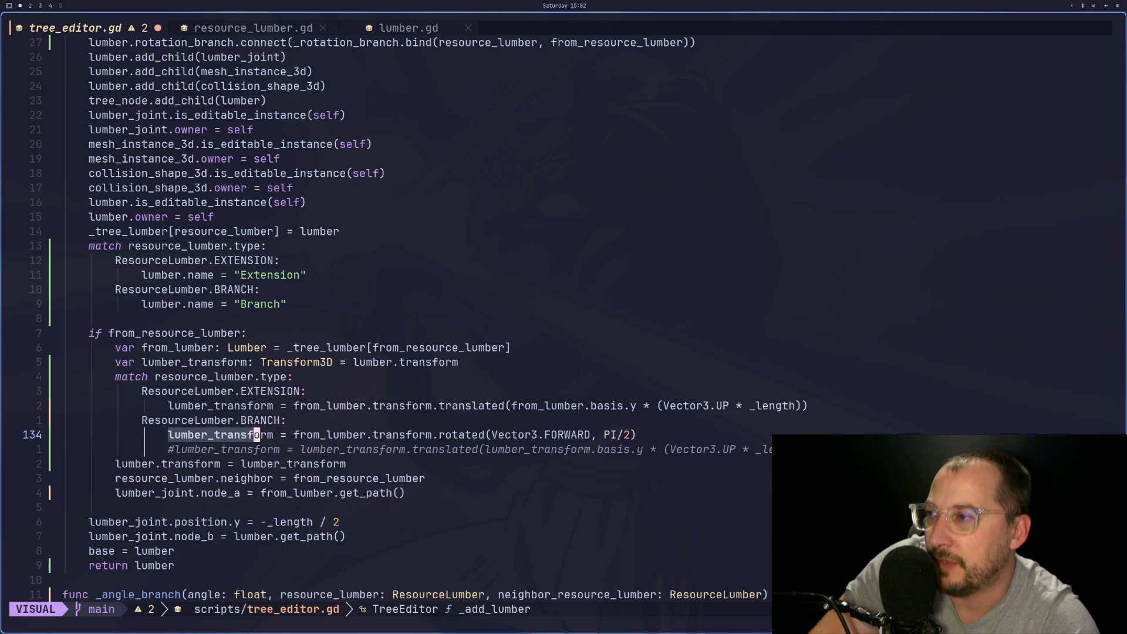
key(y)
key(k)
key(p)
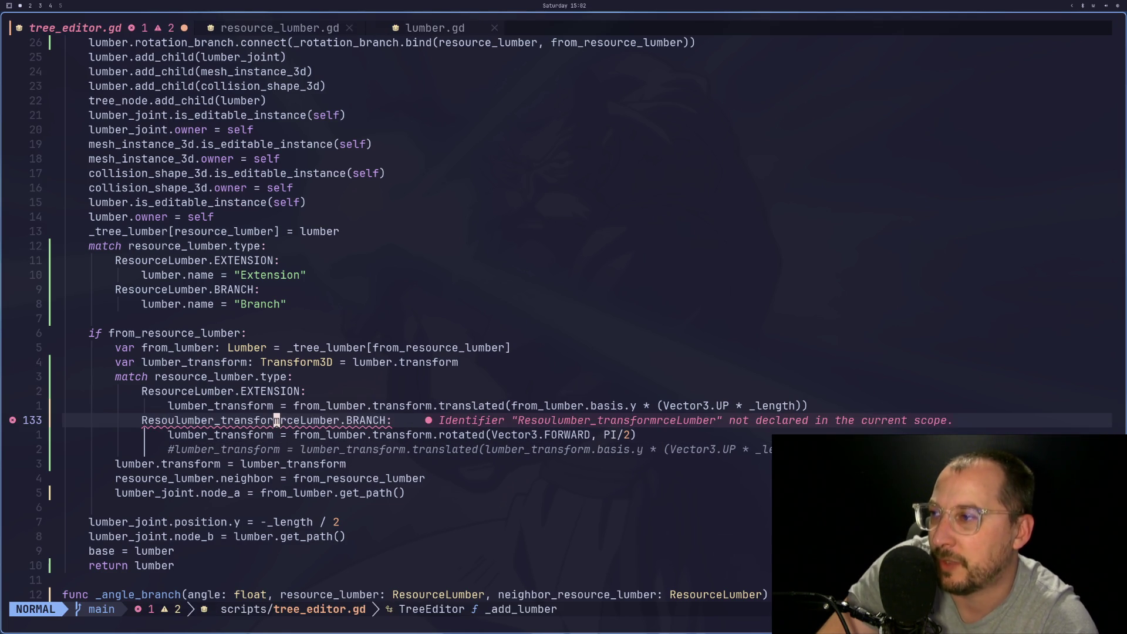
key(u)
key(o)
key(Escape)
key(p)
key(h)
key(h)
key(h)
key(h)
key(h)
Indent the new line, assign it from_lumber.transform, and save tree_editor.gd
key(0)
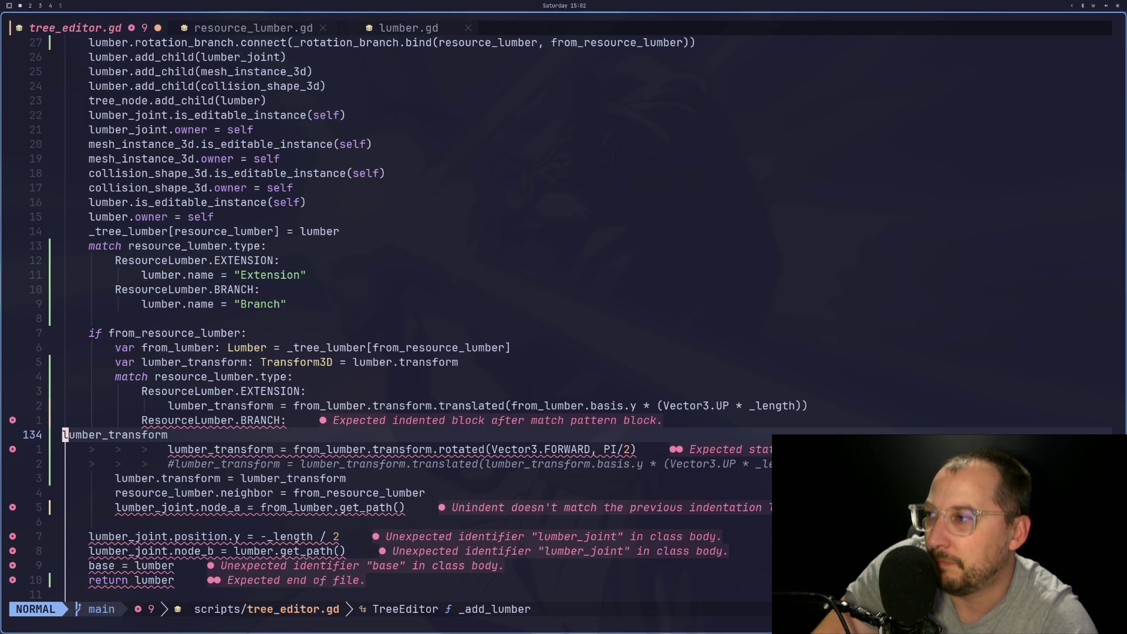
key(i)
key(Tab)
key(Tab)
key(Tab)
key(Tab)
key(Escape)
key(e)
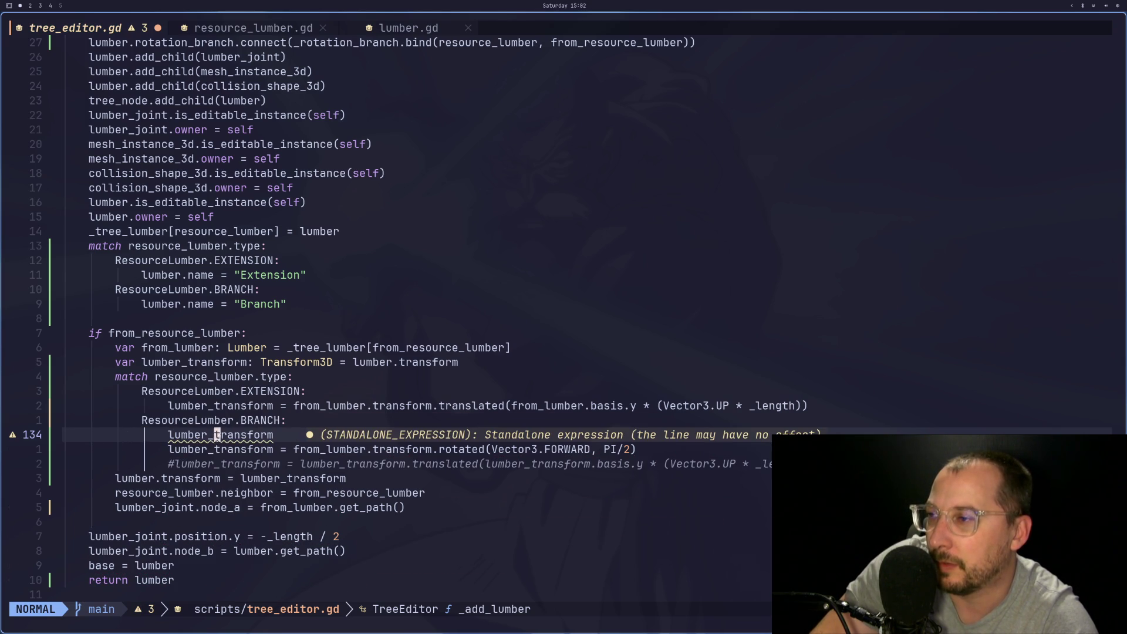
key(j)
key(l)
key(l)
key(l)
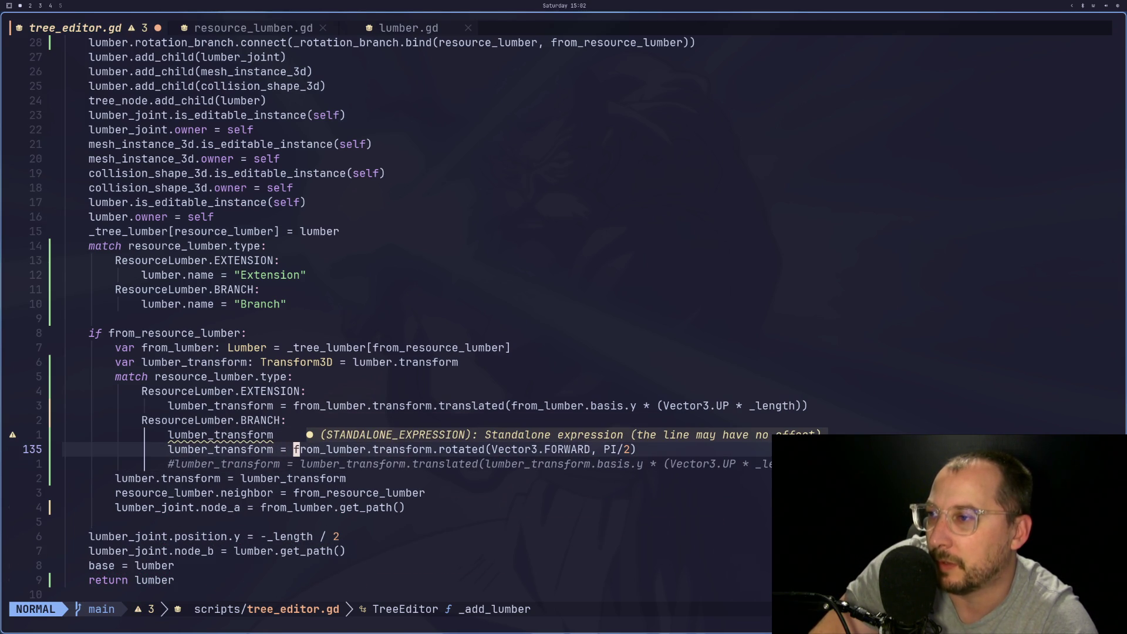
key(v)
key(l)
key(l)
key(l)
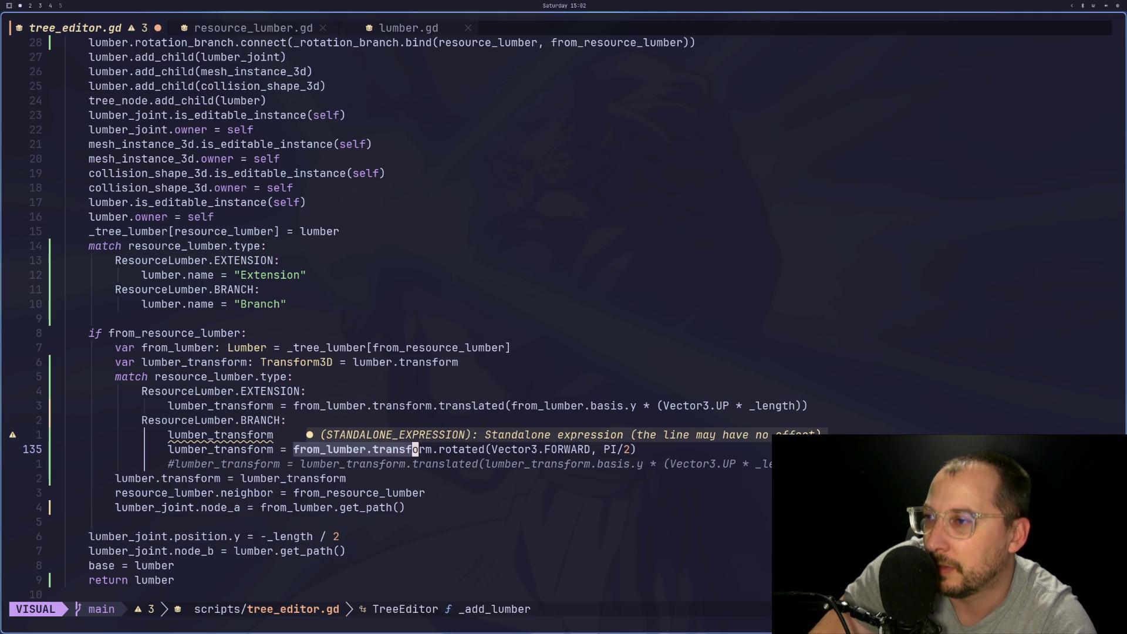
text(ykA)
text( =)
key(Escape)
text(p:w)
key(Return)
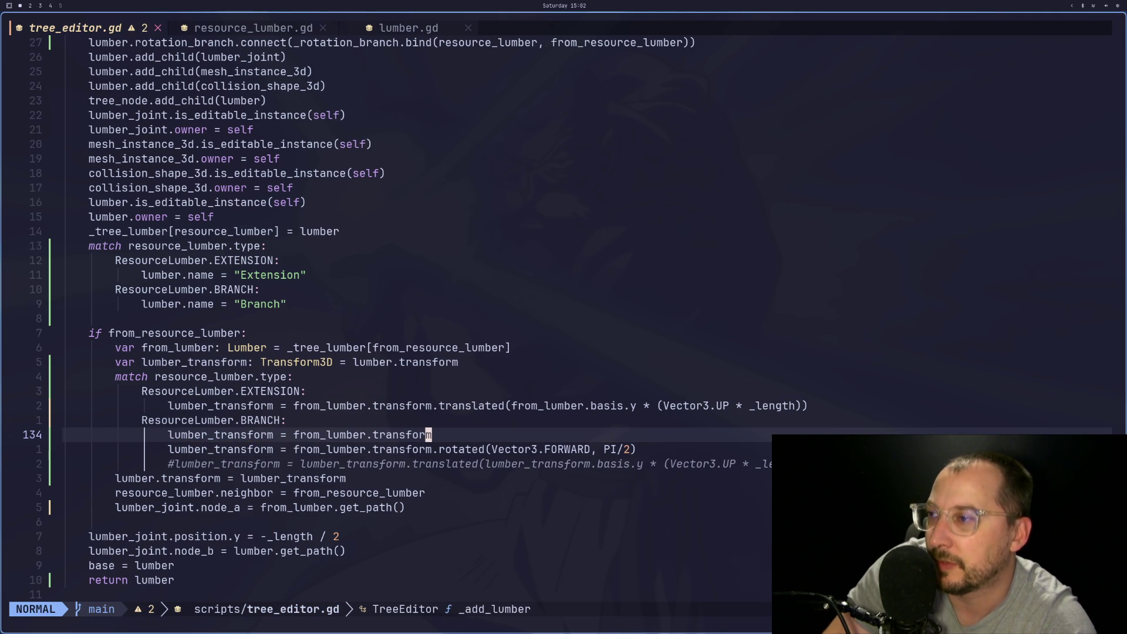
Make the rotation line call lumber_transform.rotated instead of from_lumber.transform, and save
key(h)
key(h)
key(h)
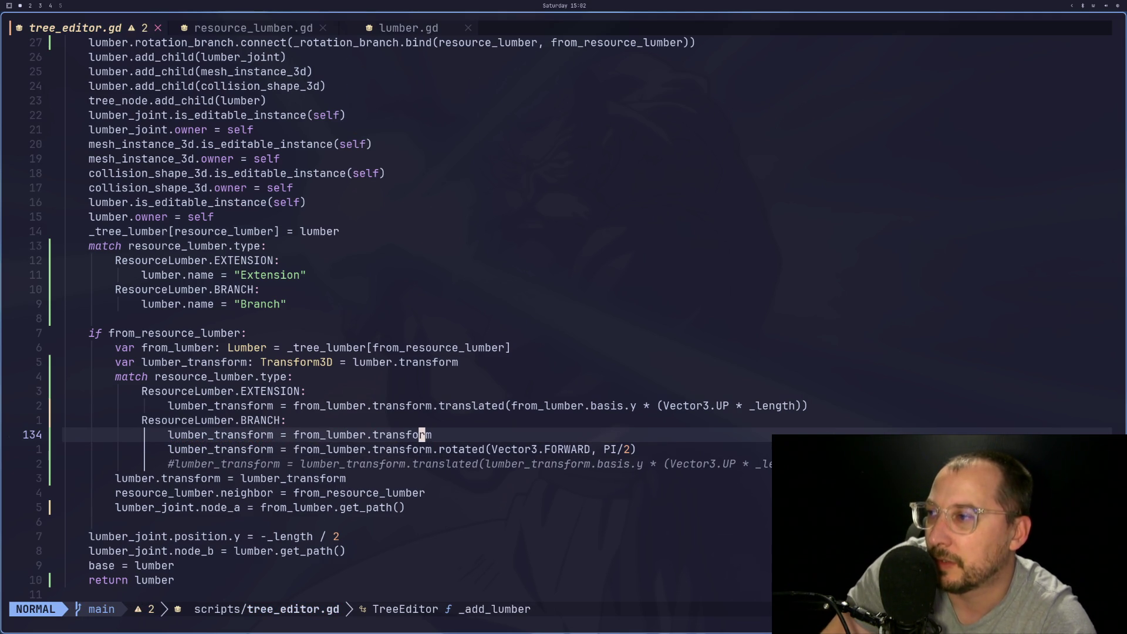
key(j)
key(h)
key(h)
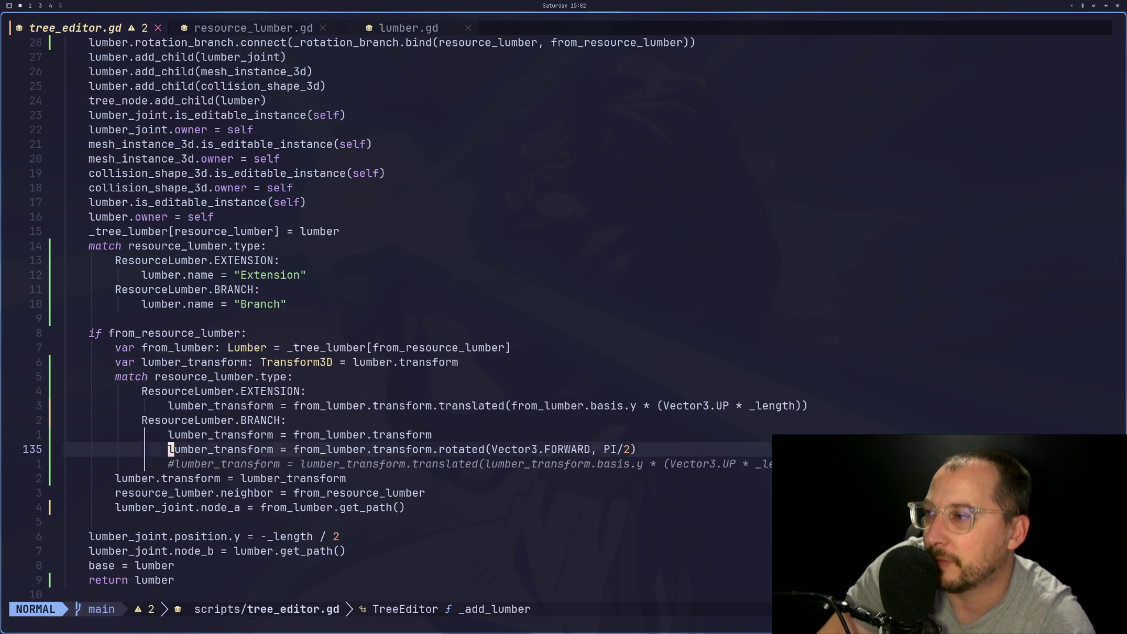
key(v)
key(l)
key(l)
key(l)
key(Escape)
key(b)
key(w)
key(w)
key(w)
key(l)
key(l)
key(l)
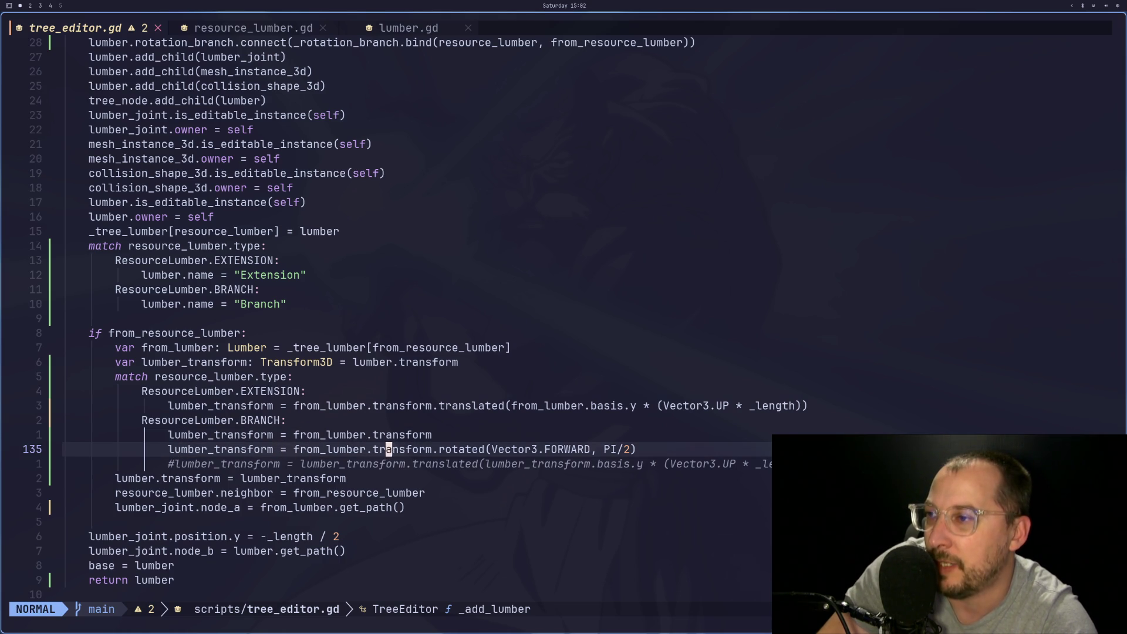
key(s)
key(BackSpace)
key(BackSpace)
key(BackSpace)
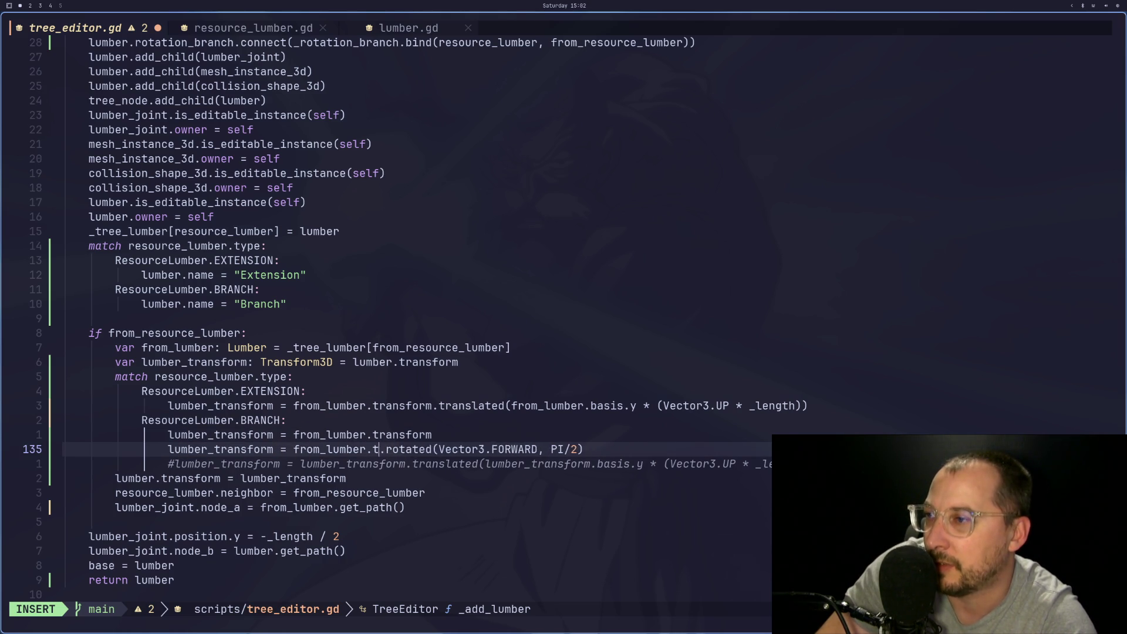
key(Escape)
text(p:w)
key(Return)
key(super+2)
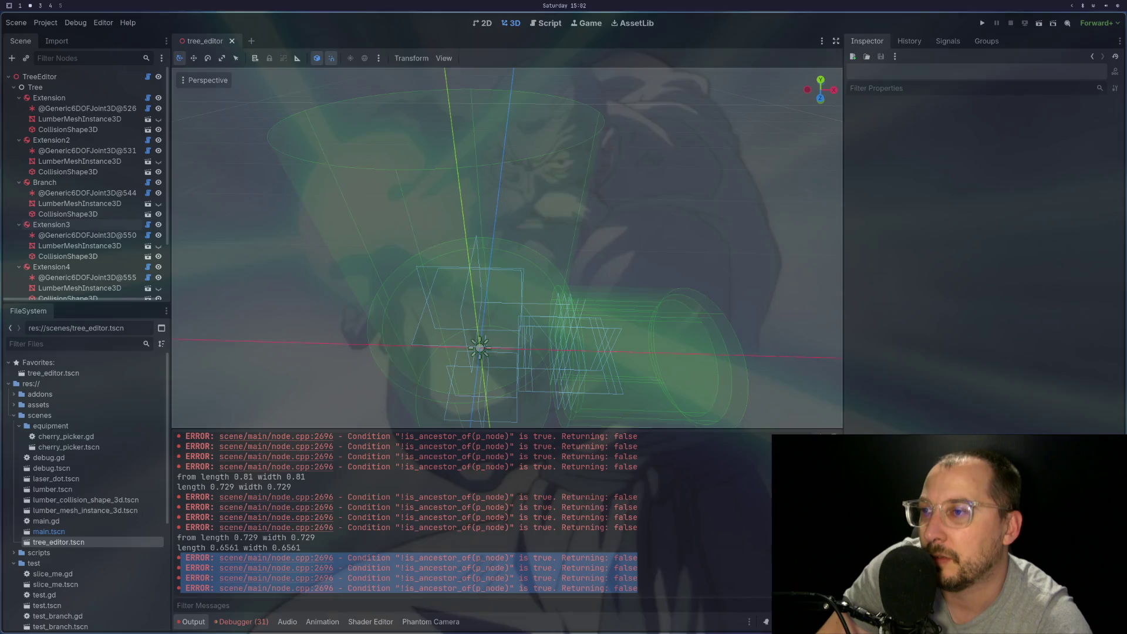
Close and reopen tree_editor.tscn, then clear the Output log
click(232, 41)
double_click(124, 542)
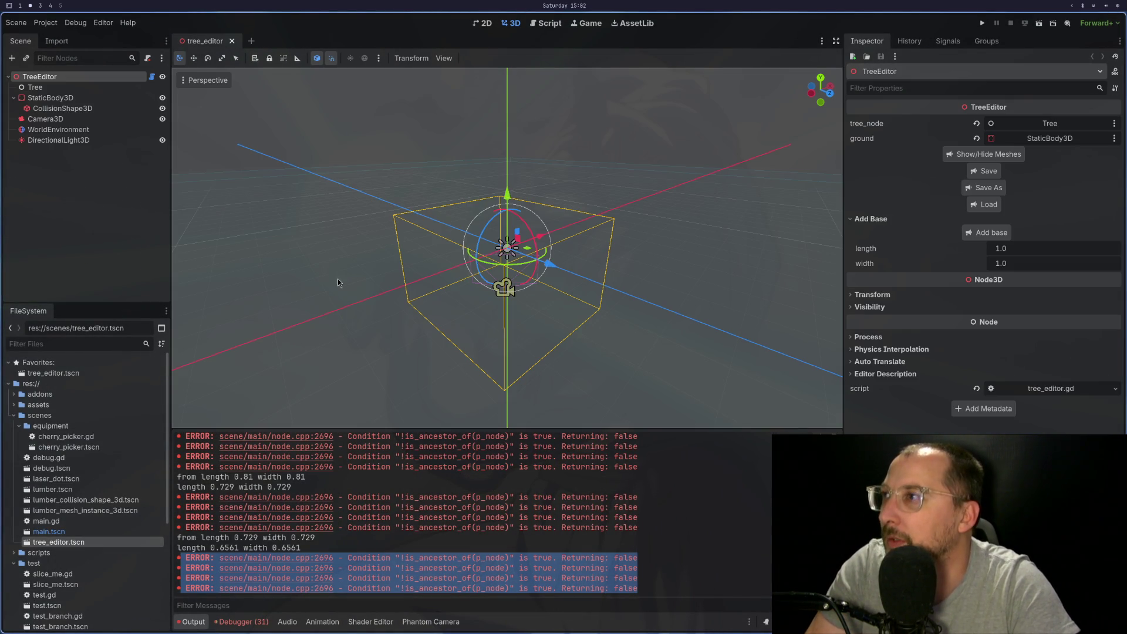
click(821, 435)
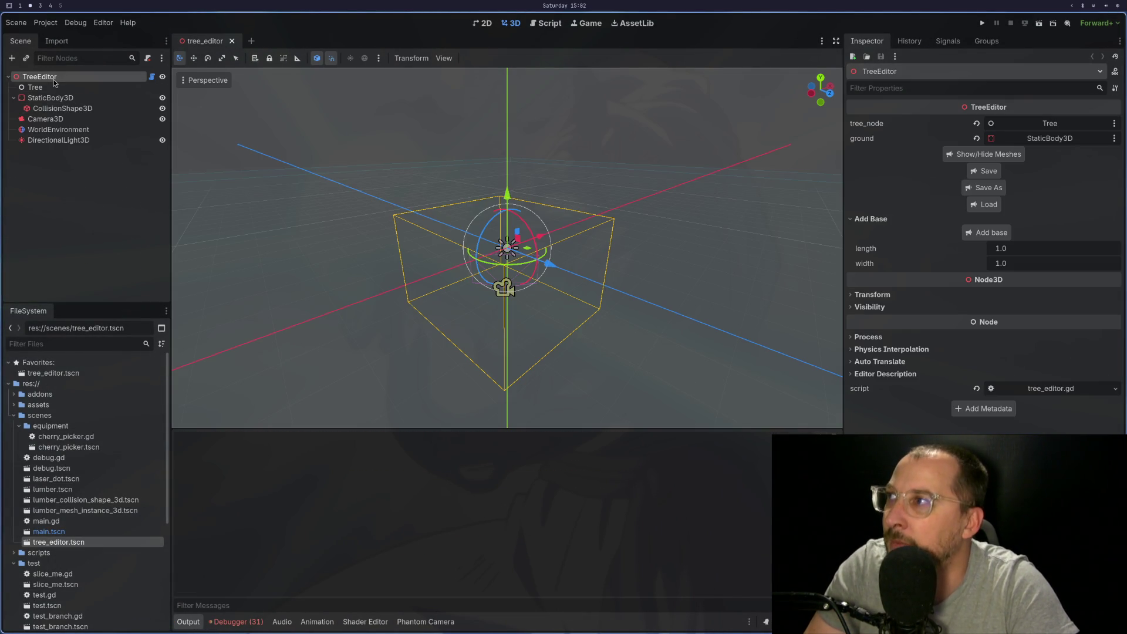
Add a base, extend from Extension, grow a Branch lumber, and zoom in from the front
click(1002, 235)
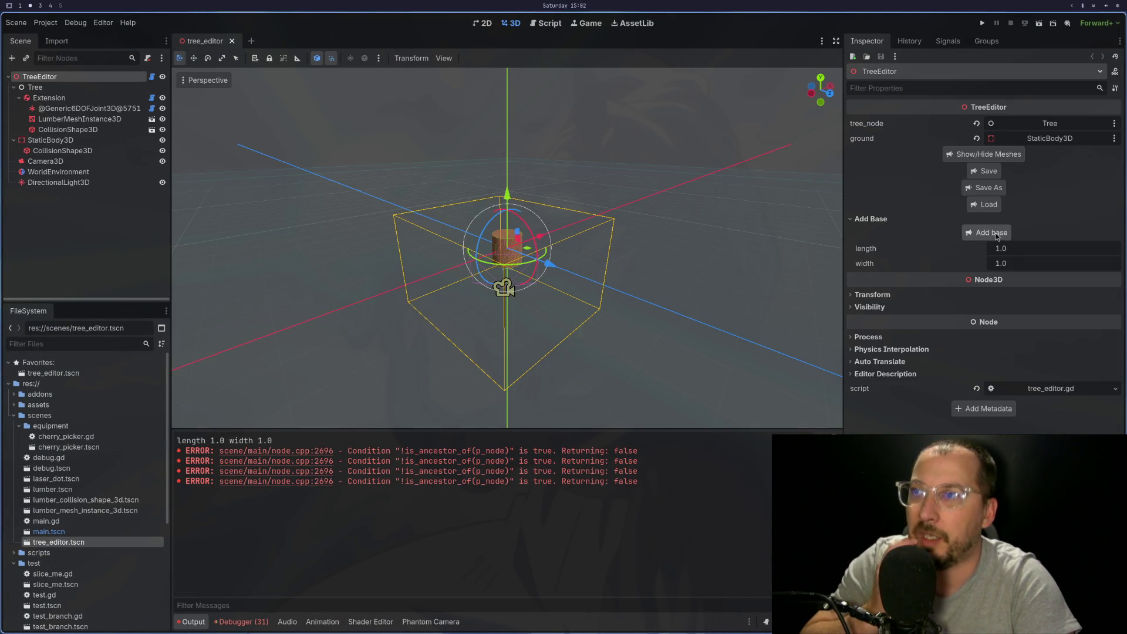
click(107, 99)
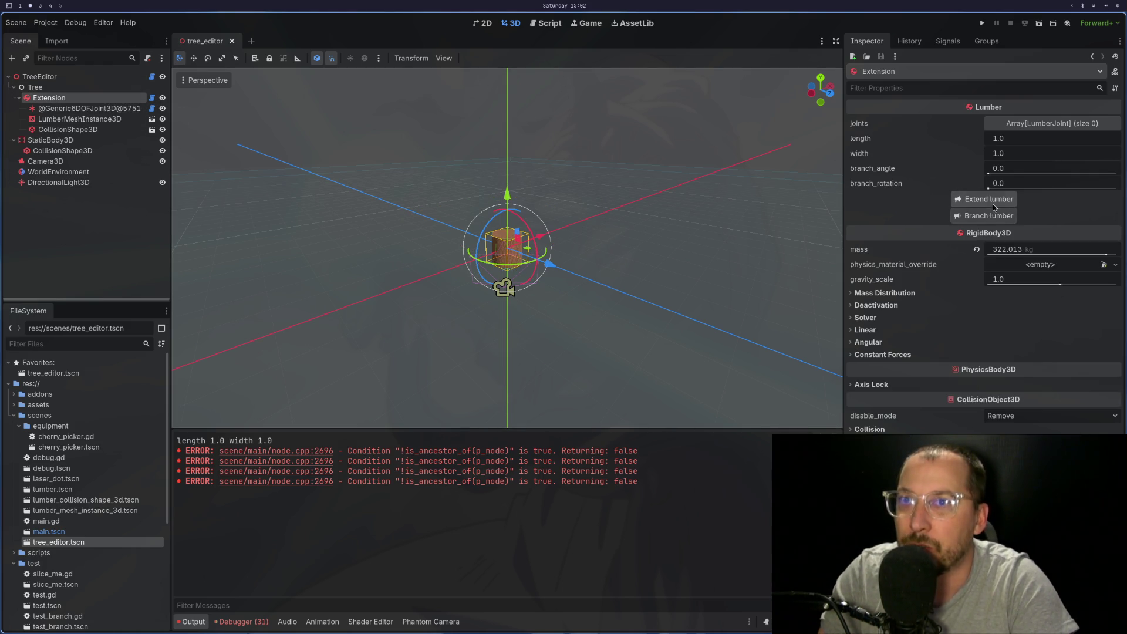
click(995, 201)
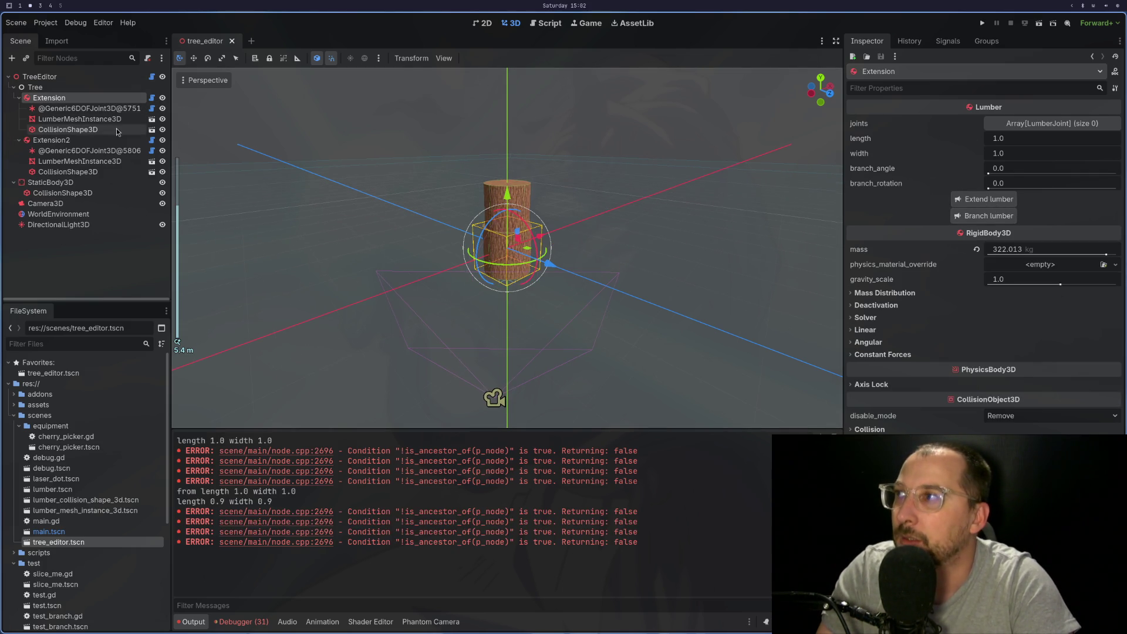
click(1003, 219)
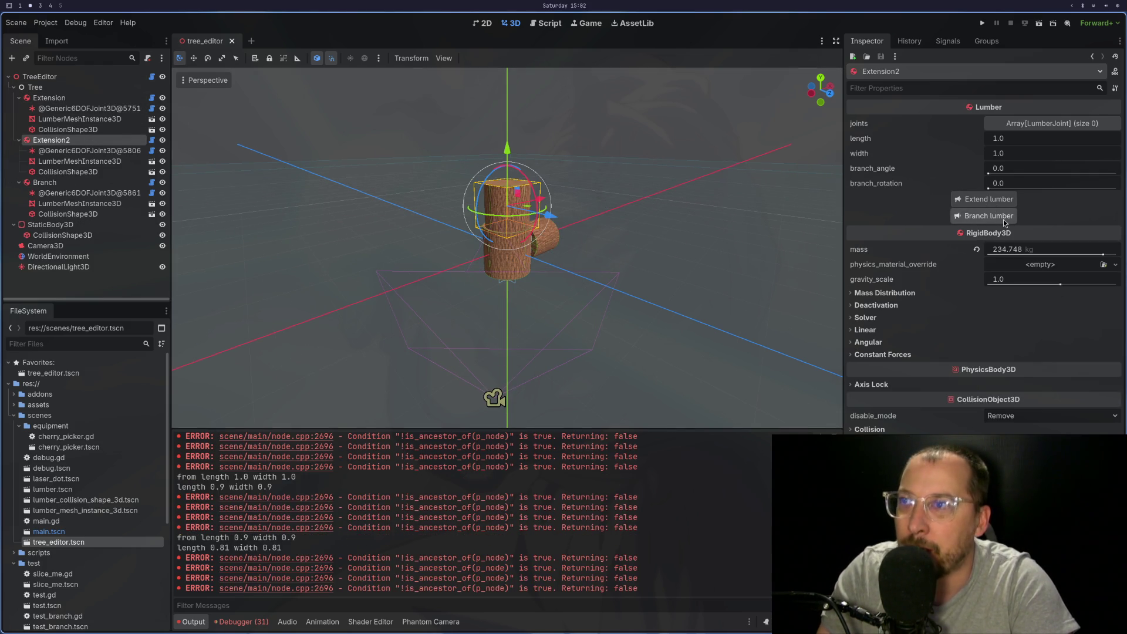
key(KP_1)
scroll(587, 193, up, 10)
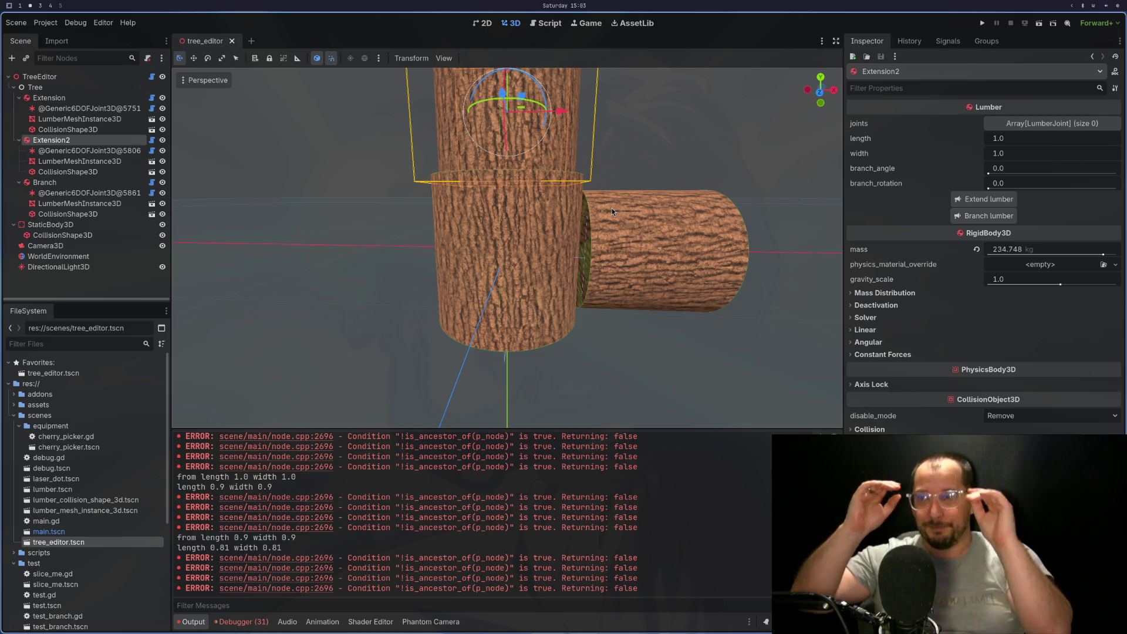
Select the branch, lower trunk and upper trunk log meshes in turn
click(633, 247)
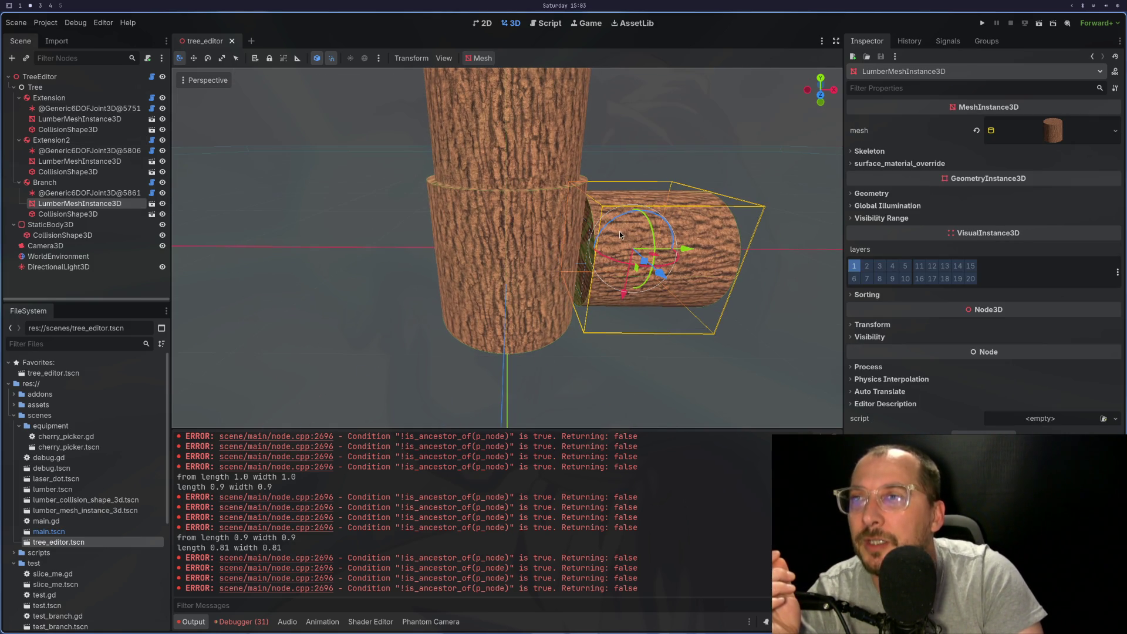
click(504, 257)
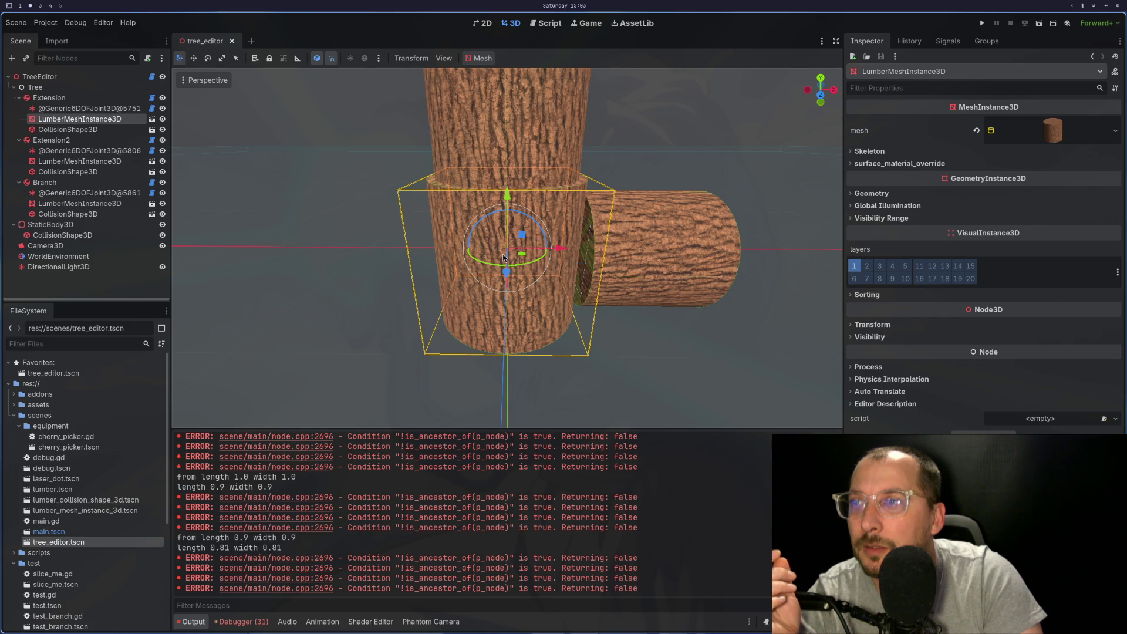
click(519, 123)
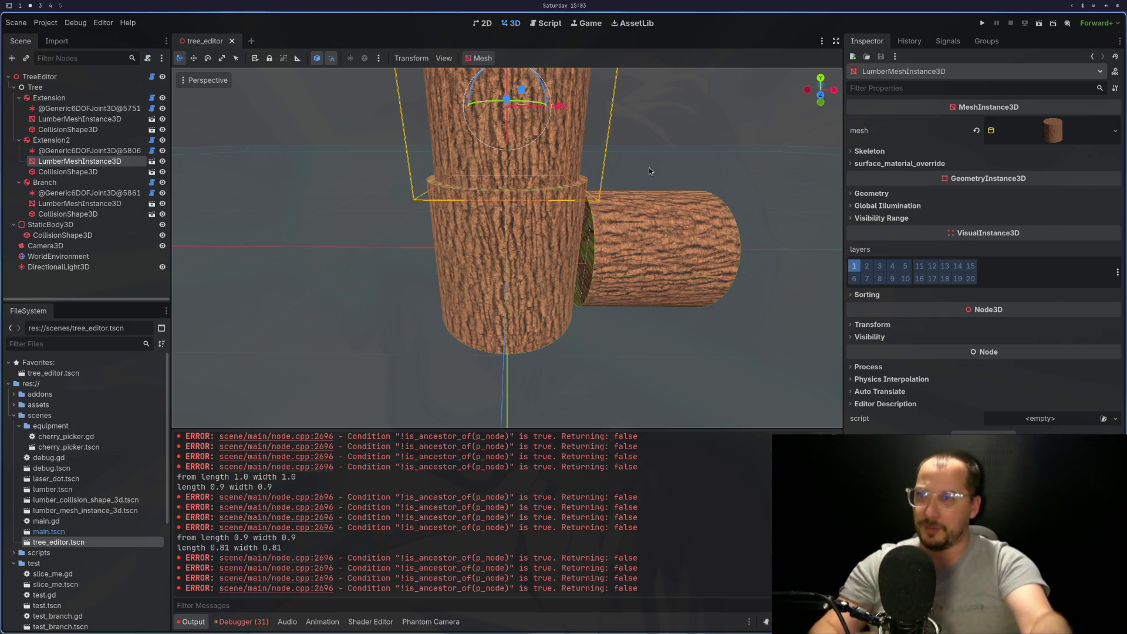
scroll(649, 167, up, 4)
scroll(649, 167, down, 4)
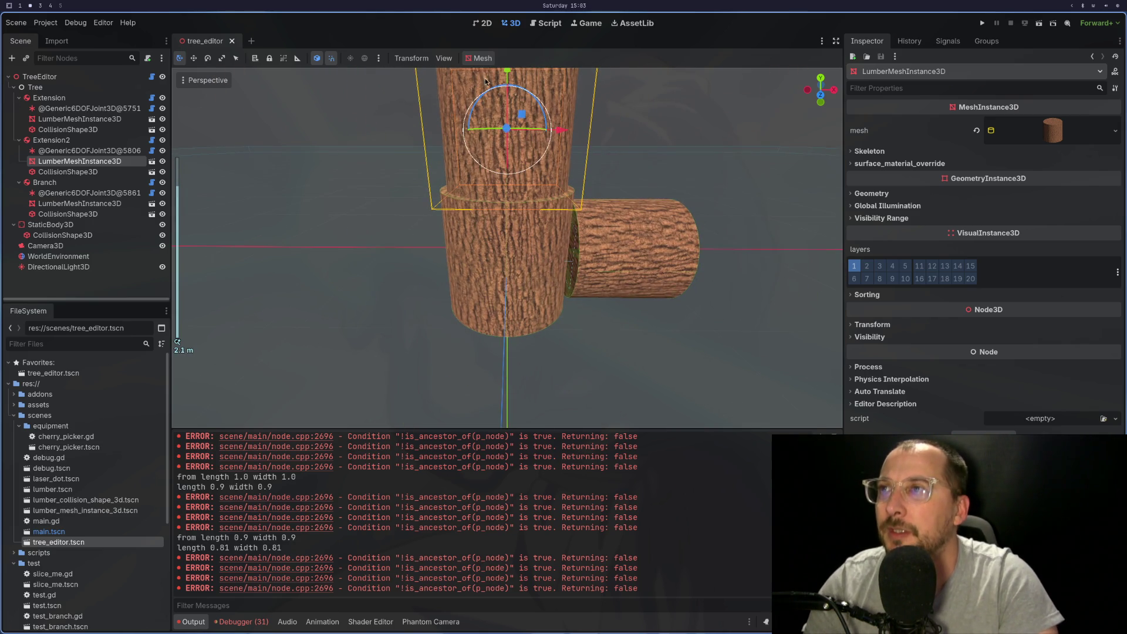
Test-rotate the upper trunk log -90 and -60 degrees and slide it along X, undoing each change
drag(535, 101, 558, 179)
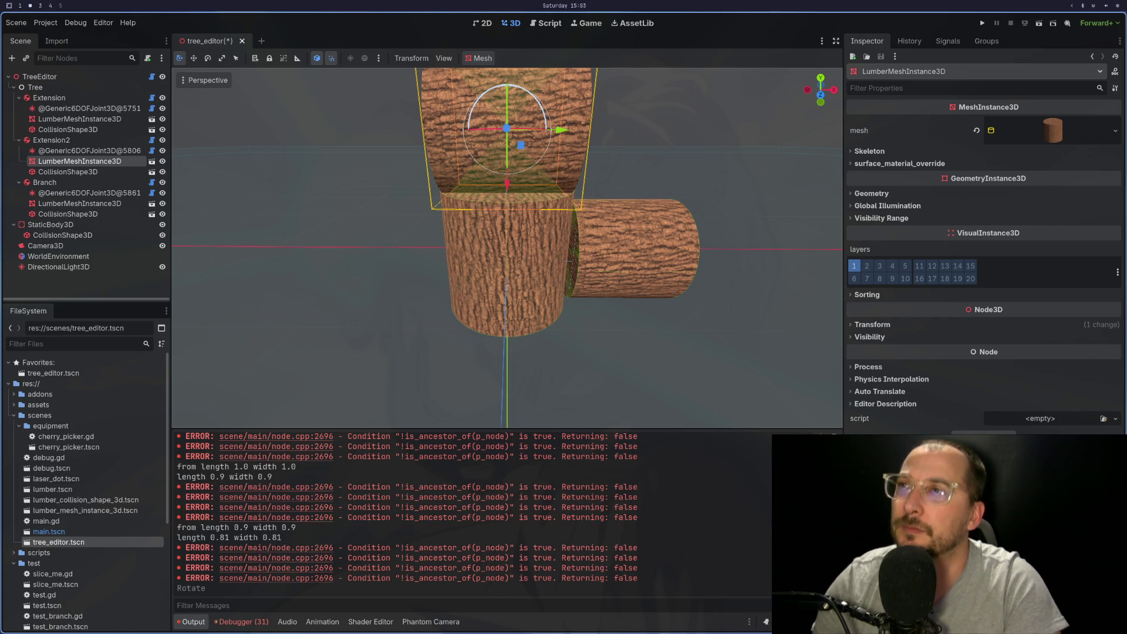
key(ctrl+z)
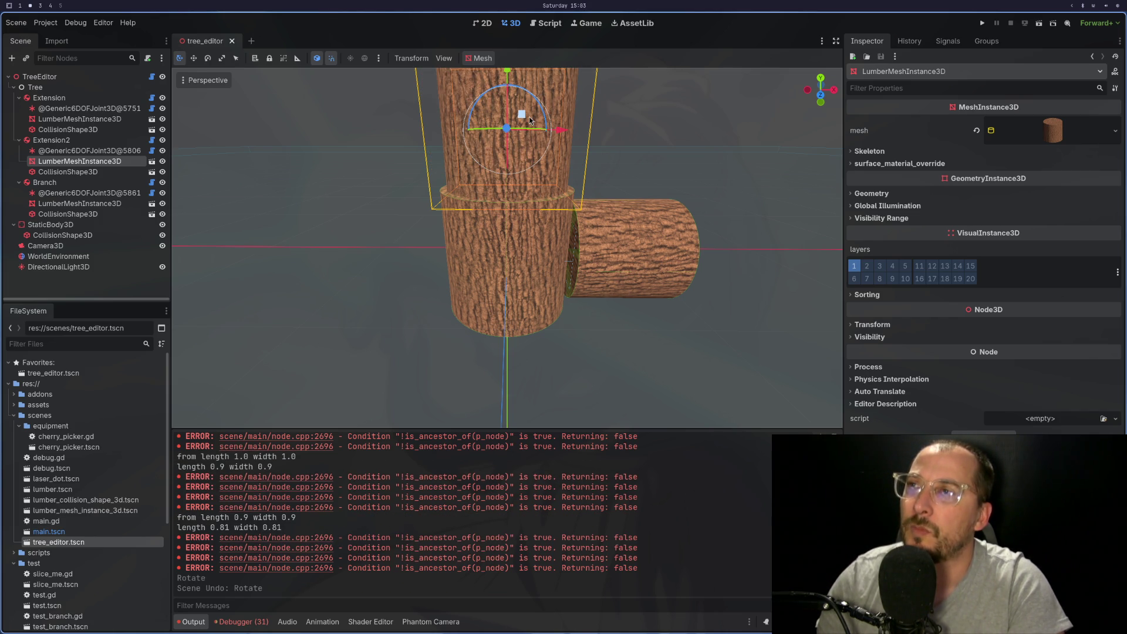
mouse_move(541, 108)
mouse_down()
mouse_move(617, 154)
mouse_move(676, 233)
mouse_move(625, 297)
mouse_up()
drag(555, 132, 662, 139)
drag(641, 183, 639, 270)
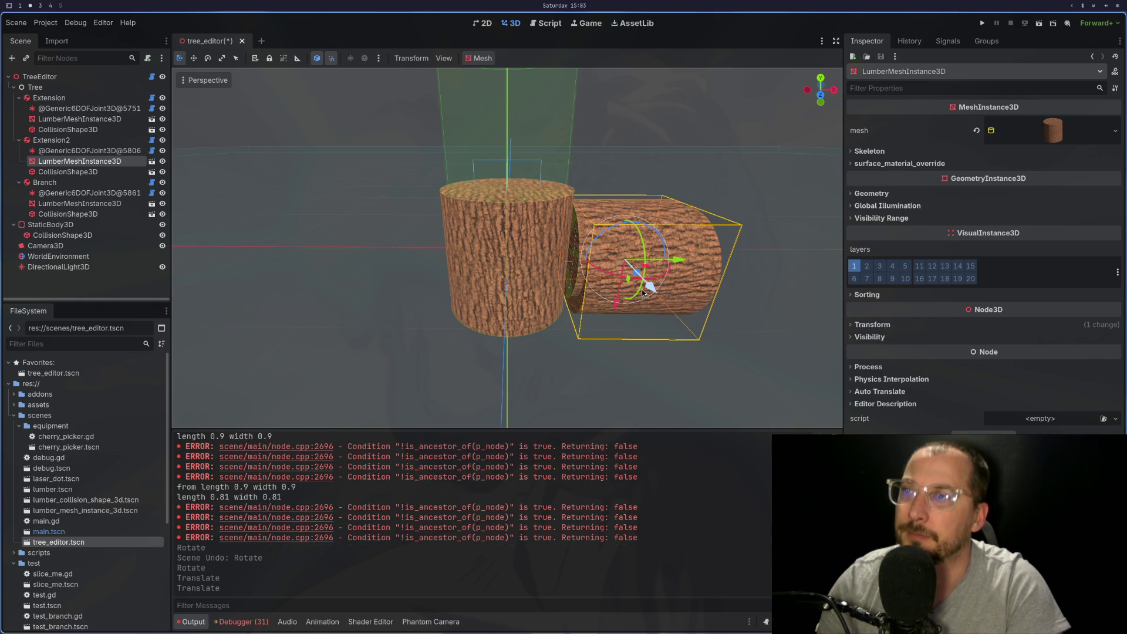
key(ctrl+z)
key(ctrl+z)
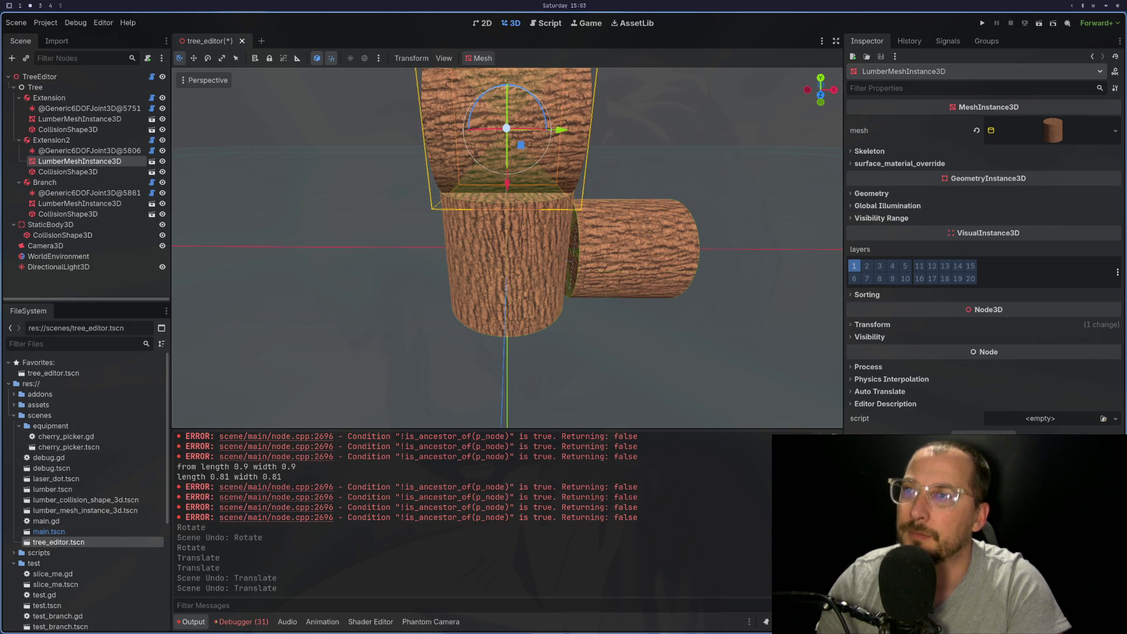
key(ctrl+z)
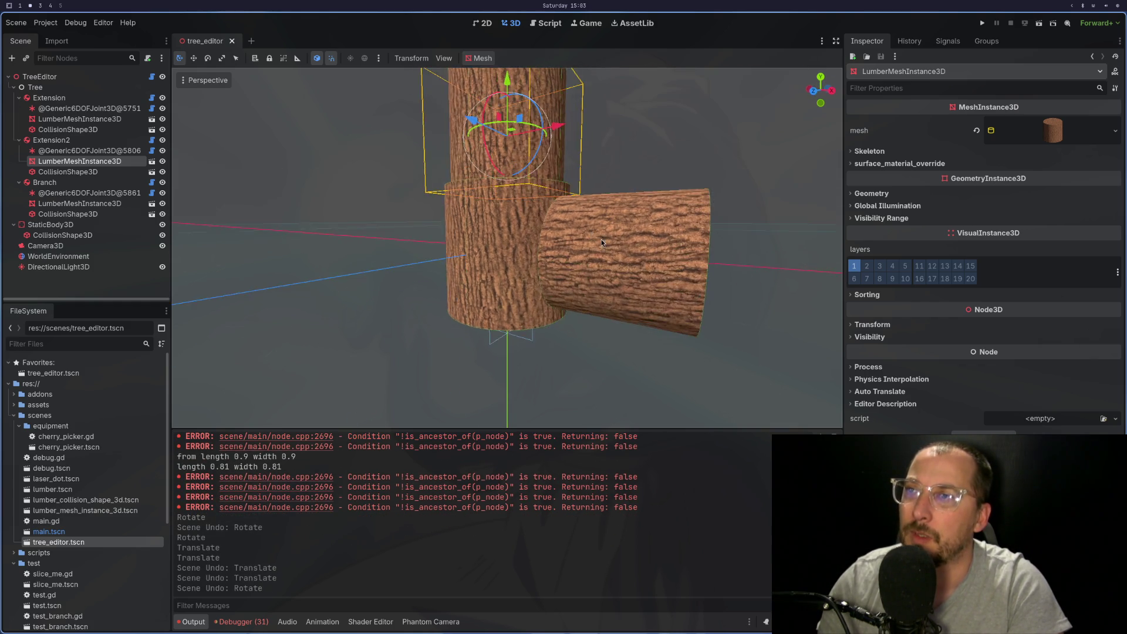
scroll(646, 235, up, 5)
mouse_move(583, 287)
mouse_down()
mouse_move(614, 311)
mouse_move(580, 264)
mouse_move(598, 301)
mouse_up()
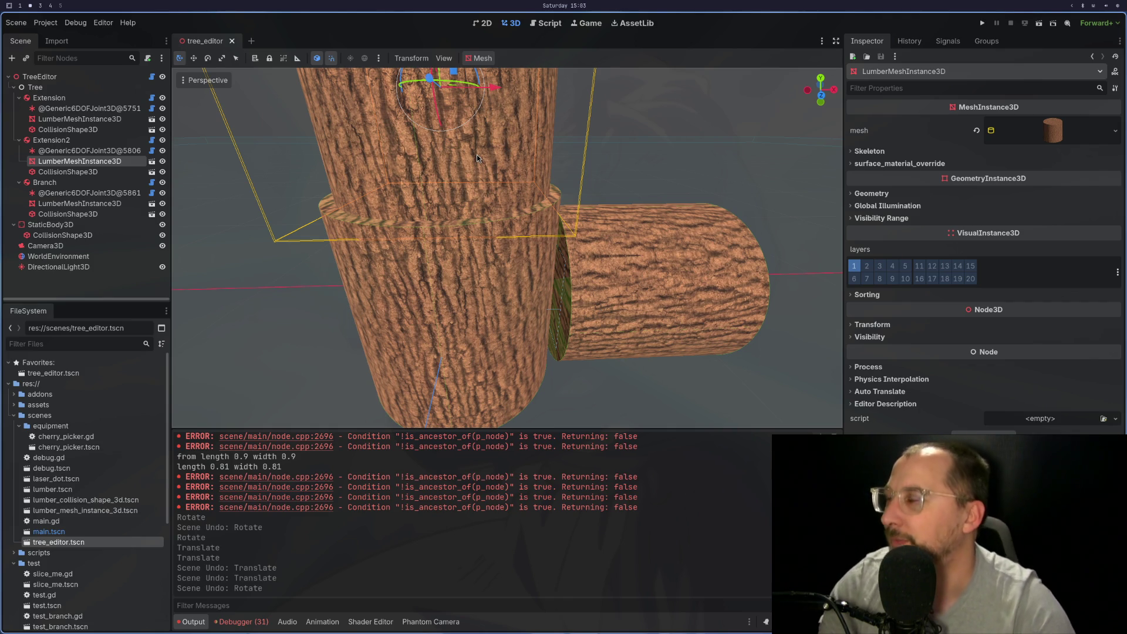
key(super+1)
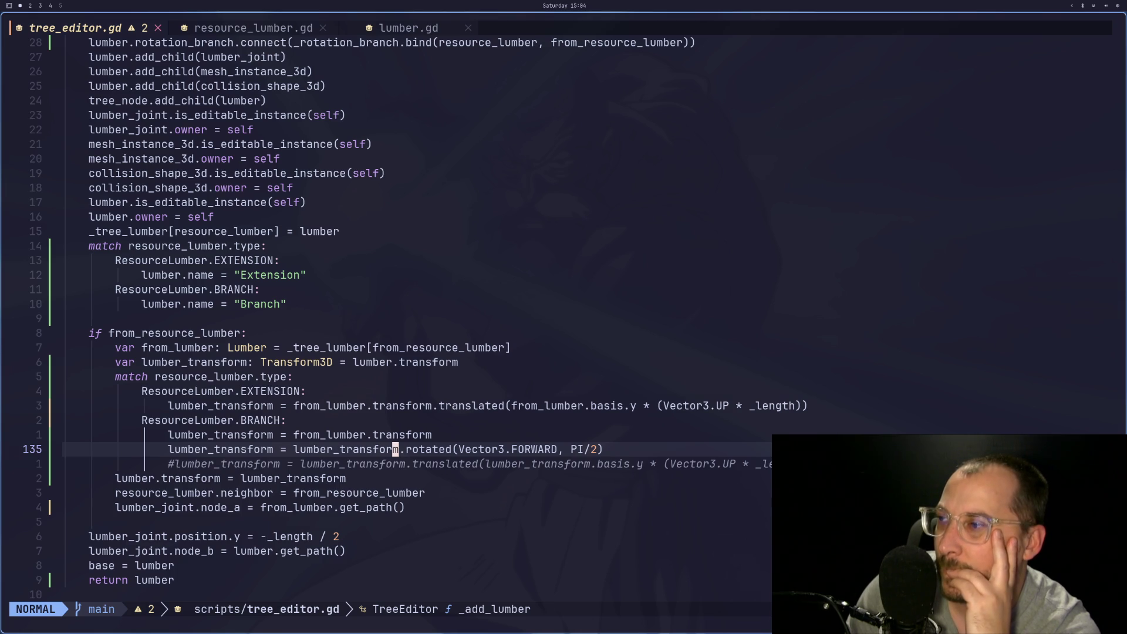
Comment out the branch rotation on line 135 with #
key(h)
key(asciicircum)
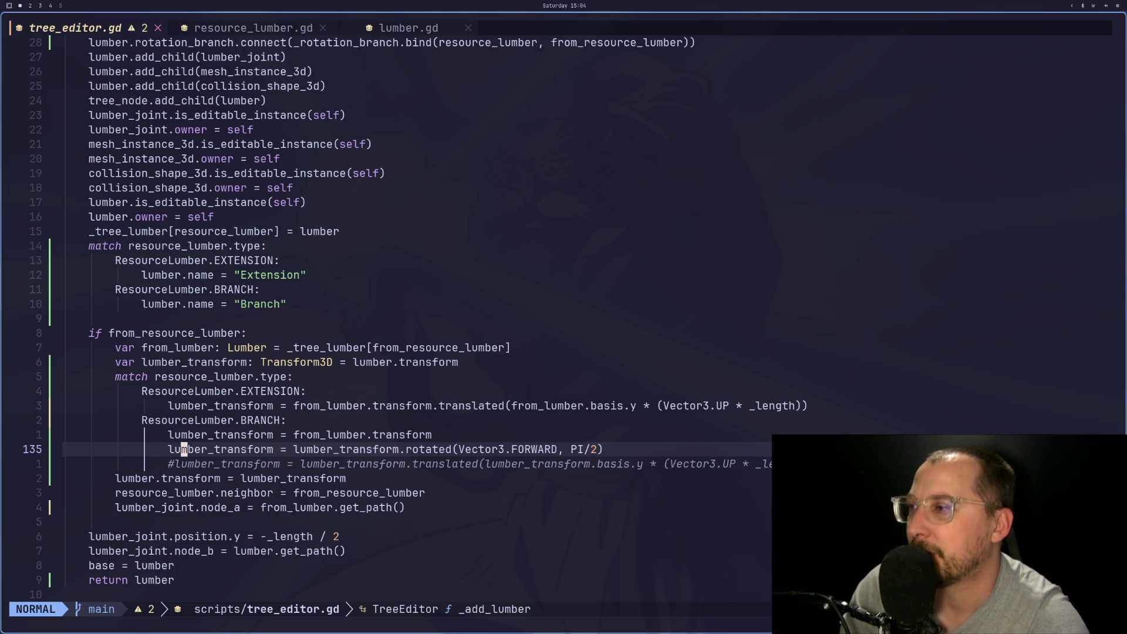
text(i@)
key(Escape)
key(i)
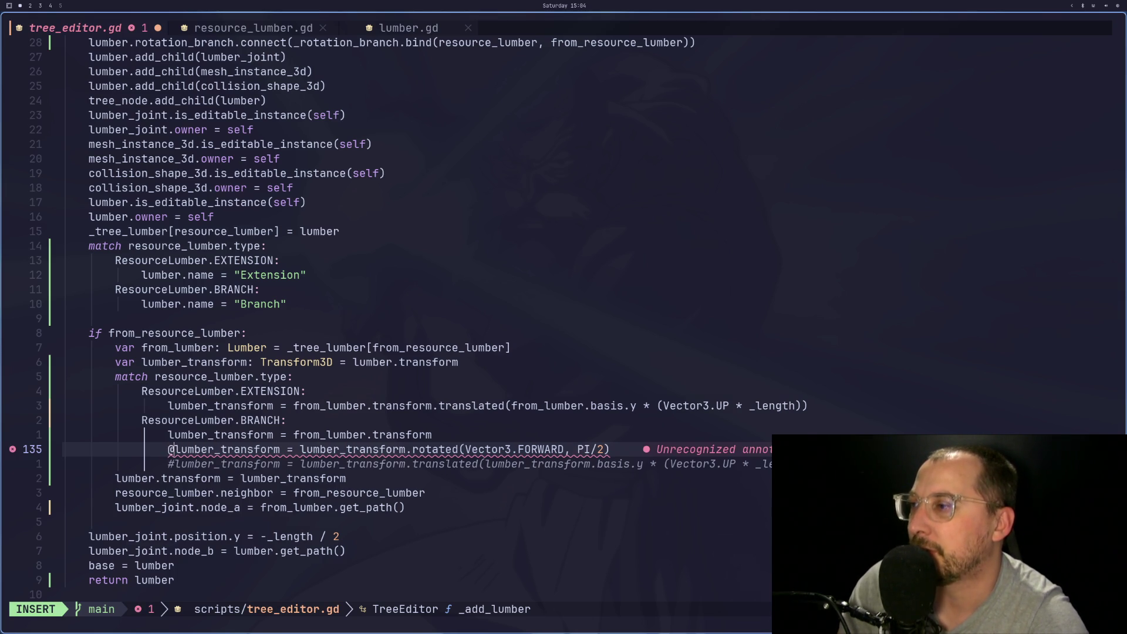
key(Delete)
text(@)
key(BackSpace)
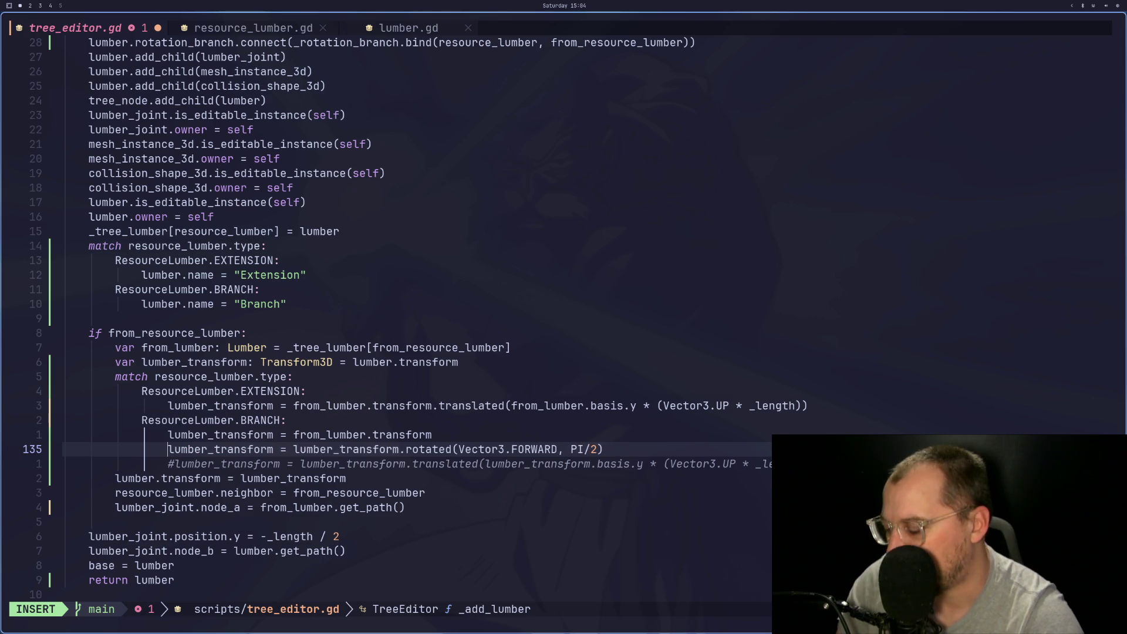
text(#)
key(Escape)
Insert print_debug("branch") on a new line under the BRANCH case
key(k)
key(k)
text(oprint_debug()
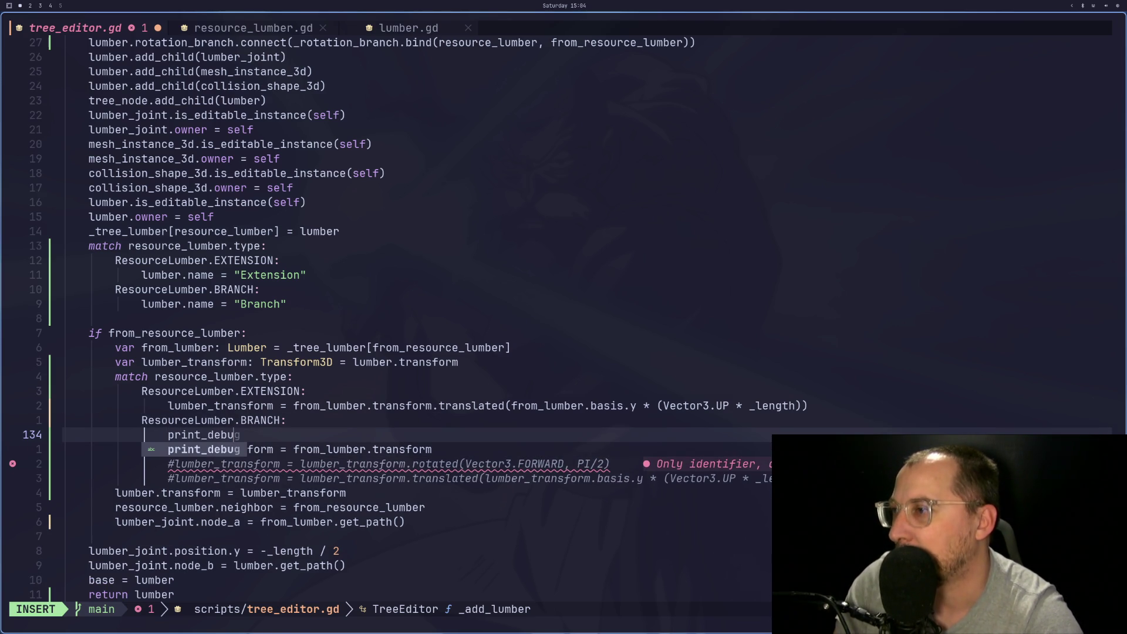
text("bran)
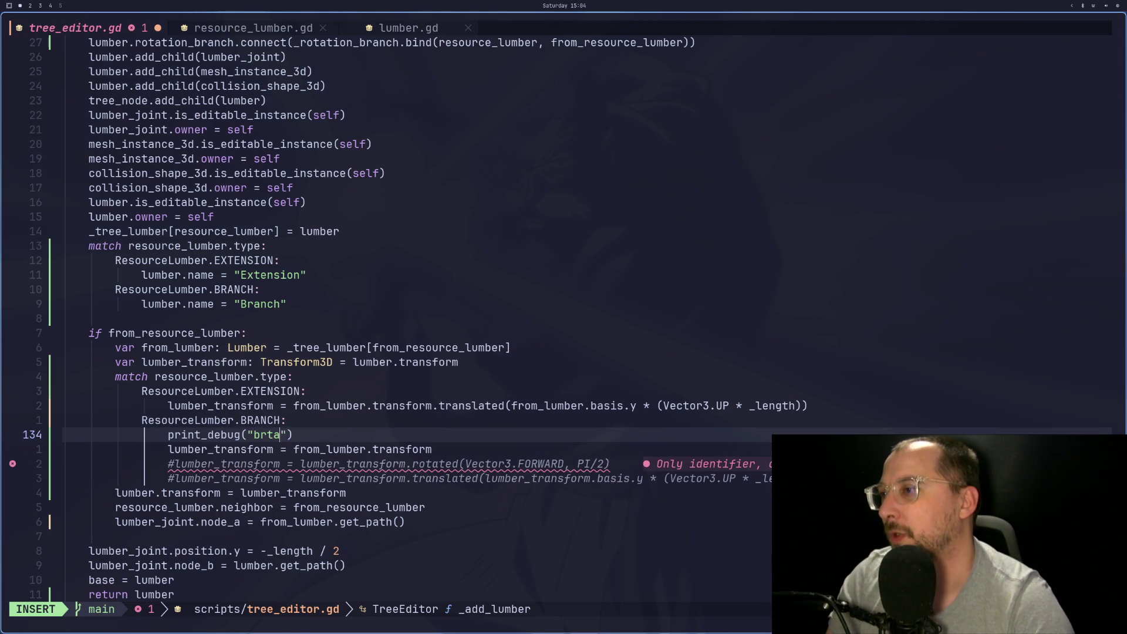
key(BackSpace)
text(nch)
key(Escape)
Save tree_editor.gd and reload the tree_editor scene in Godot
text(:w)
key(Return)
key(super+2)
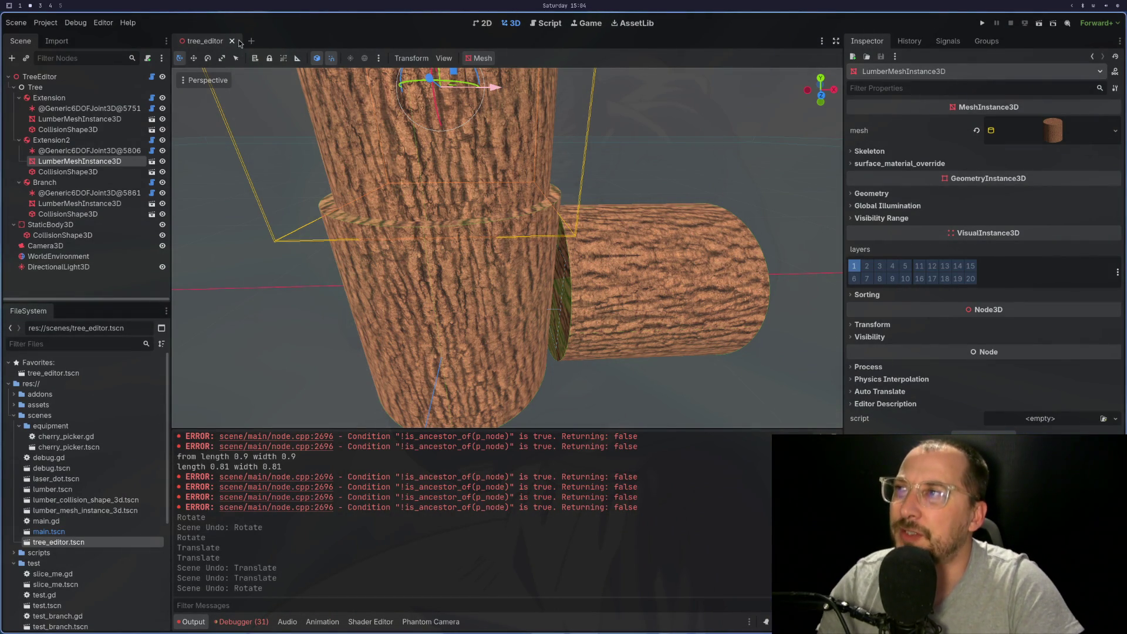
click(232, 41)
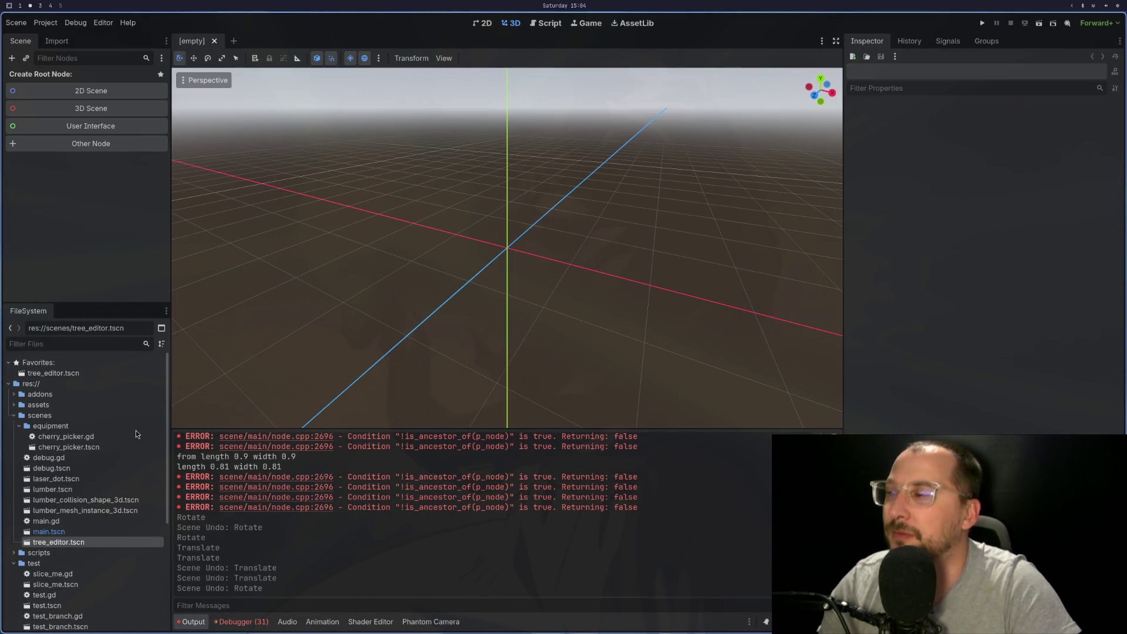
double_click(99, 541)
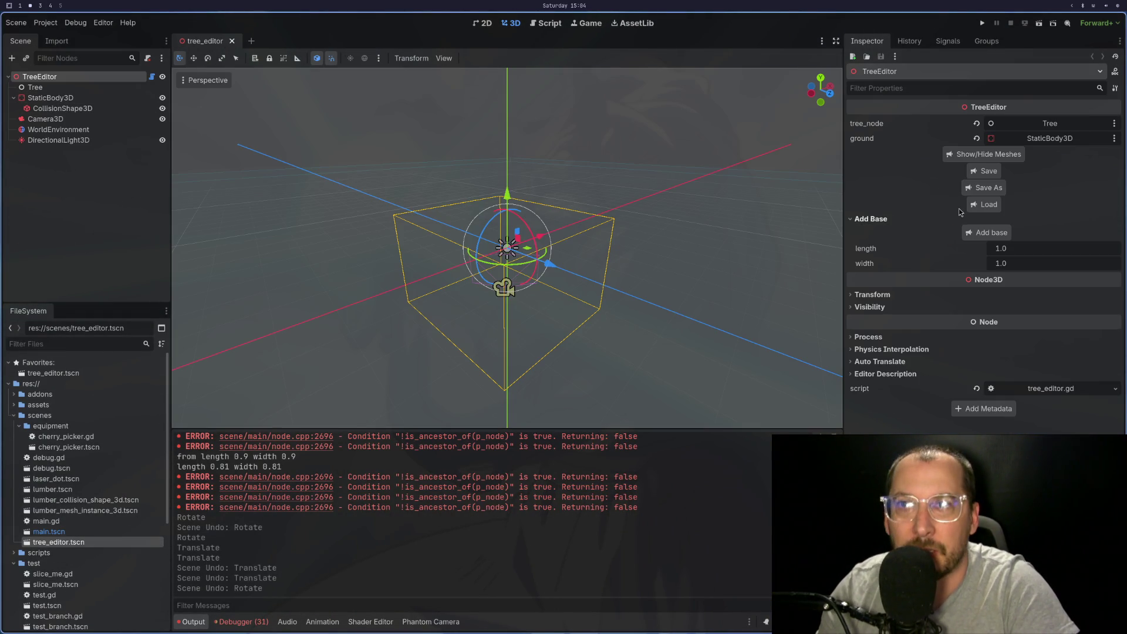
Rebuild a base, Extension2 and Branch lumber, then select the Branch node
click(997, 232)
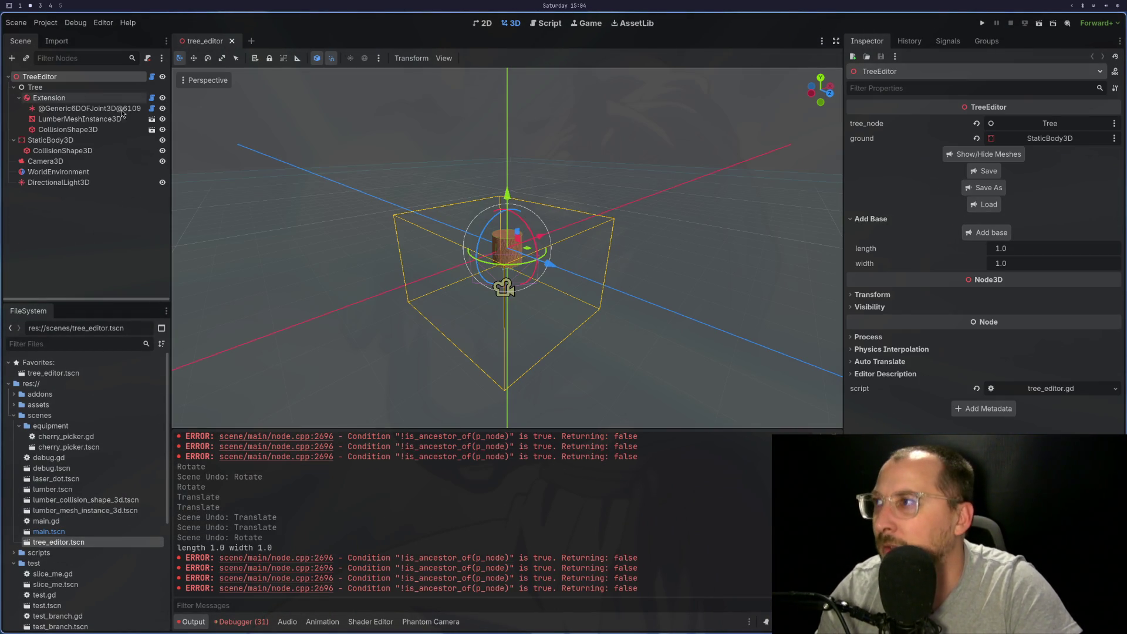
click(86, 98)
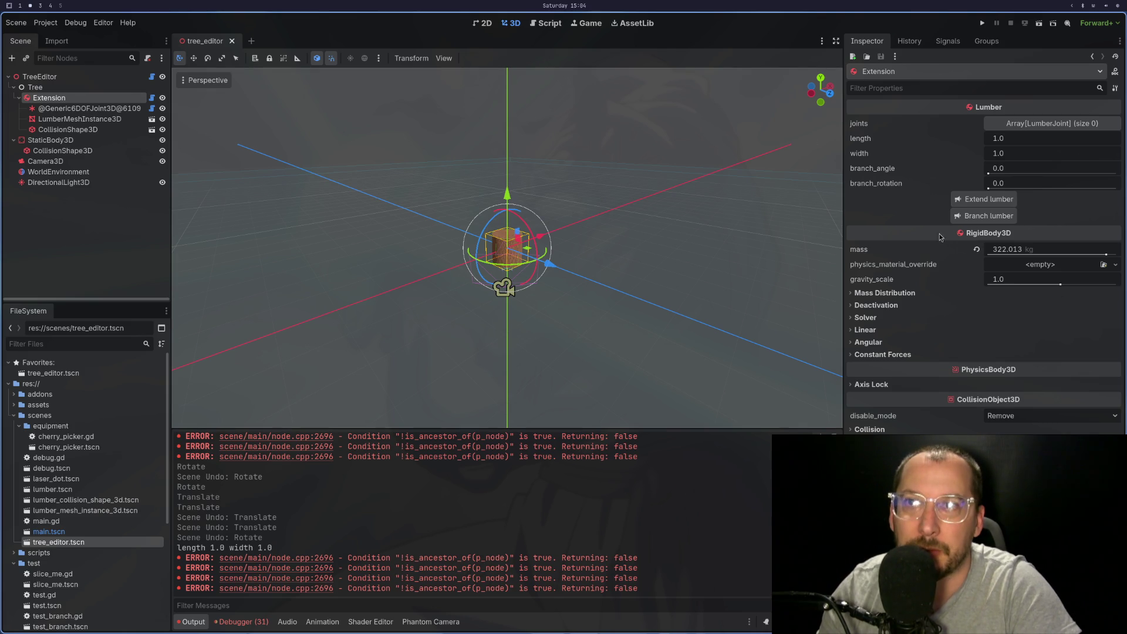
click(986, 199)
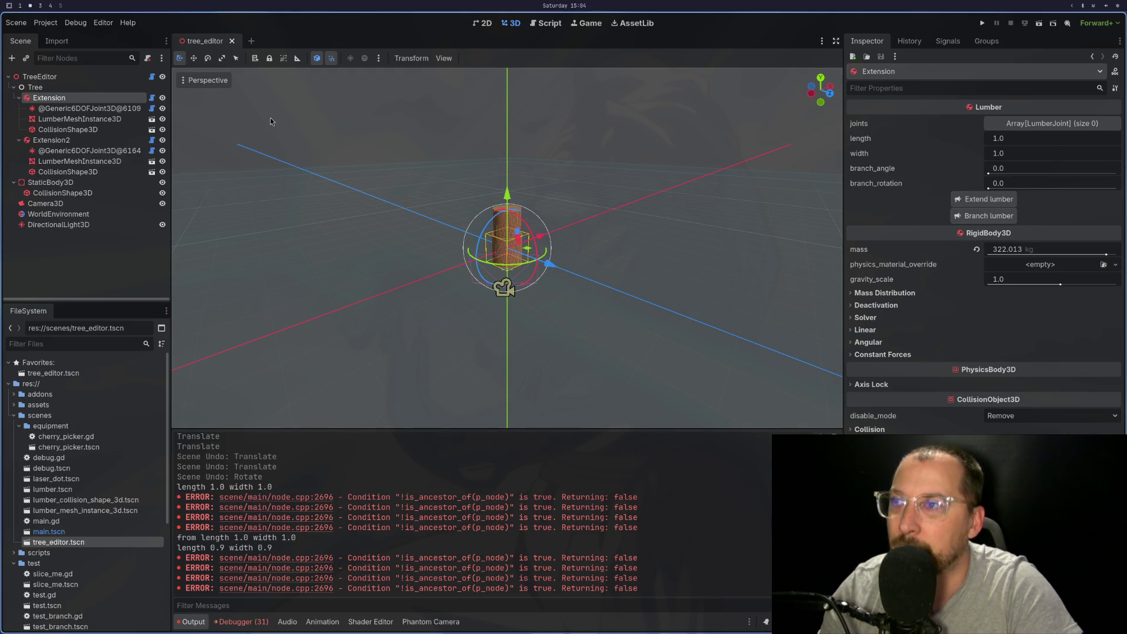
click(998, 217)
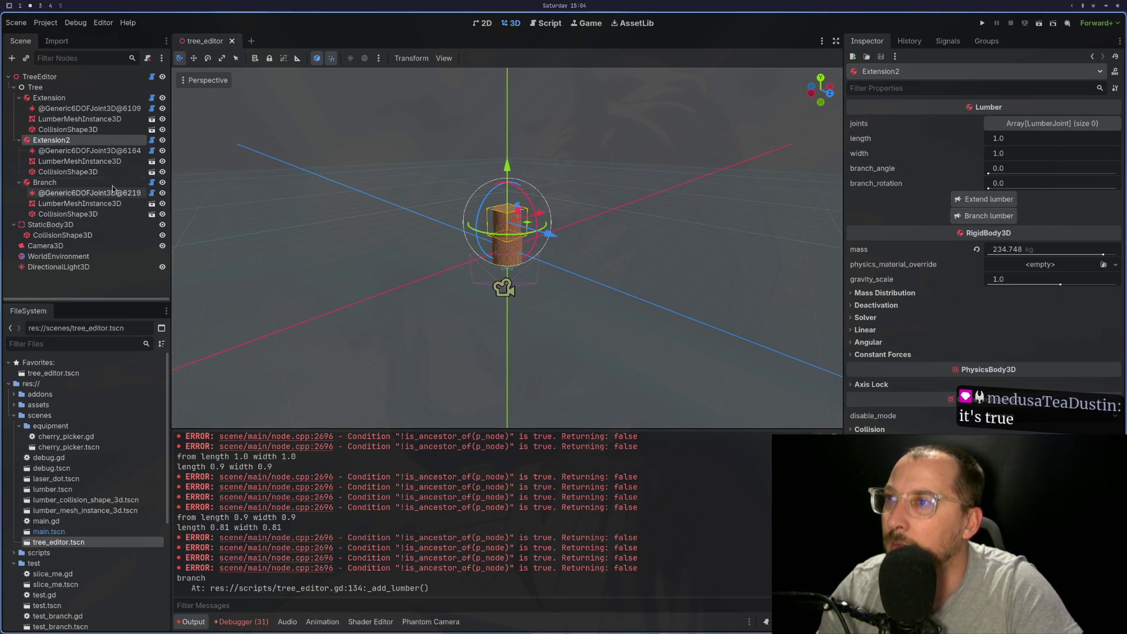
click(45, 182)
scroll(553, 225, up, 8)
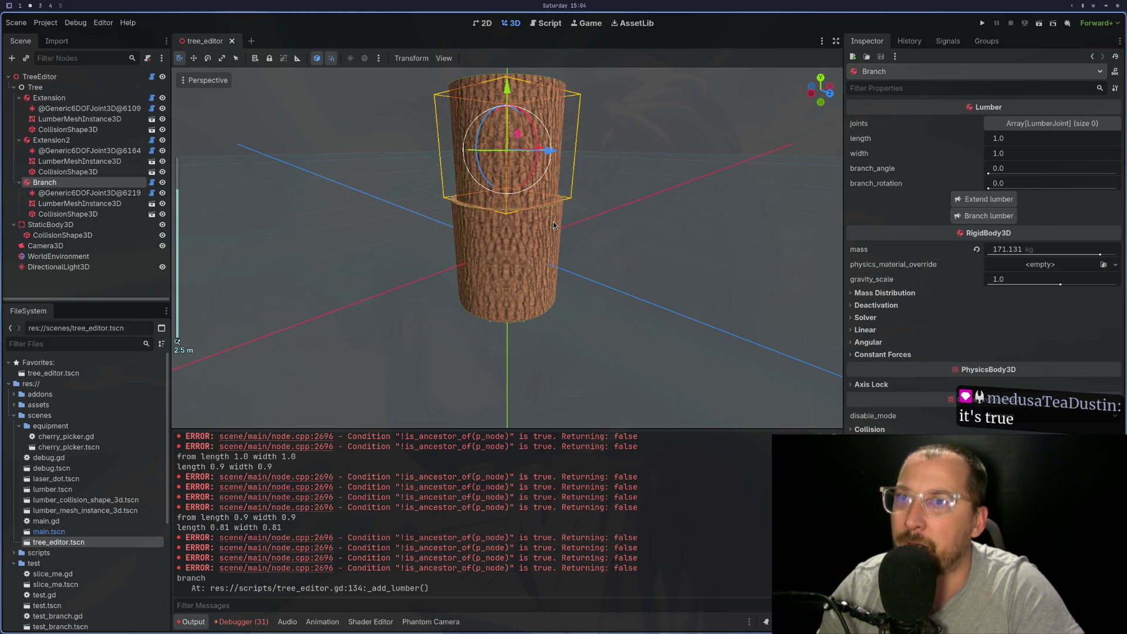
key(super+1)
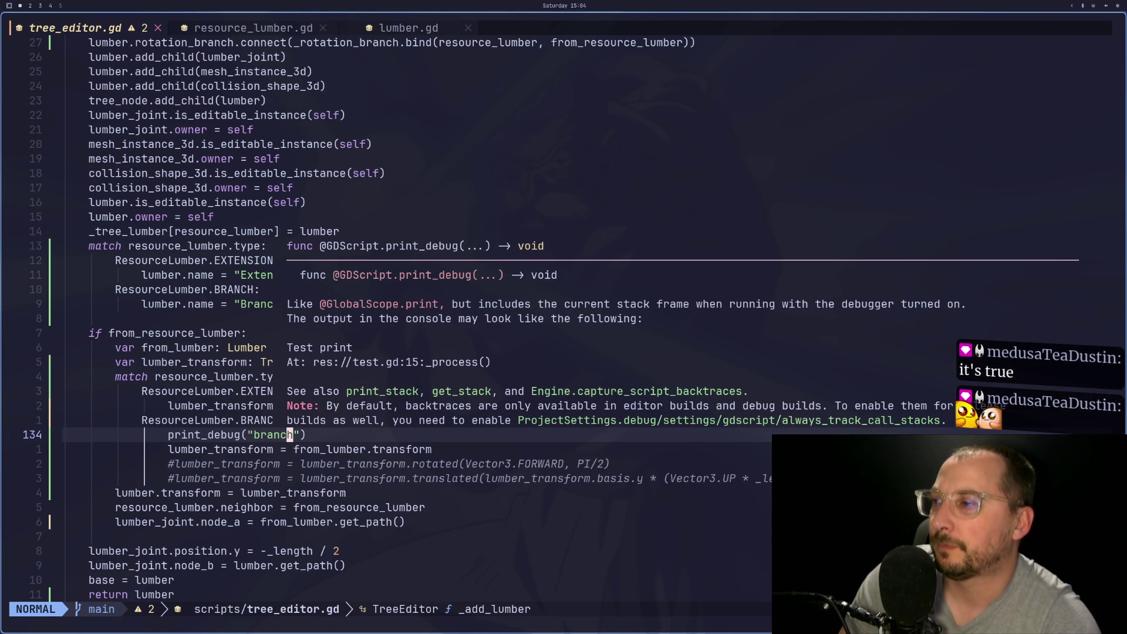
Inspect line 135's transform expression and look up Transform3D.rotated in the documentation
key(j)
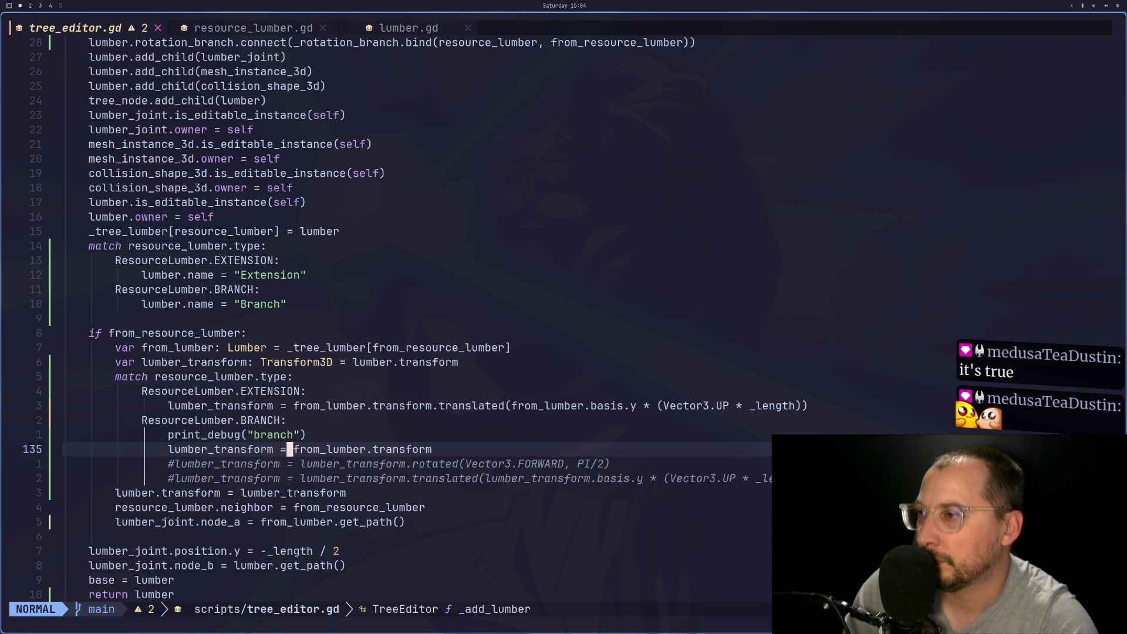
key(l)
key(v)
key(l)
key(l)
key(l)
key(l)
key(l)
key(l)
key(Escape)
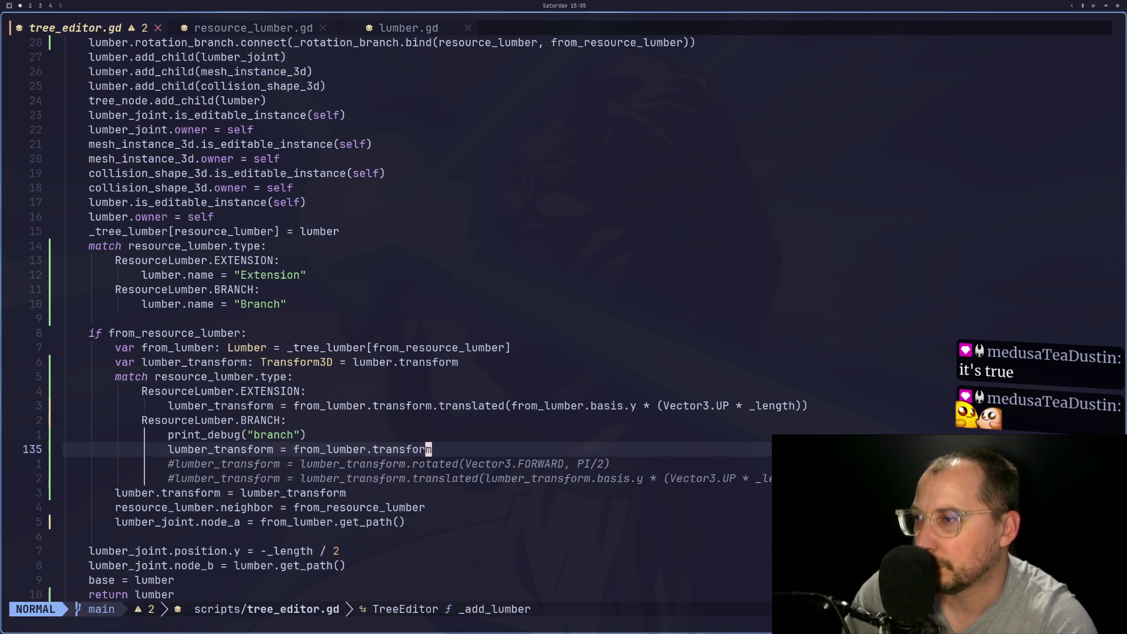
key(h)
key(h)
key(h)
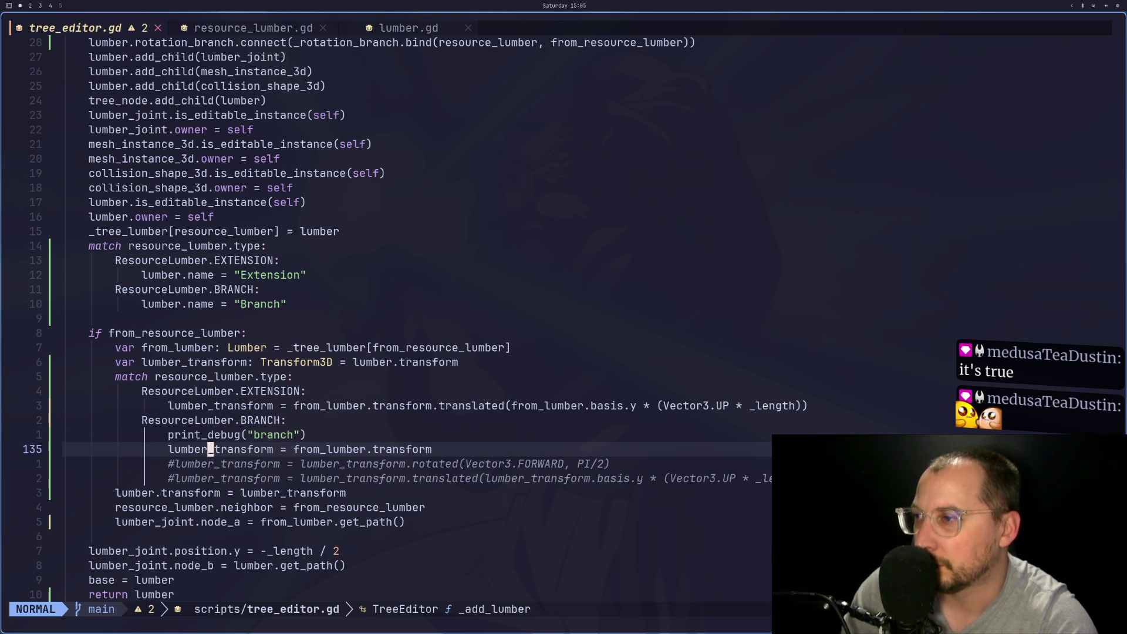
key(l)
key(l)
key(l)
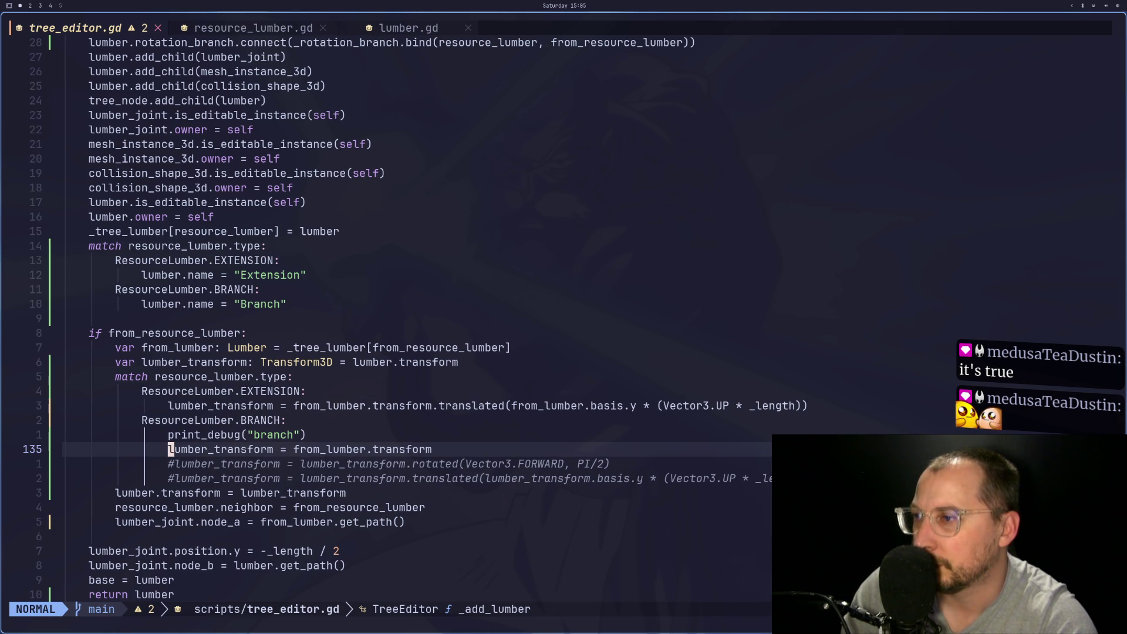
key(super+3)
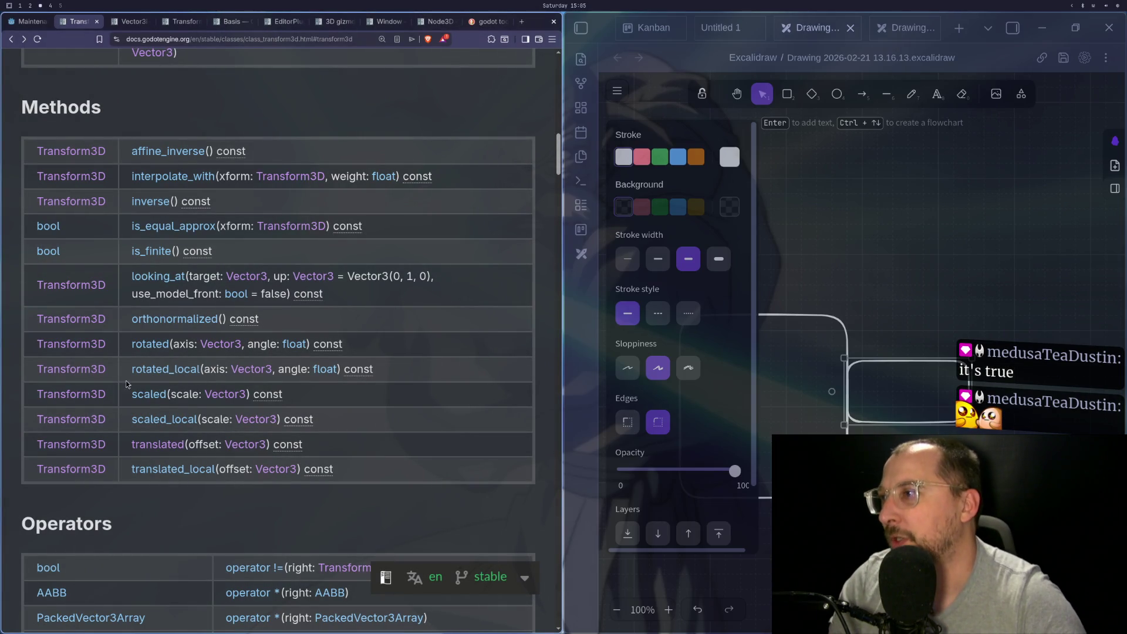
key(super+1)
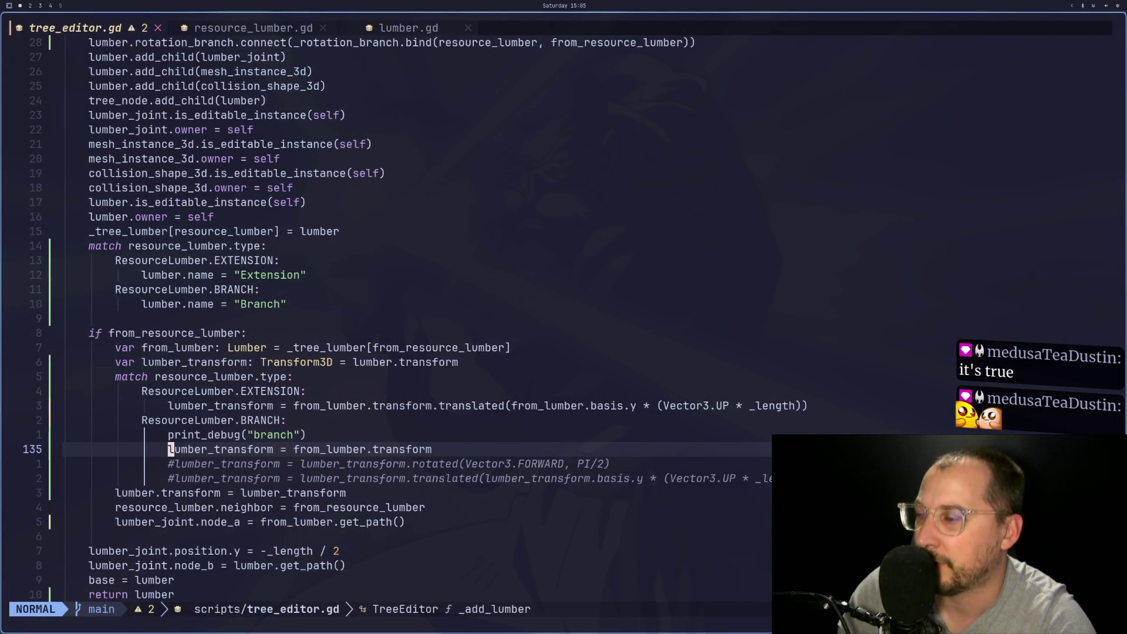
Remove the # from the PI/2 Vector3.FORWARD rotation line and save the script
key(j)
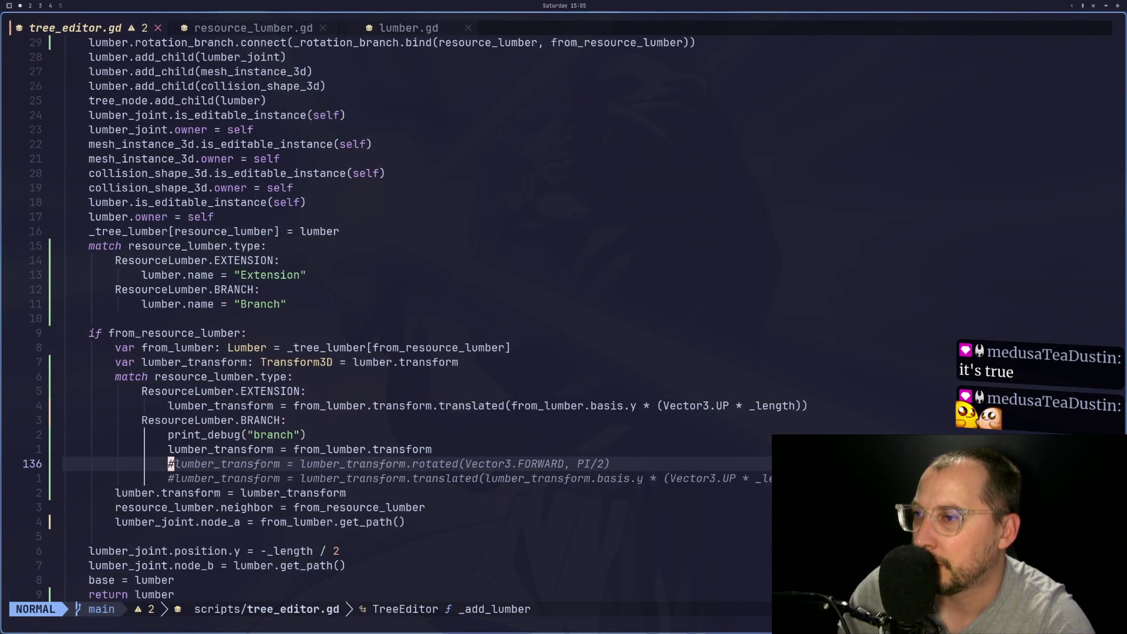
key(s)
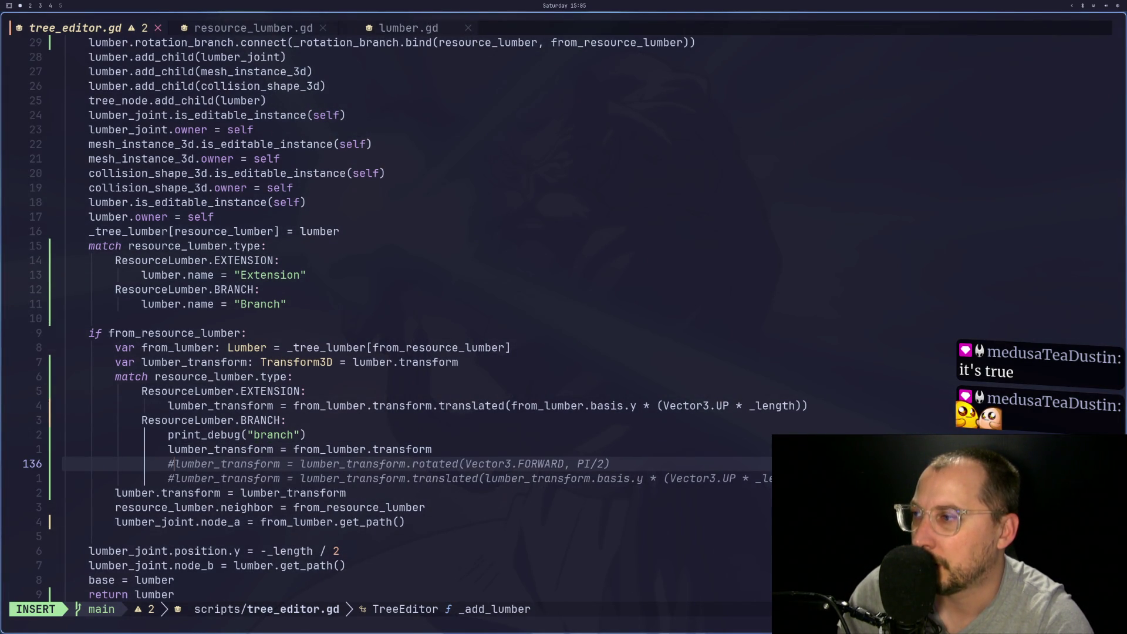
key(Escape)
key(colon)
text(w)
key(Return)
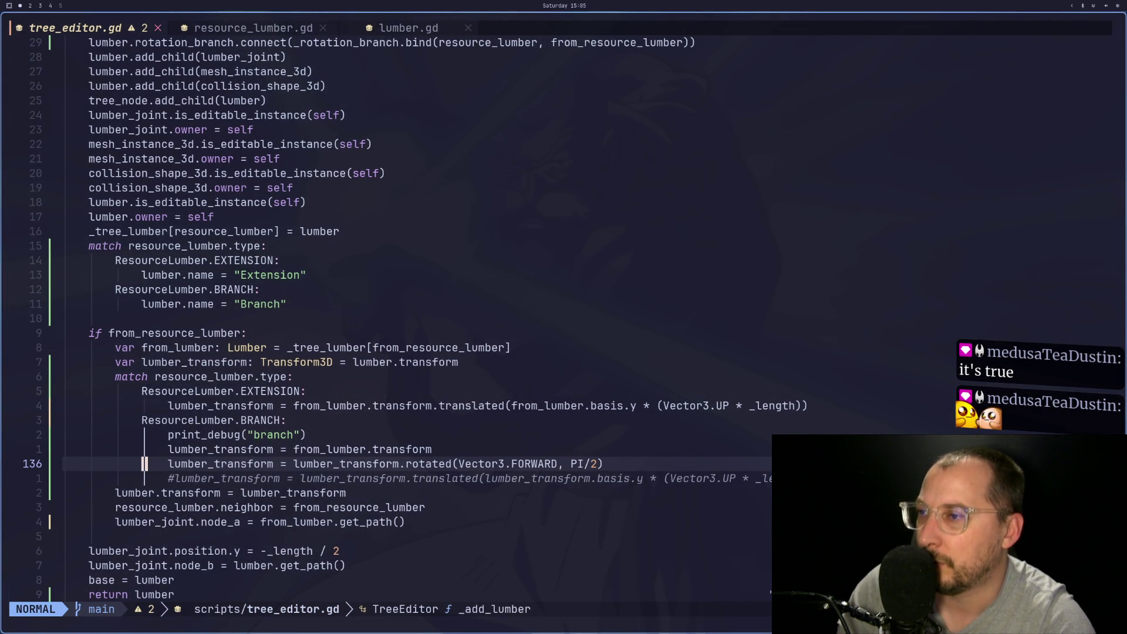
key(super+2)
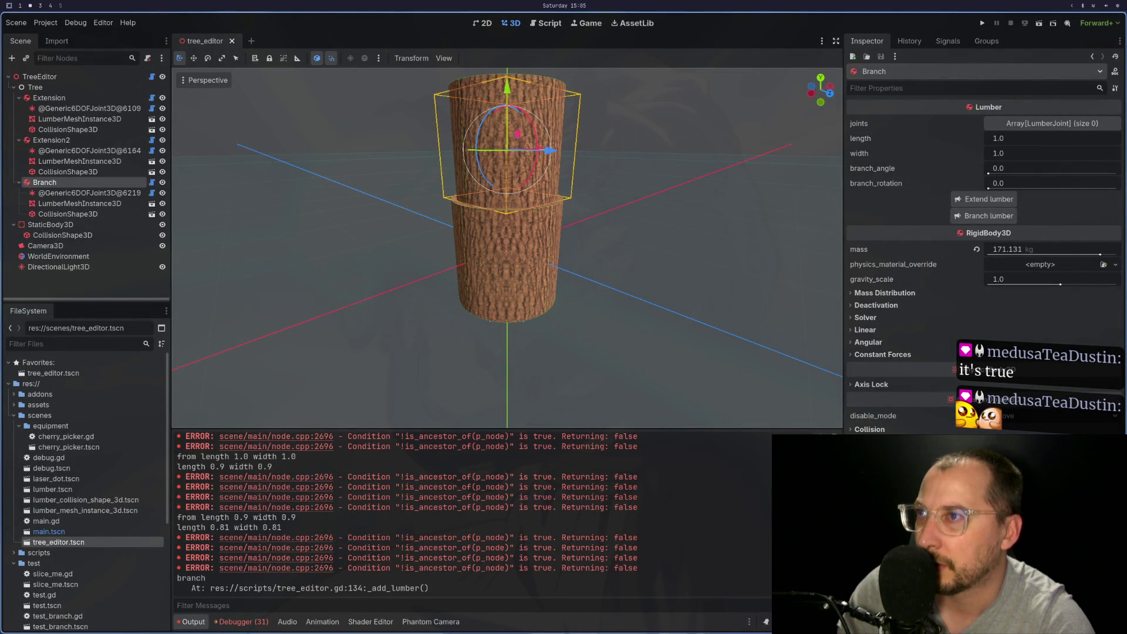
Delete the old Branch node and its children from the scene
drag(493, 387, 545, 402)
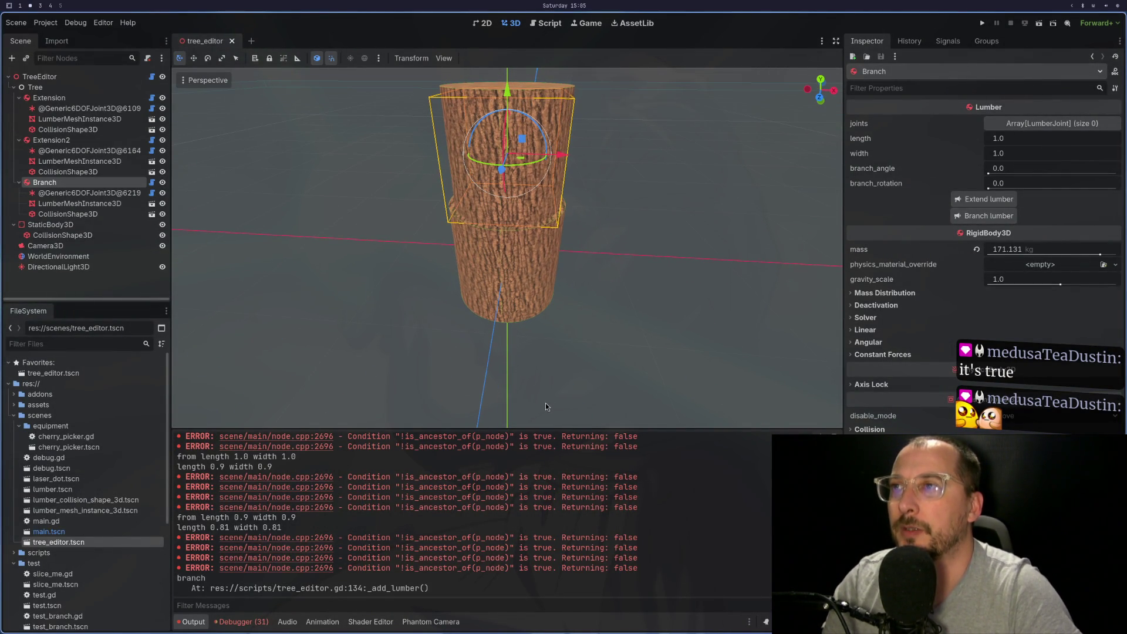
click(93, 172)
click(96, 180)
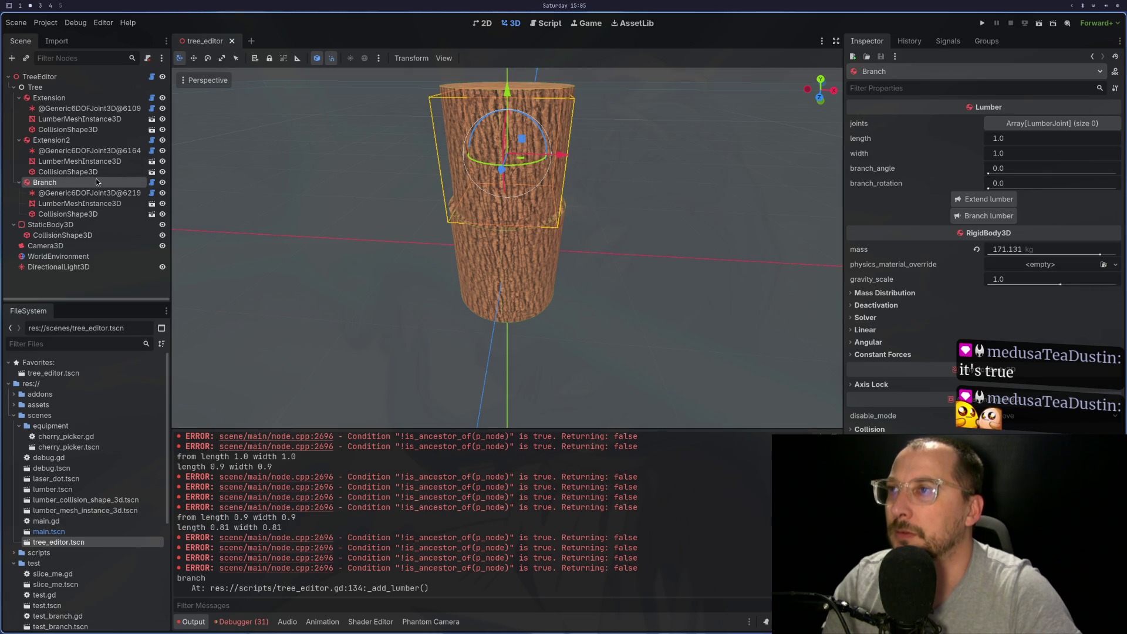
click(52, 139)
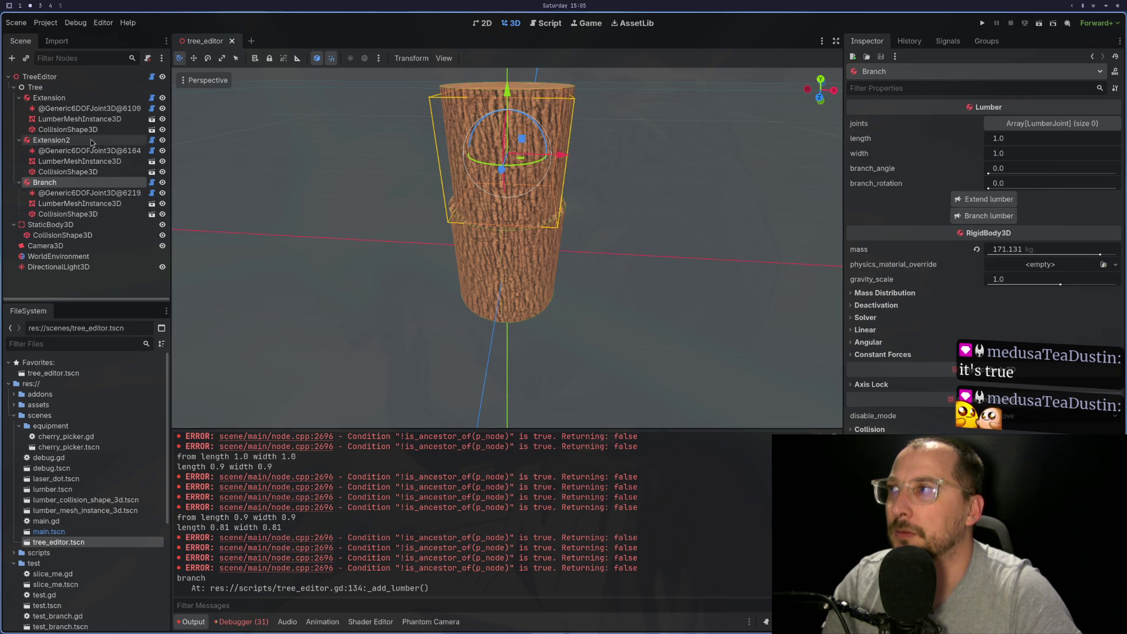
right_click(76, 186)
click(145, 459)
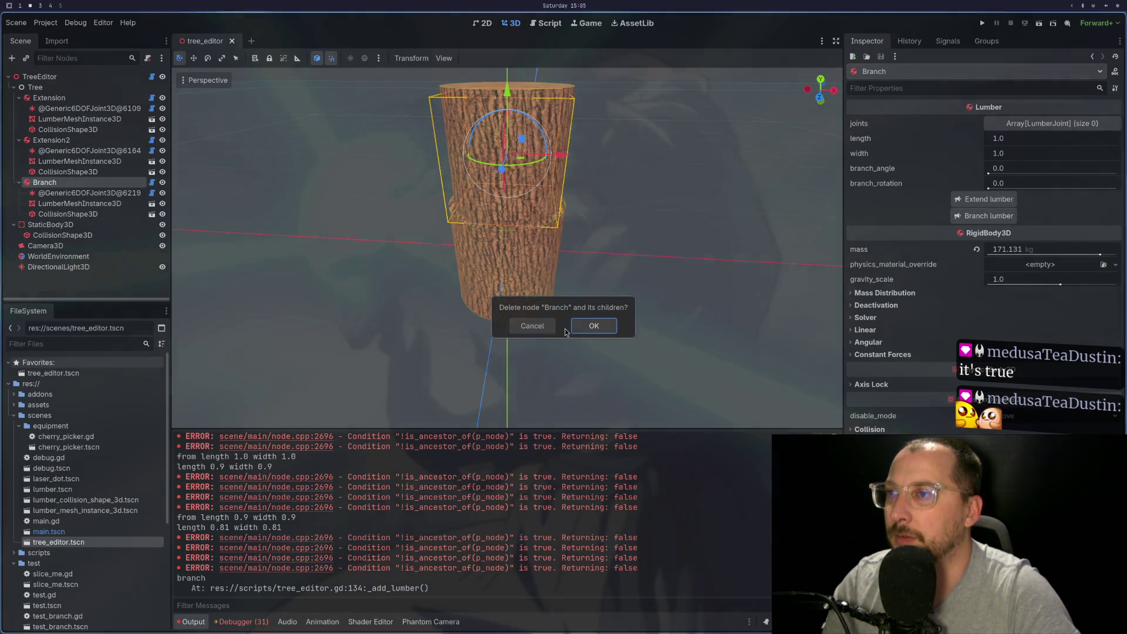
click(573, 325)
Grow a fresh Branch lumber off Extension2
click(115, 140)
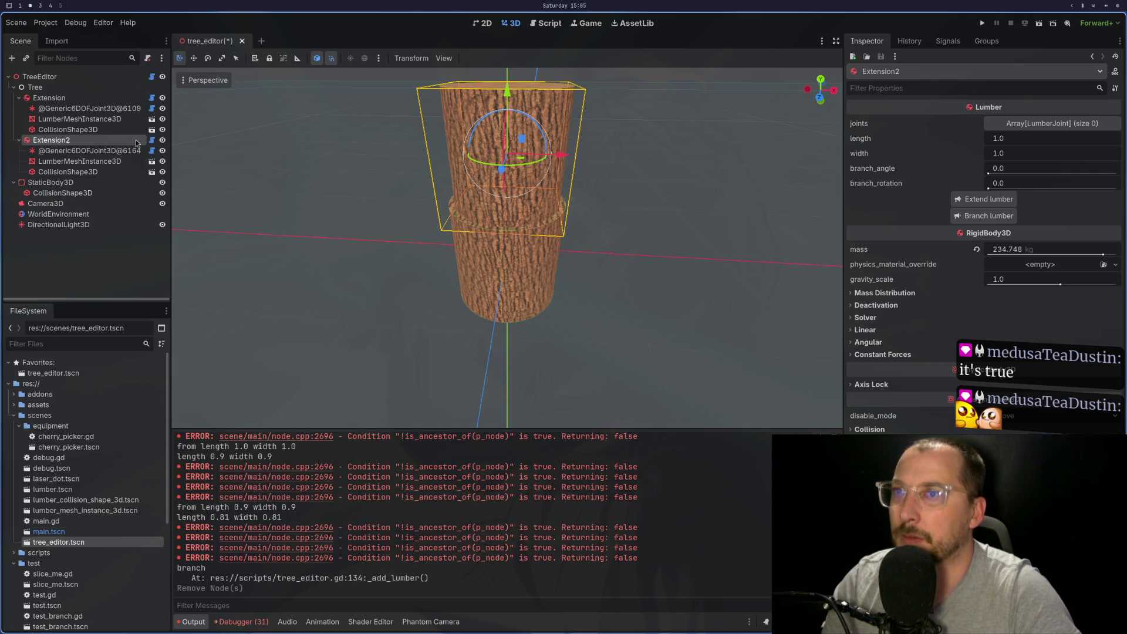
click(981, 216)
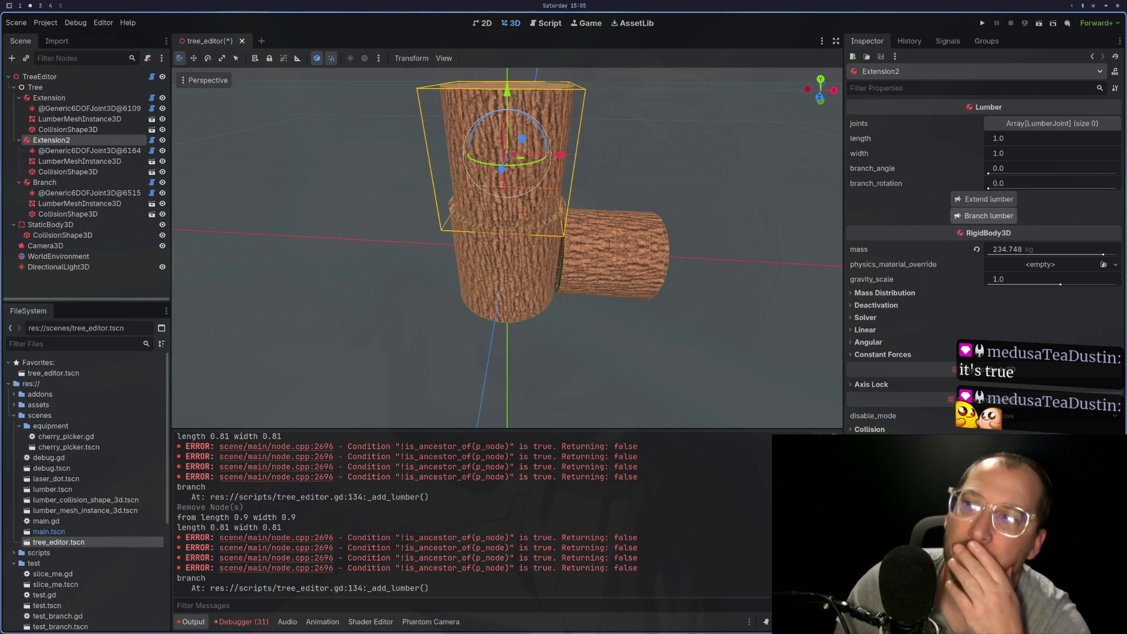
key(super+1)
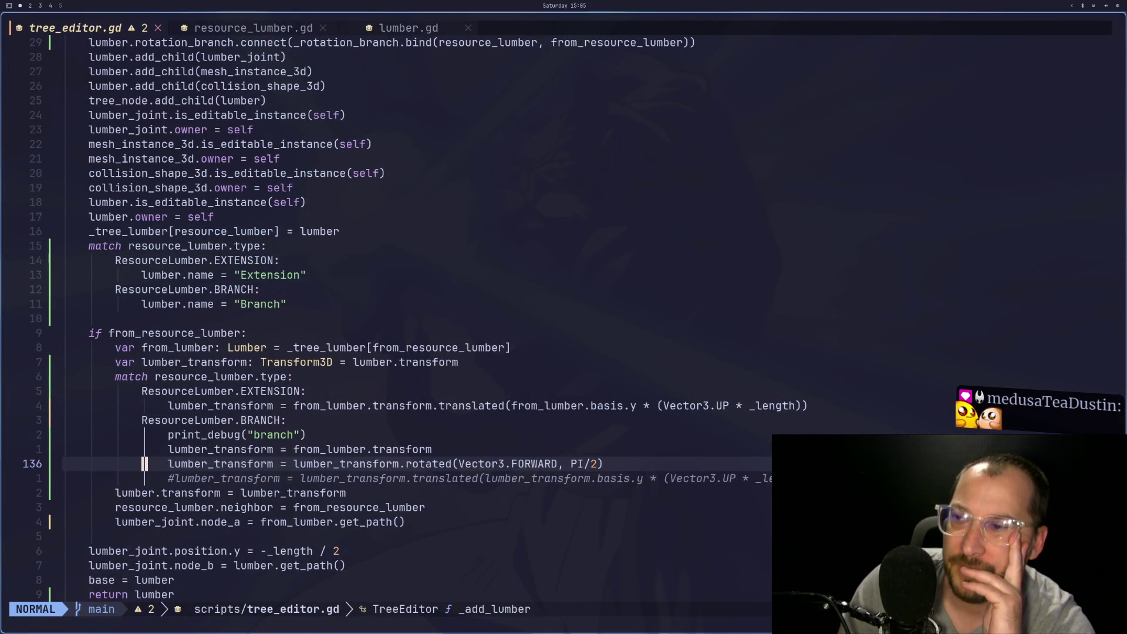
Compare the Godot scene and the Transform3D documentation against the code
key(super+2)
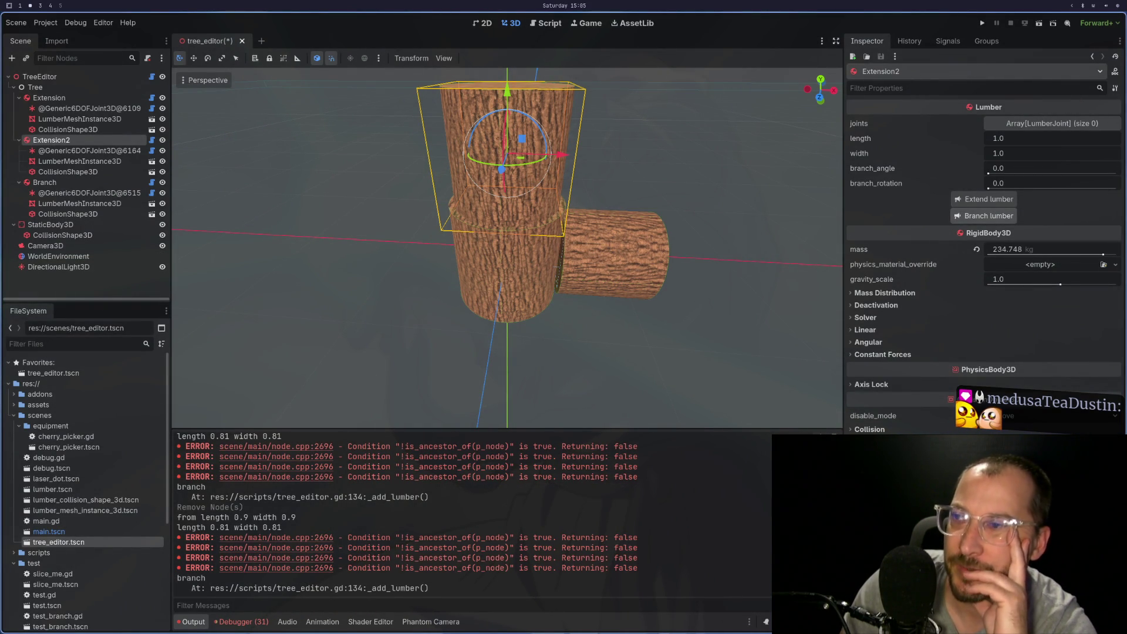
key(super+1)
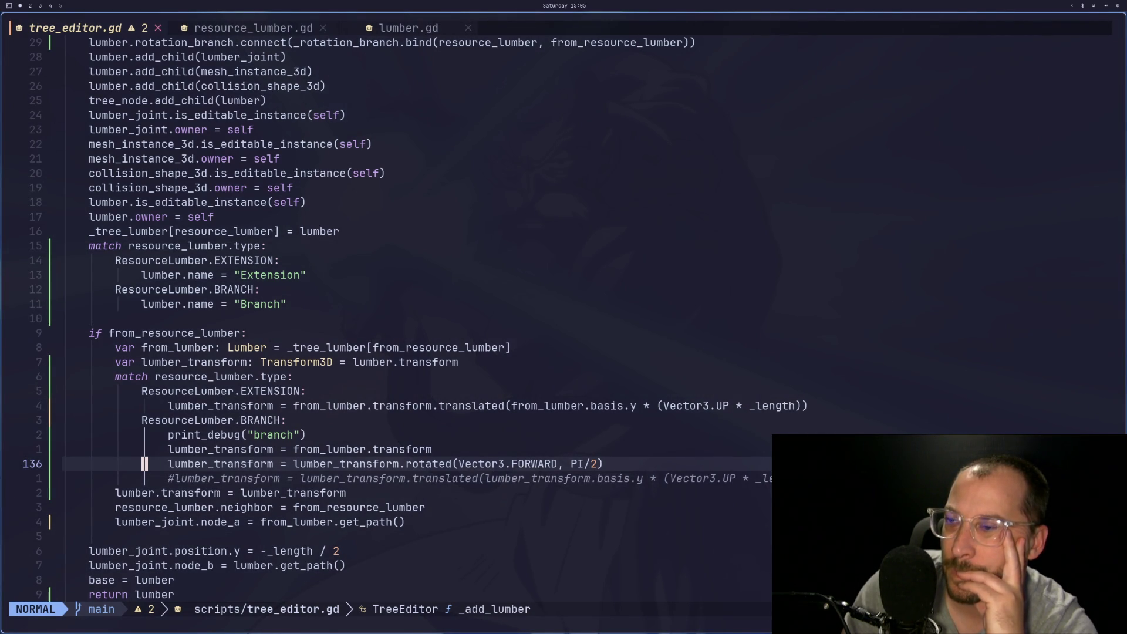
key(super+2)
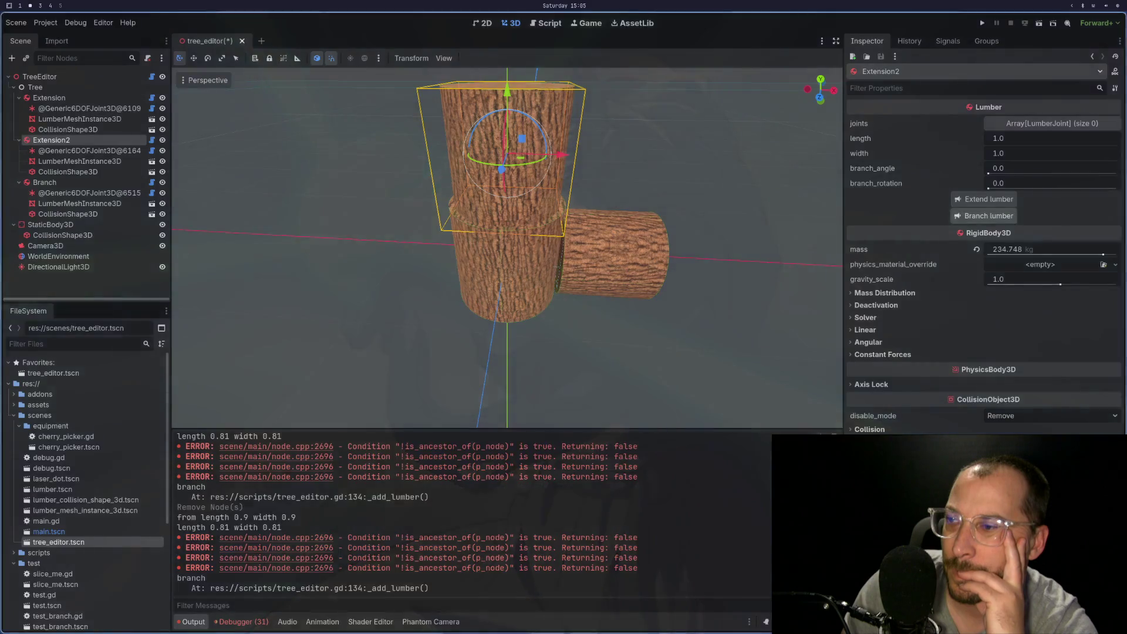
key(super+3)
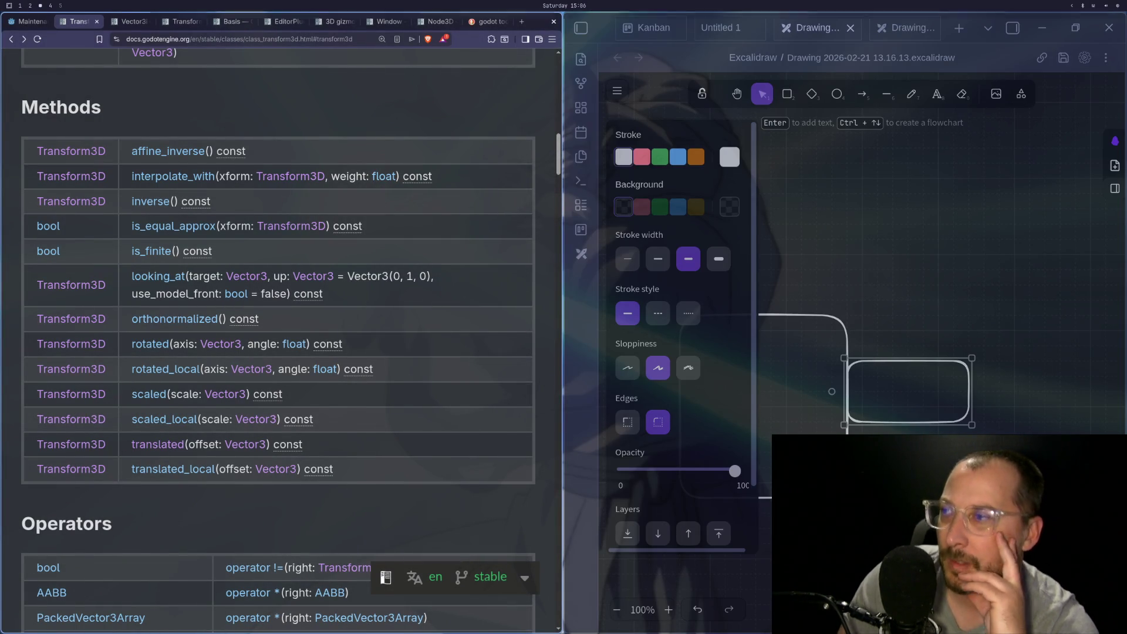
key(super+1)
Change the rotation call on line 136 from rotated to rotated_local
key(l)
key(l)
key(l)
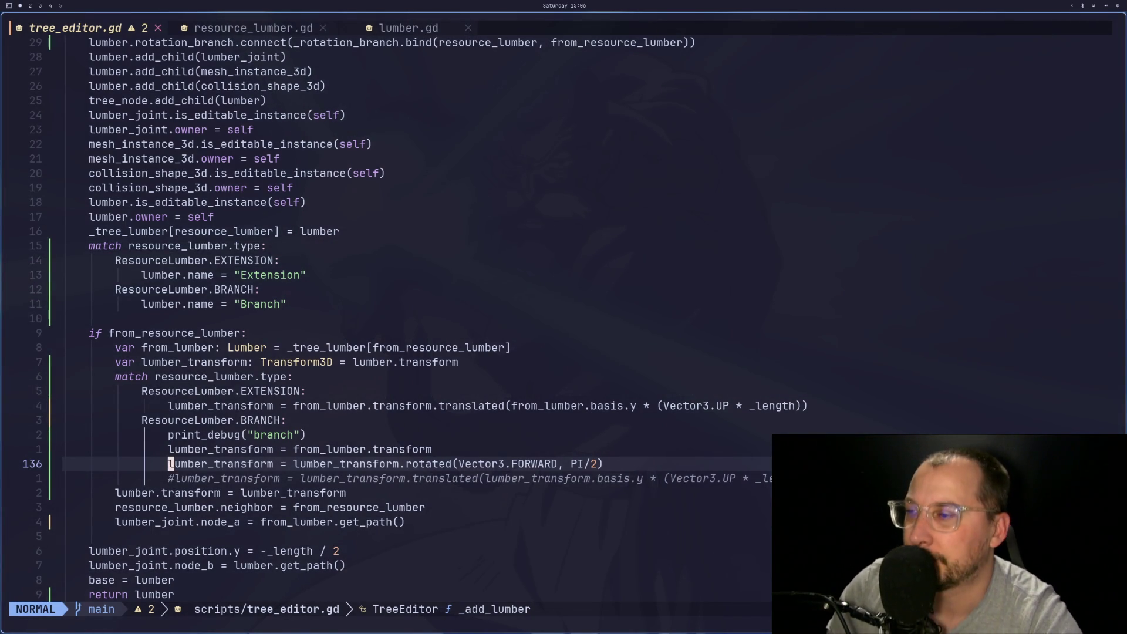
text(ea_local)
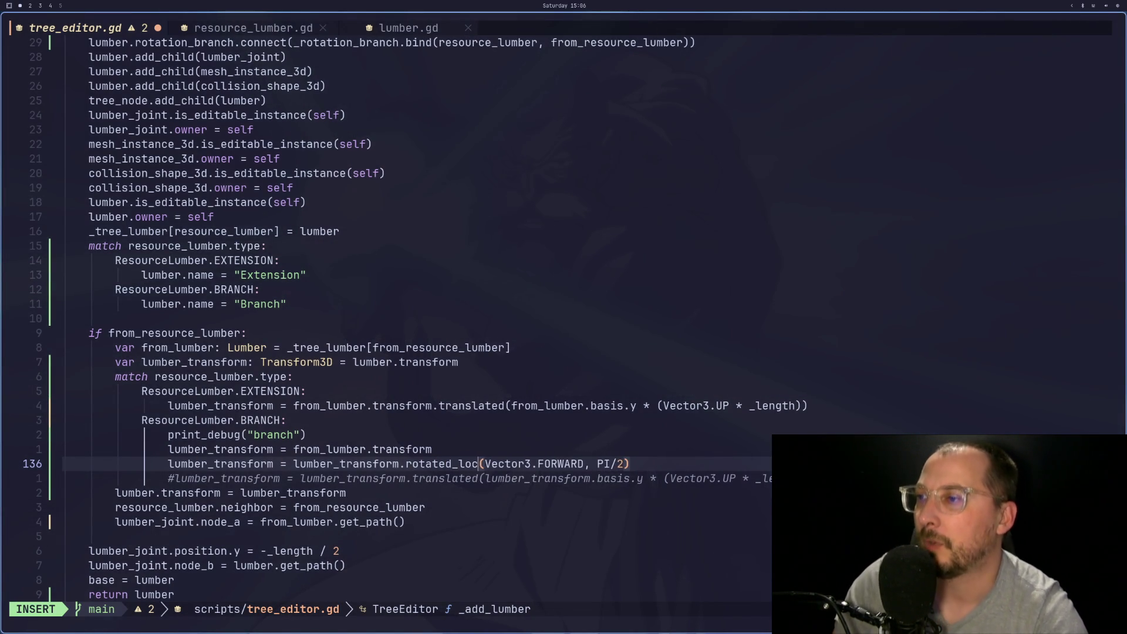
key(Escape)
text(:)
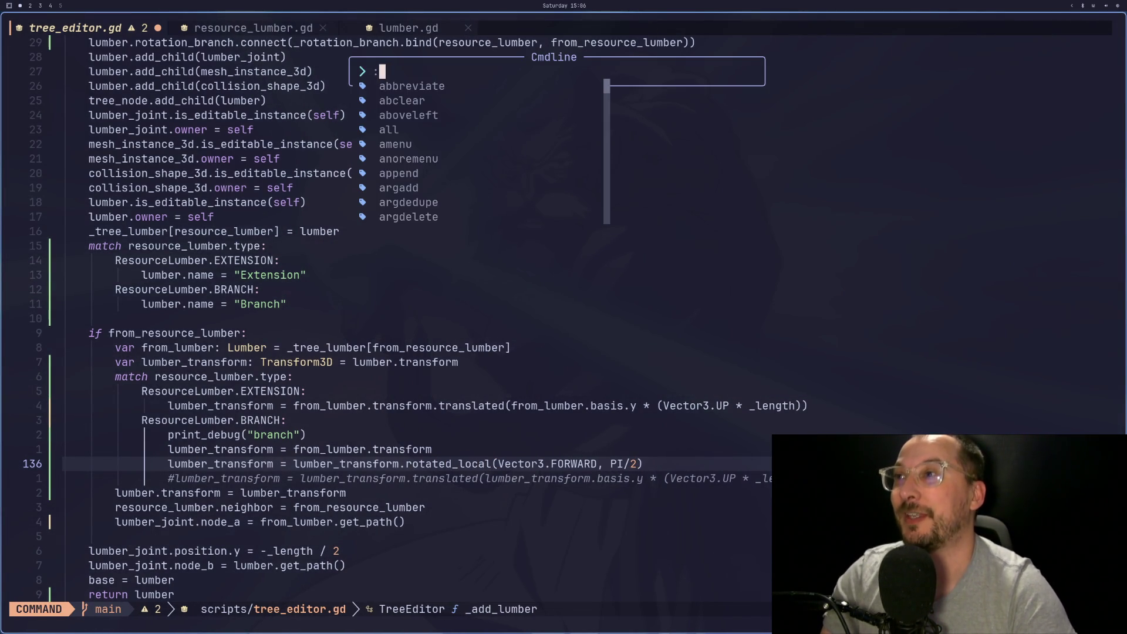
key(Escape)
text(:)
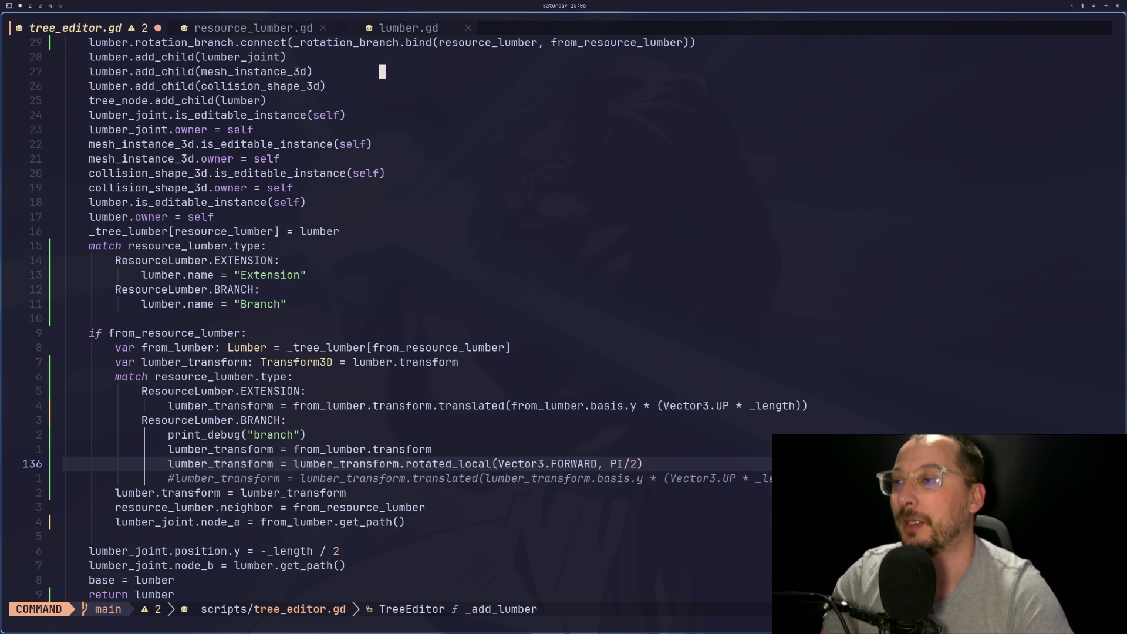
key(super+1)
key(super+3)
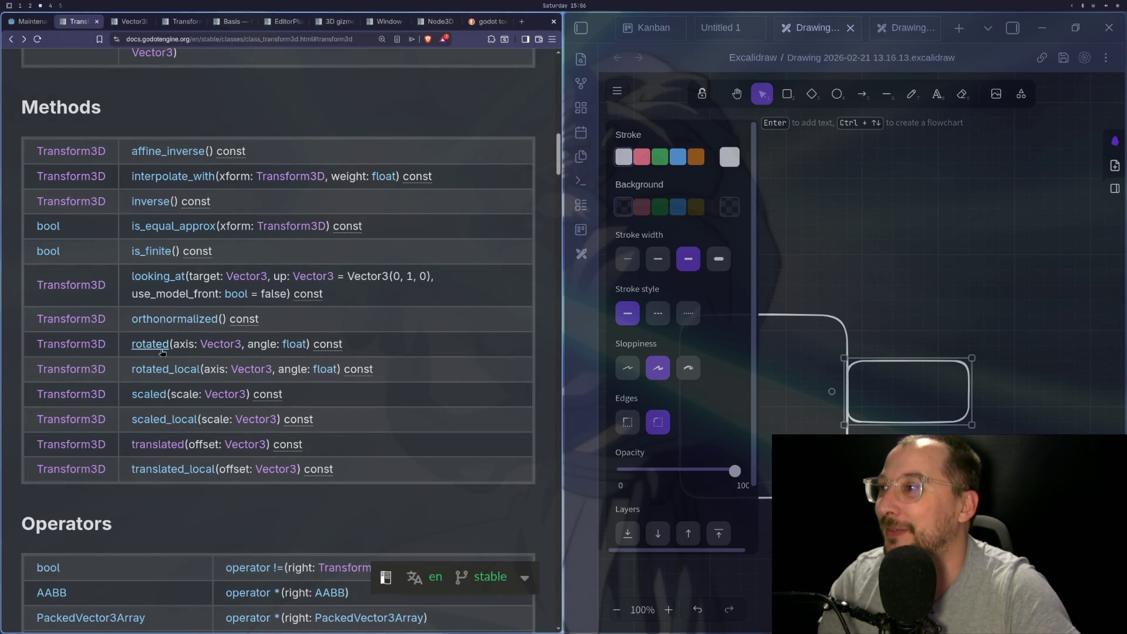
Read the Transform3D rotated and rotated_local descriptions, marking the normalized-axis sentence and the word frame
click(162, 350)
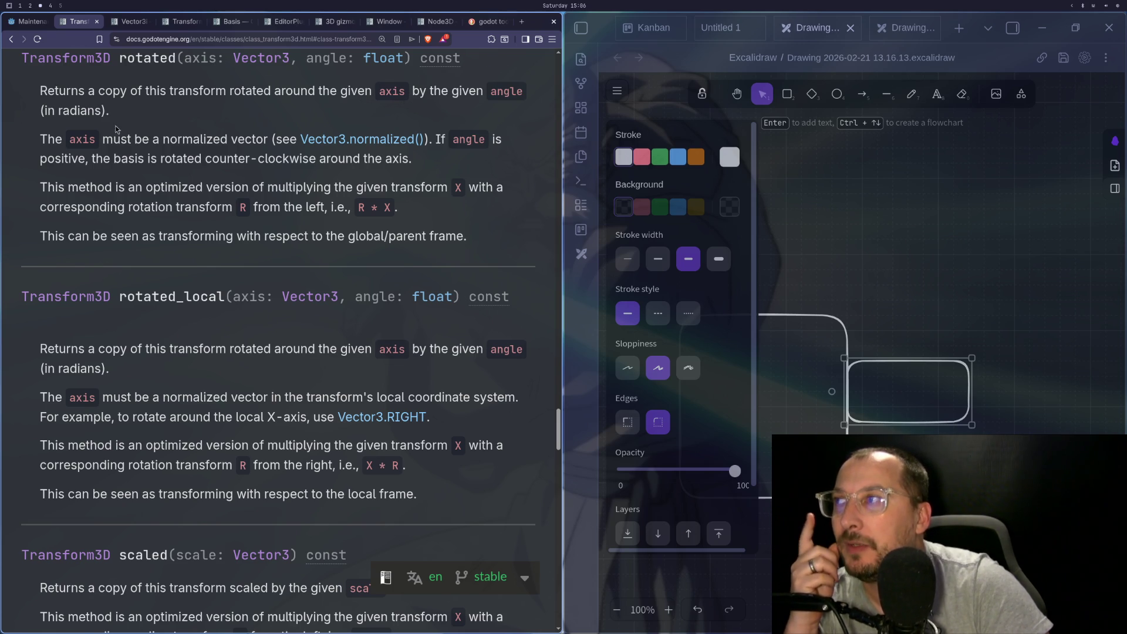
mouse_move(83, 139)
mouse_down()
mouse_move(267, 154)
mouse_move(245, 152)
mouse_up()
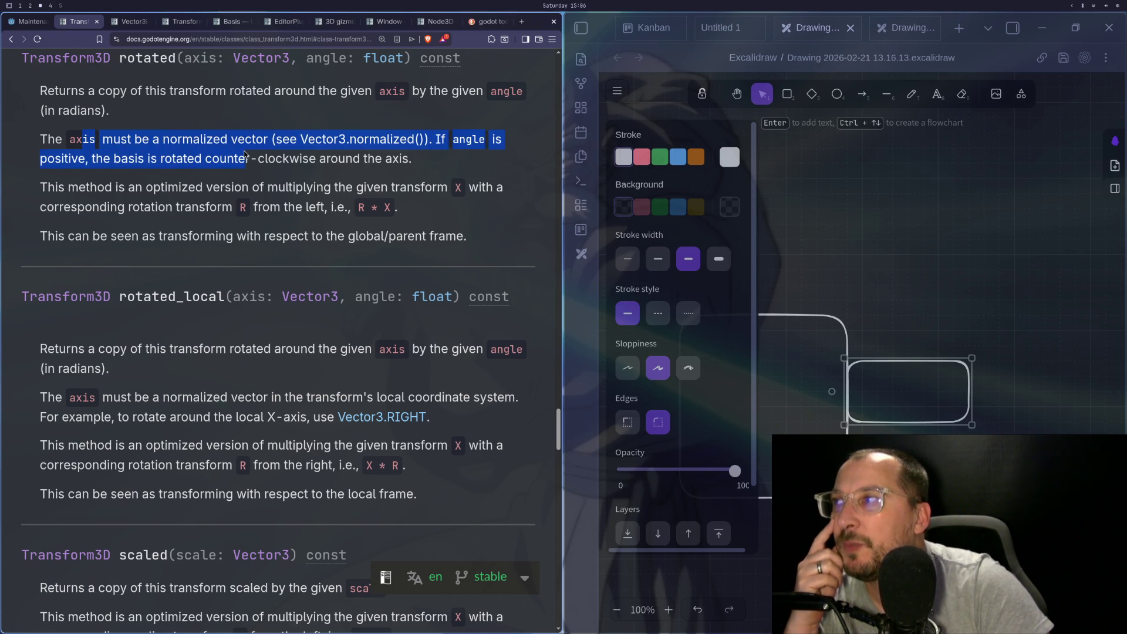
click(244, 154)
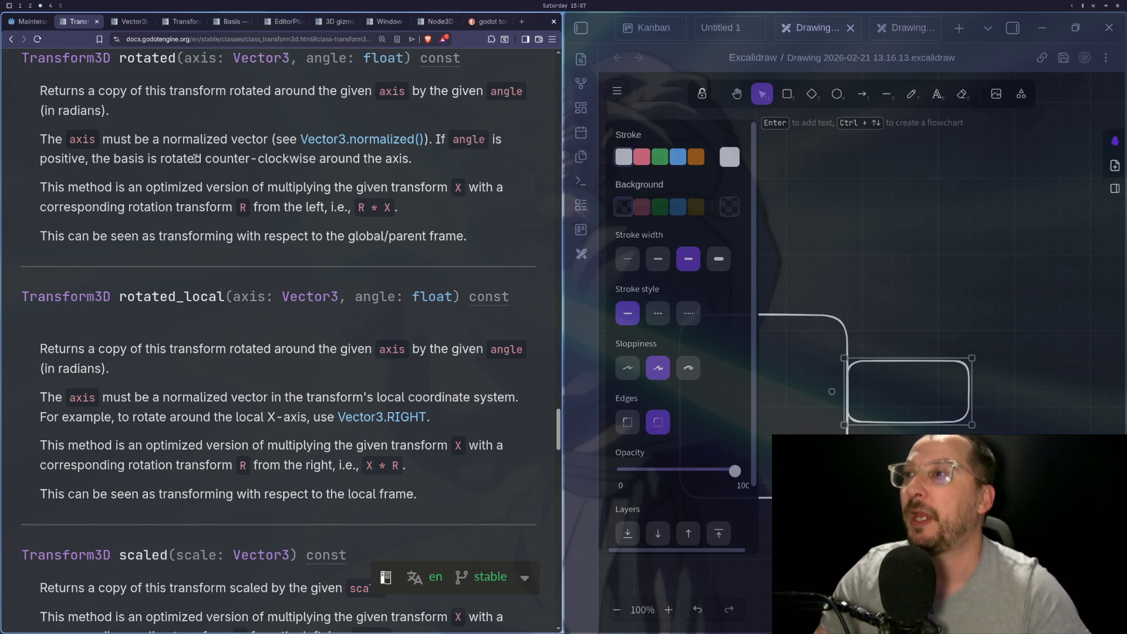
key(super+1)
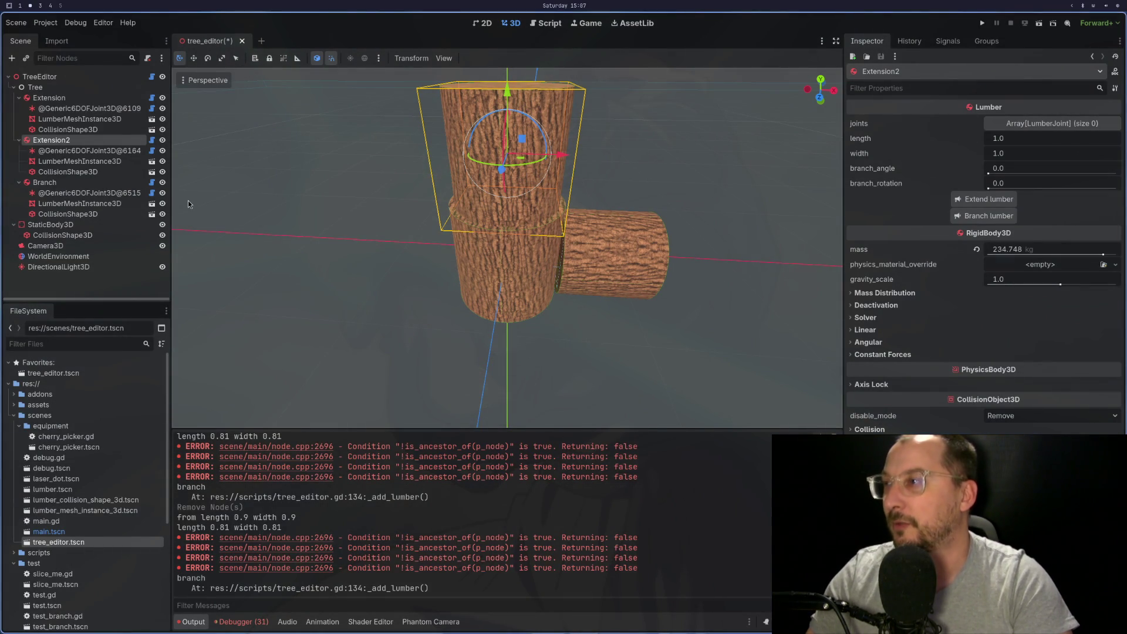
key(super+1)
key(super+3)
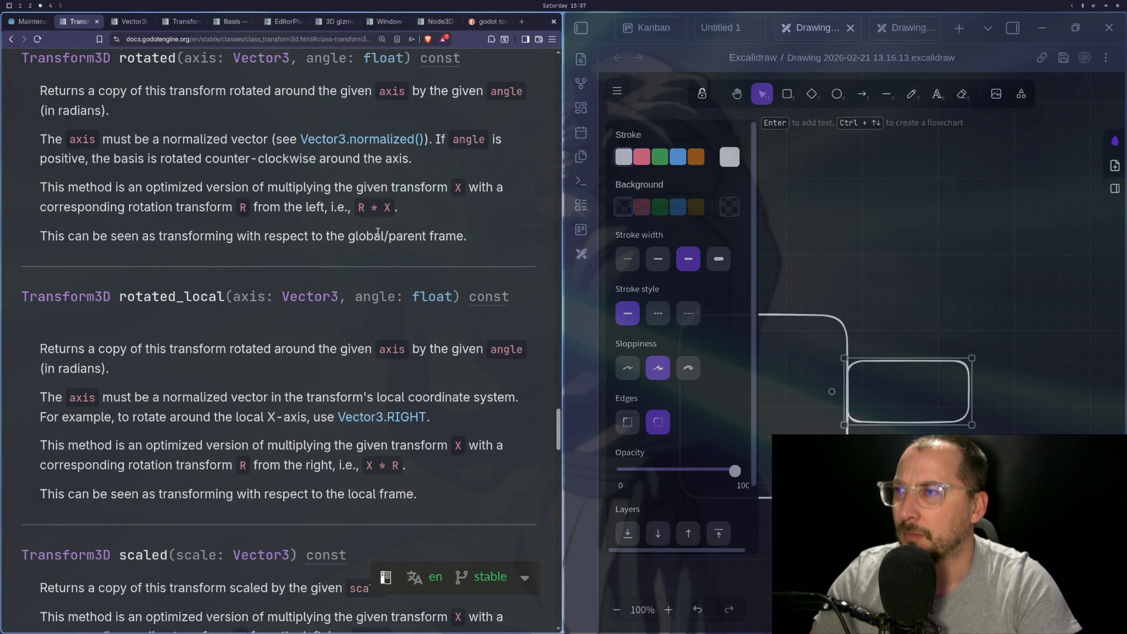
double_click(443, 236)
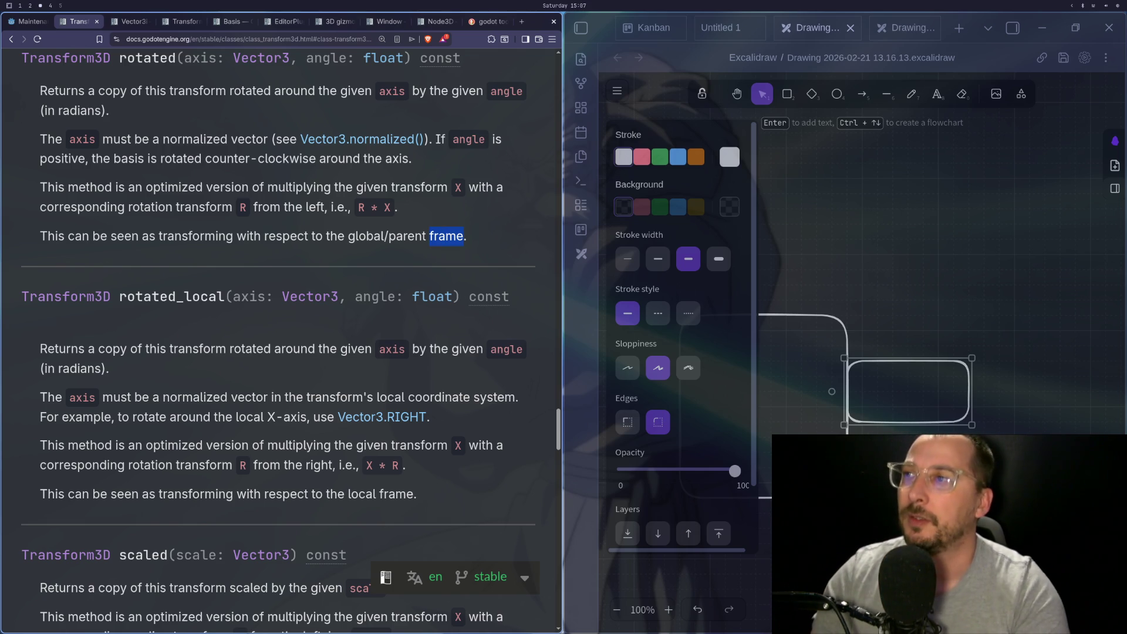
Close the tree_editor scene without saving and reopen tree_editor.tscn
key(super+1)
key(super+2)
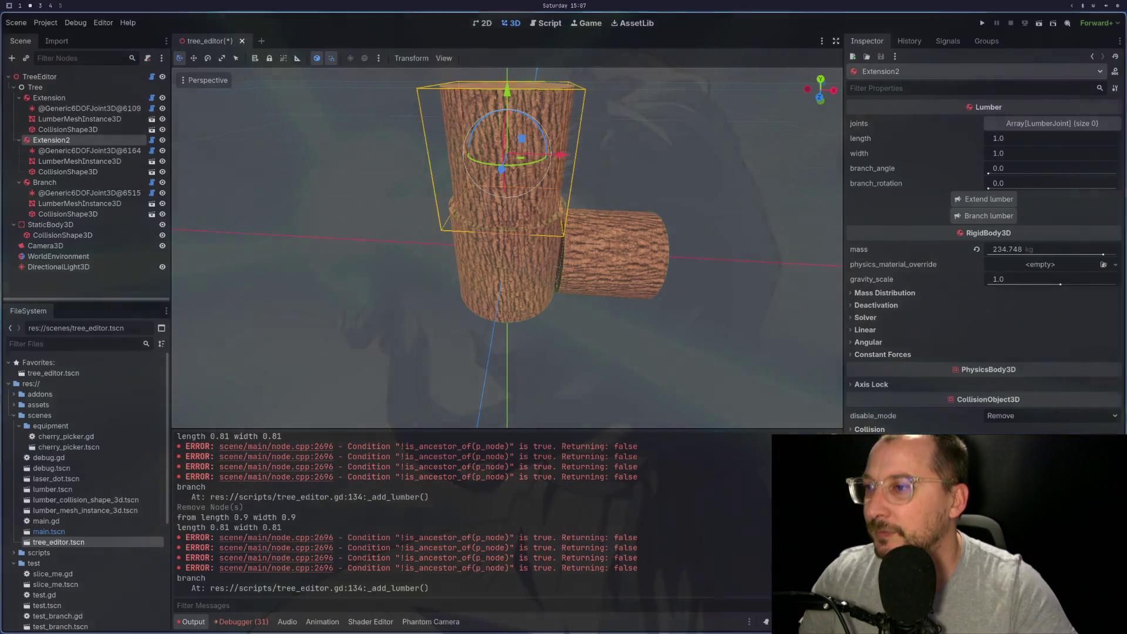
click(241, 40)
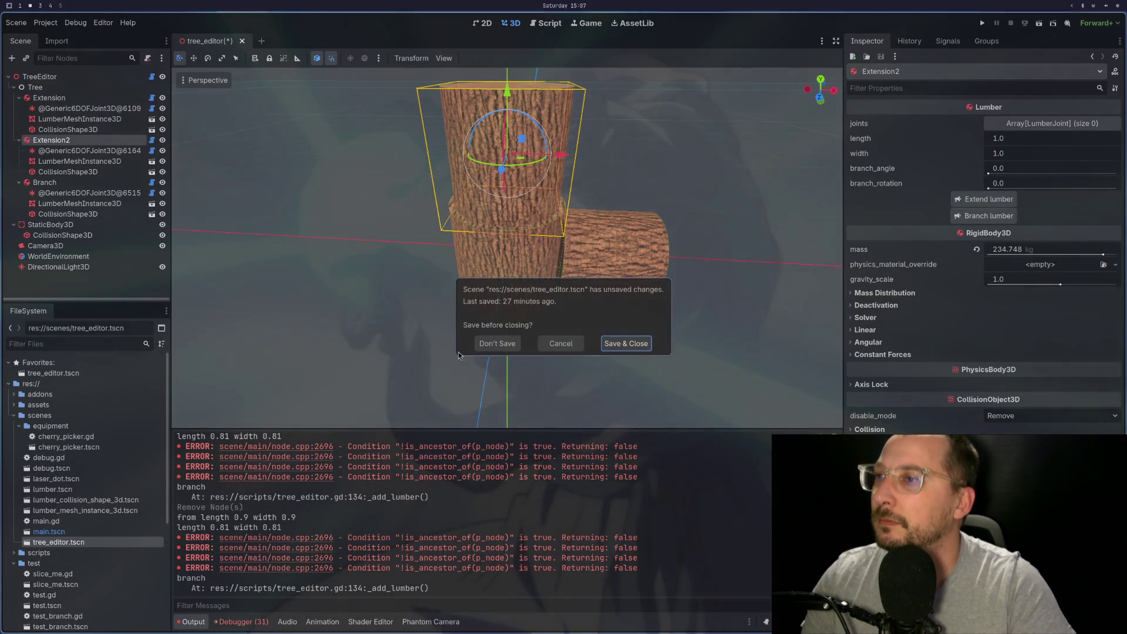
click(494, 341)
double_click(68, 544)
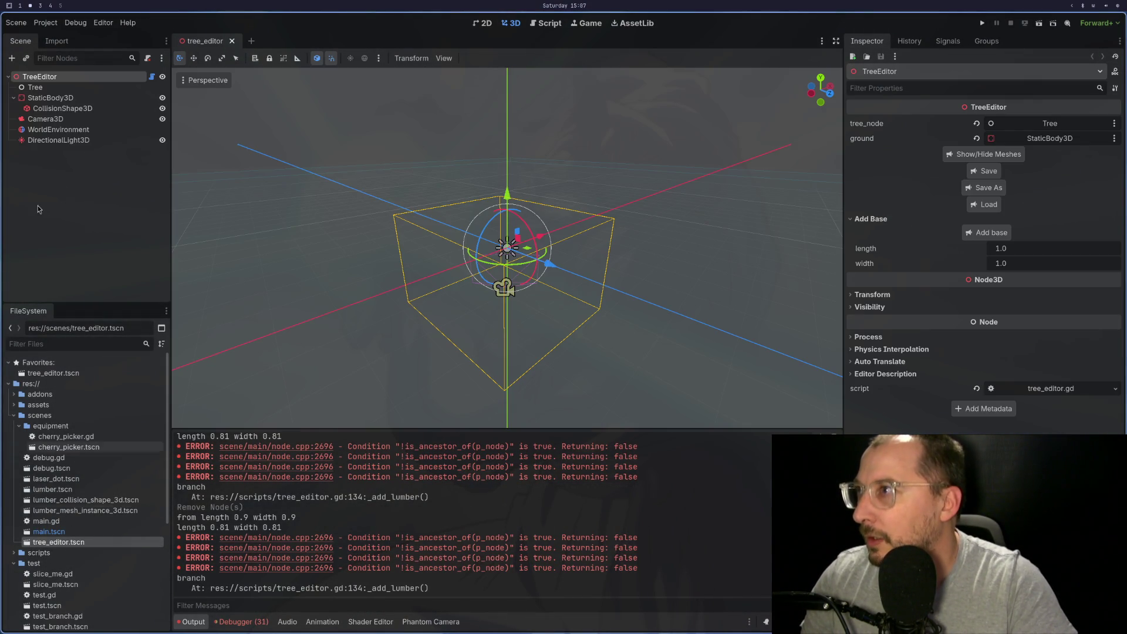
Add a base, extend Extension into Extension2, then grow Branch lumber off Extension2
click(977, 230)
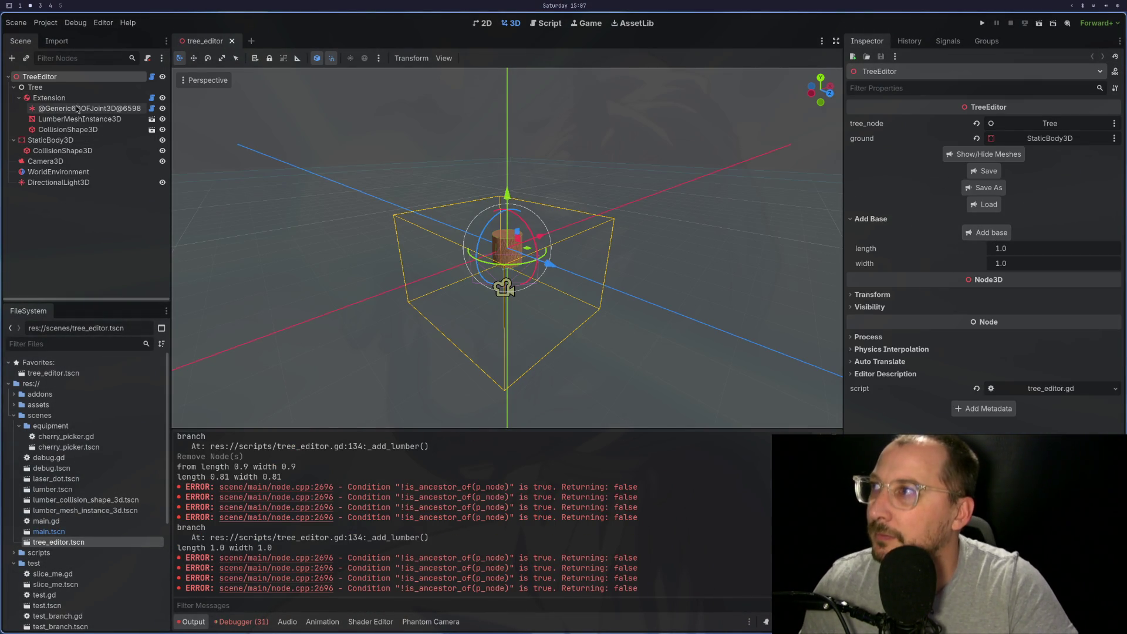
click(53, 97)
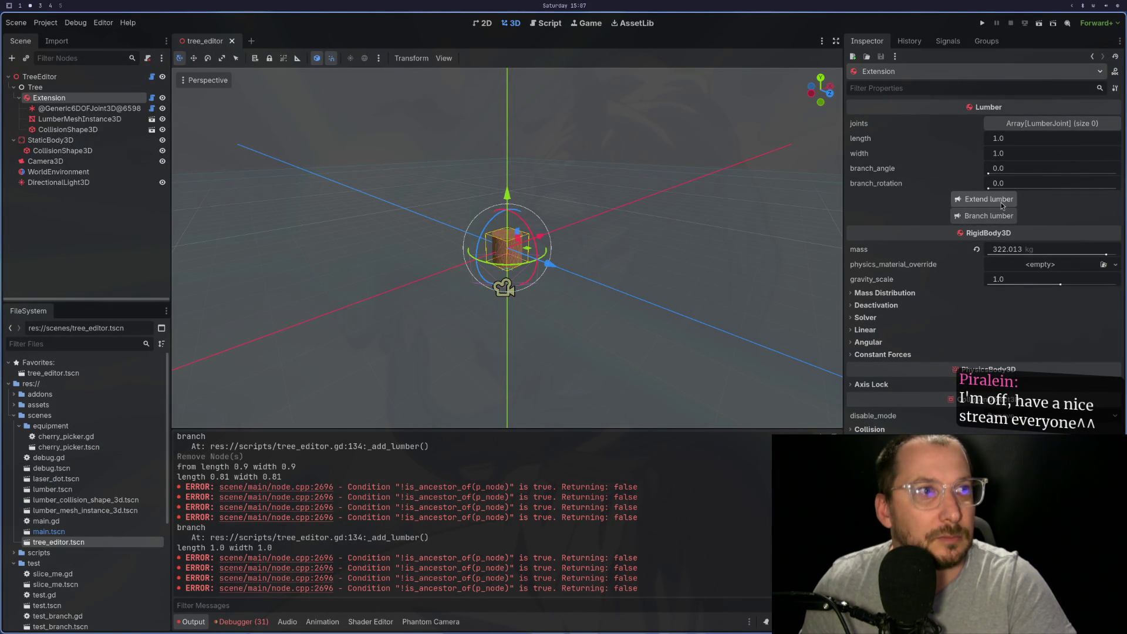
click(1002, 202)
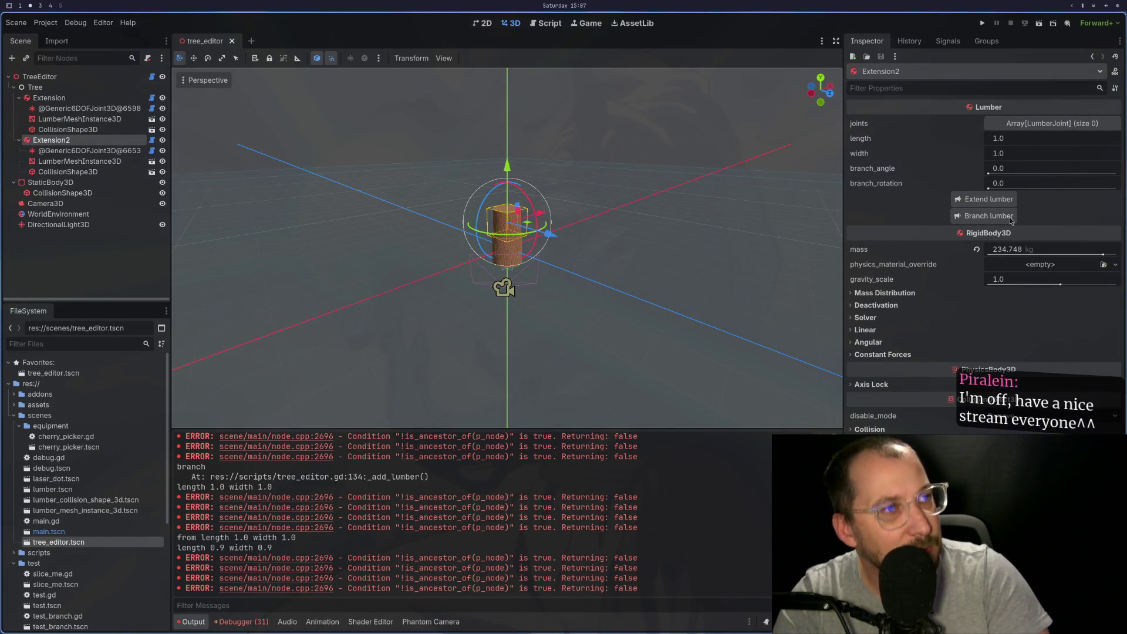
key(super+4)
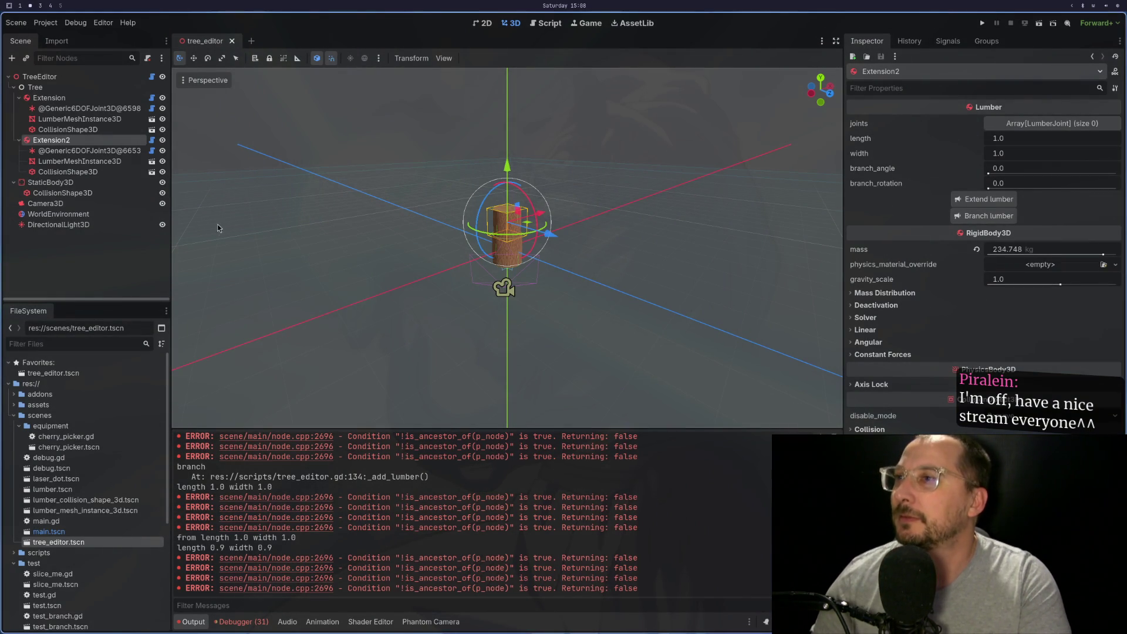
click(1011, 213)
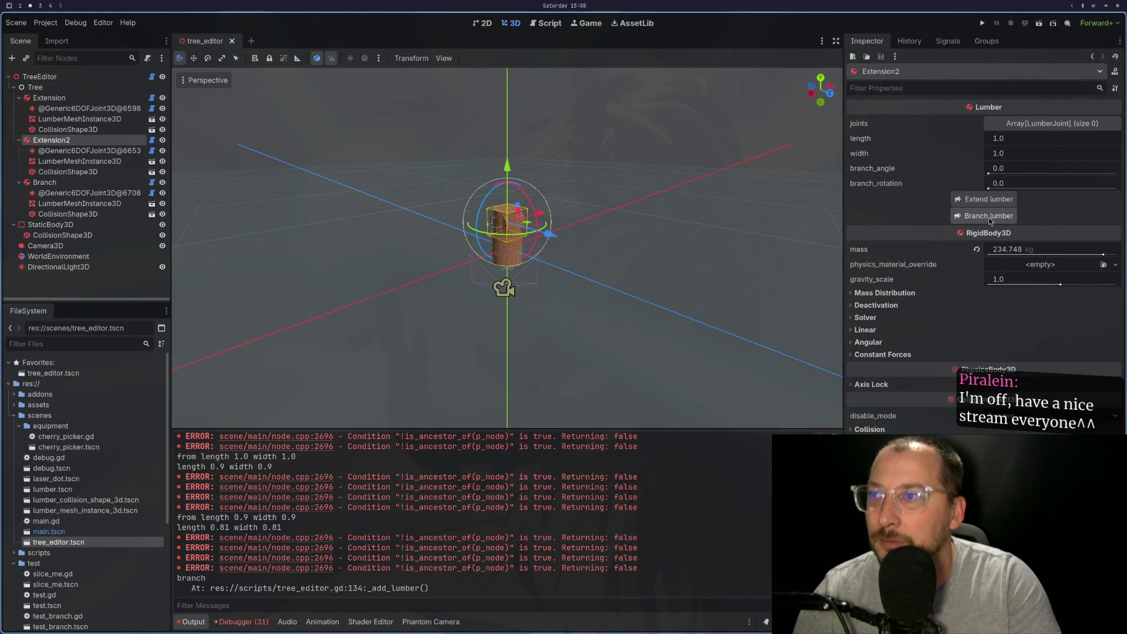
Inspect the new branch, select TreeEditor, Tree and Extension2, then return to tree_editor.gd
mouse_move(601, 248)
mouse_down()
mouse_move(547, 273)
mouse_move(636, 252)
mouse_move(580, 266)
mouse_move(414, 249)
mouse_up()
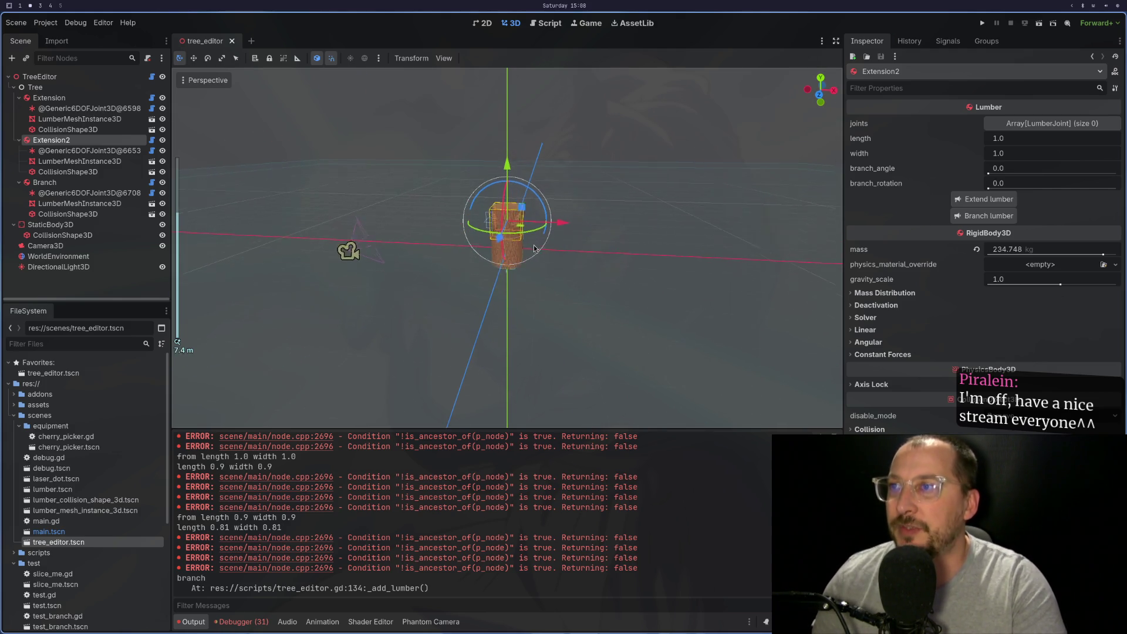
scroll(522, 270, up, 5)
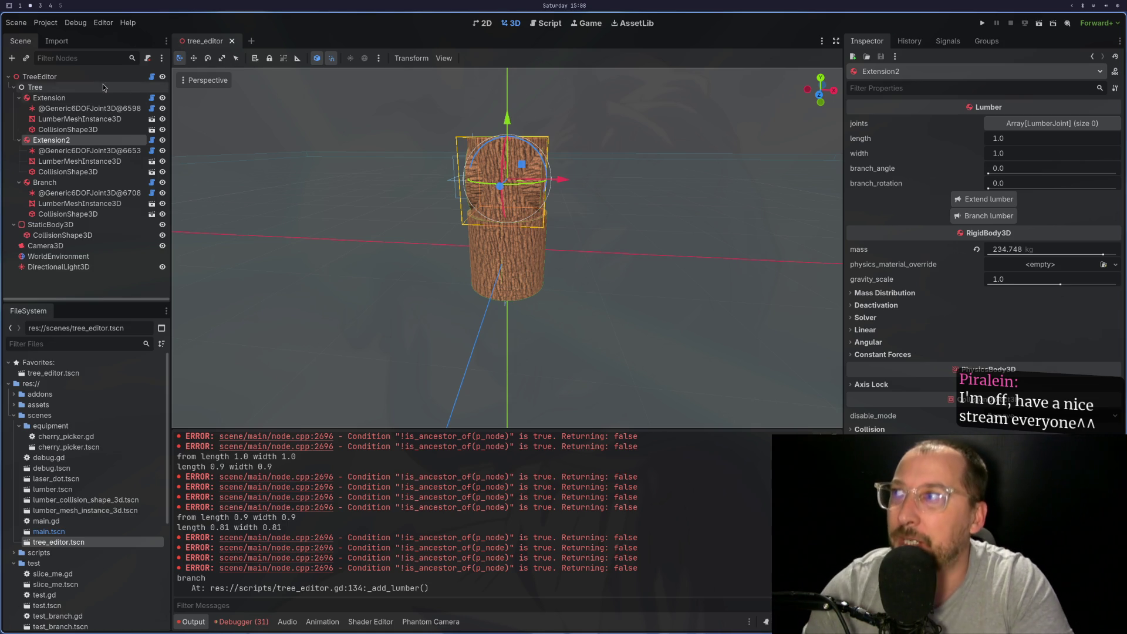
click(75, 79)
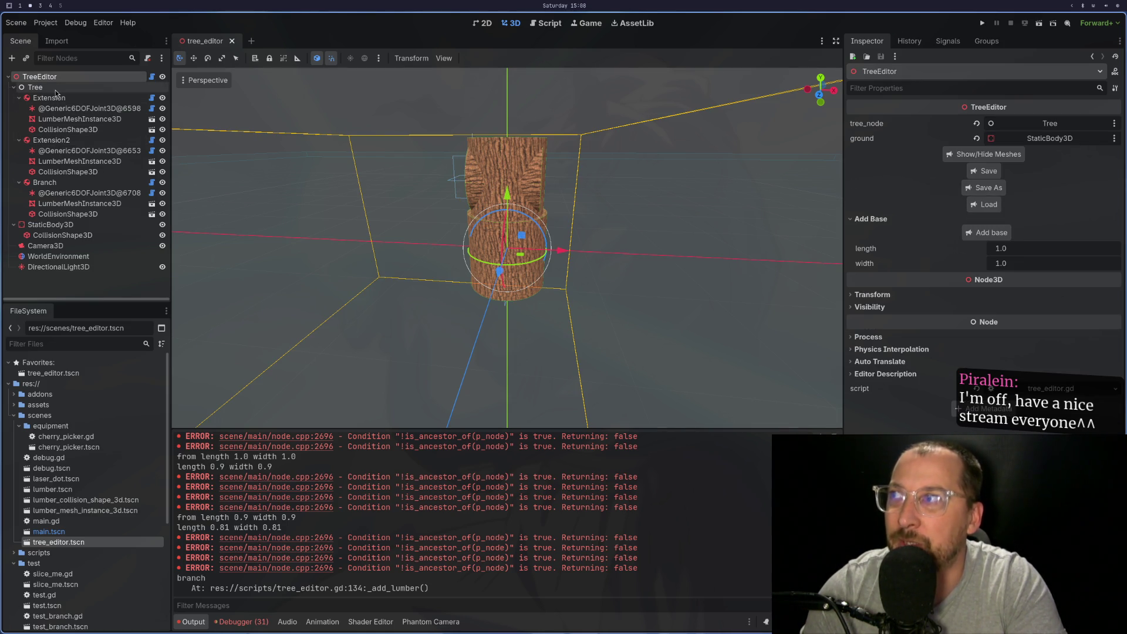
click(55, 88)
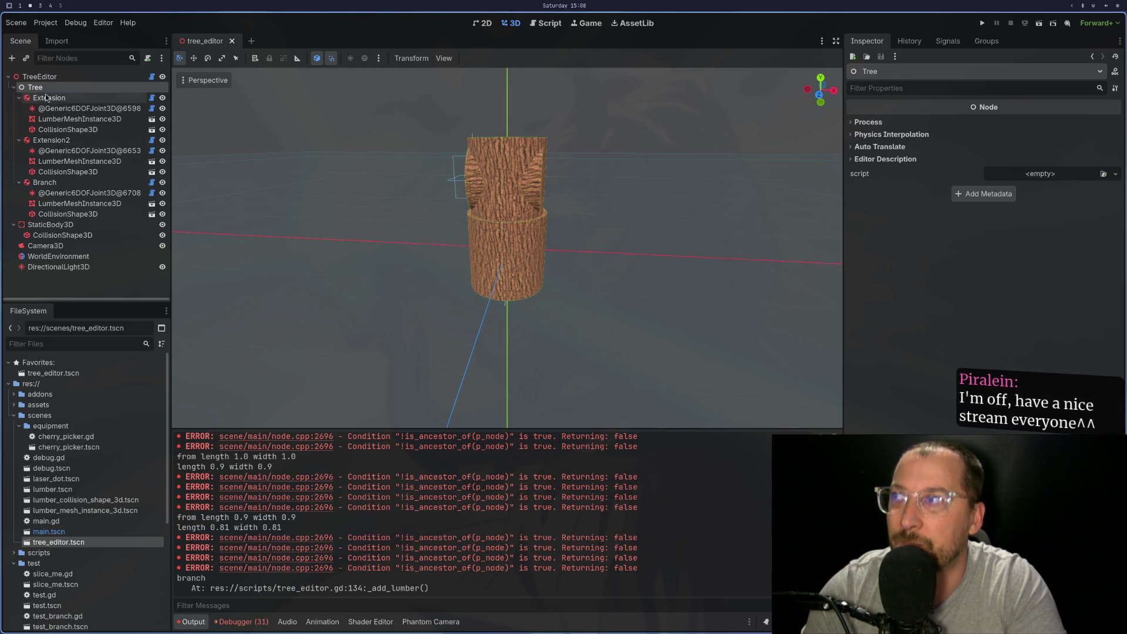
click(58, 142)
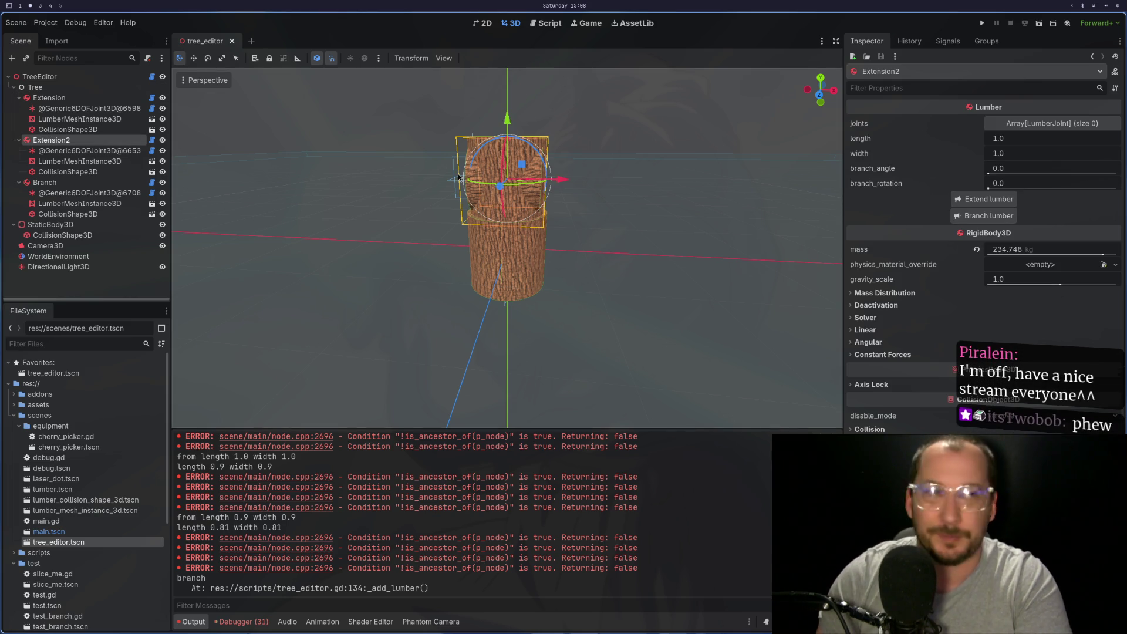
key(super+1)
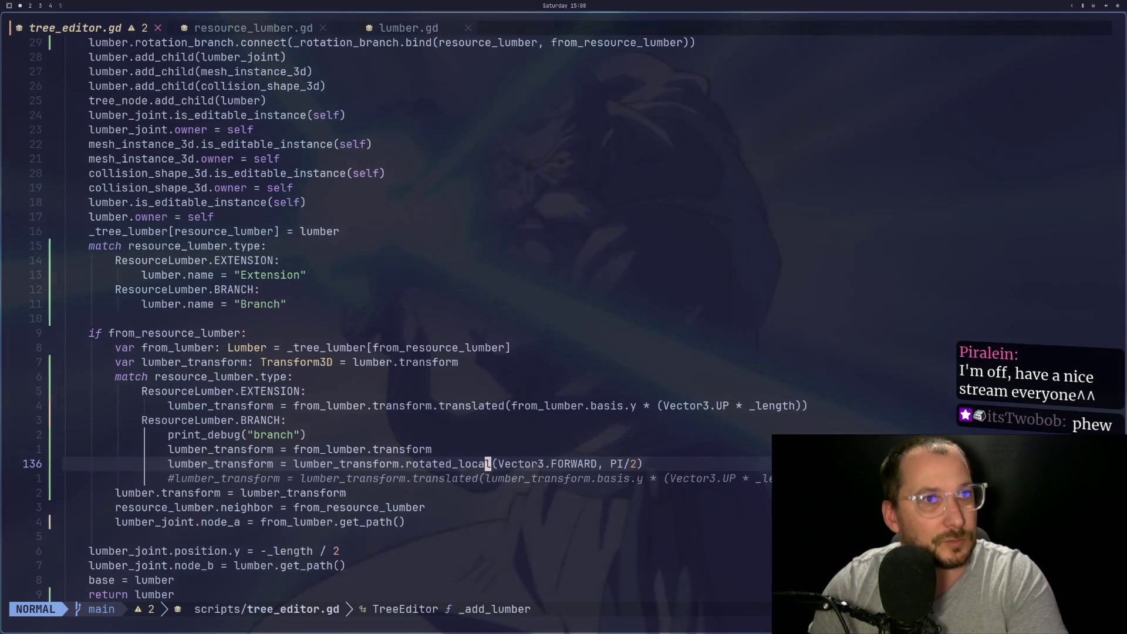
Uncomment the translated(...) line 137 in the BRANCH case and return to Godot
key(h)
key(h)
key(h)
key(h)
key(h)
key(h)
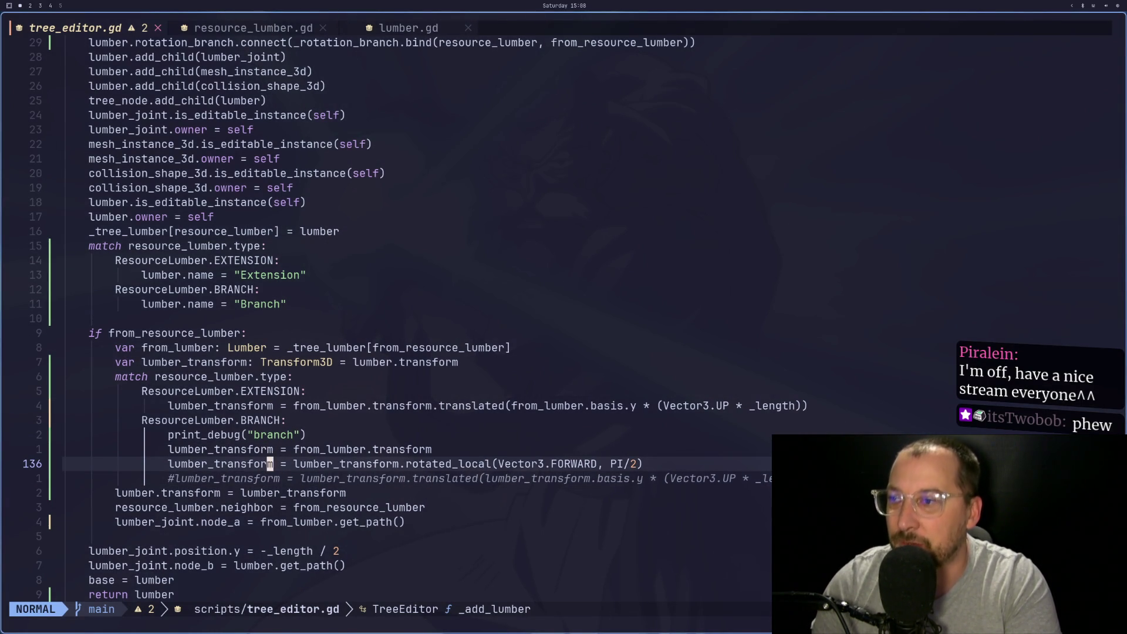
key(j)
key(h)
key(h)
key(h)
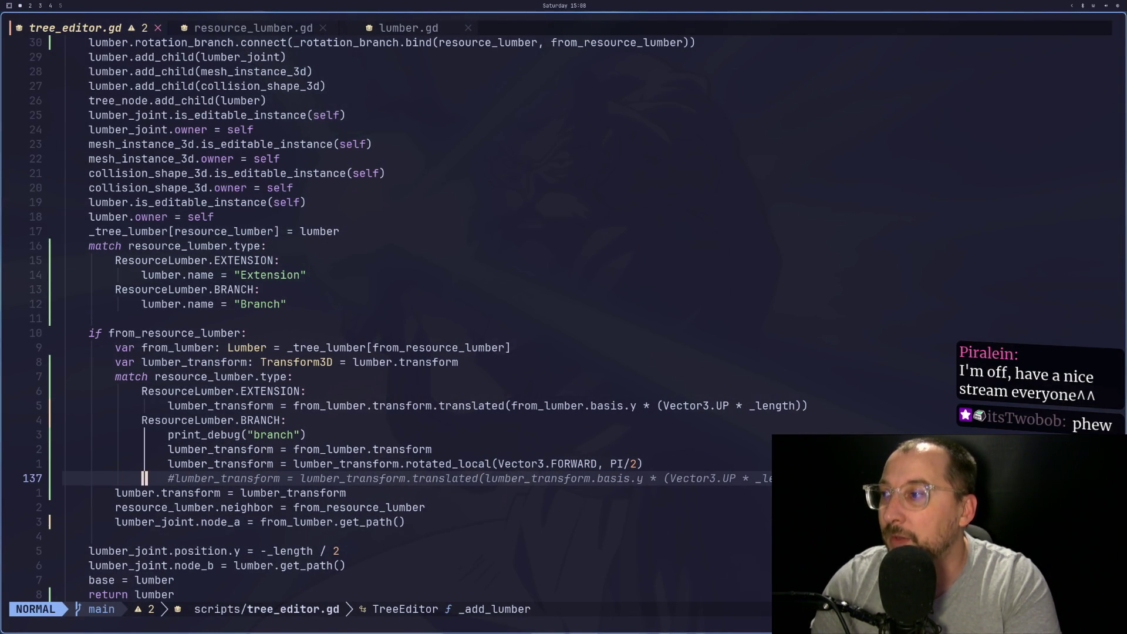
key(g)
key(c)
key(c)
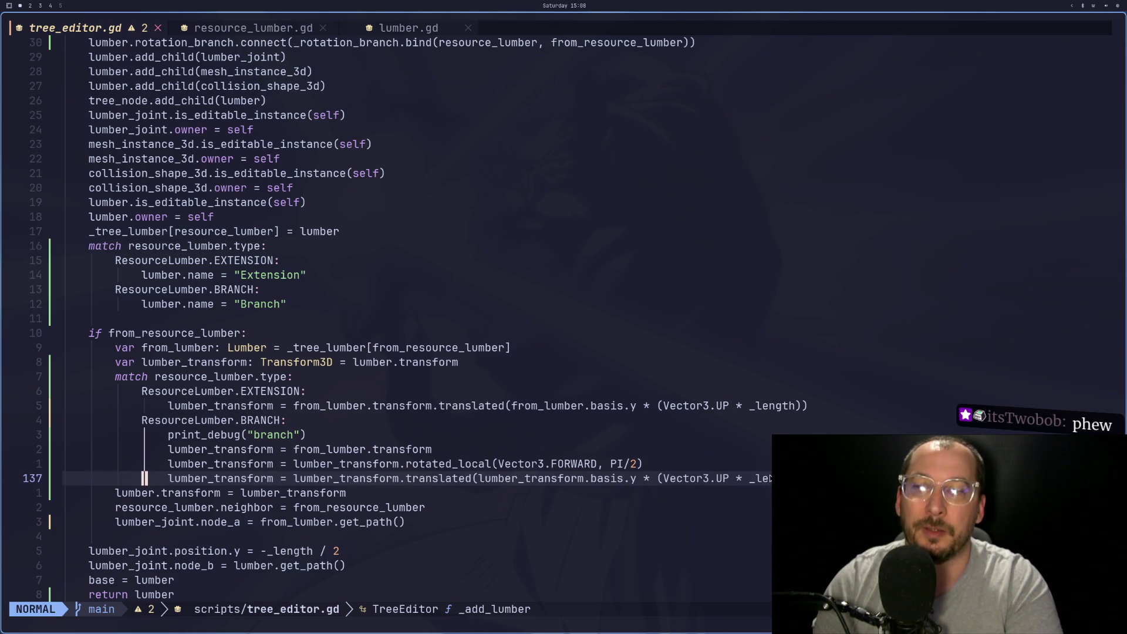
key(super+2)
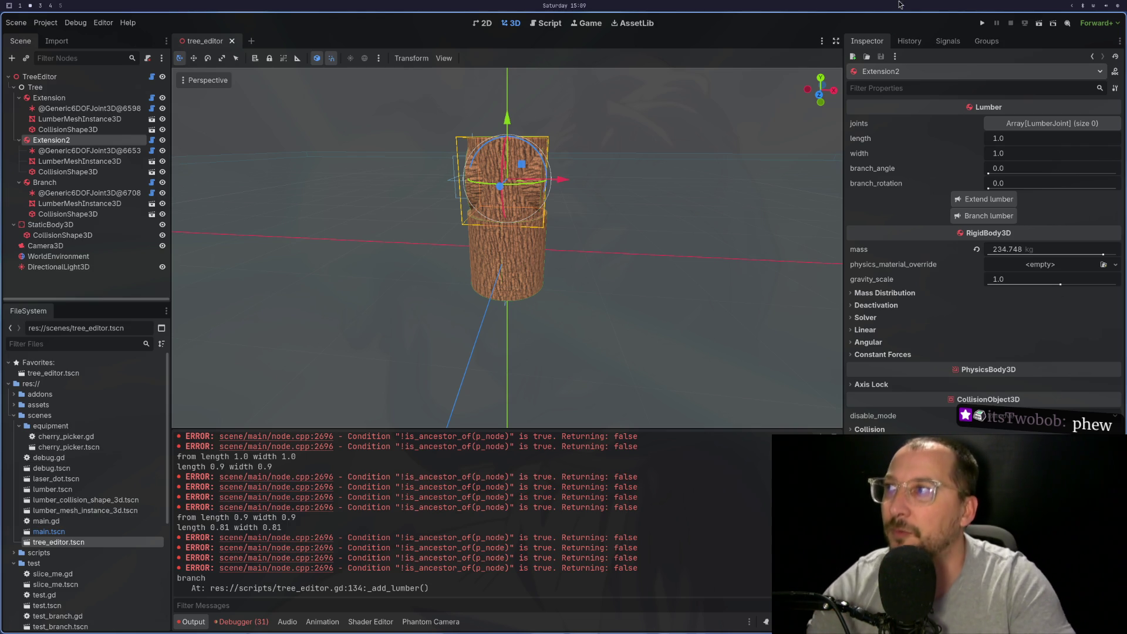
Extend the Branch lumber twice, adding up to Extension4, and check the script
click(98, 184)
click(963, 201)
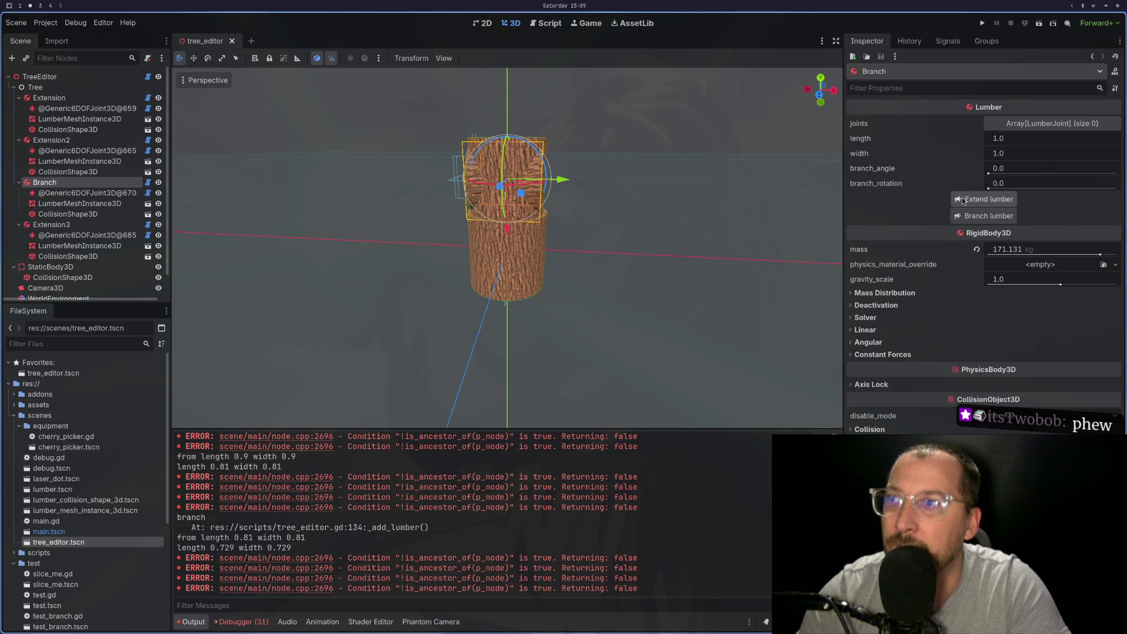
mouse_move(478, 221)
mouse_down()
mouse_move(670, 256)
mouse_move(656, 231)
mouse_move(472, 235)
mouse_up()
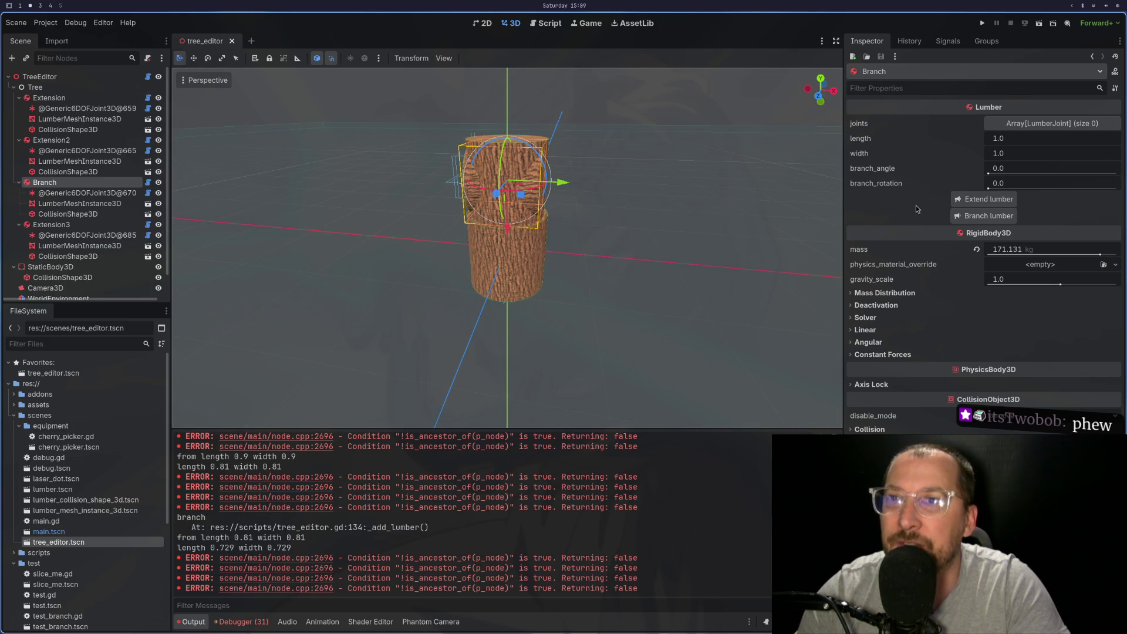
click(970, 202)
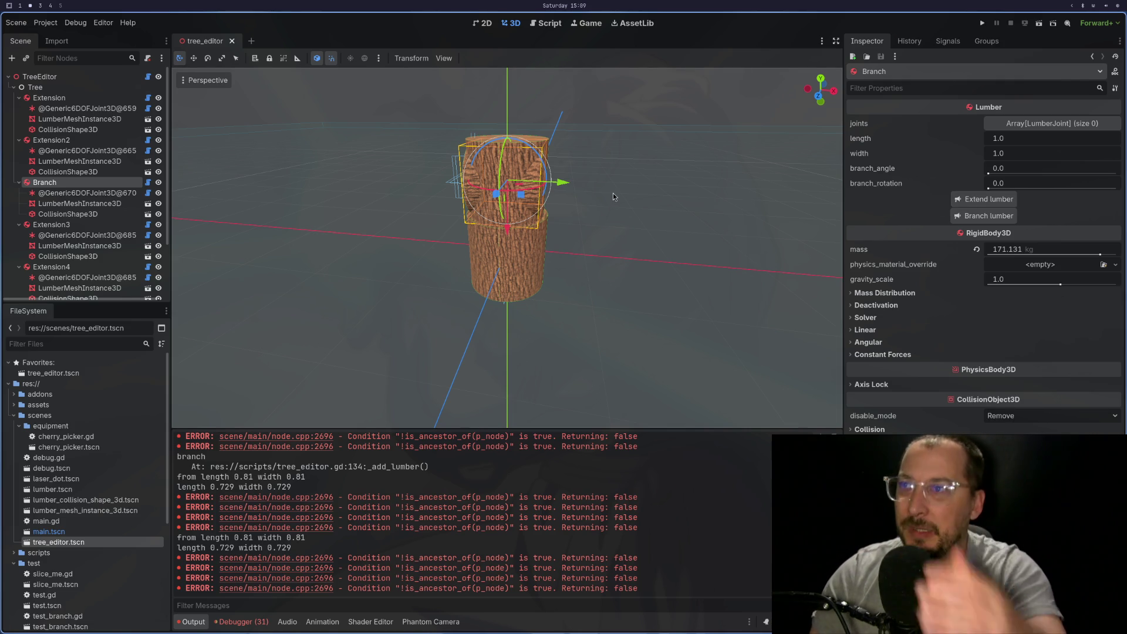
key(super+1)
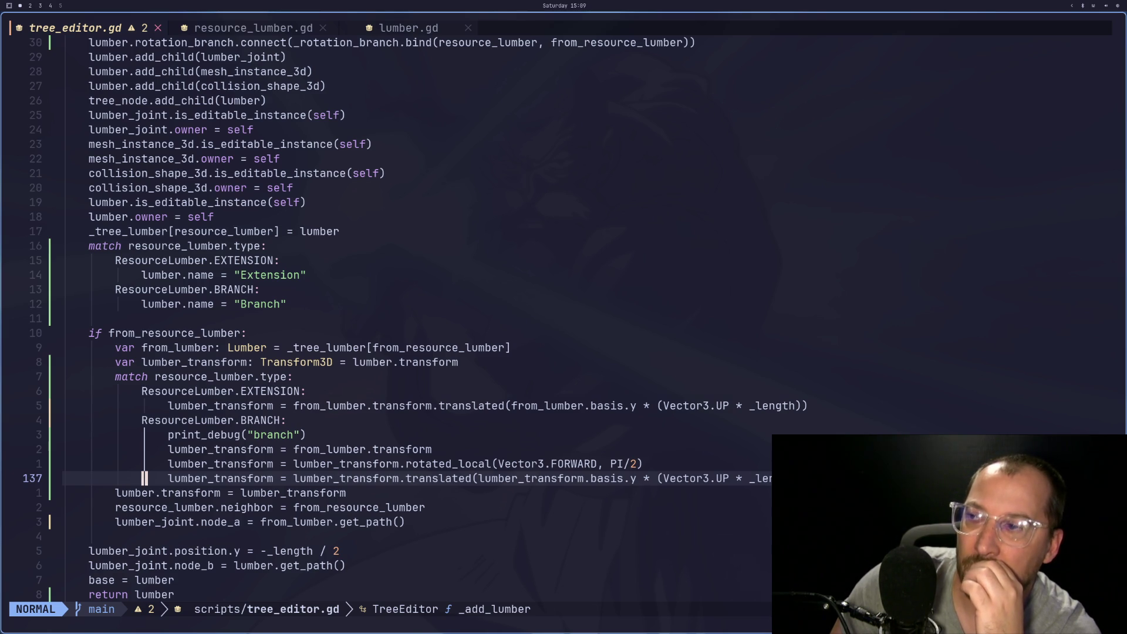
Close and reopen tree_editor.tscn fresh, then return to the script in Neovim
key(super+2)
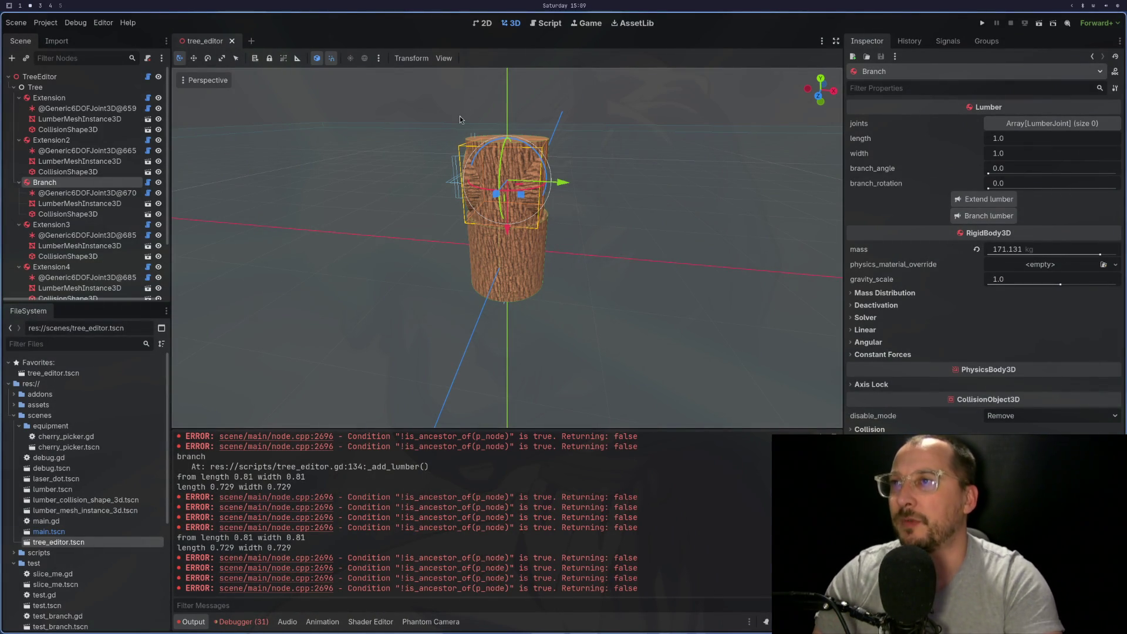
click(232, 41)
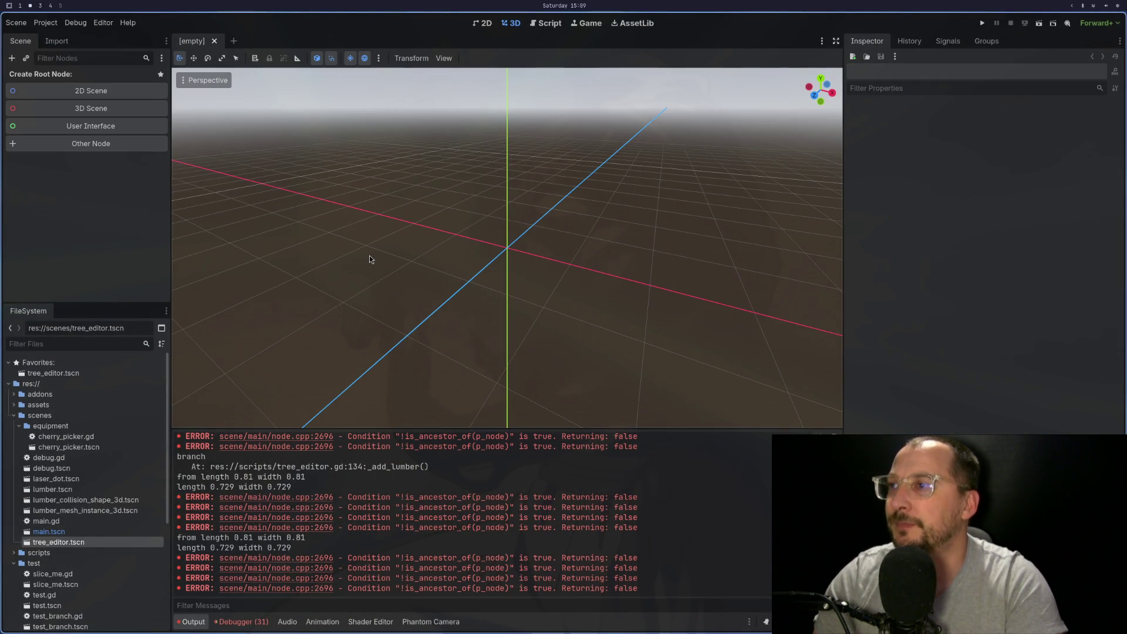
double_click(59, 542)
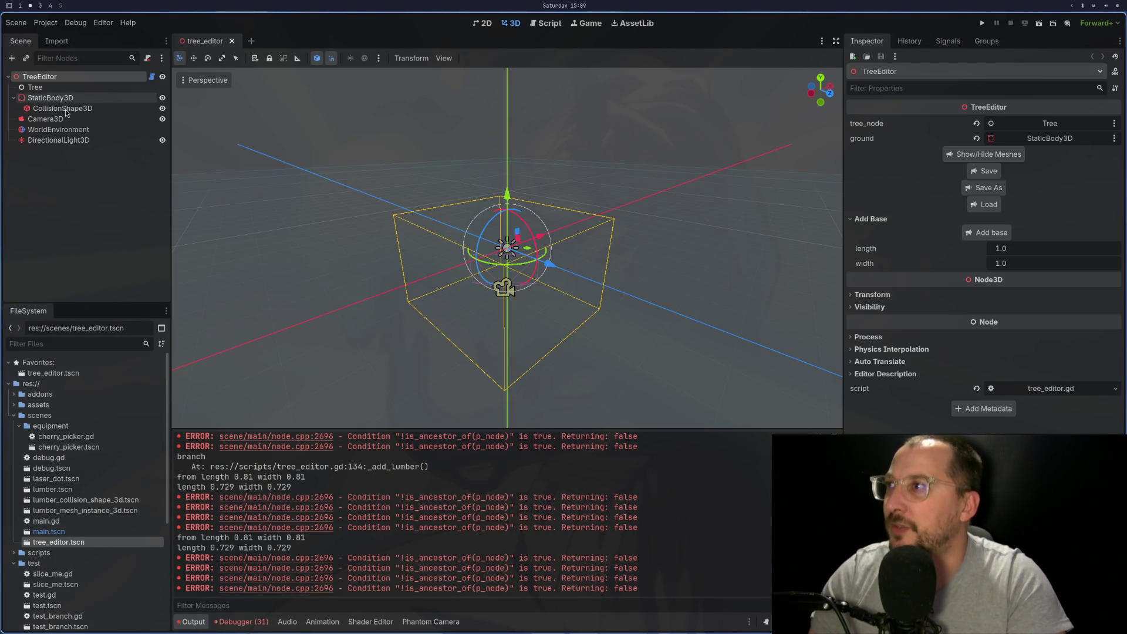
key(super+1)
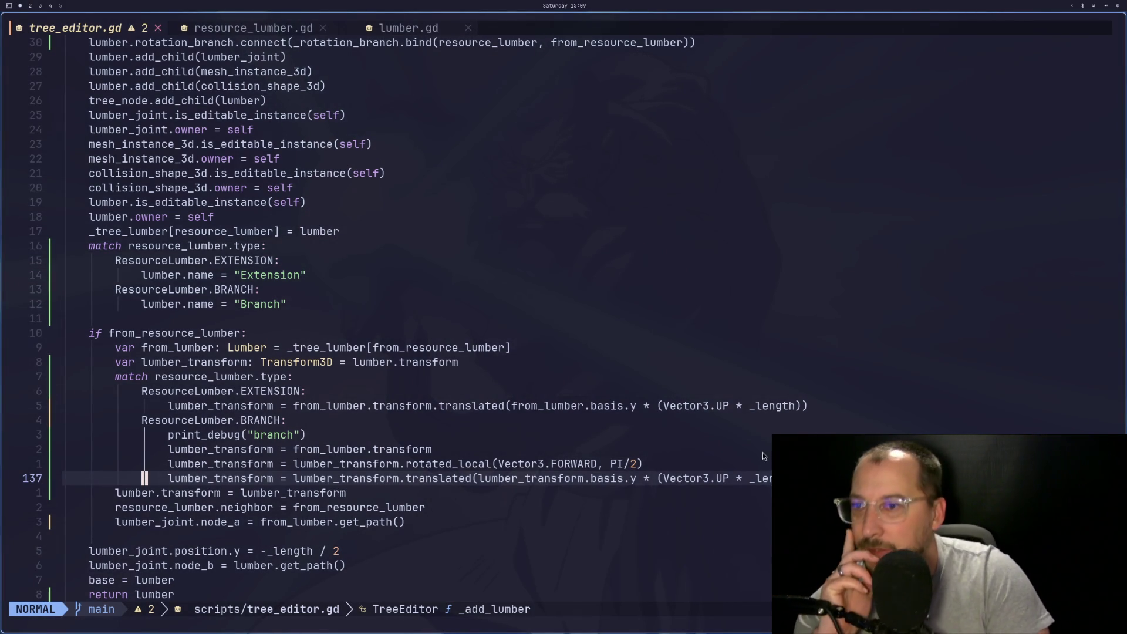
Locate _length on line 137 and yank the parent-lumber lookup text from line 128
click(761, 480)
key(b)
key(b)
key(b)
key(l)
key(l)
key(l)
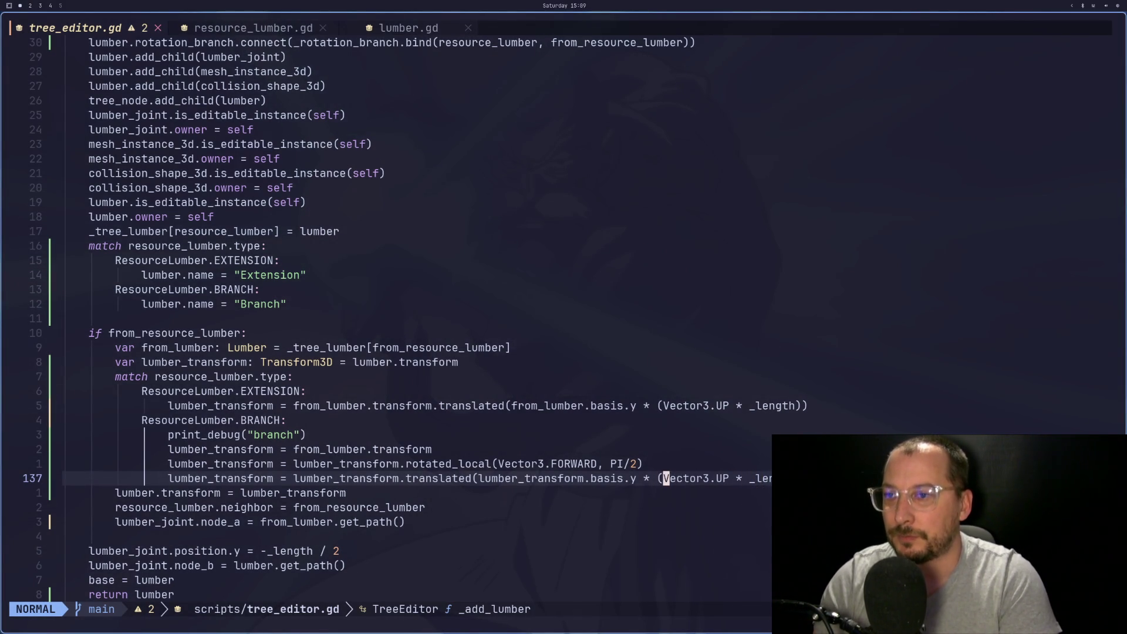
key(w)
key(w)
key(w)
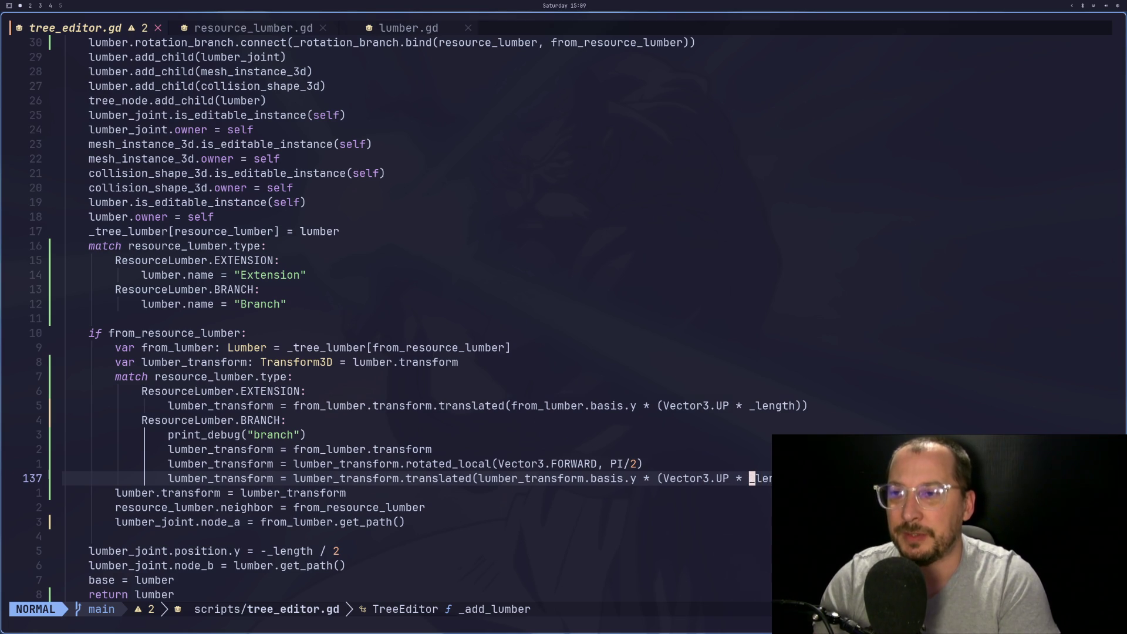
key(h)
key(h)
key(h)
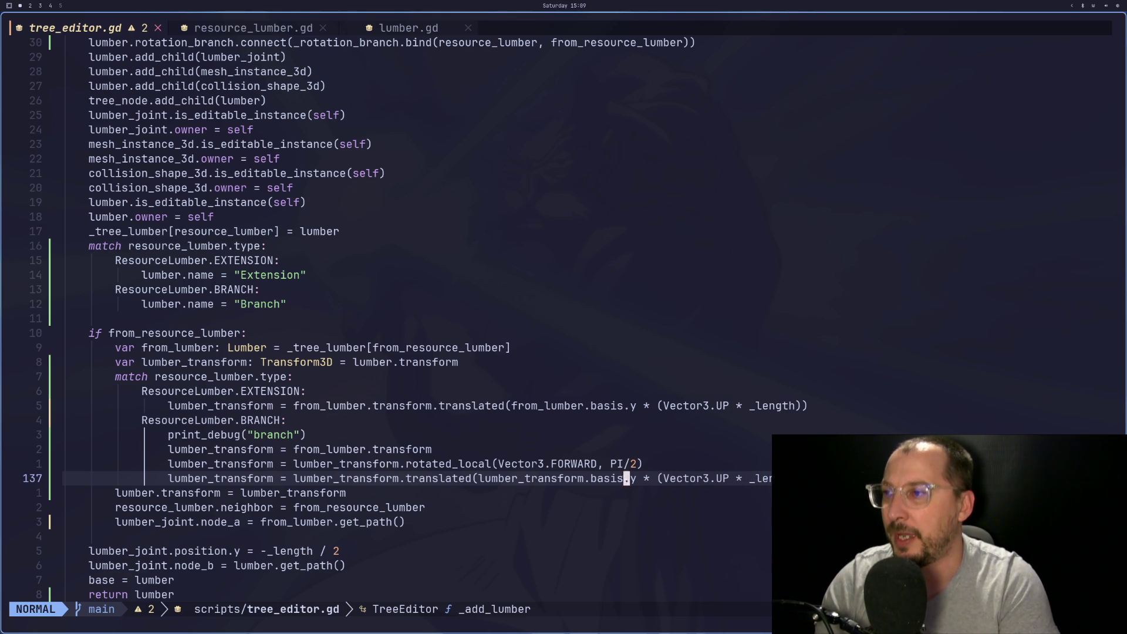
key(k)
key(k)
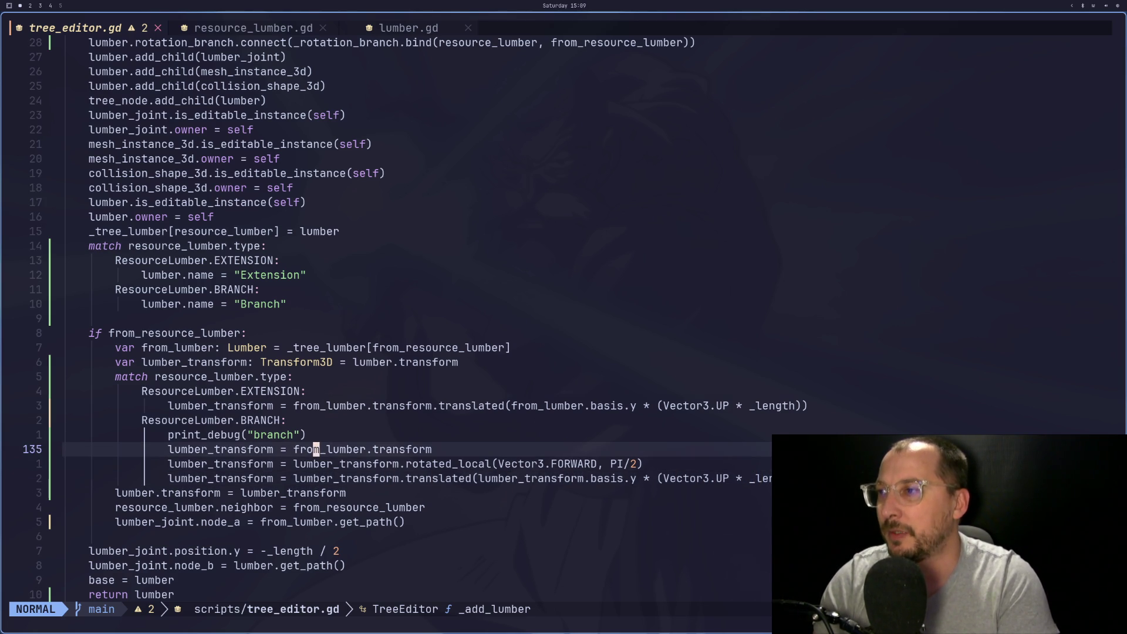
key(k)
key(k)
key(k)
key(k)
key(k)
key(k)
key(k)
key(l)
key(l)
key(l)
key(l)
key(y)
key(i)
key([)
key(y)
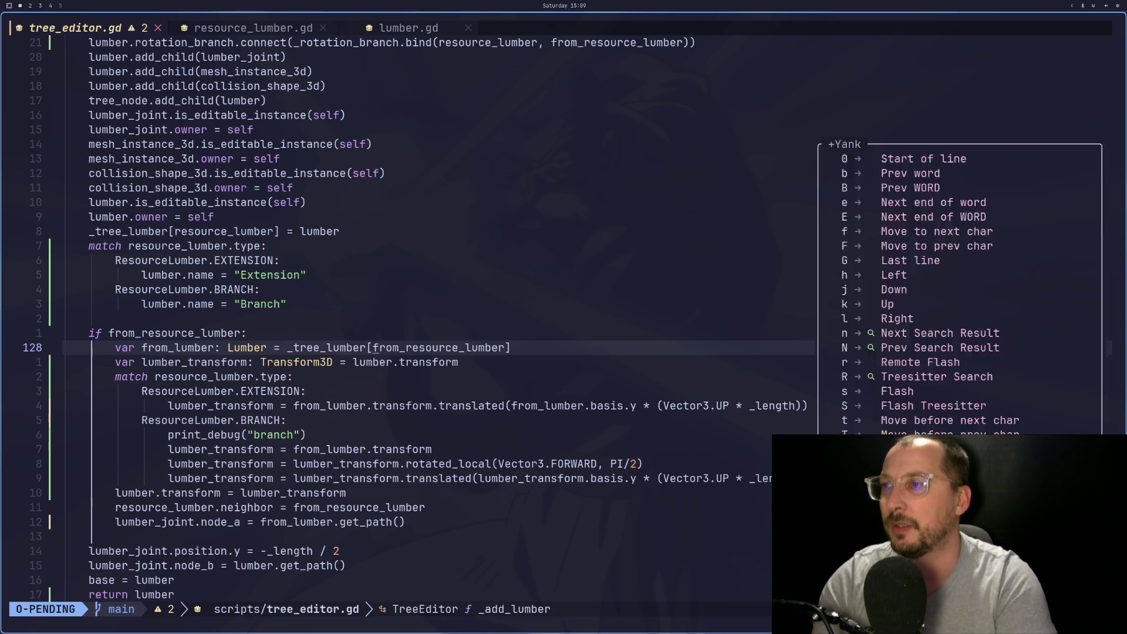
key(Escape)
key(j)
key(j)
key(j)
key(j)
key(j)
key(j)
key(j)
key(l)
key(l)
key(l)
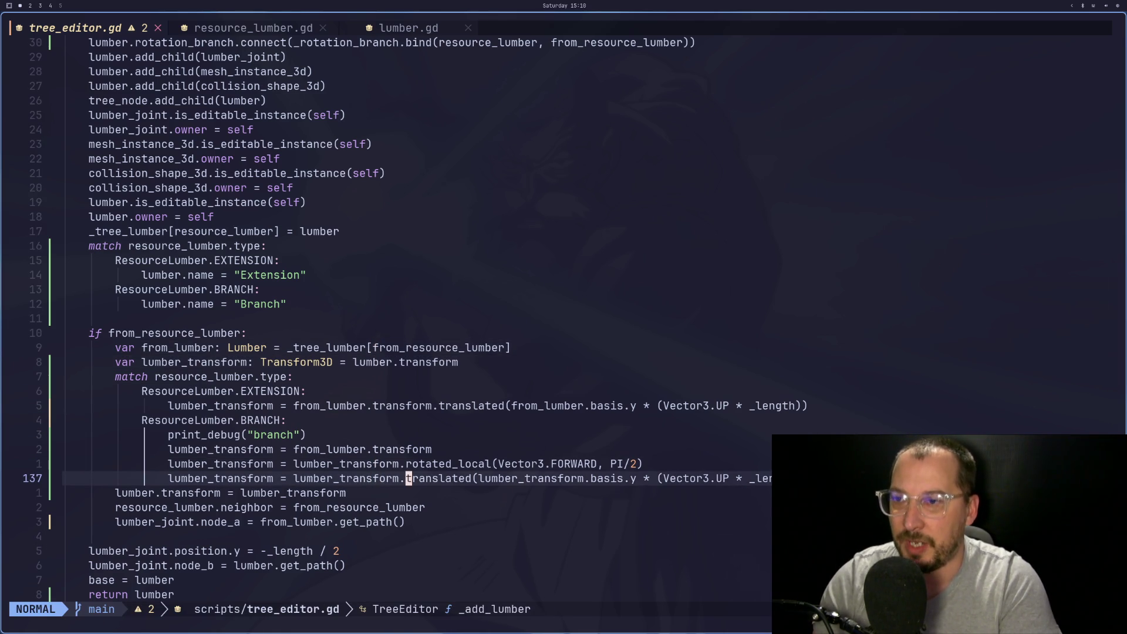
Paste the yanked text before _length in line 137's Vector3.UP * _length expression
key(w)
key(w)
key(w)
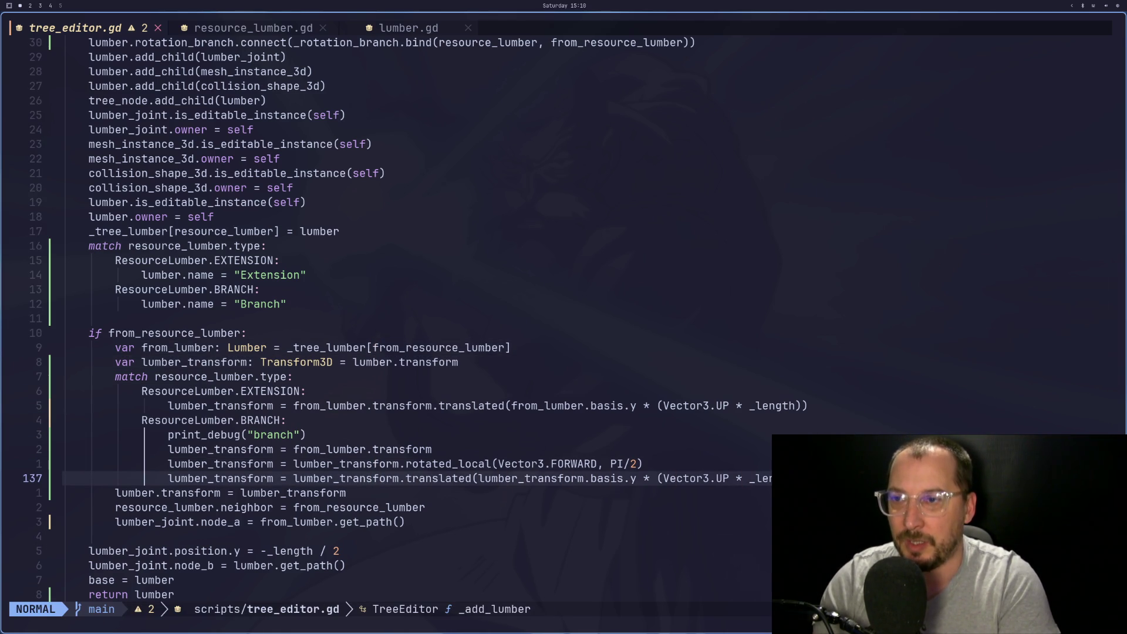
key(i)
key(Escape)
key(k)
key(k)
key(k)
key(k)
key(k)
key(k)
key(k)
key(k)
key(k)
key(j)
key(j)
key(j)
key(j)
key(j)
key(j)
key(j)
key(j)
key(k)
key(k)
key(k)
key(A)
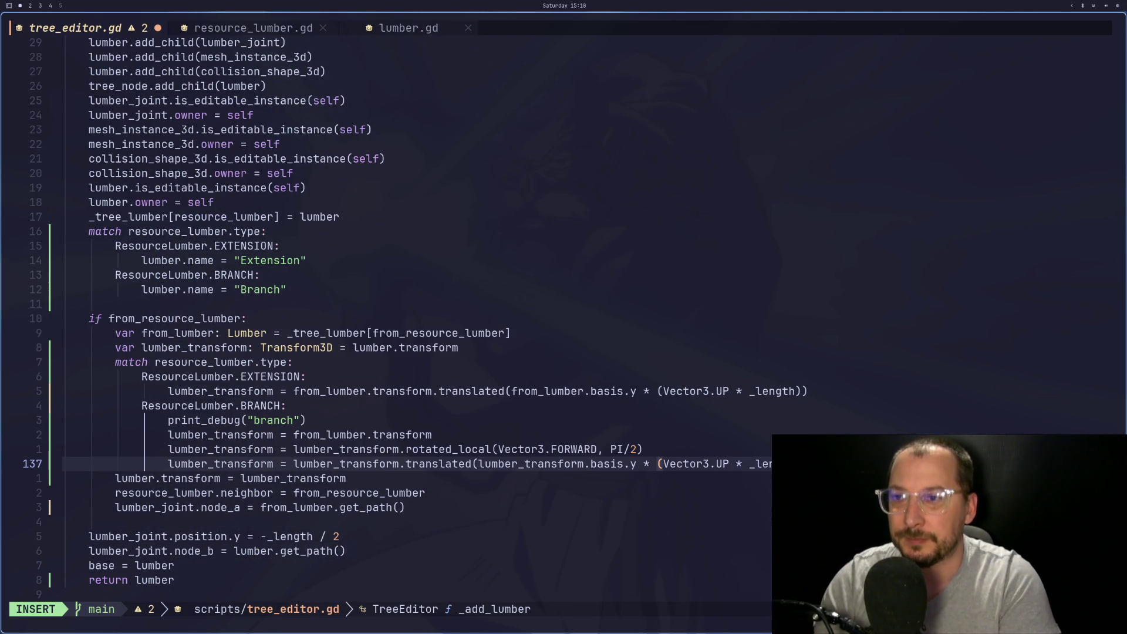
key(Escape)
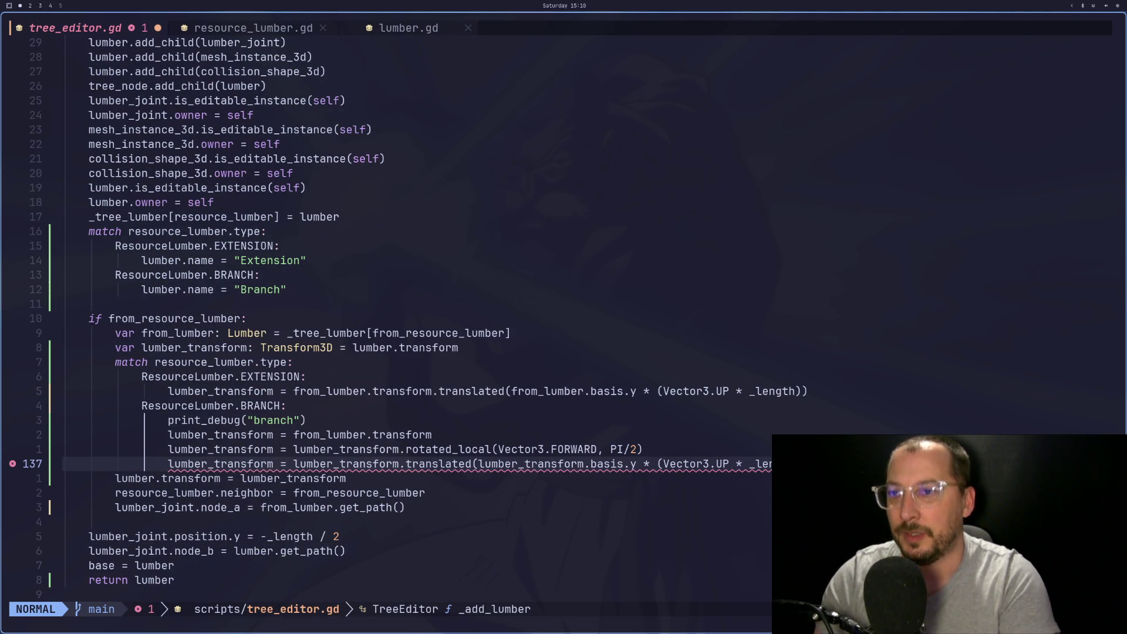
key(f)
key(parenleft)
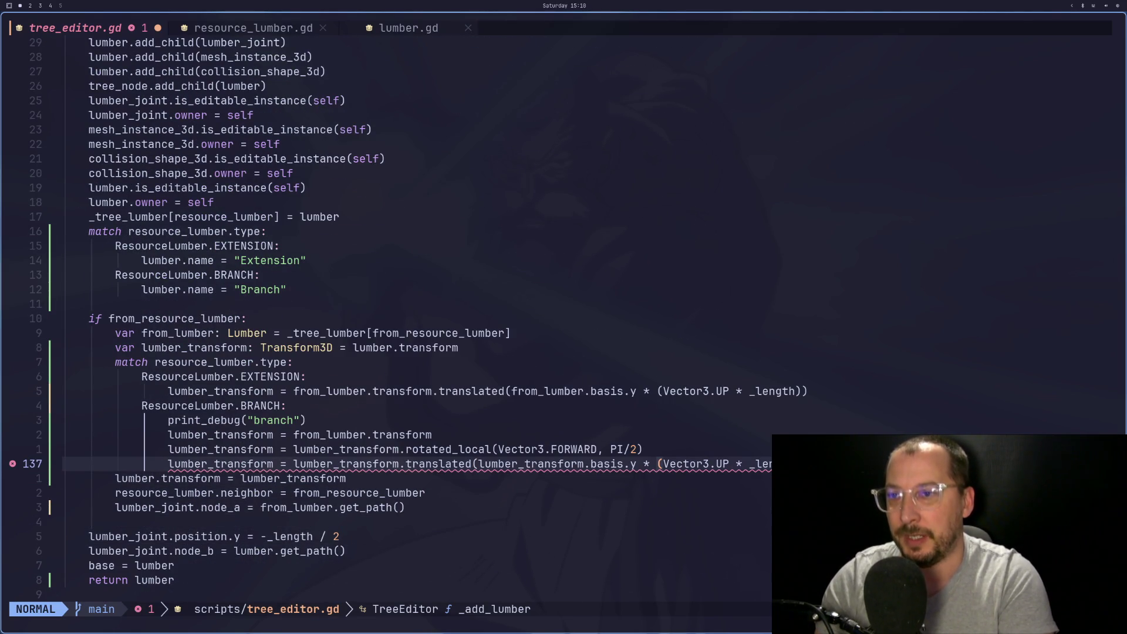
key(P)
key(i)
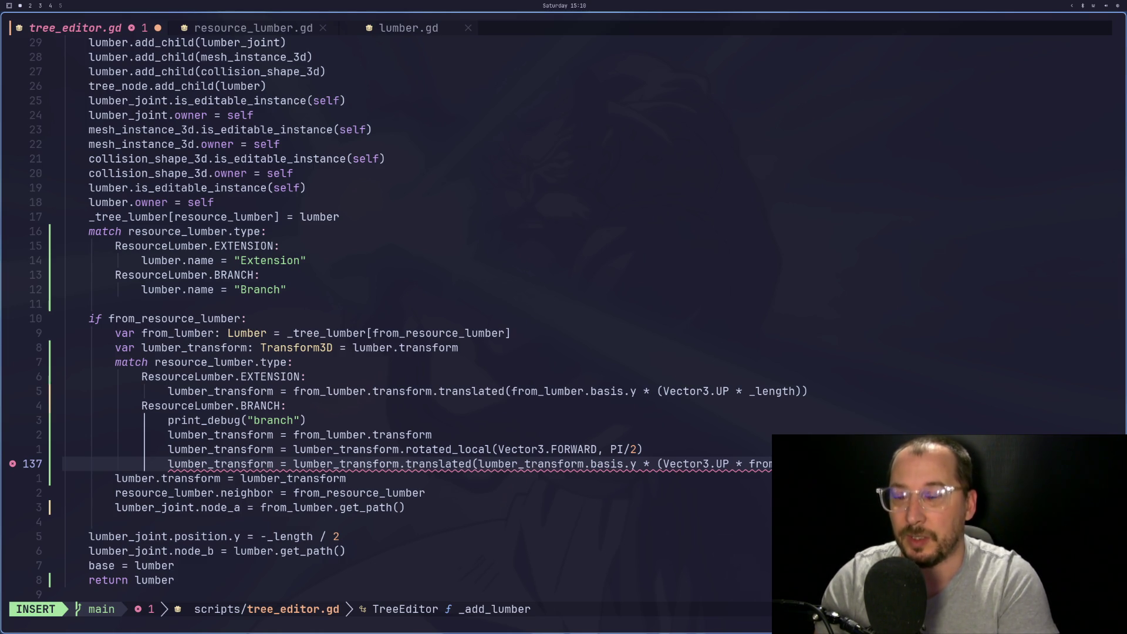
key(Escape)
key(i)
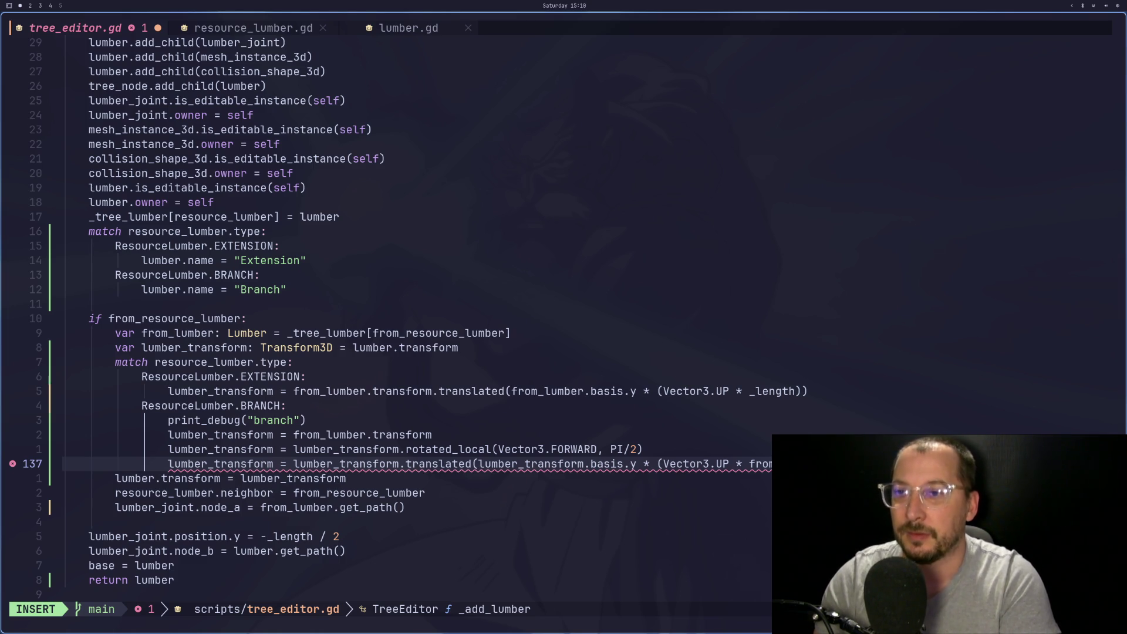
key(Escape)
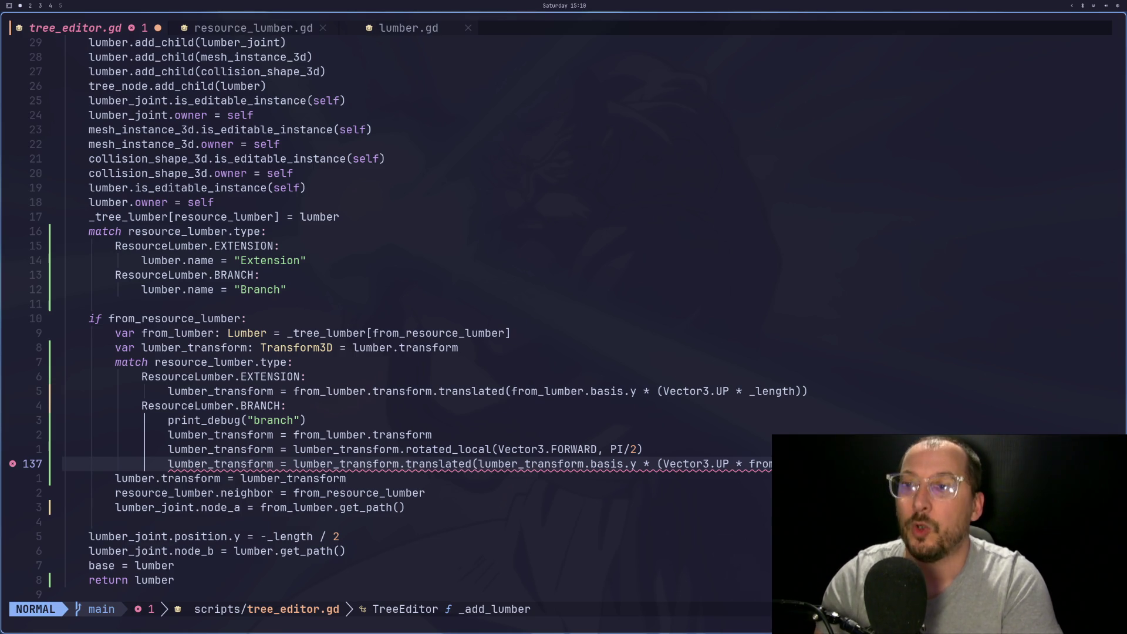
key(k)
key(k)
key(k)
key(k)
key(k)
key(k)
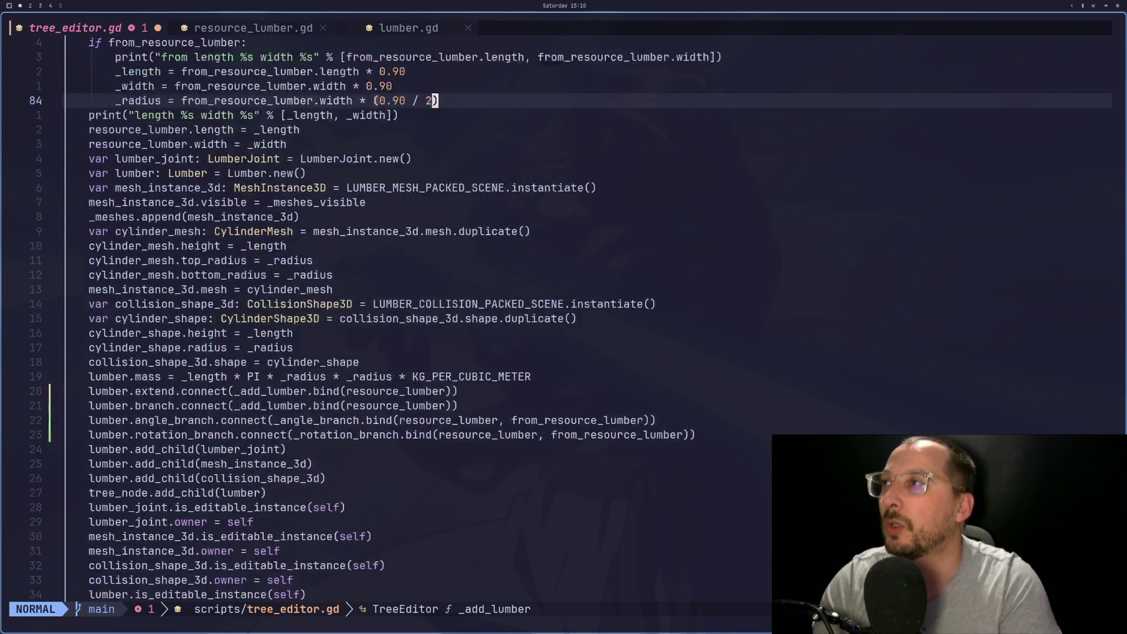
Review the nearby code, jump to line 105 with :105, and save tree_editor.gd
key(j)
key(j)
key(j)
key(j)
key(j)
key(j)
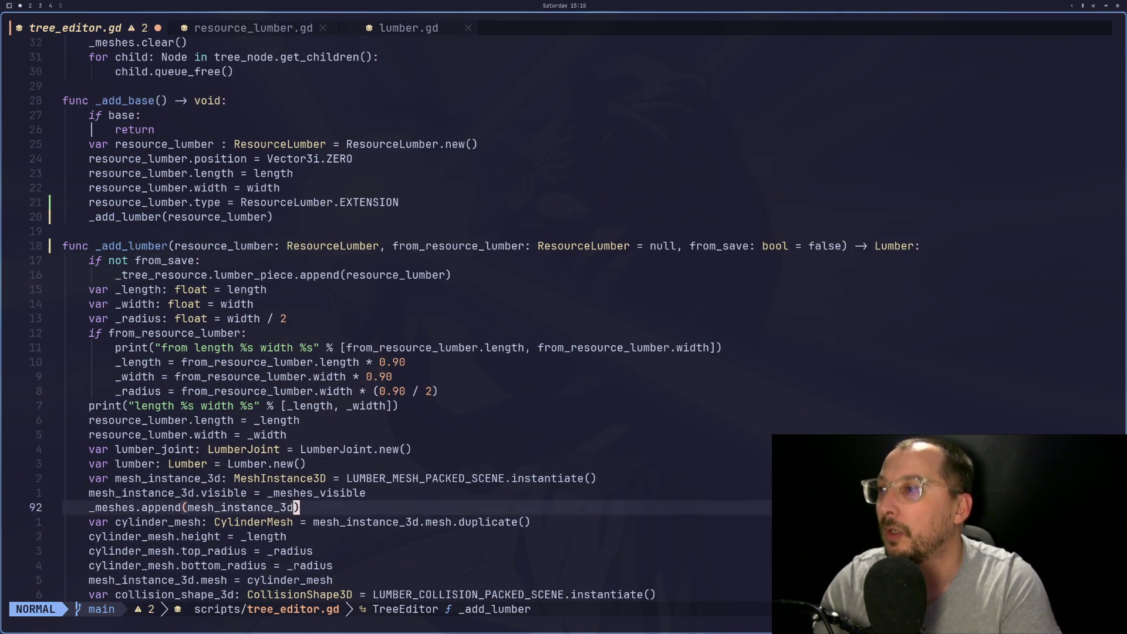
key(j)
key(j)
key(j)
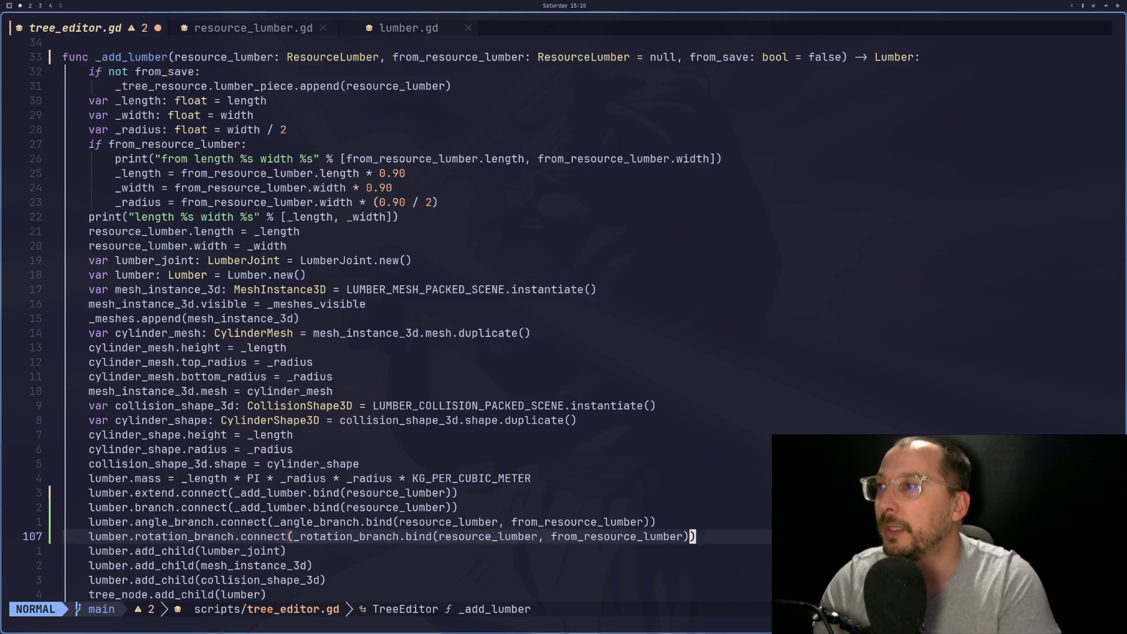
key(k)
key(k)
key(k)
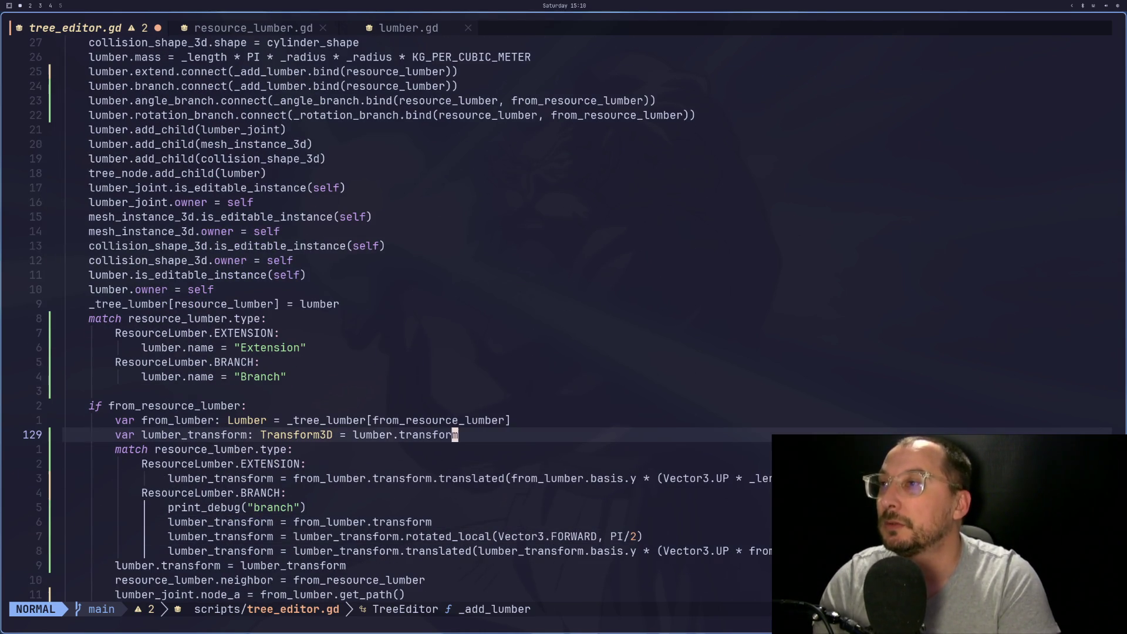
key(j)
key(j)
key(j)
key(j)
key(j)
key(i)
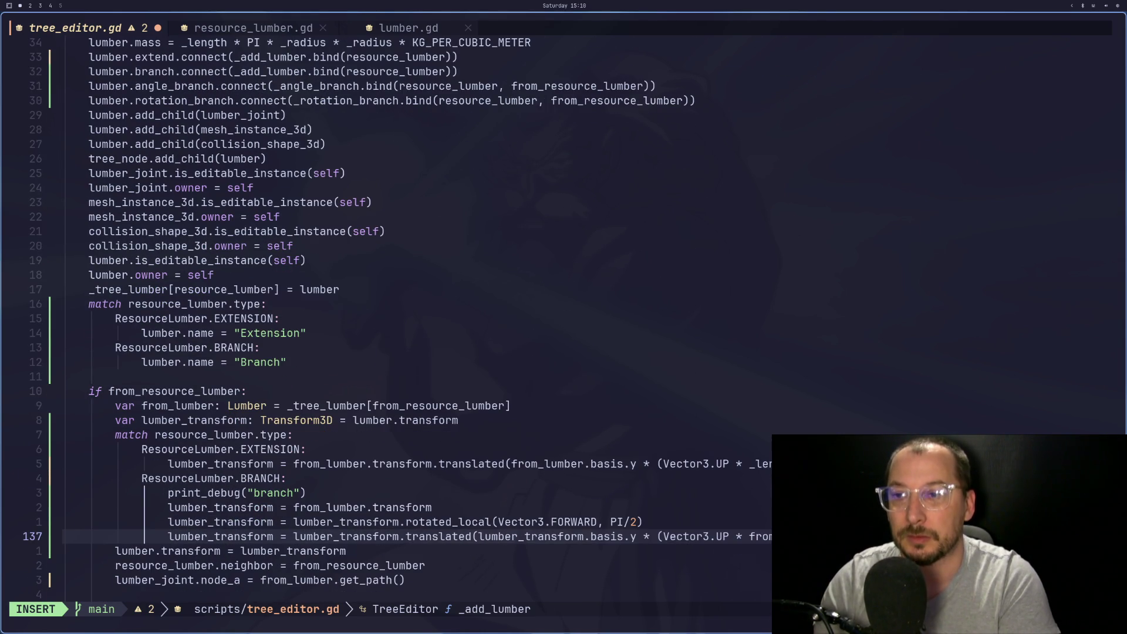
key(Escape)
text(:105)
key(Return)
text(:w)
key(Return)
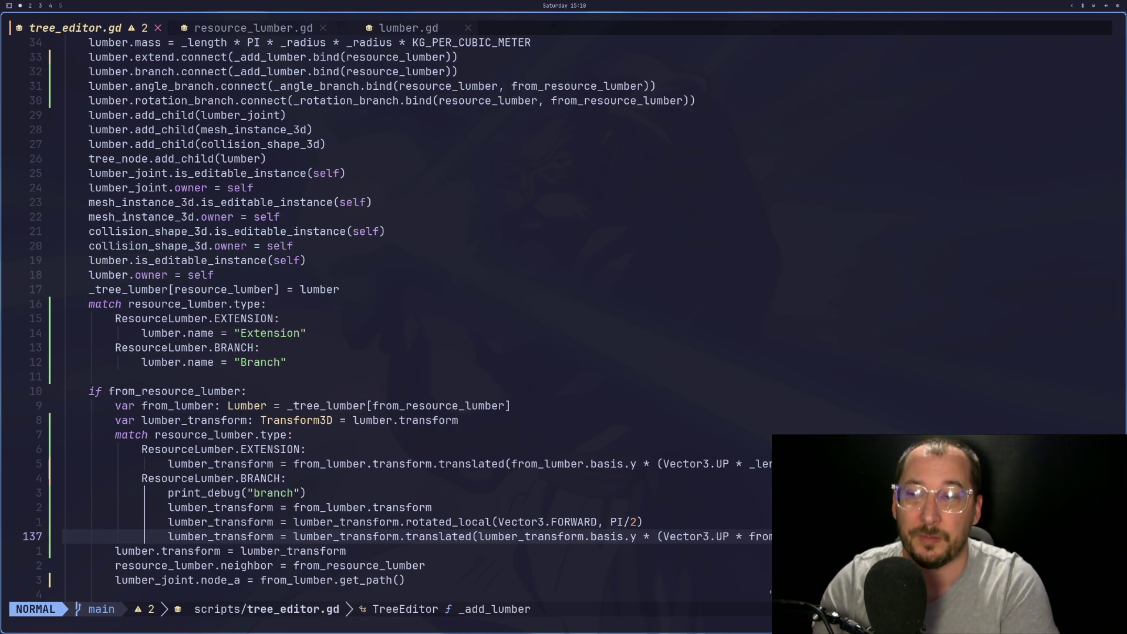
Insert '(' before 'from' on line 137, save with :w, and return to Godot
key(super+shift+4)
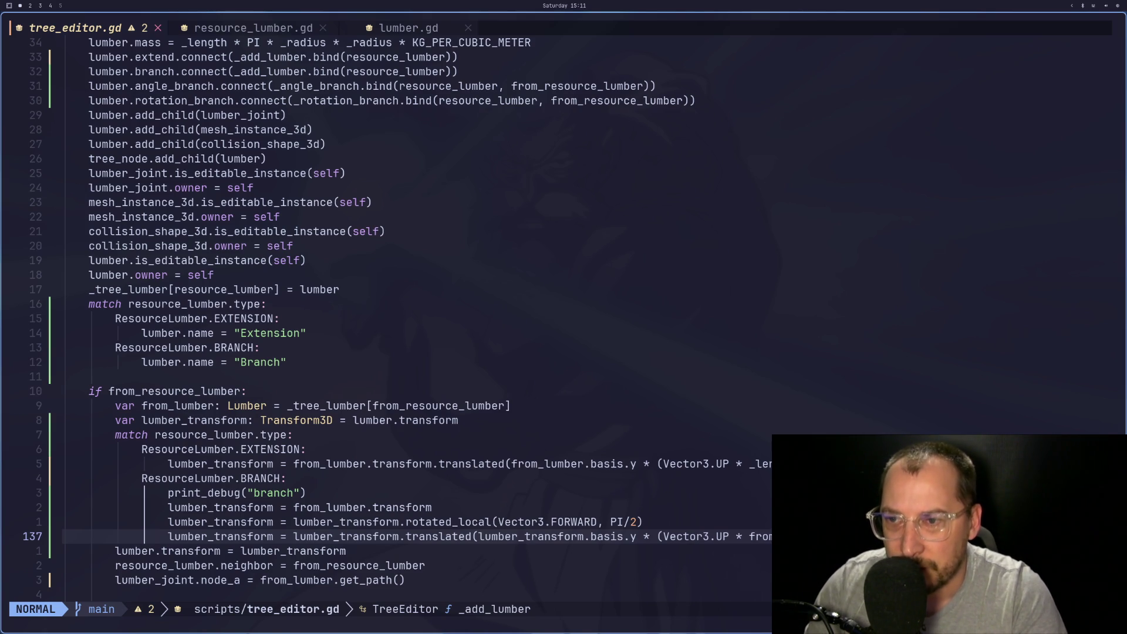
text(i()
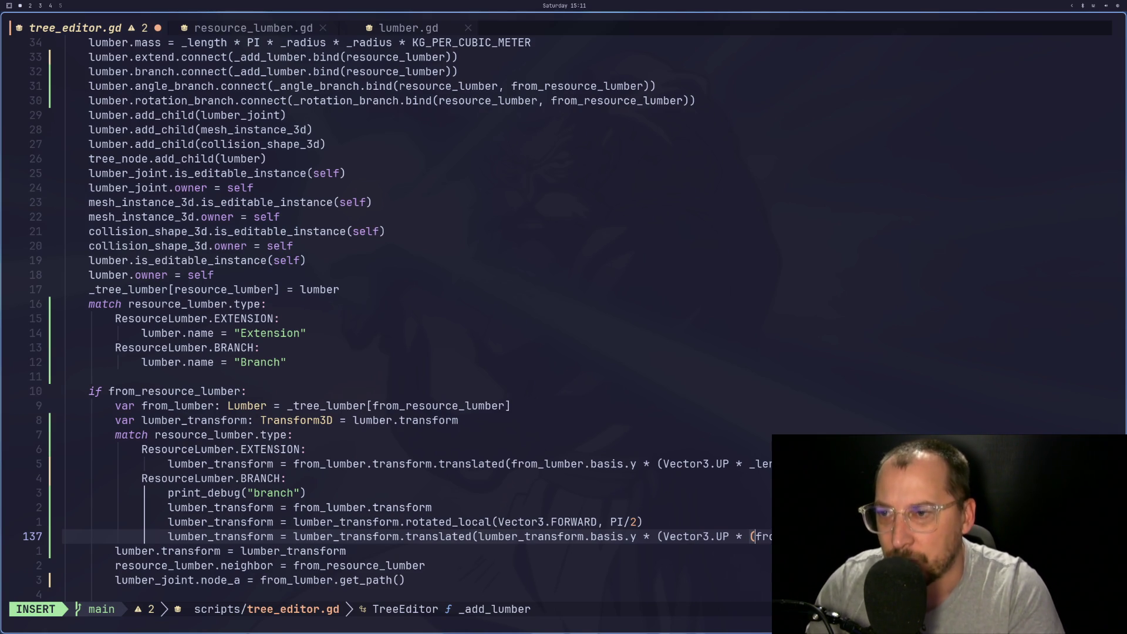
key(Escape)
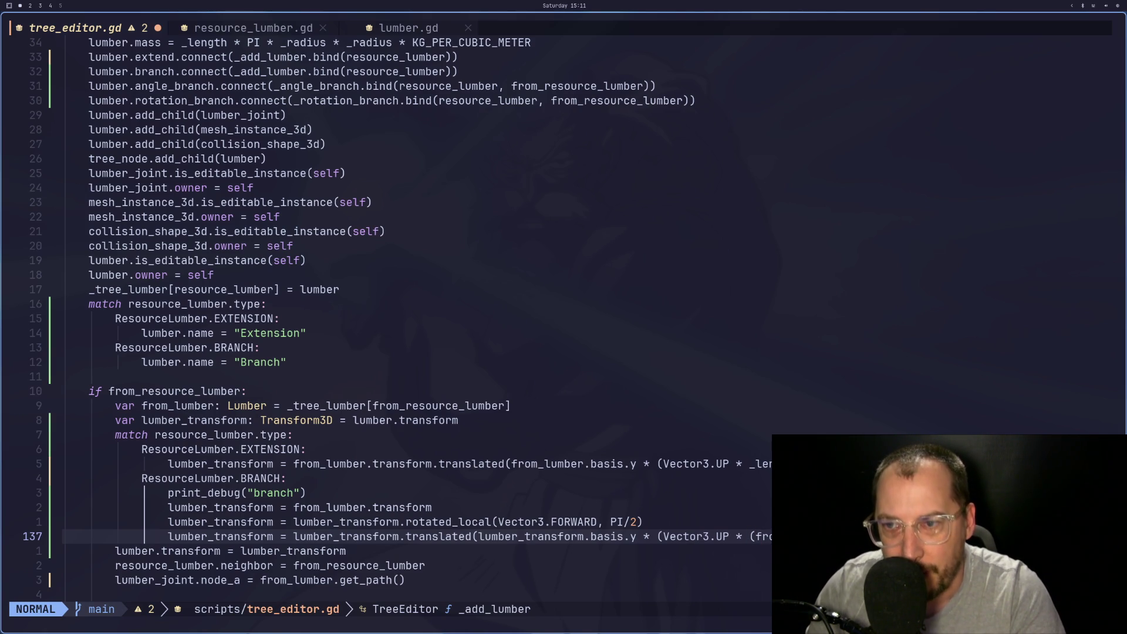
key(a)
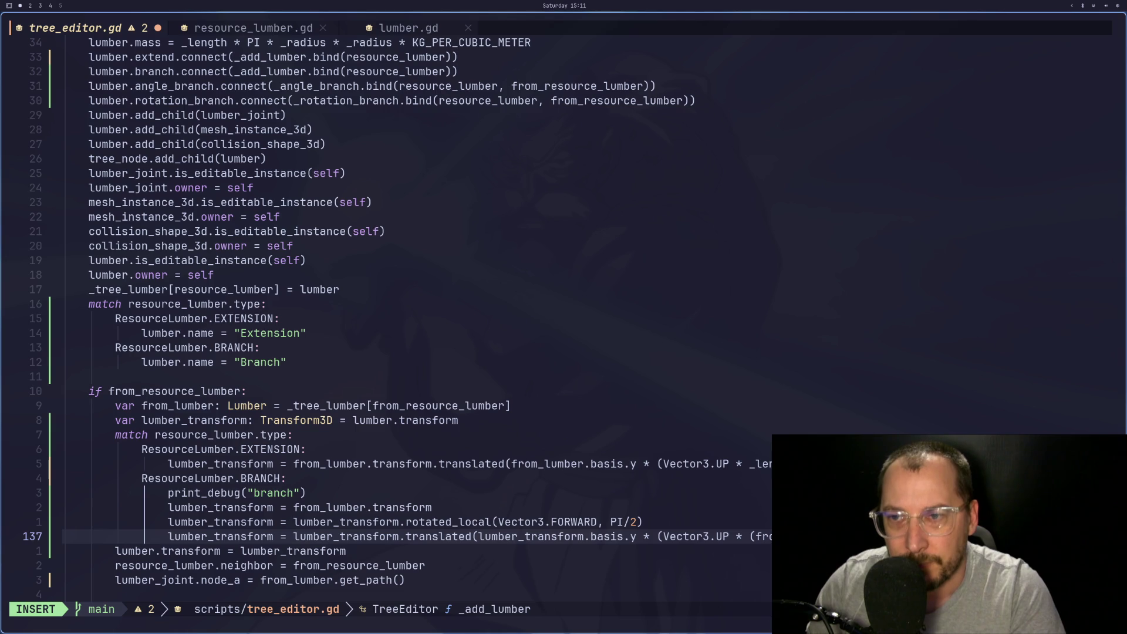
key(Escape)
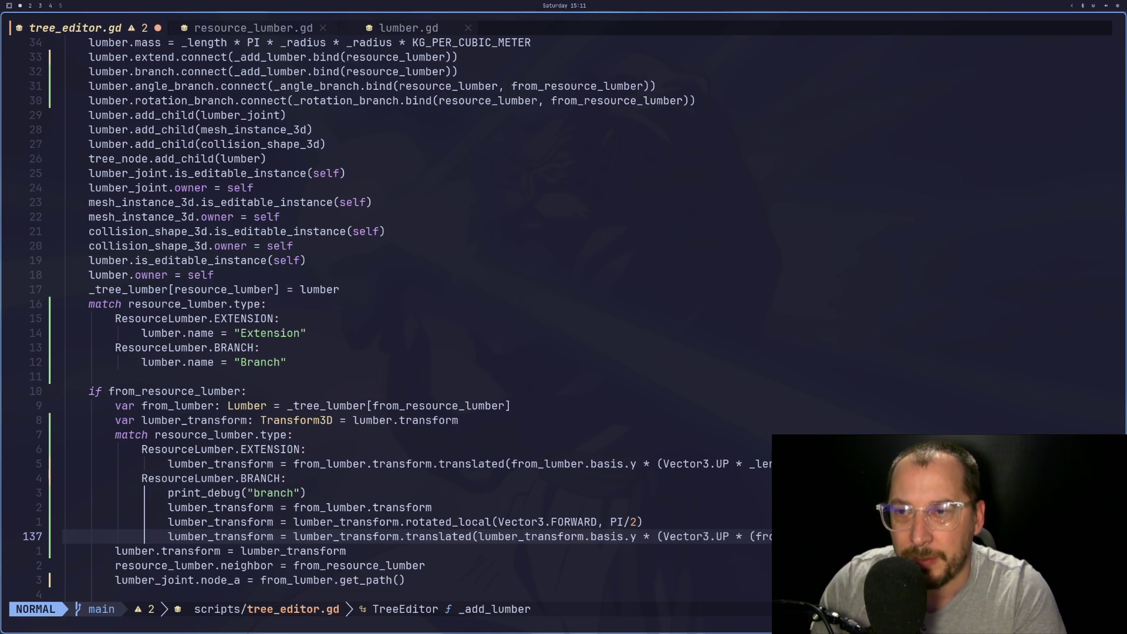
key(a)
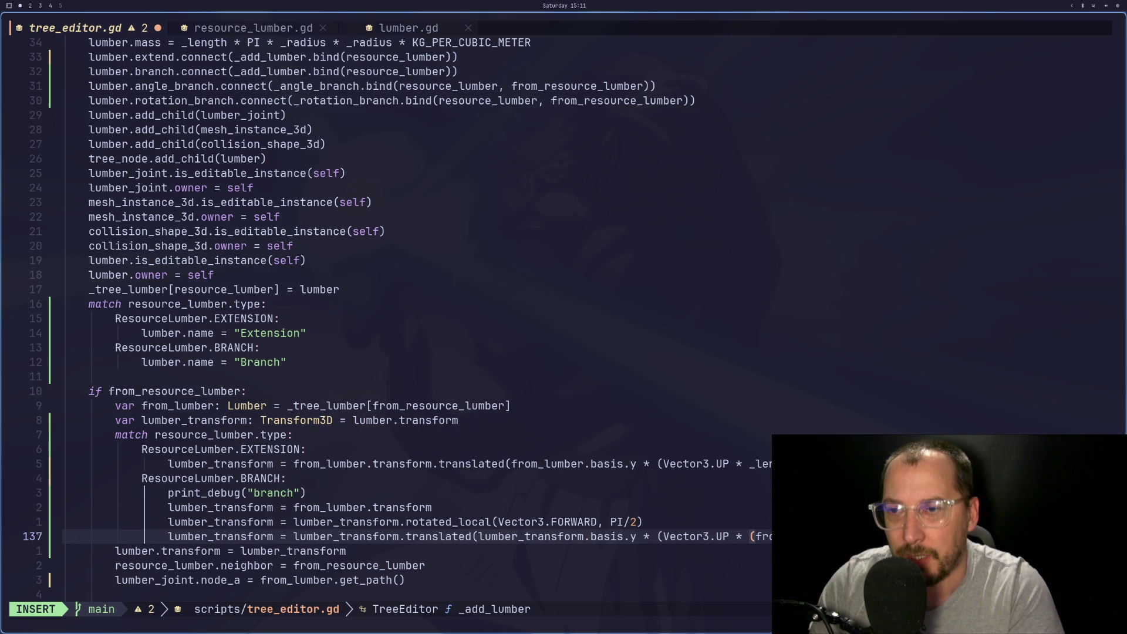
key(Escape)
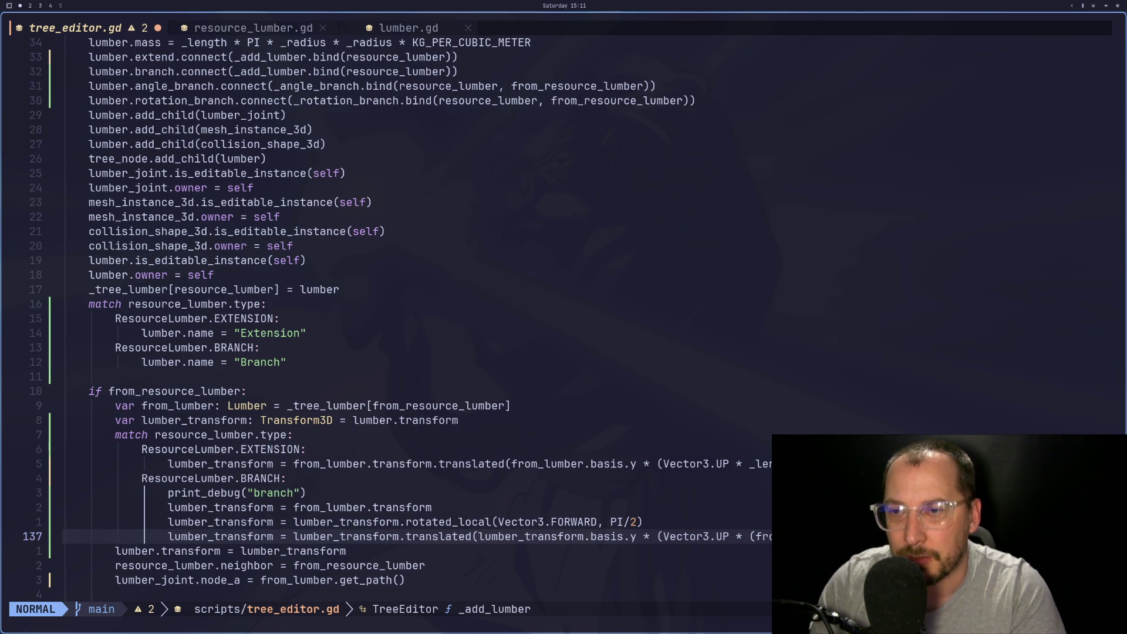
key(i)
key(Escape)
key(colon)
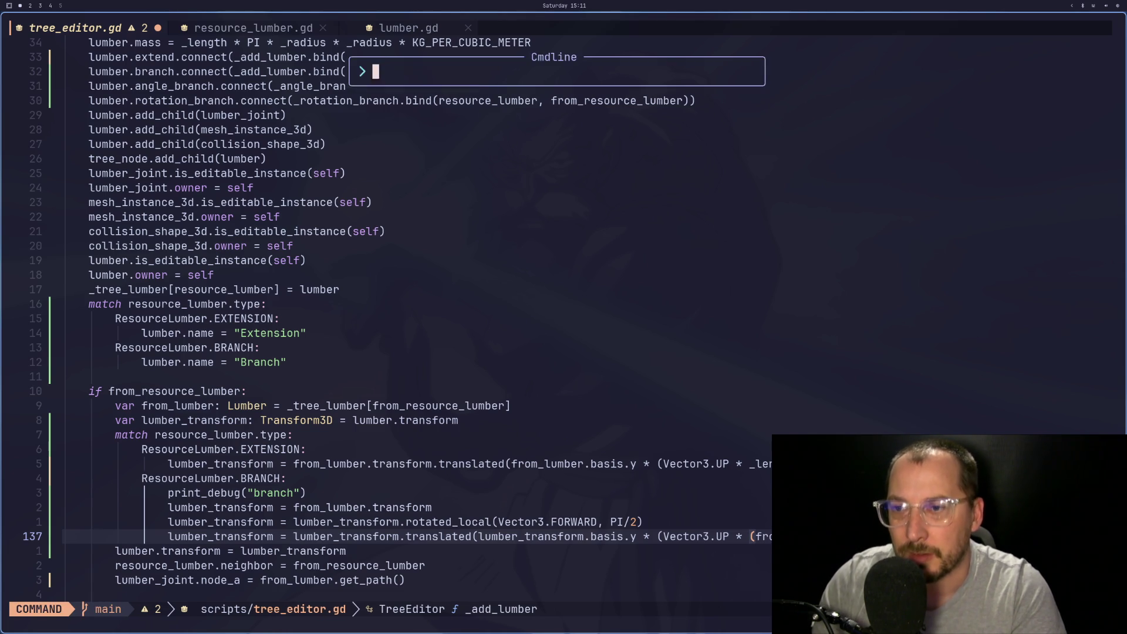
text(w)
key(Return)
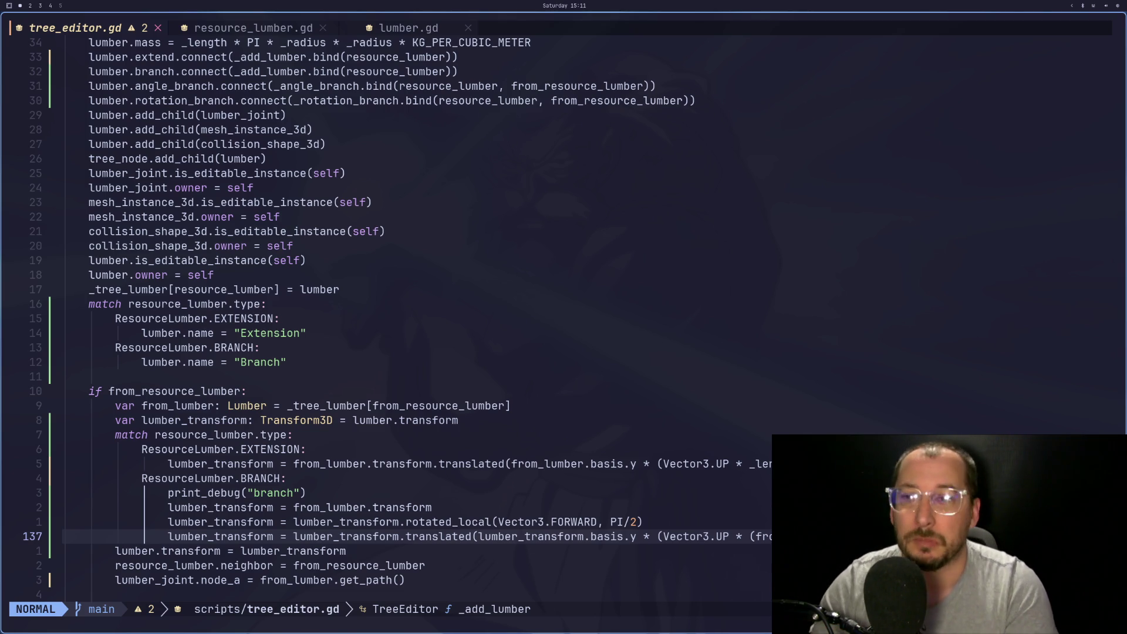
key(super+2)
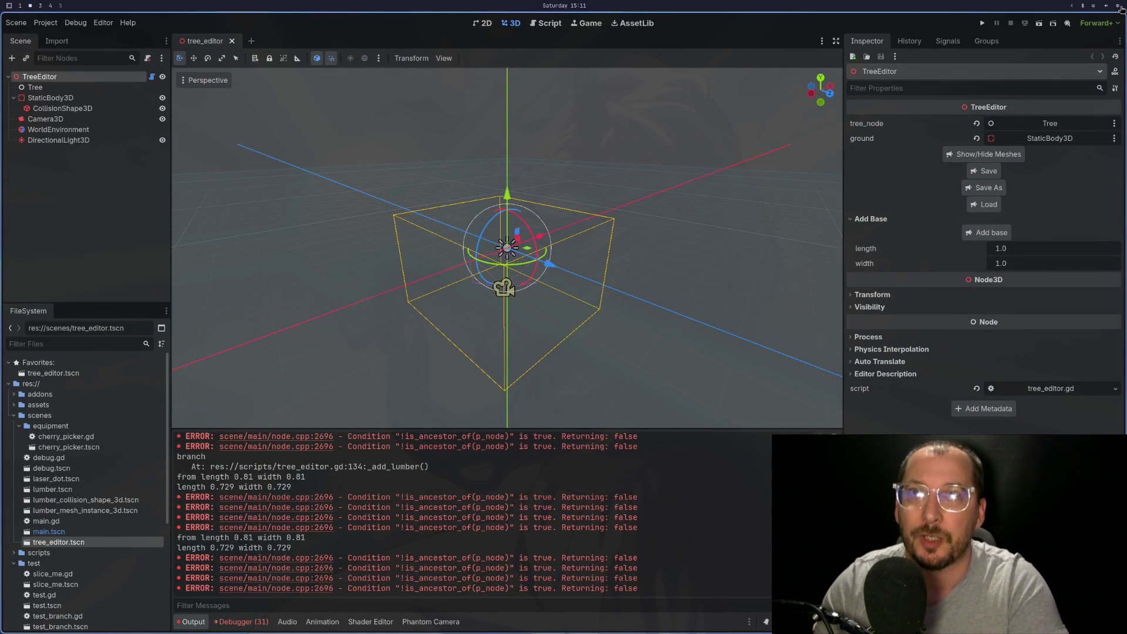
Restart Godot from the launcher, edit the Arborist project, and add a base log
key(super+Return)
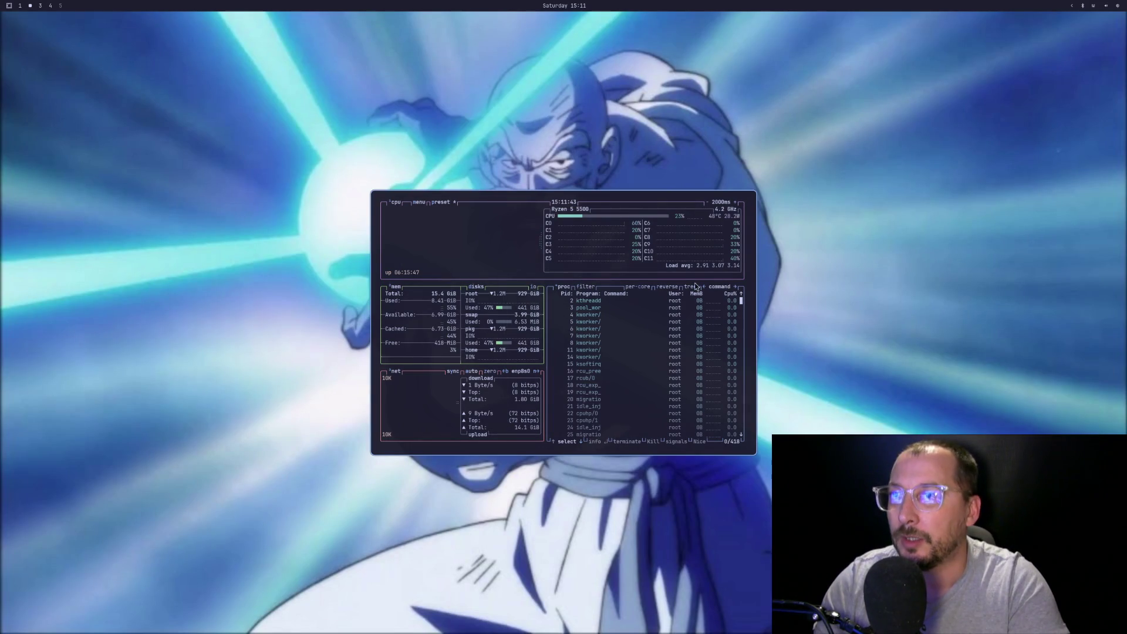
key(super+w)
key(super+space)
text(ste)
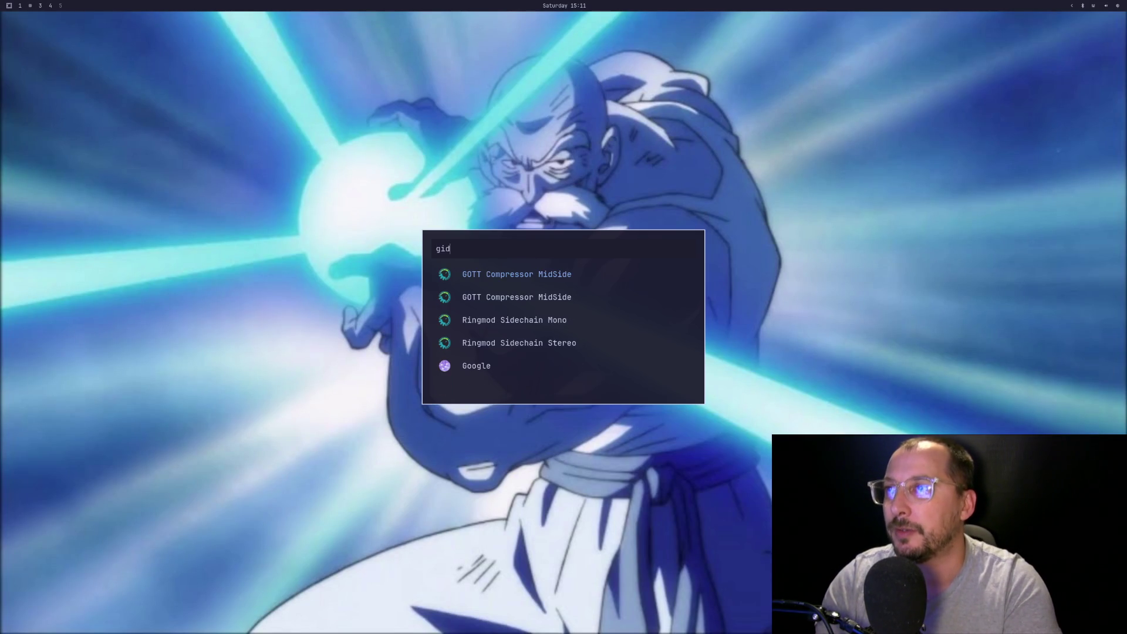
key(Return)
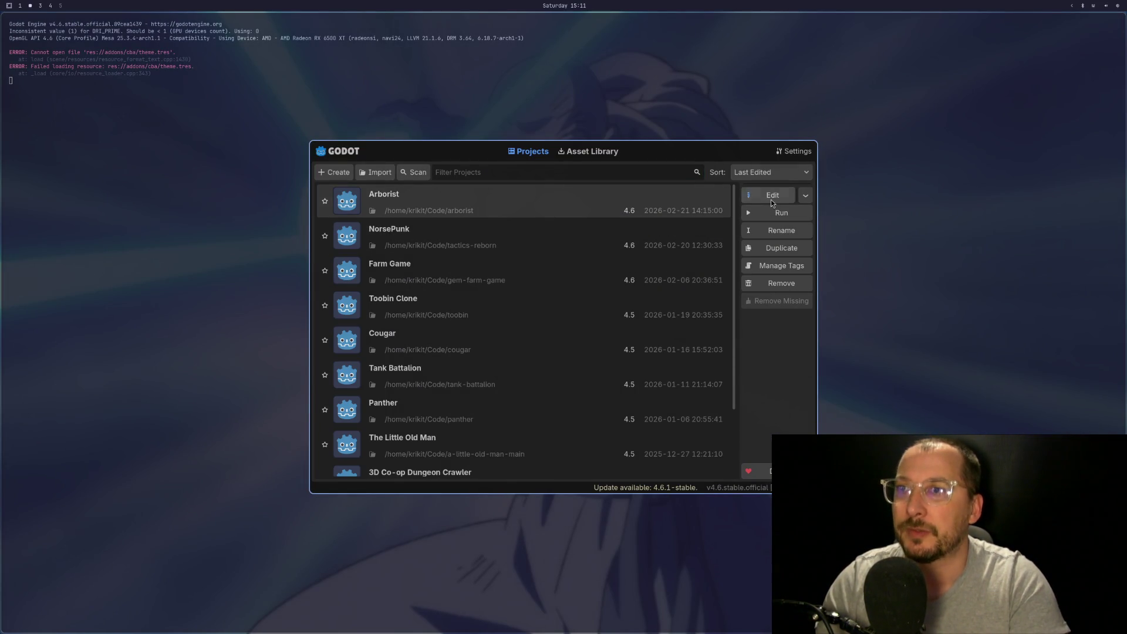
click(770, 199)
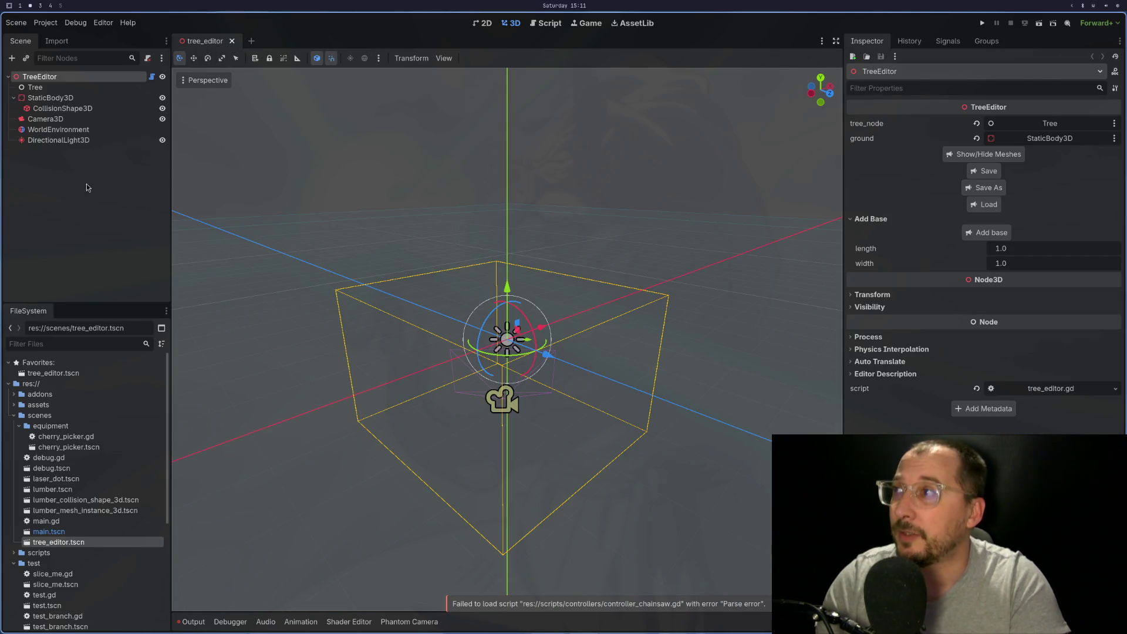
click(992, 233)
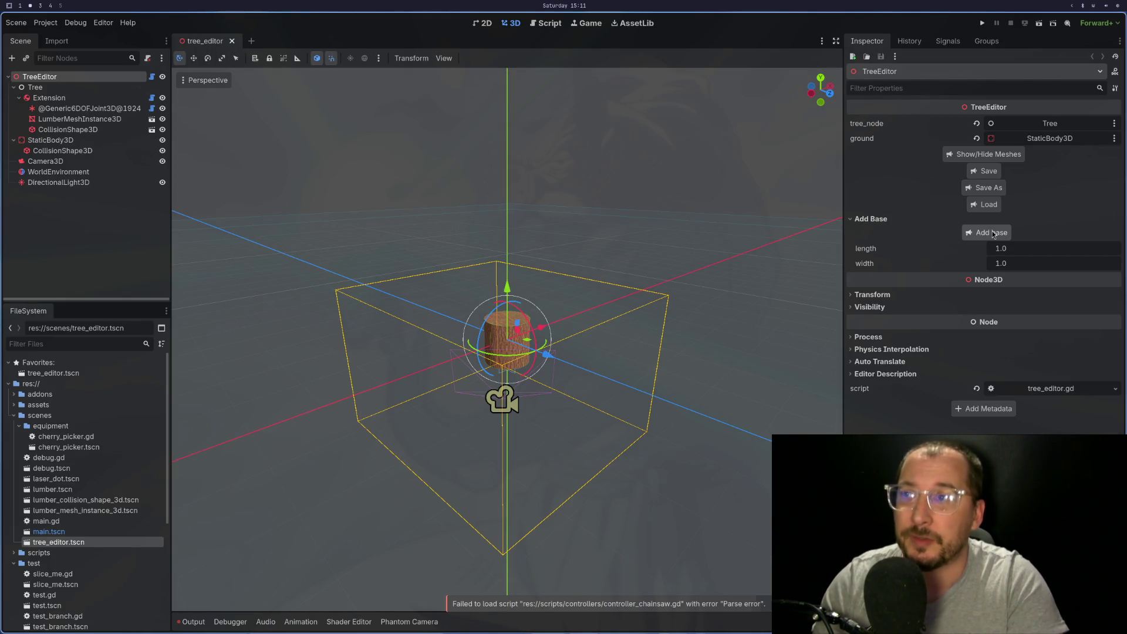
Extend the base log into Extension2 and grow a Branch log from Extension2
click(49, 97)
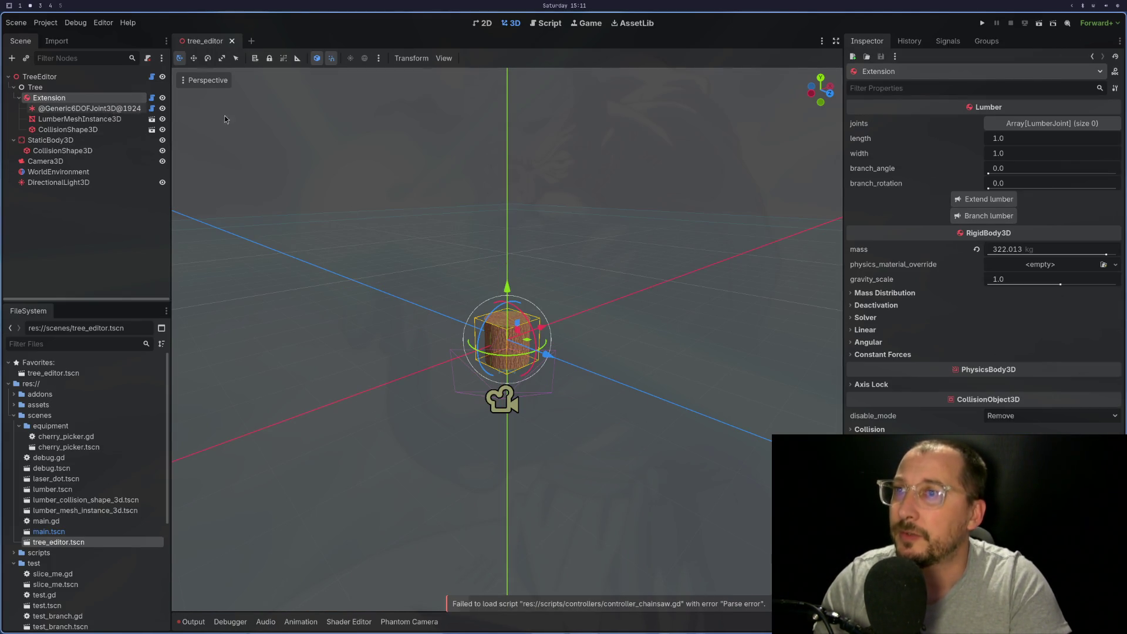
click(986, 199)
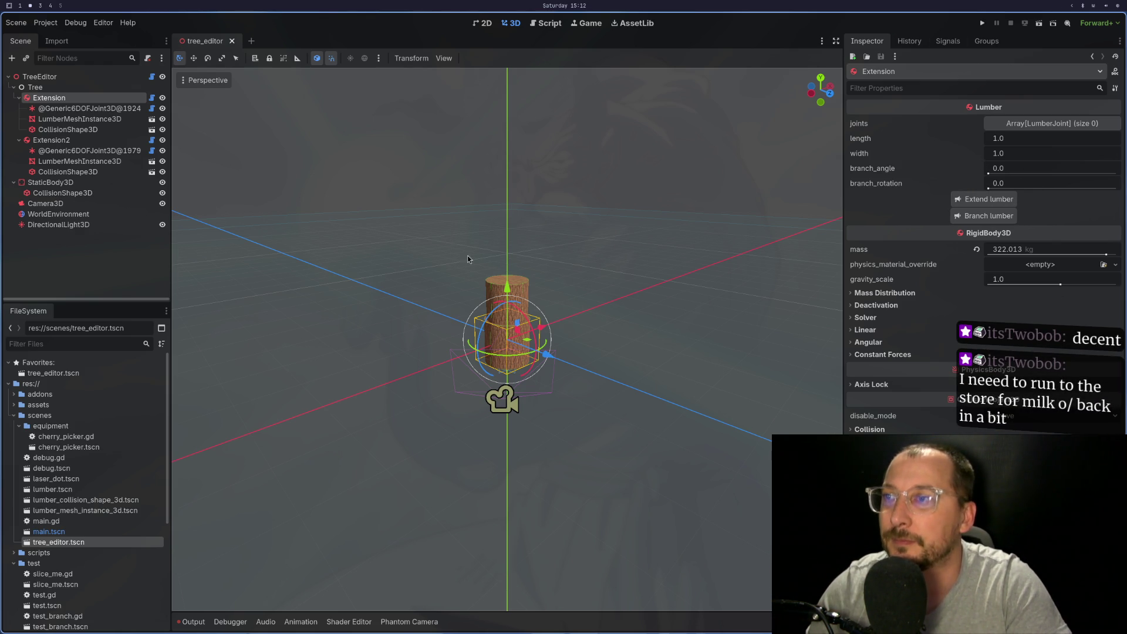
click(490, 283)
click(119, 139)
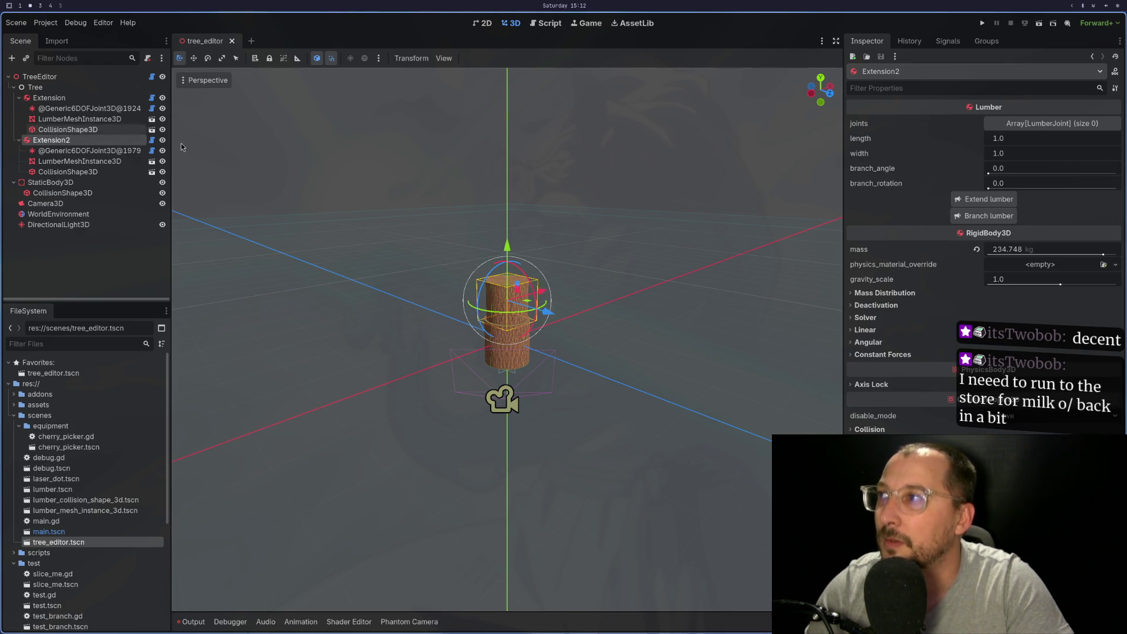
click(983, 221)
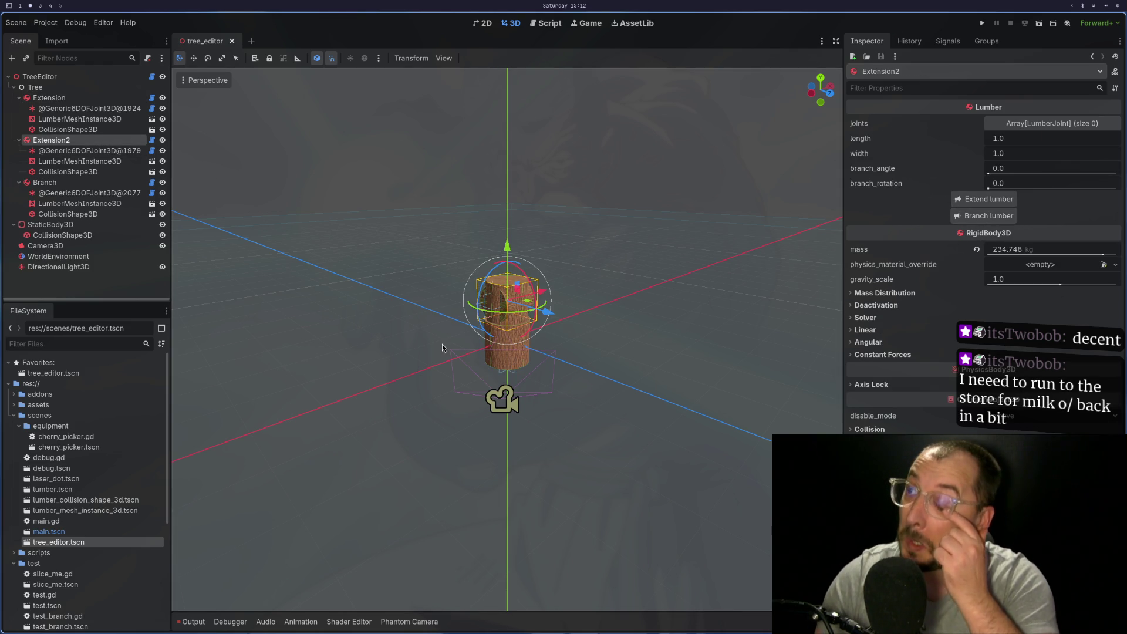
Move the Branch log 1 m beside the trunk, undoing an accidental Extension2 shift
scroll(442, 344, up, 5)
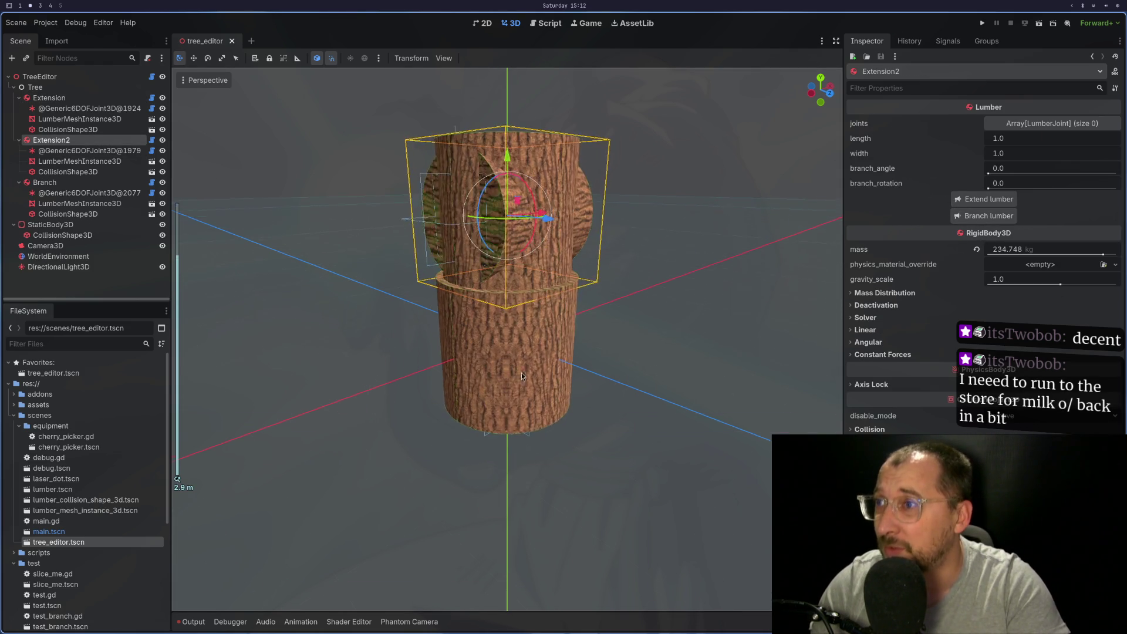
drag(570, 226, 673, 228)
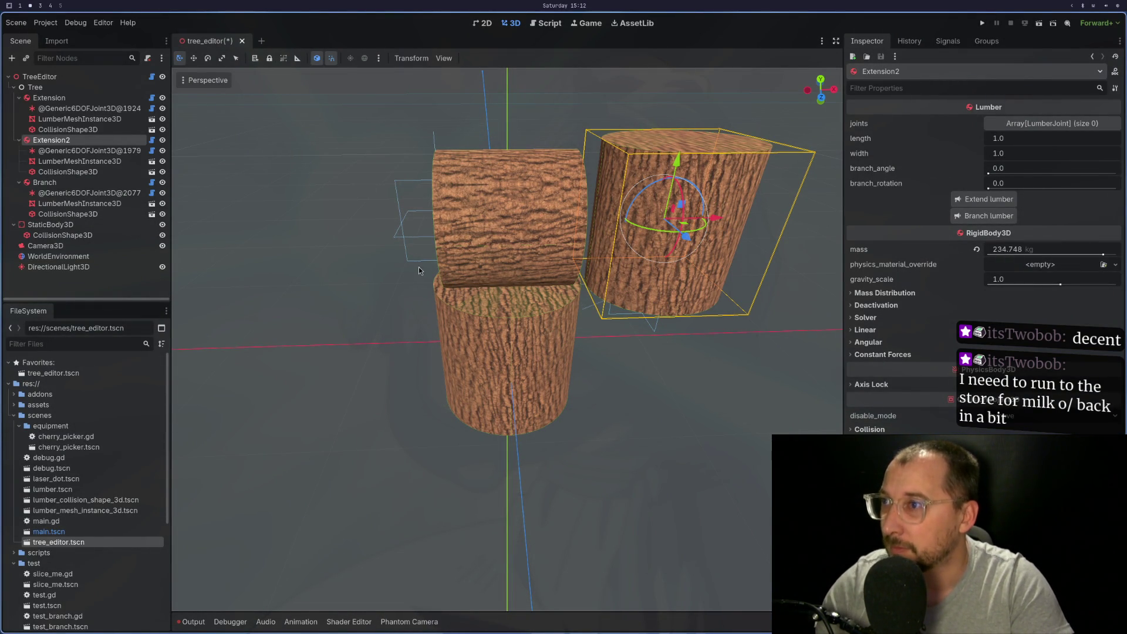
key(ctrl+z)
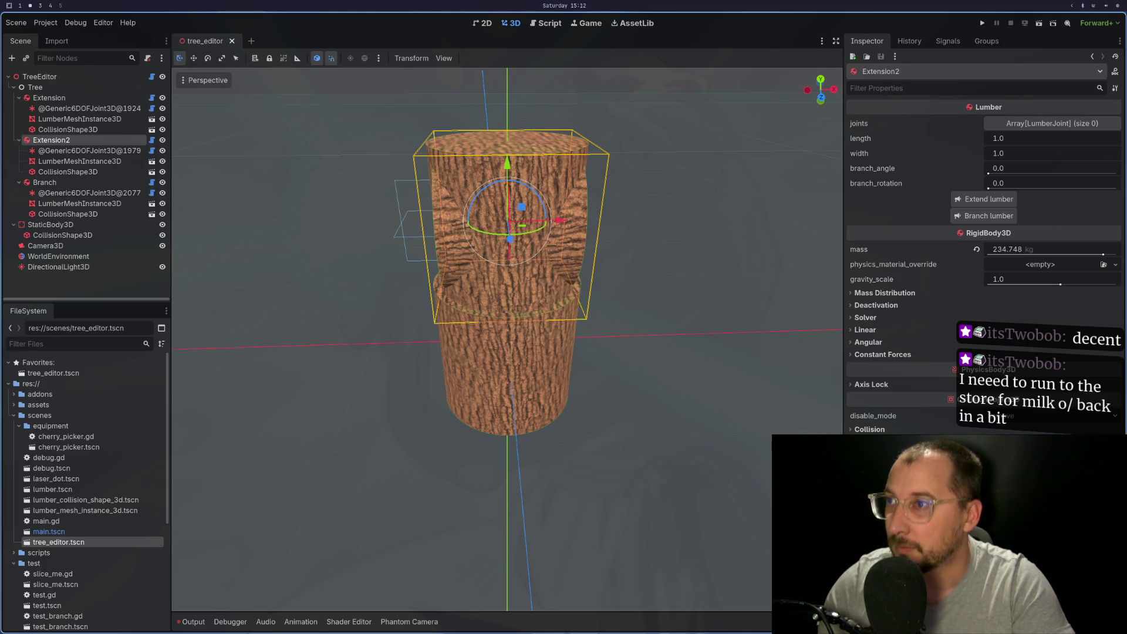
click(75, 184)
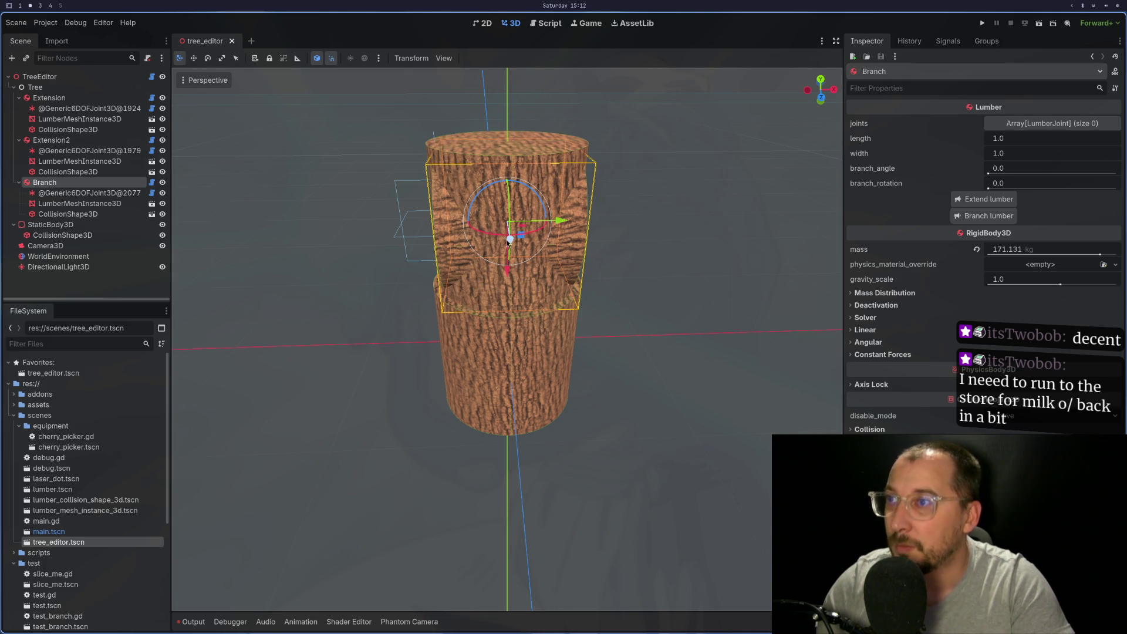
mouse_move(560, 226)
mouse_down()
mouse_move(701, 226)
mouse_move(564, 232)
mouse_up()
key(super+1)
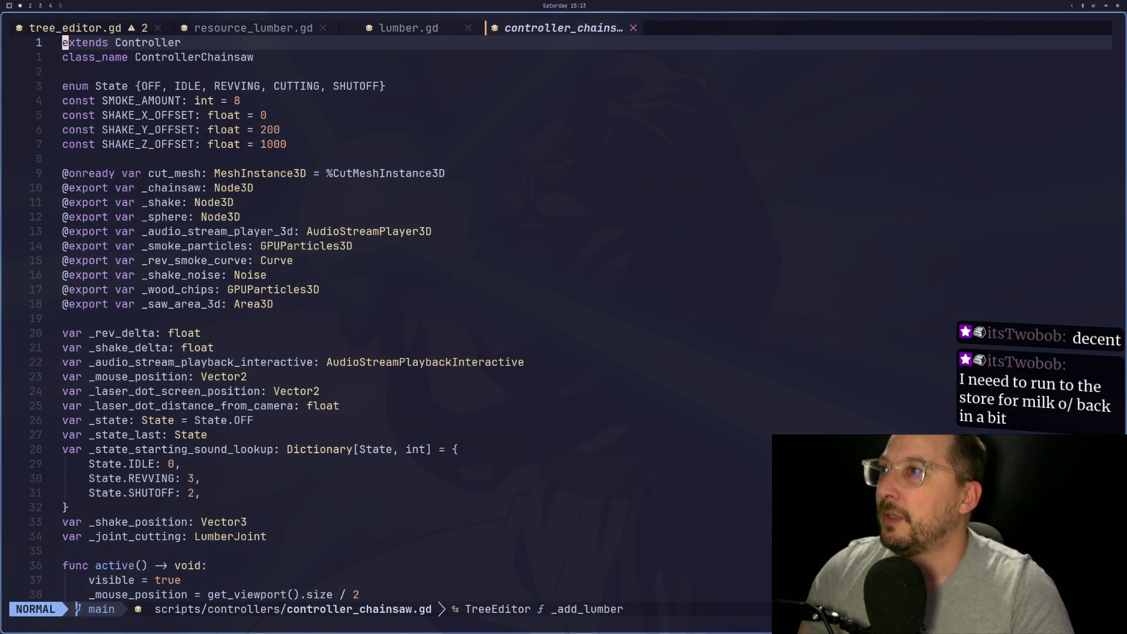
Return to tree_editor.gd and move along line 137 to the parenthesis before 'from'
key(ctrl+6)
key(j)
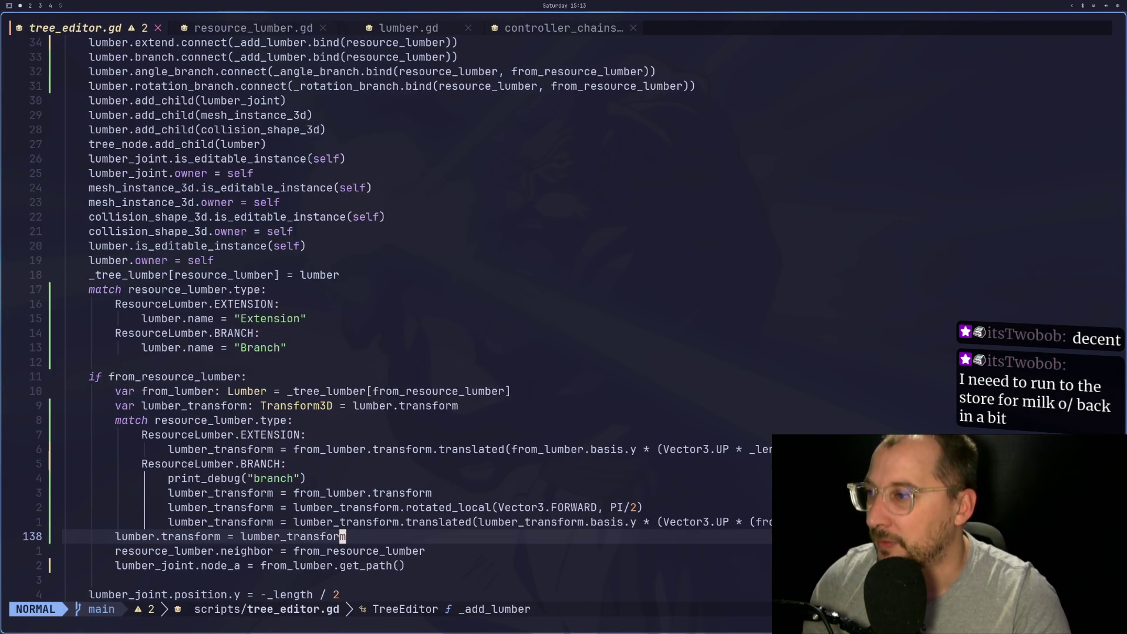
key(k)
key(b)
key(b)
key(b)
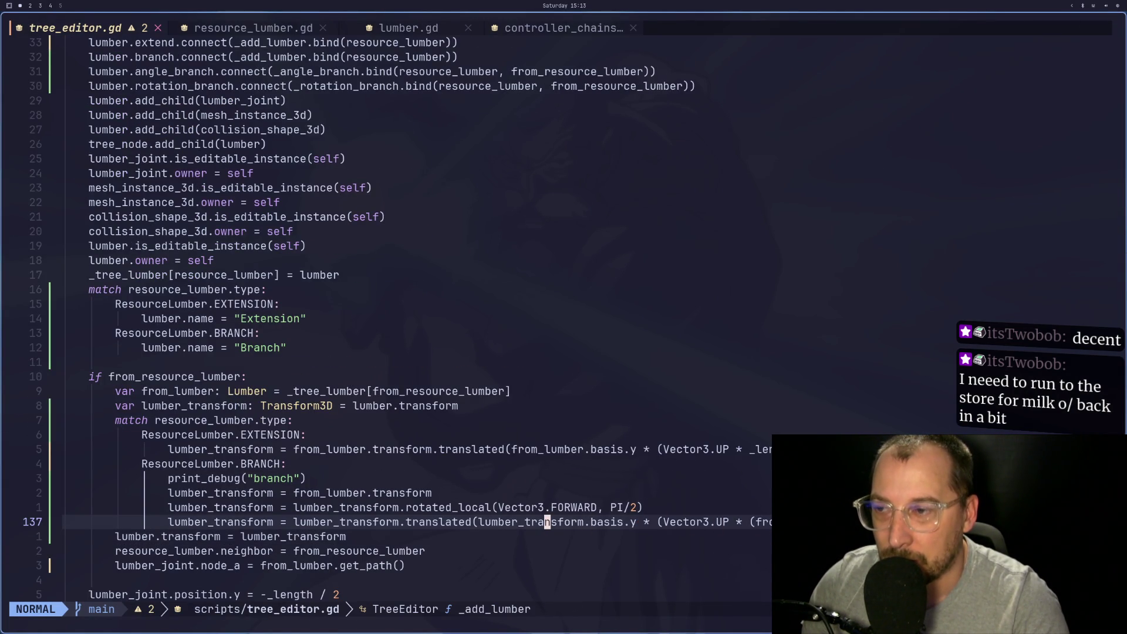
key(h)
key(h)
key(h)
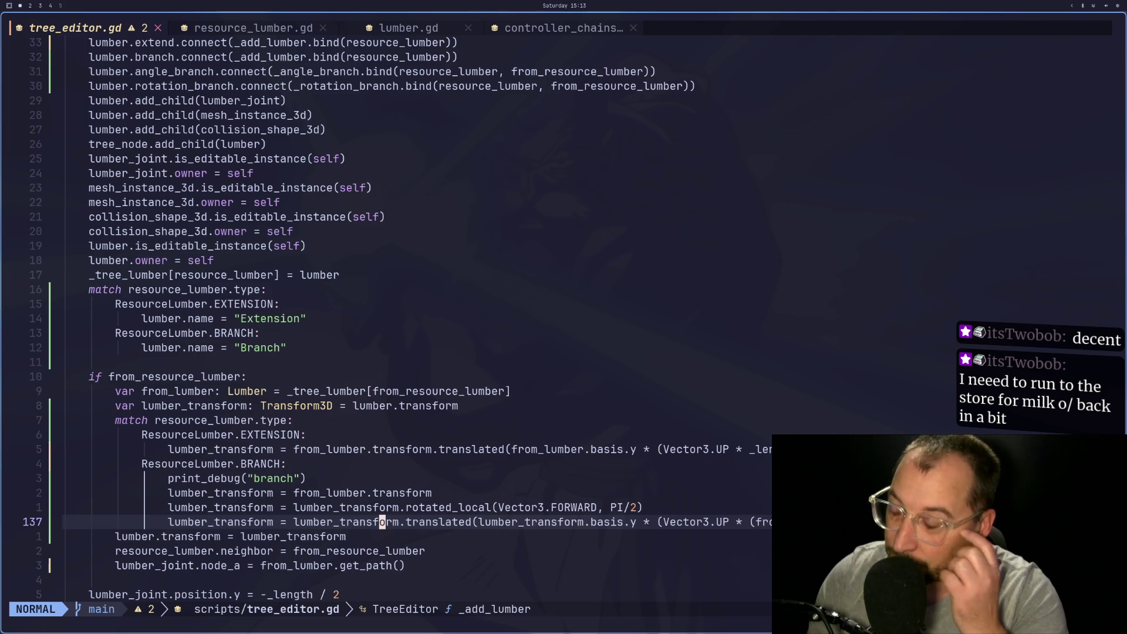
key(l)
key(l)
key(l)
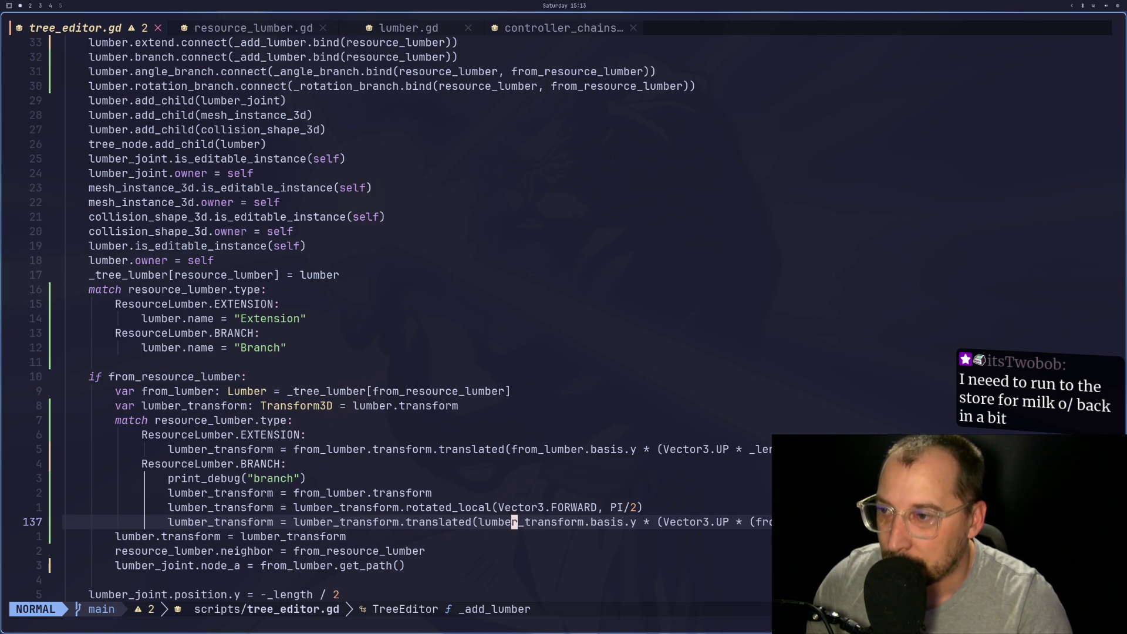
key(l)
key(l)
key(l)
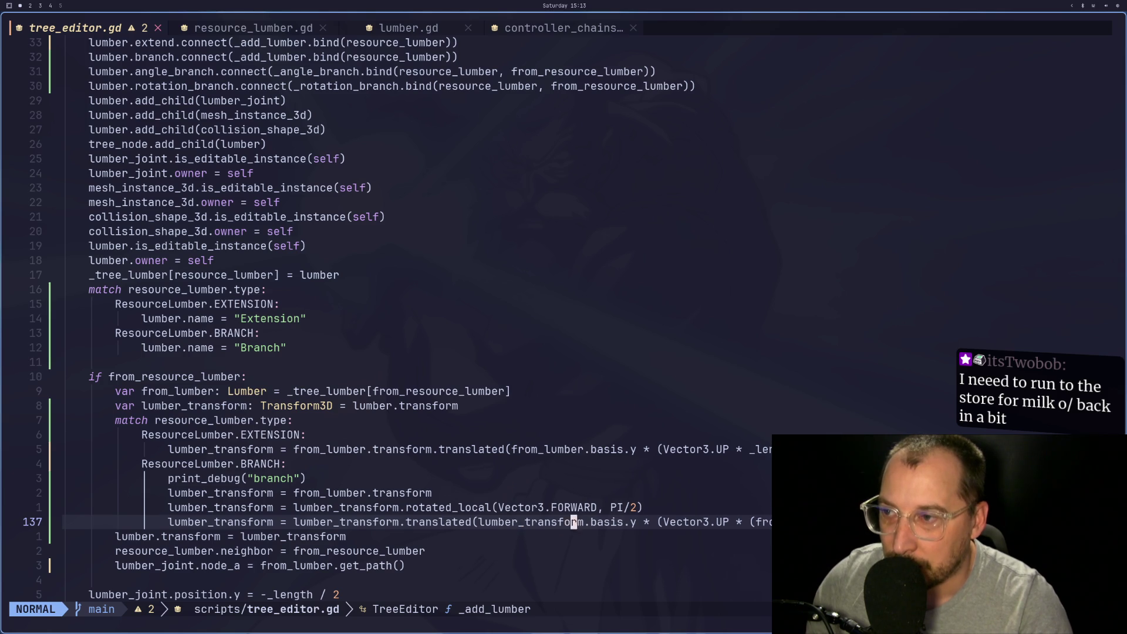
key(l)
key(l)
key(l)
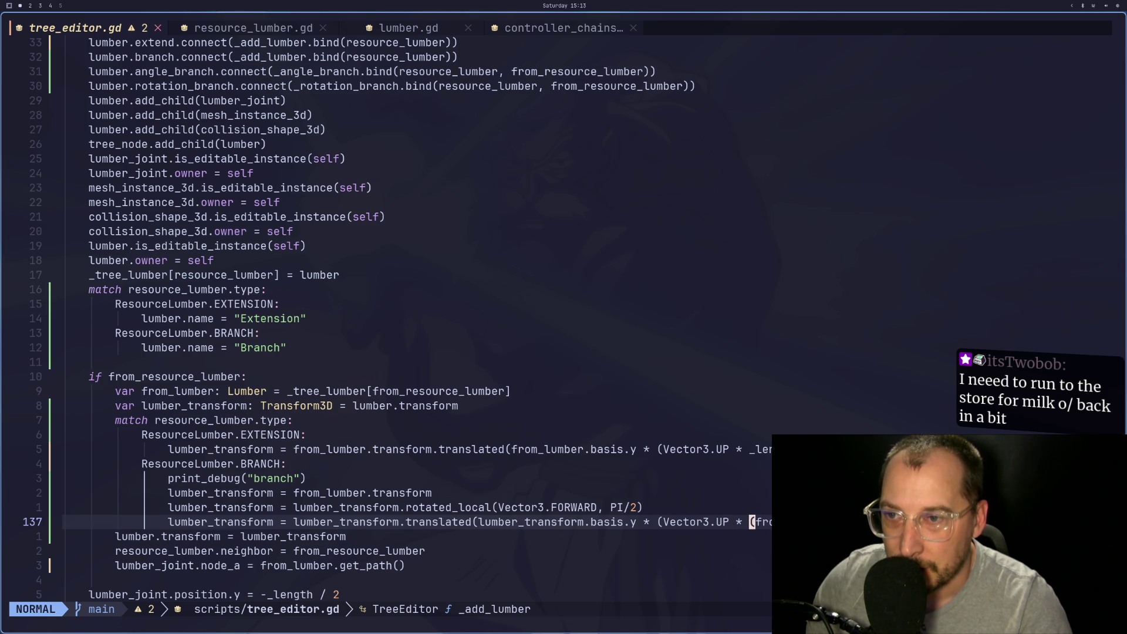
Select the parenthesis and 'from', add a new line typing 'rp', then go to Godot
key(v)
key(l)
key(l)
key(l)
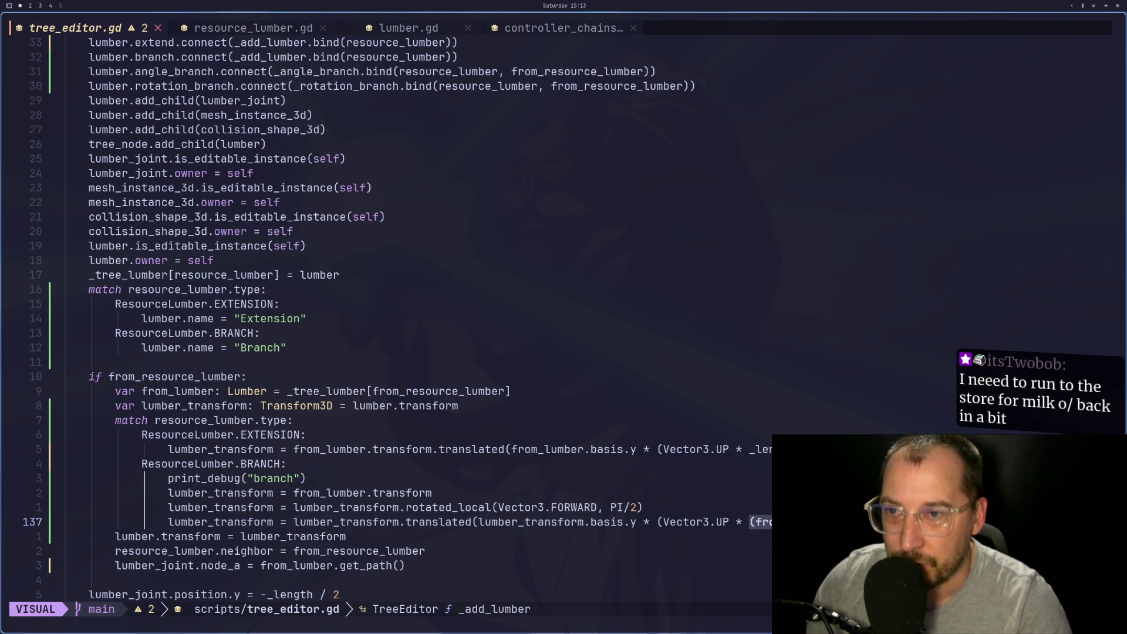
key(Escape)
key(k)
key(A)
key(Return)
text(rp)
key(super+2)
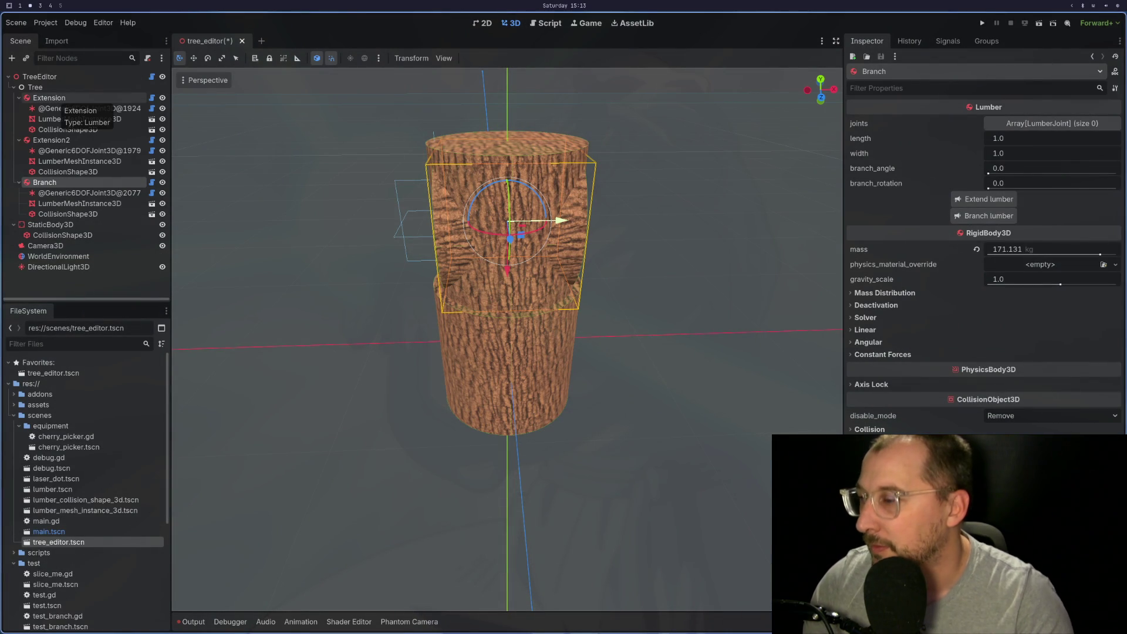
With Godot's Output panel showing, write print_debug((from_resource_lumber.width * _length) / 2) on line 137
click(200, 625)
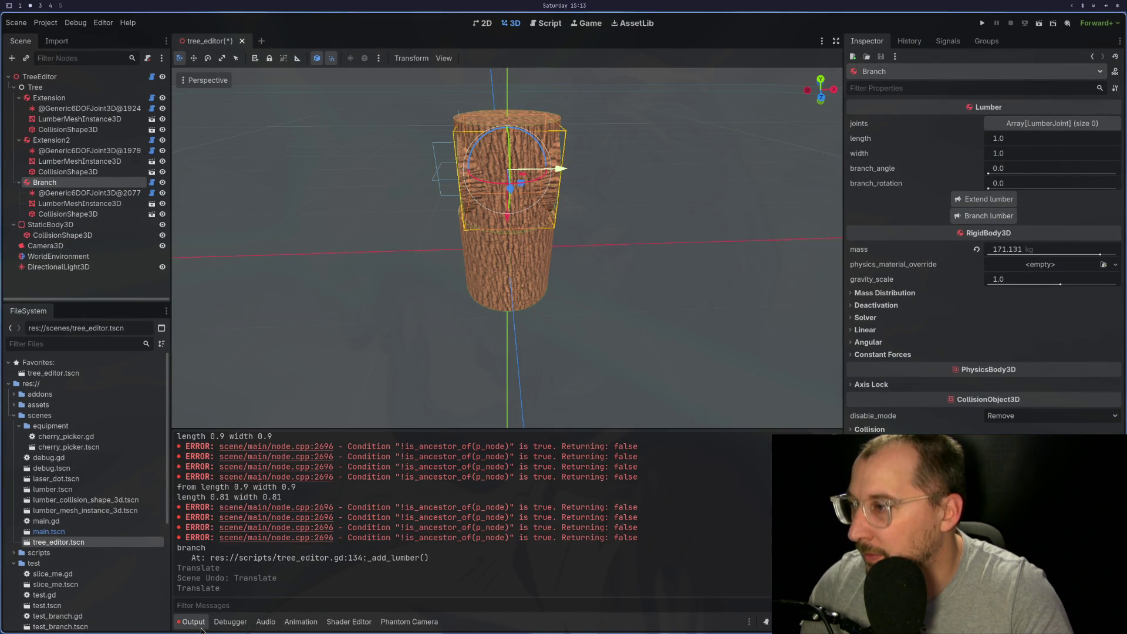
key(super+1)
key(BackSpace)
key(BackSpace)
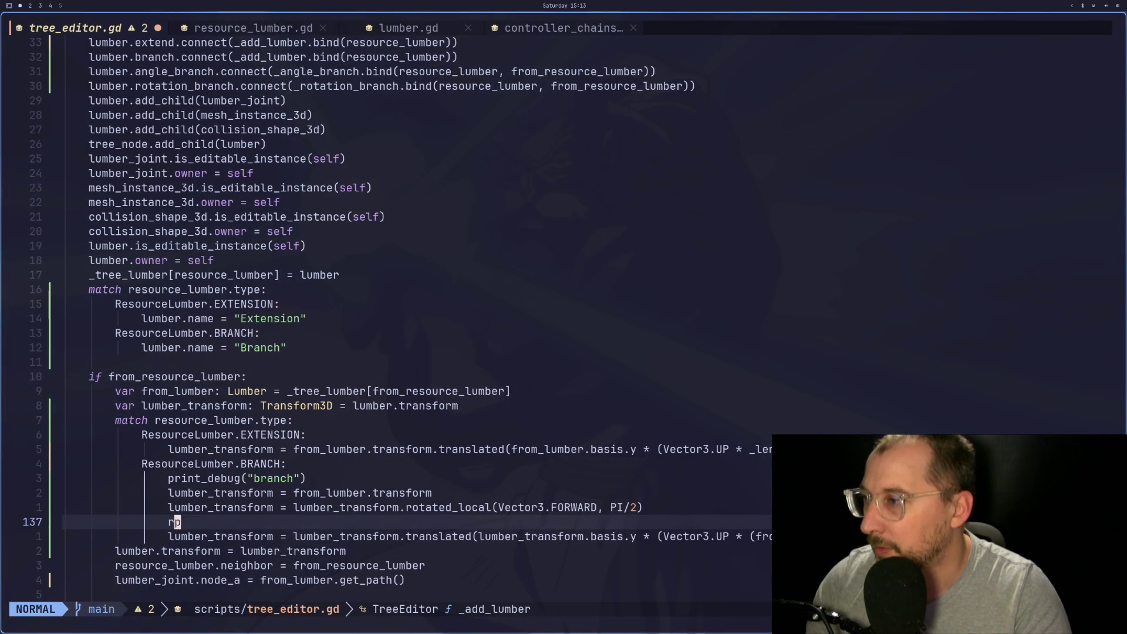
text(rint)
text()de)
key(BackSpace)
key(BackSpace)
text(_debug()
key(Escape)
key(p)
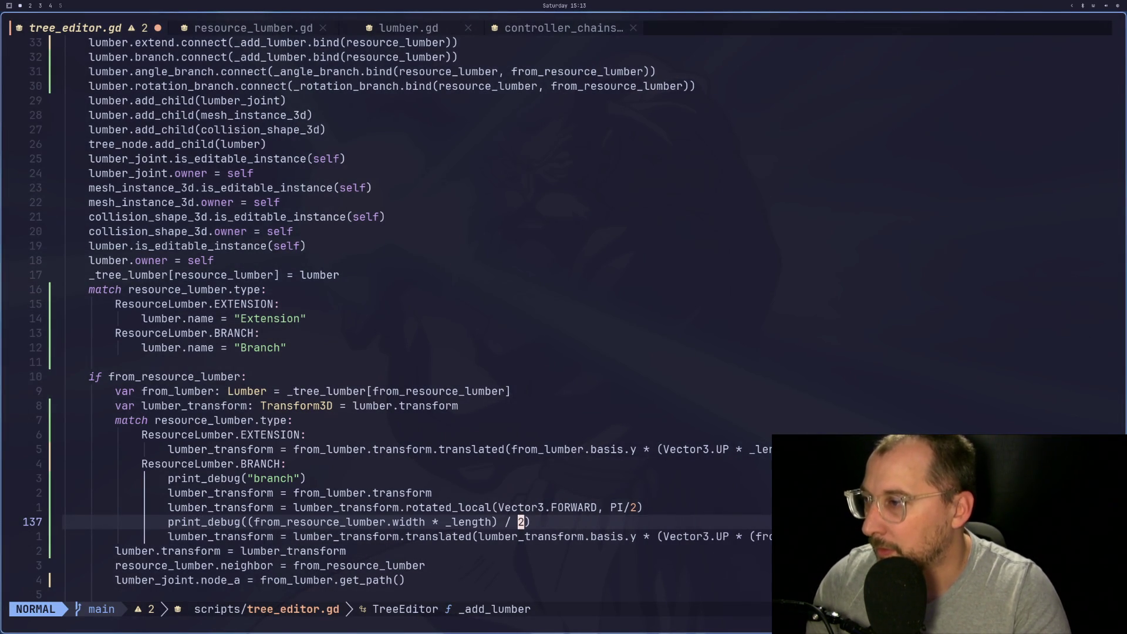
key(super+2)
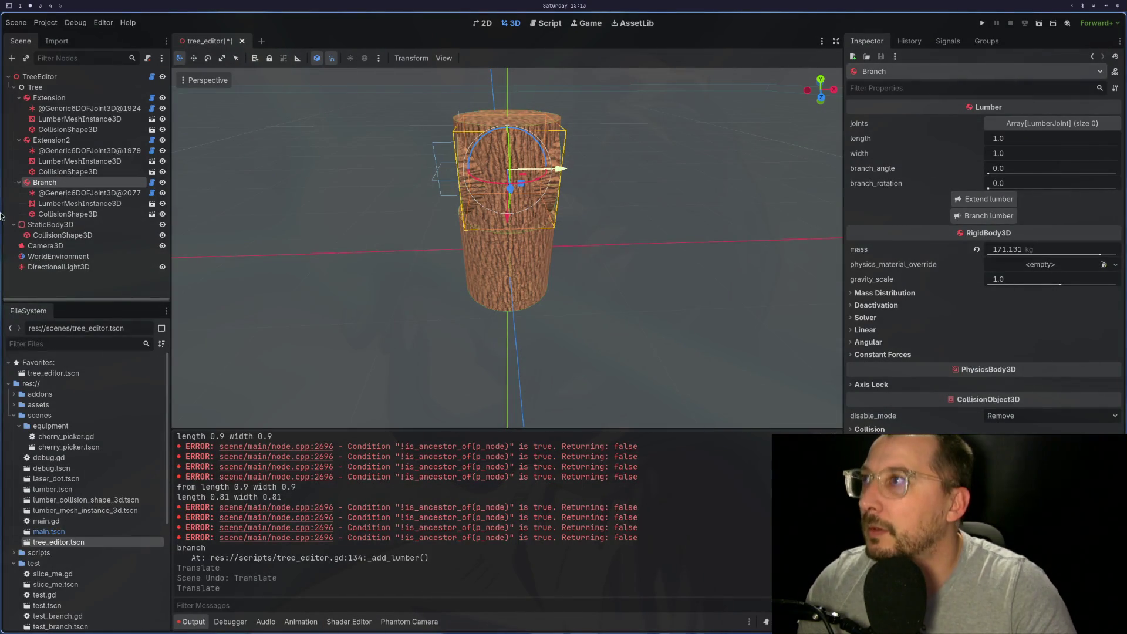
Reload tree_editor.tscn and rebuild a base, two trunk extensions and a Branch off Extension2
click(241, 41)
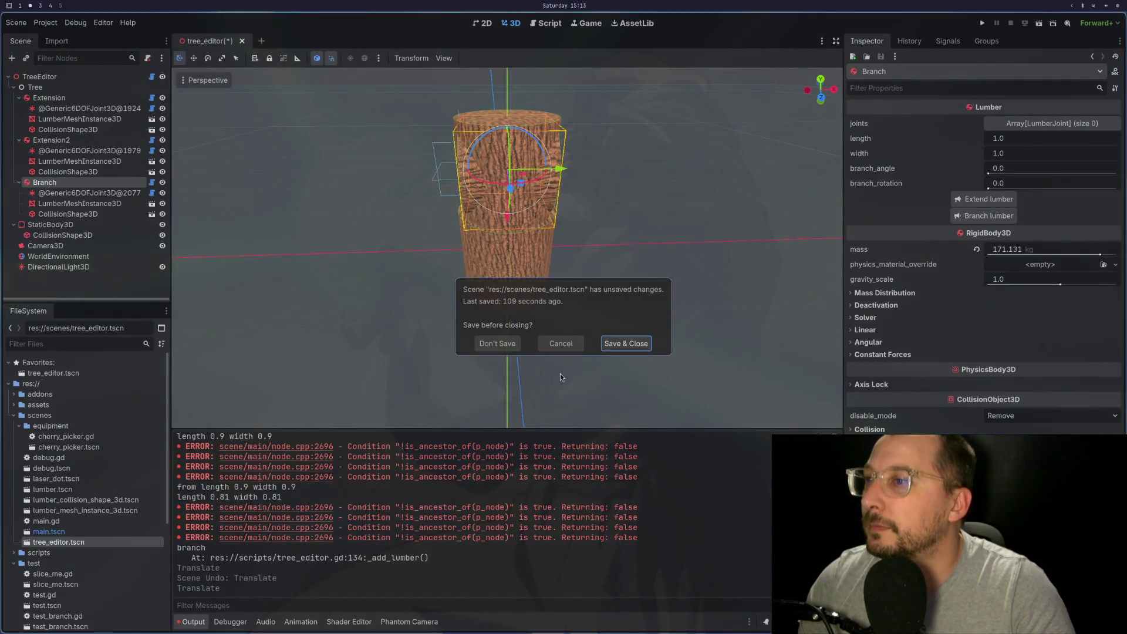
click(425, 342)
double_click(62, 543)
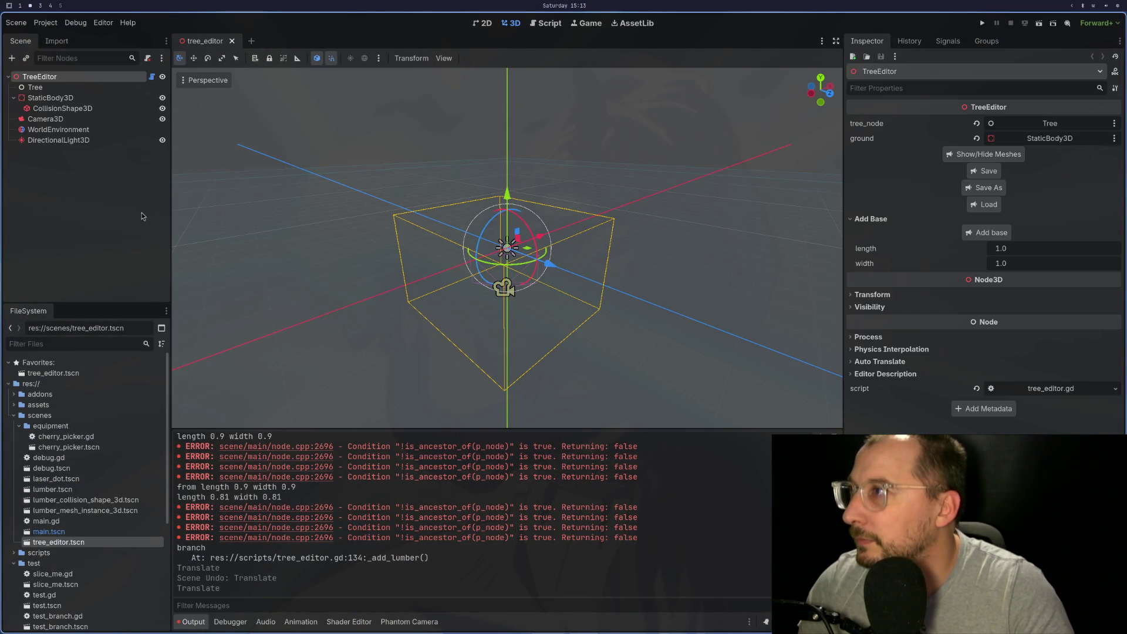
click(992, 233)
click(60, 99)
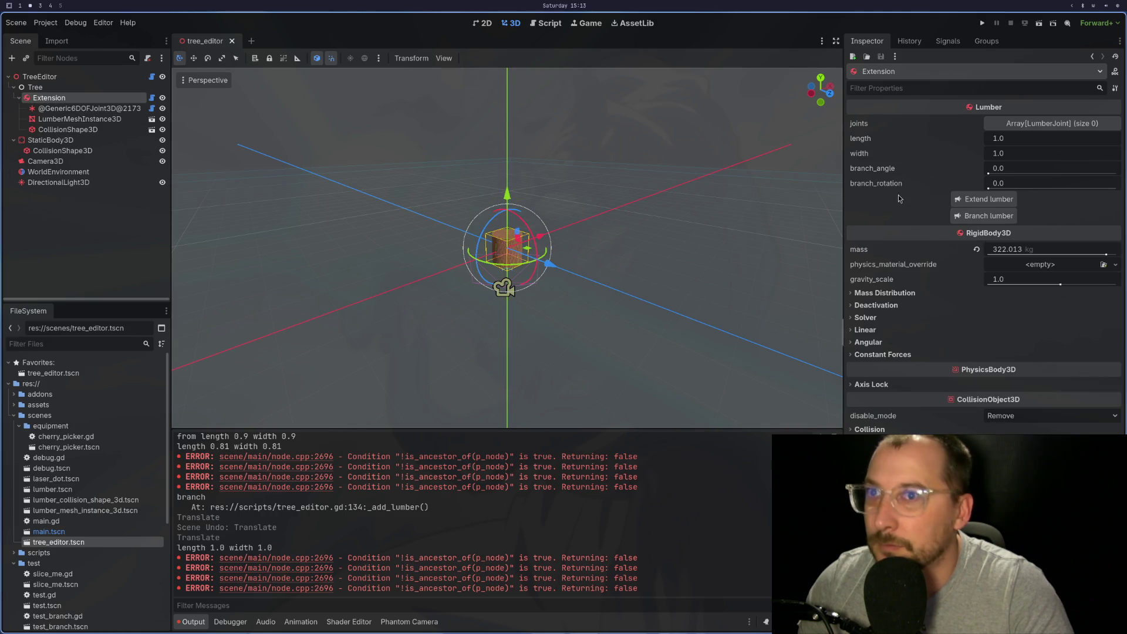
click(954, 199)
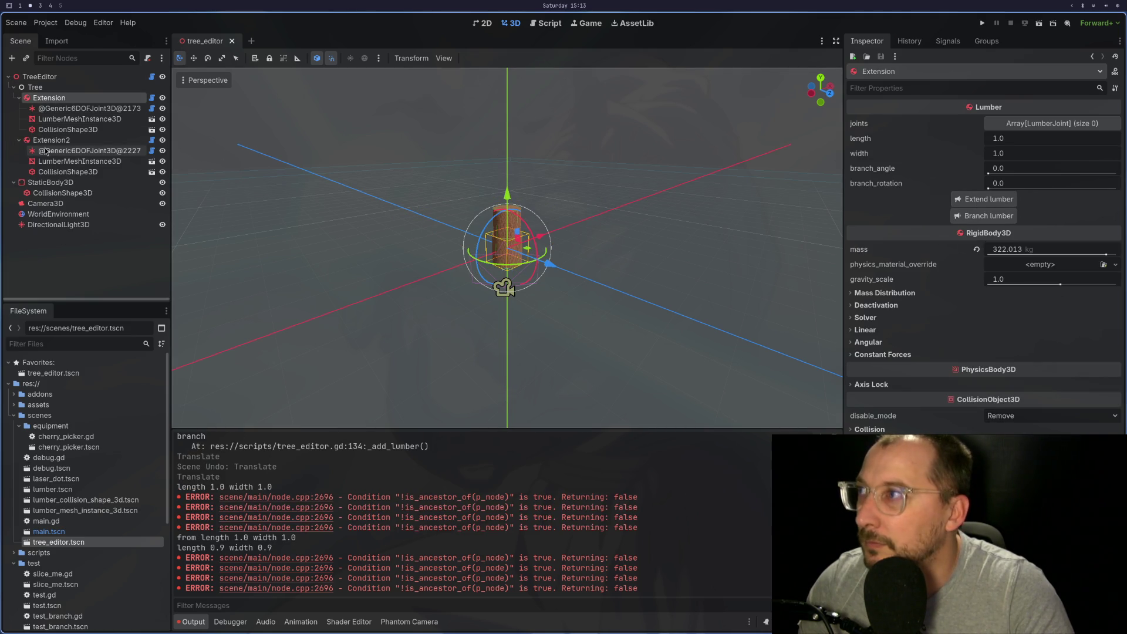
click(69, 140)
click(978, 217)
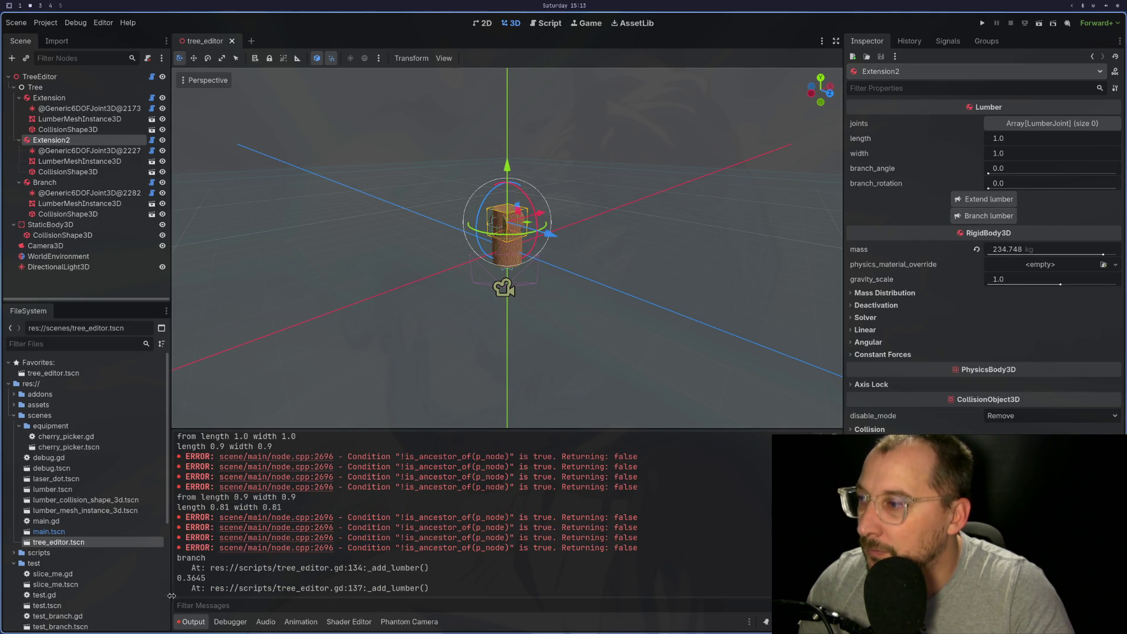
click(47, 184)
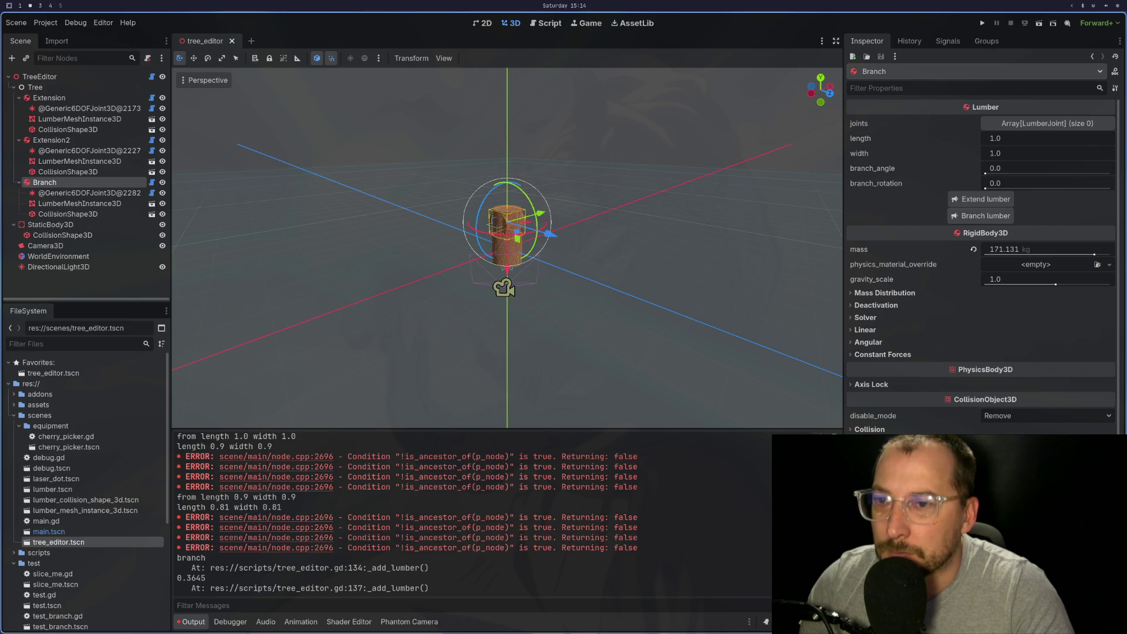
Check the printed 0.3645 branch offset, orbit the tree, and undo/redo the Branch position change
drag(207, 578, 175, 579)
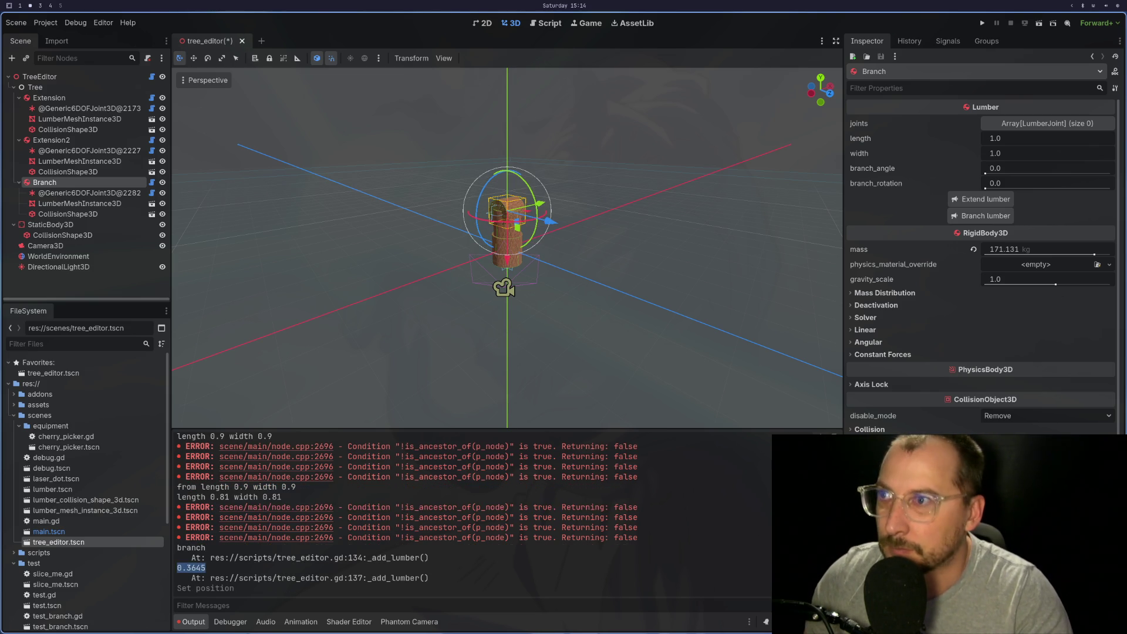
mouse_move(729, 407)
mouse_down()
mouse_move(692, 308)
mouse_move(657, 309)
mouse_up()
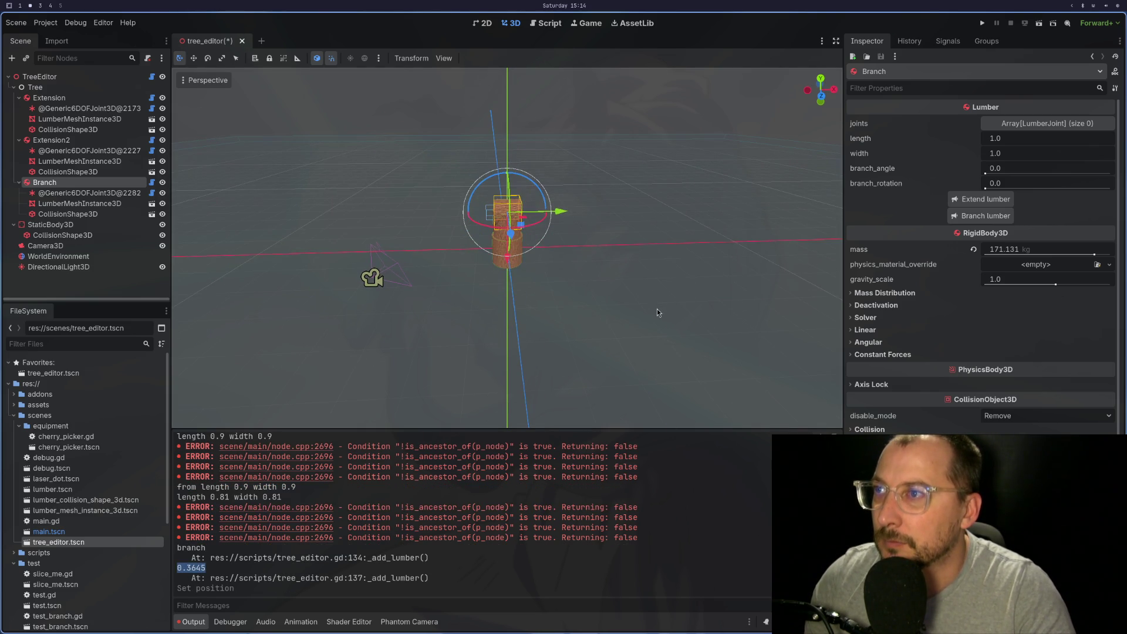
key(ctrl+z)
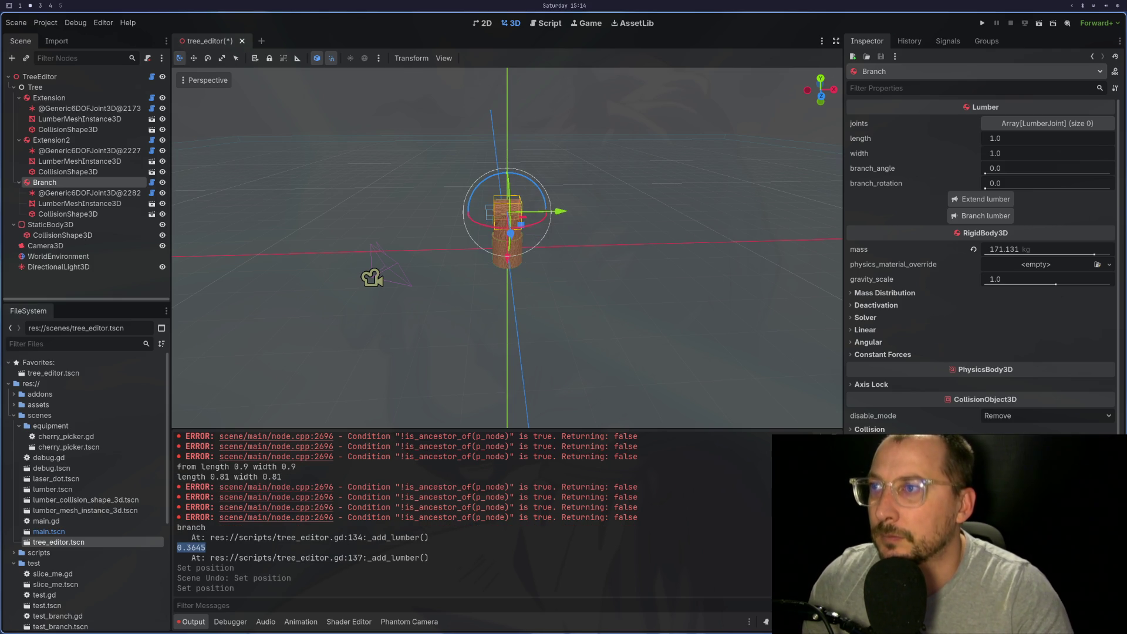
key(ctrl+z)
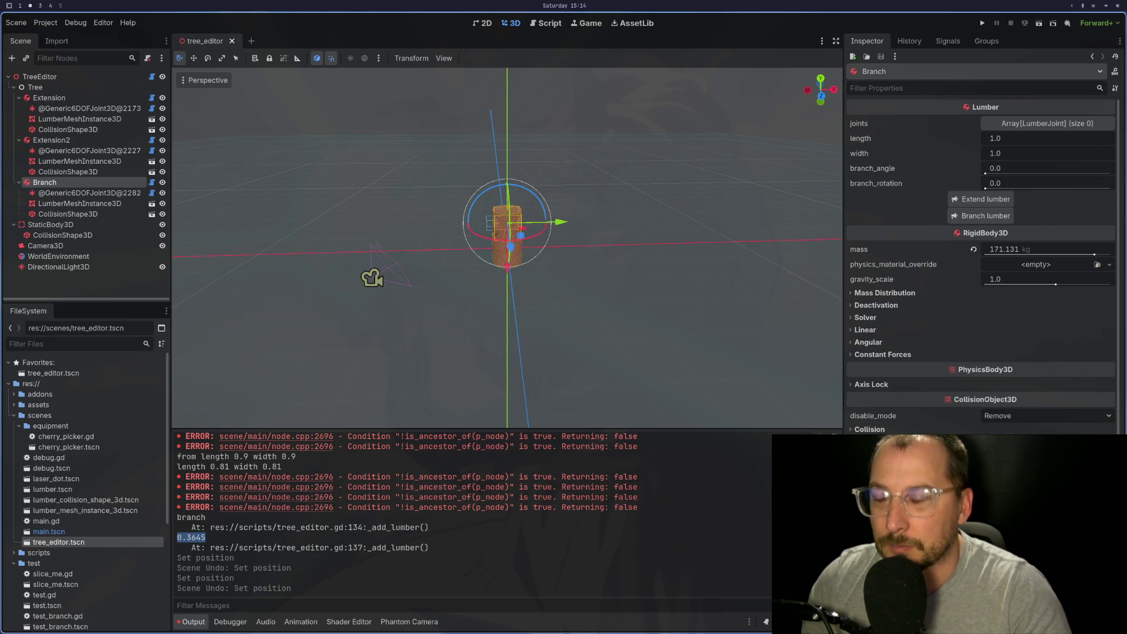
key(ctrl+shift+z)
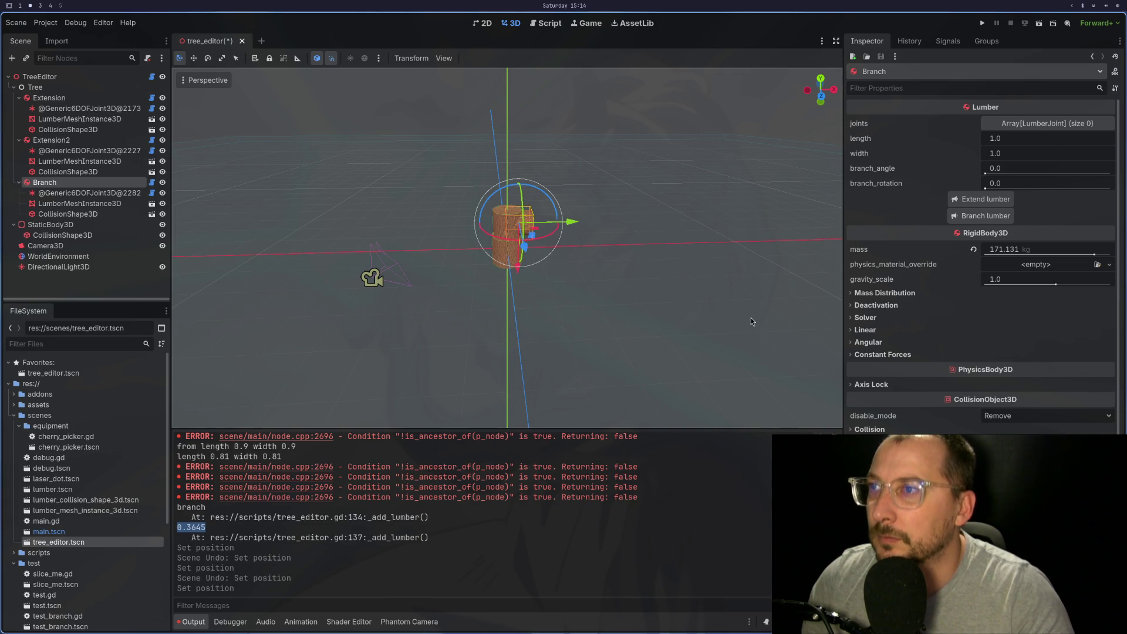
View the branch from Top Orthogonal and other angles, then undo its position move
scroll(722, 317, up, 5)
mouse_move(722, 317)
mouse_down()
mouse_move(615, 323)
mouse_move(643, 350)
mouse_move(632, 392)
mouse_move(621, 392)
mouse_up()
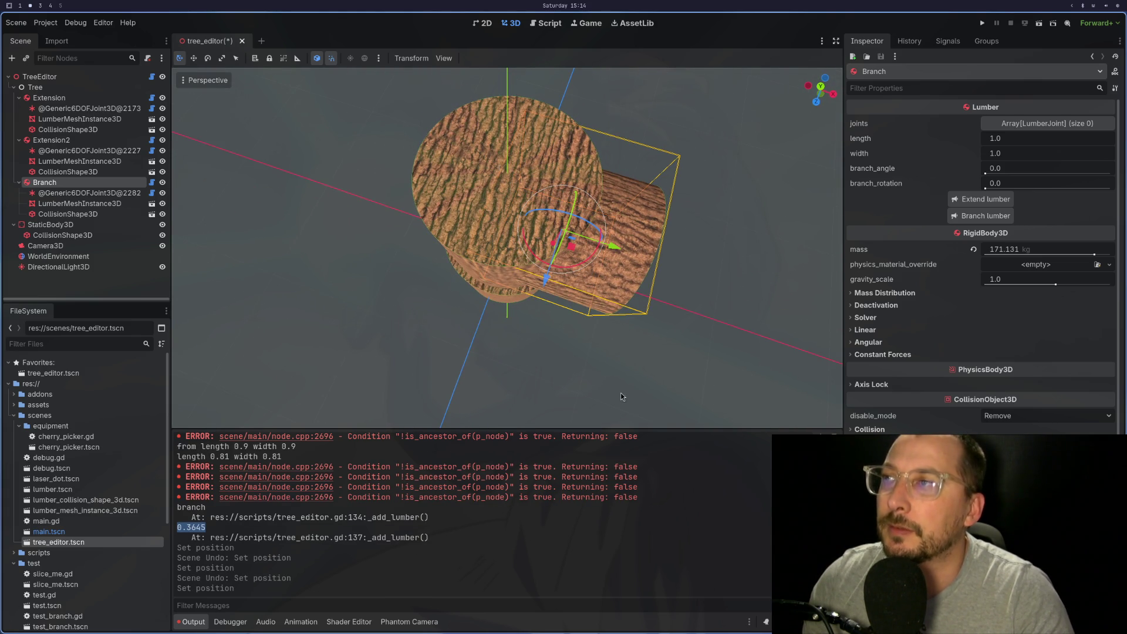
click(195, 82)
click(199, 97)
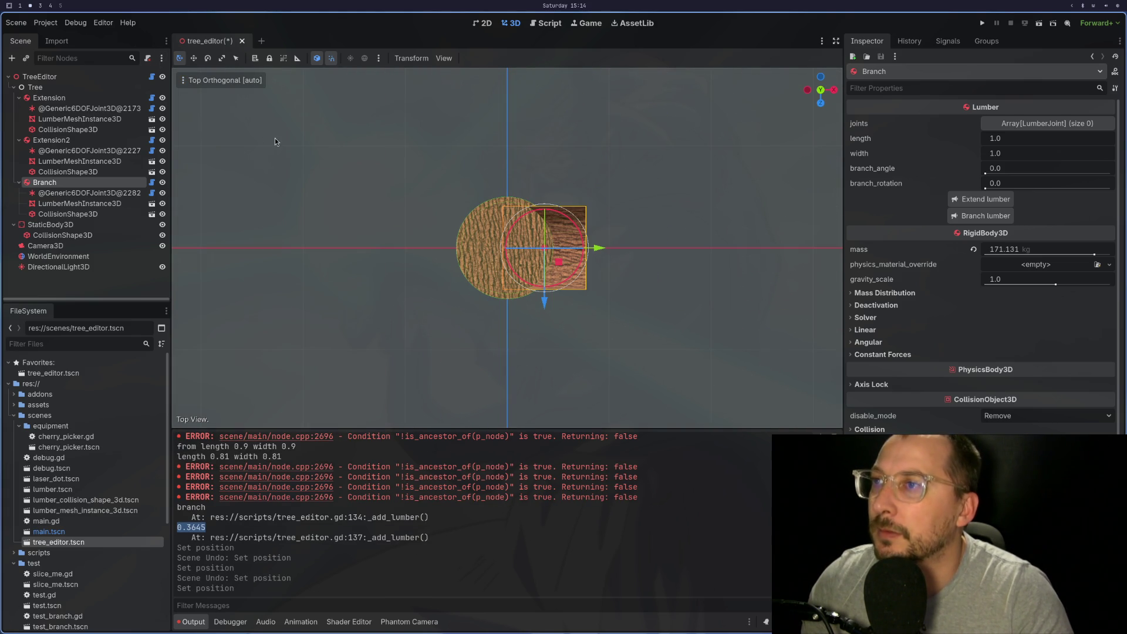
drag(389, 174, 392, 65)
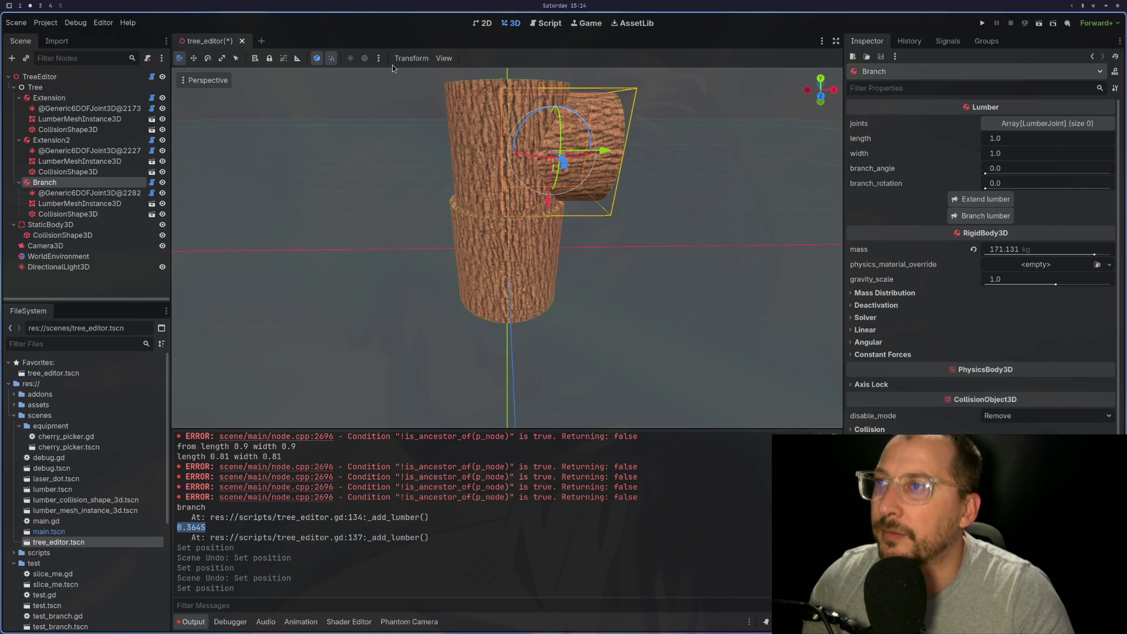
key(ctrl+z)
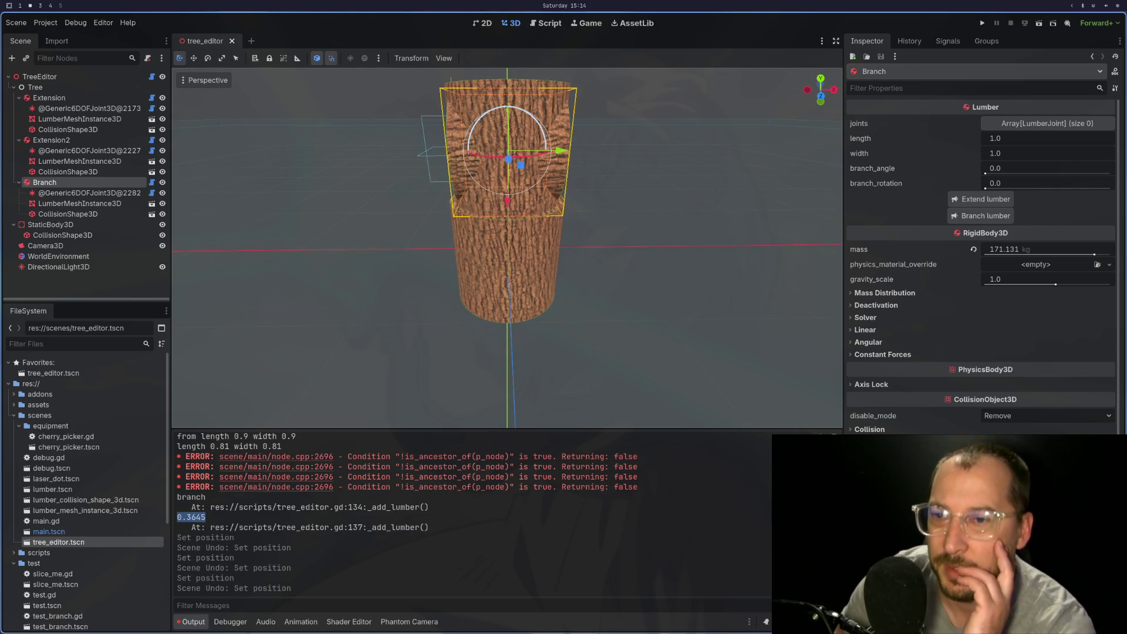
key(super+1)
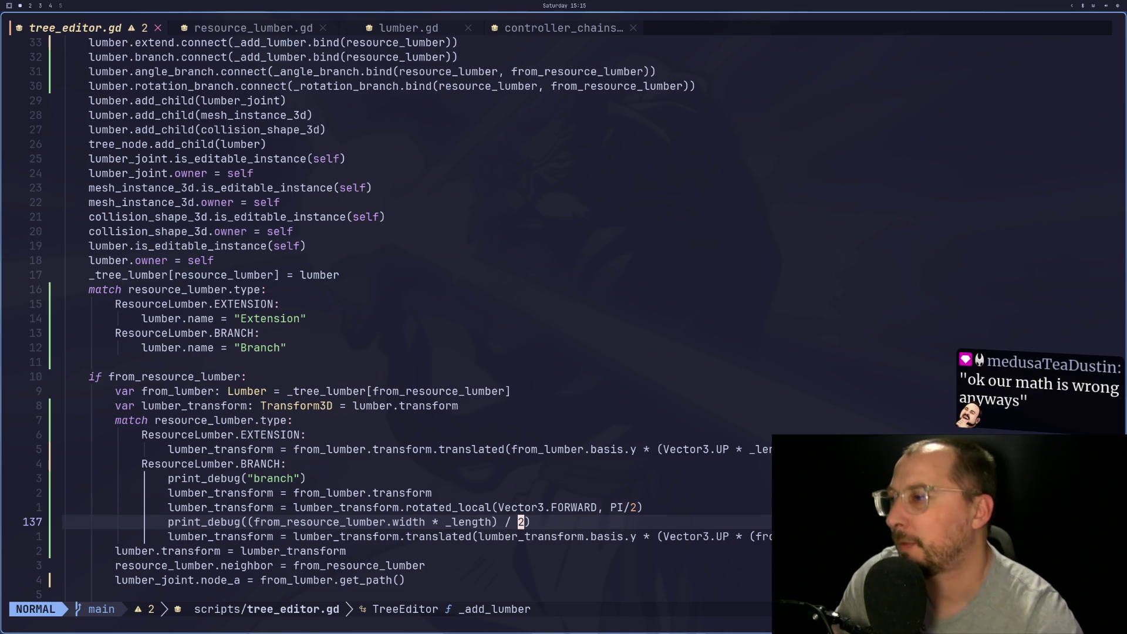
Delete the print_debug line 137 from tree_editor.gd and save it with :w
key(h)
key(h)
key(h)
key(h)
key(h)
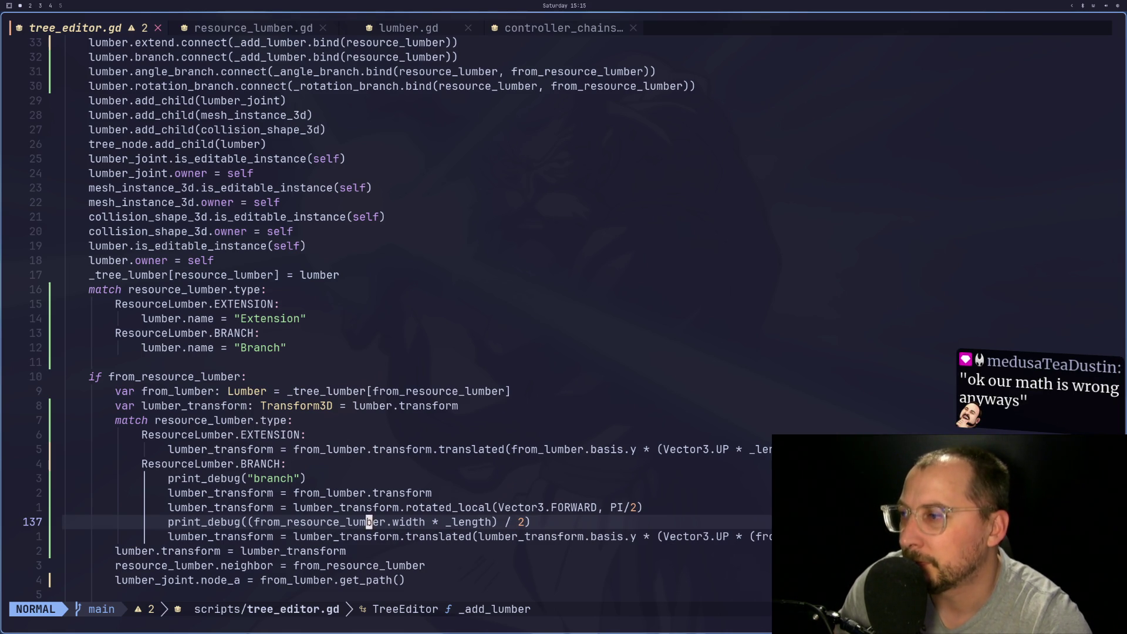
key(h)
key(h)
key(h)
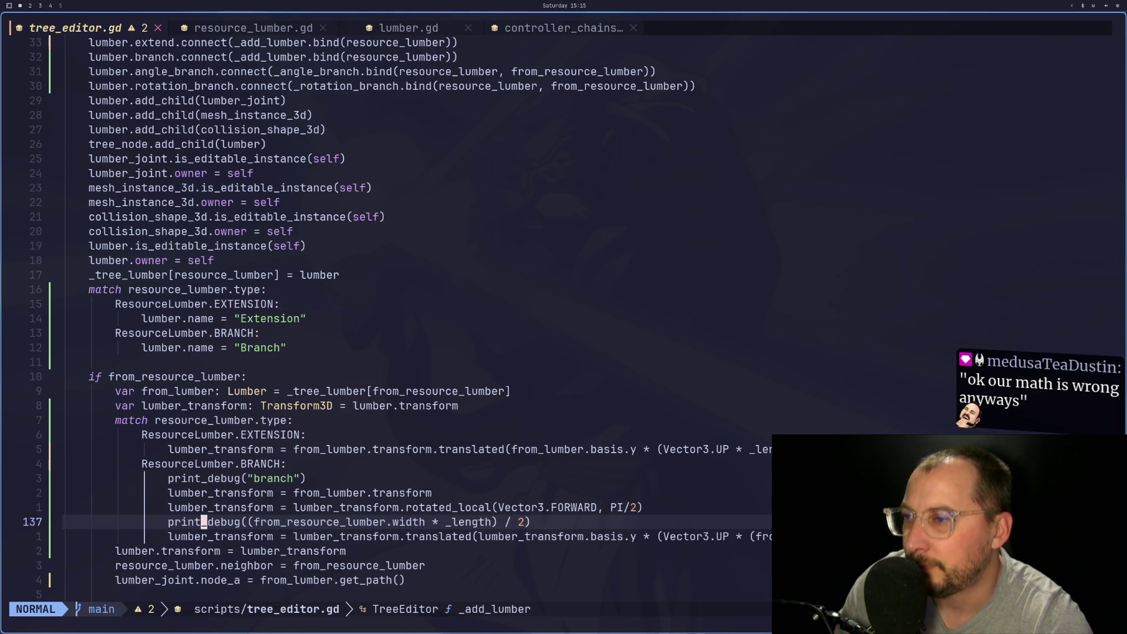
key(d)
key(d)
key(colon)
text(w)
key(Return)
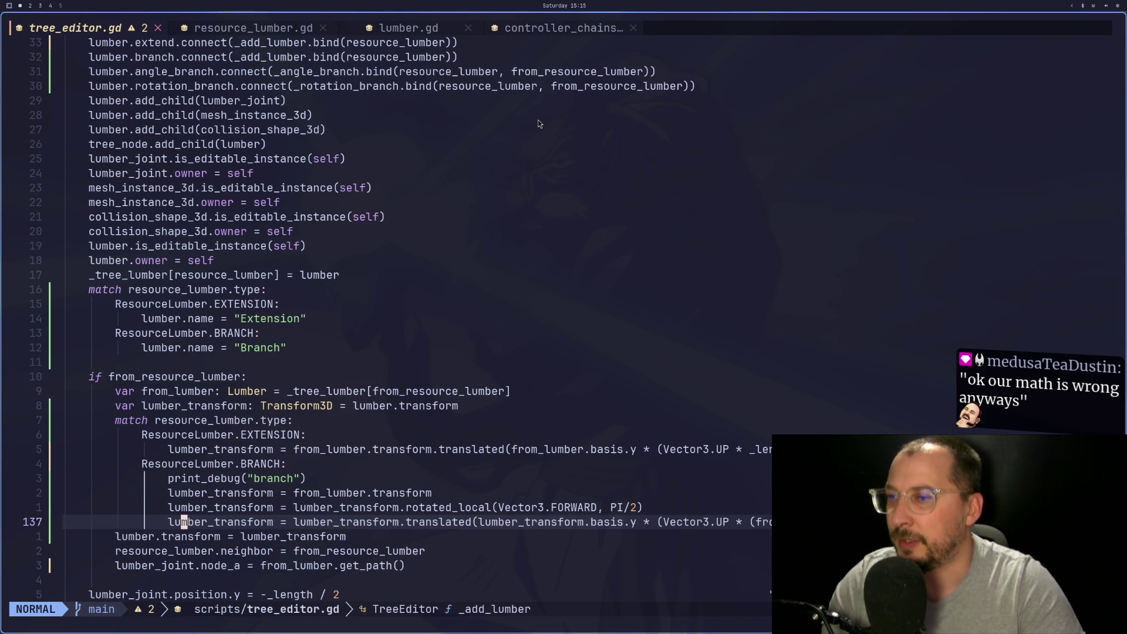
Close the tree_editor scene in Godot so it can be reloaded
key(alt+Tab)
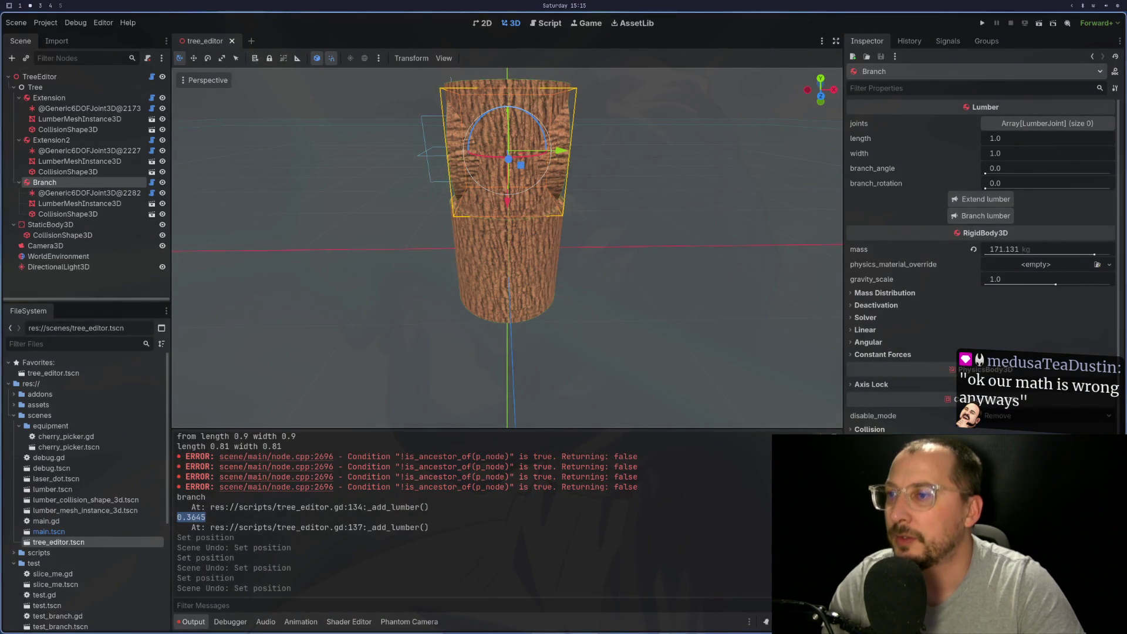
key(alt+Tab)
key(alt+Tab)
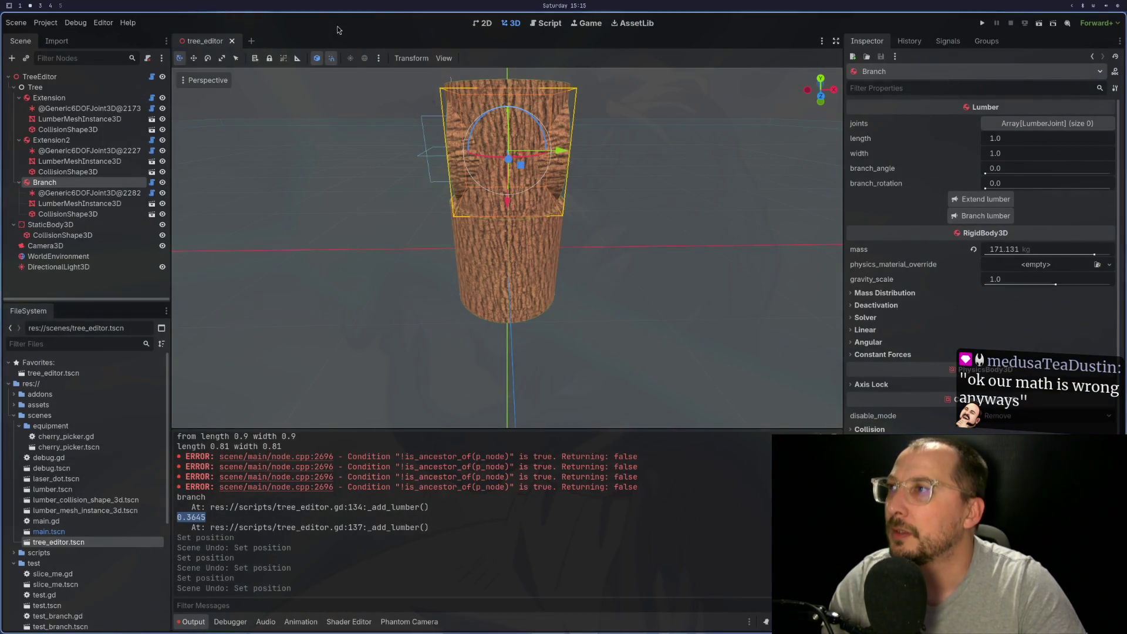
click(236, 41)
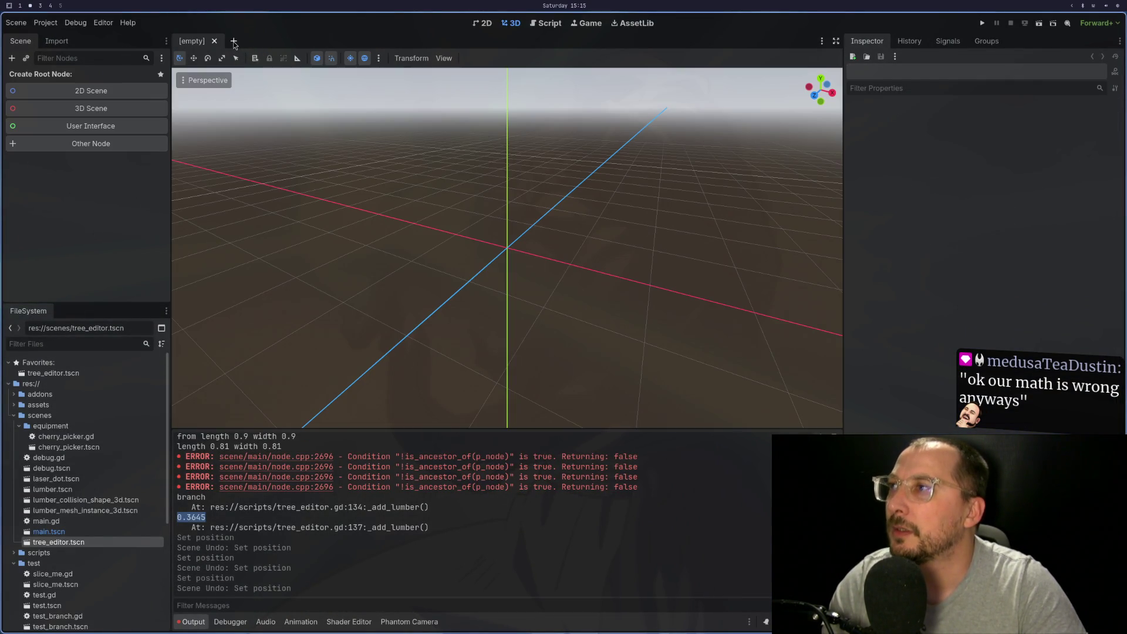
double_click(94, 542)
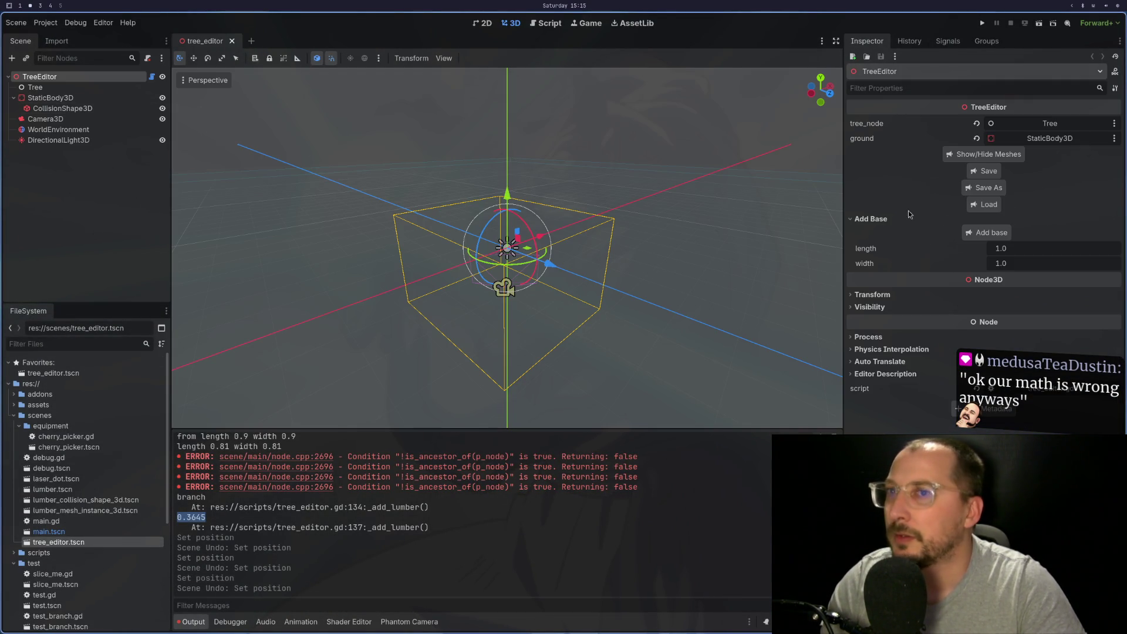
click(987, 233)
click(131, 100)
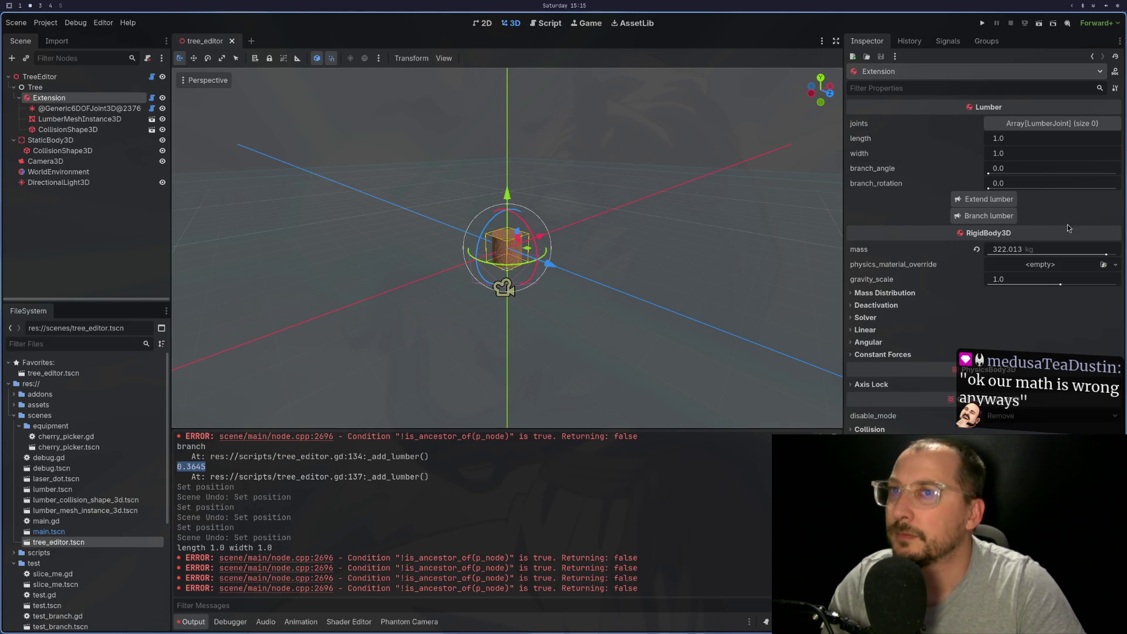
click(985, 199)
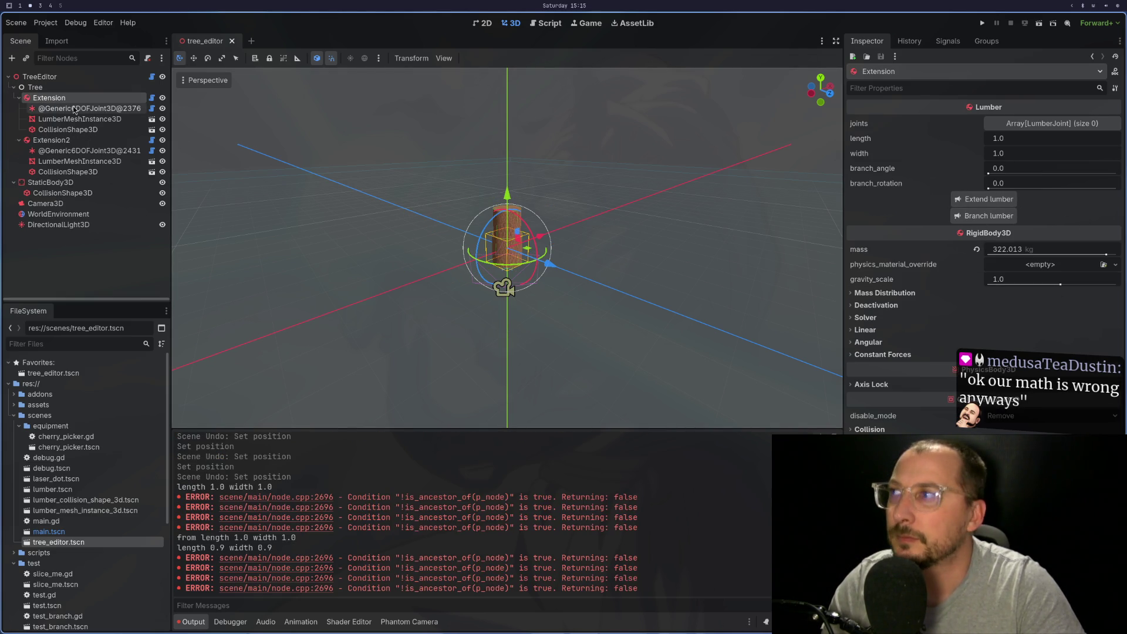
click(988, 216)
scroll(521, 264, up, 8)
drag(529, 245, 516, 233)
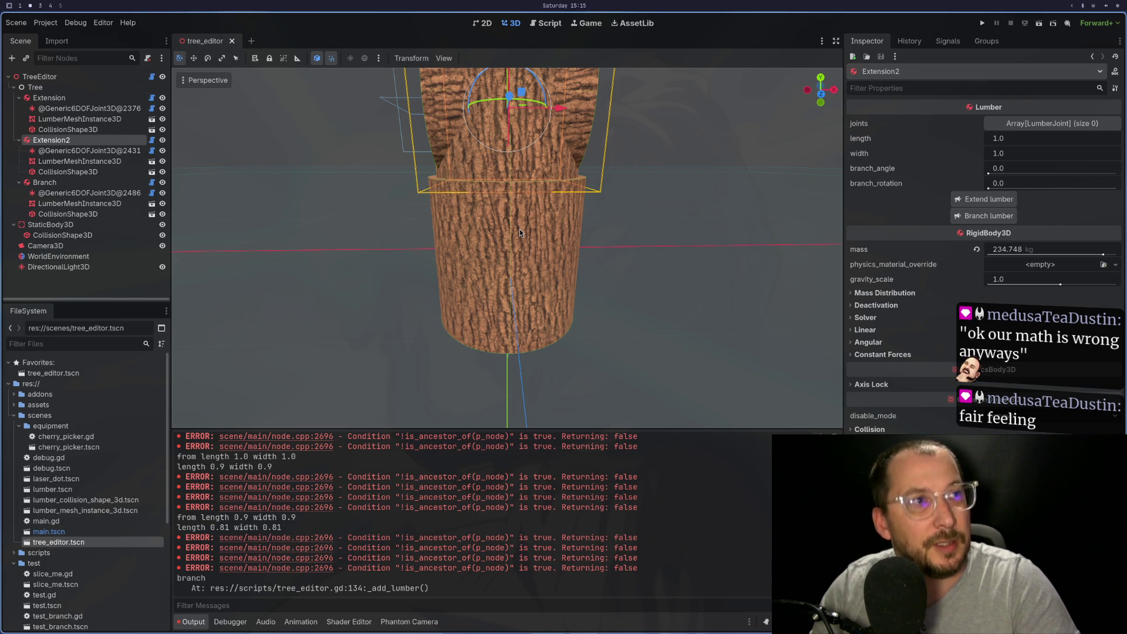
key(super+1)
key(super+2)
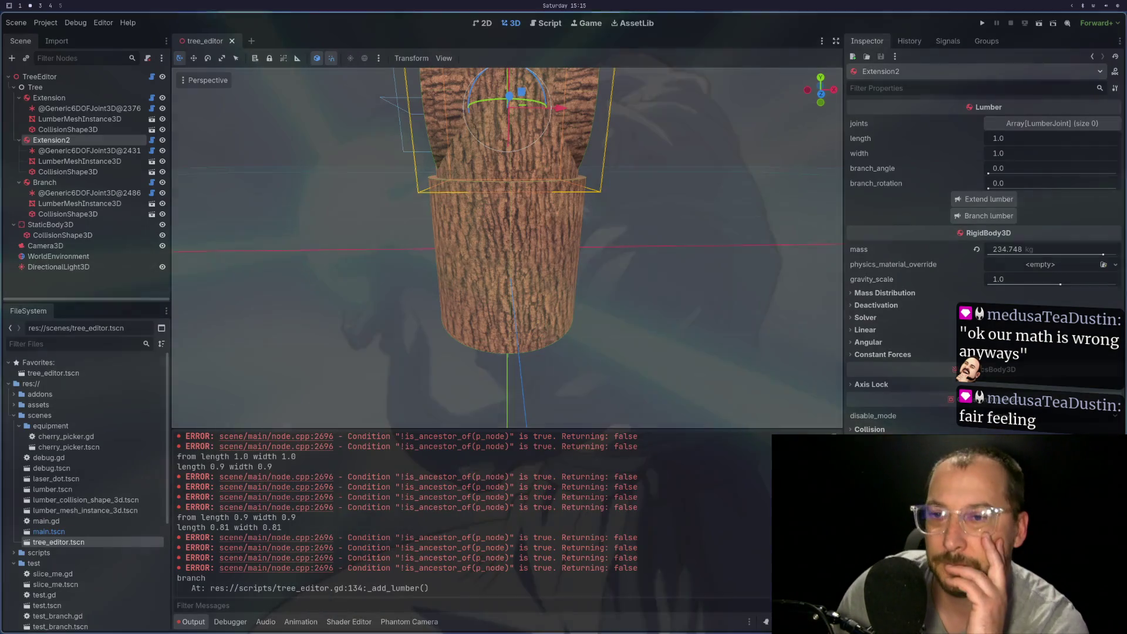
key(super+3)
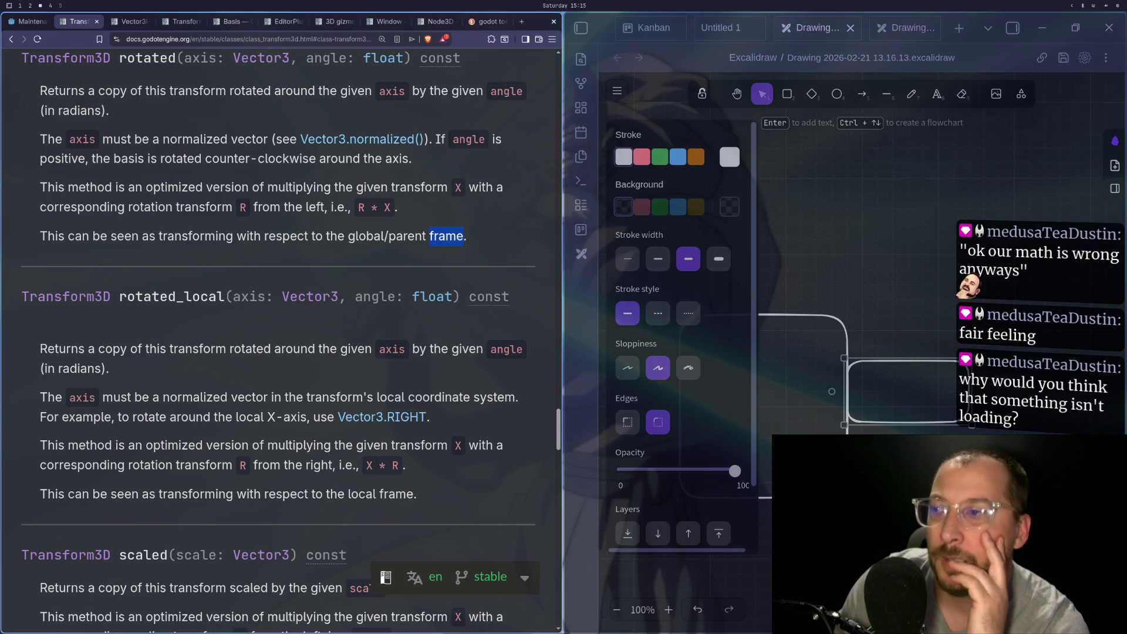
key(super+2)
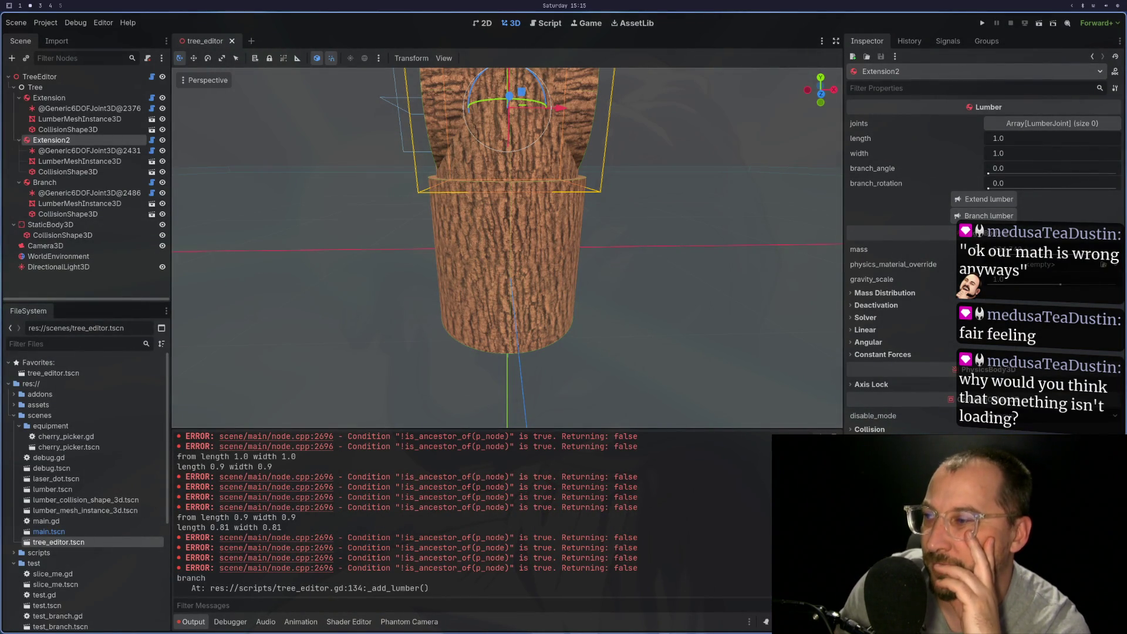
key(super+1)
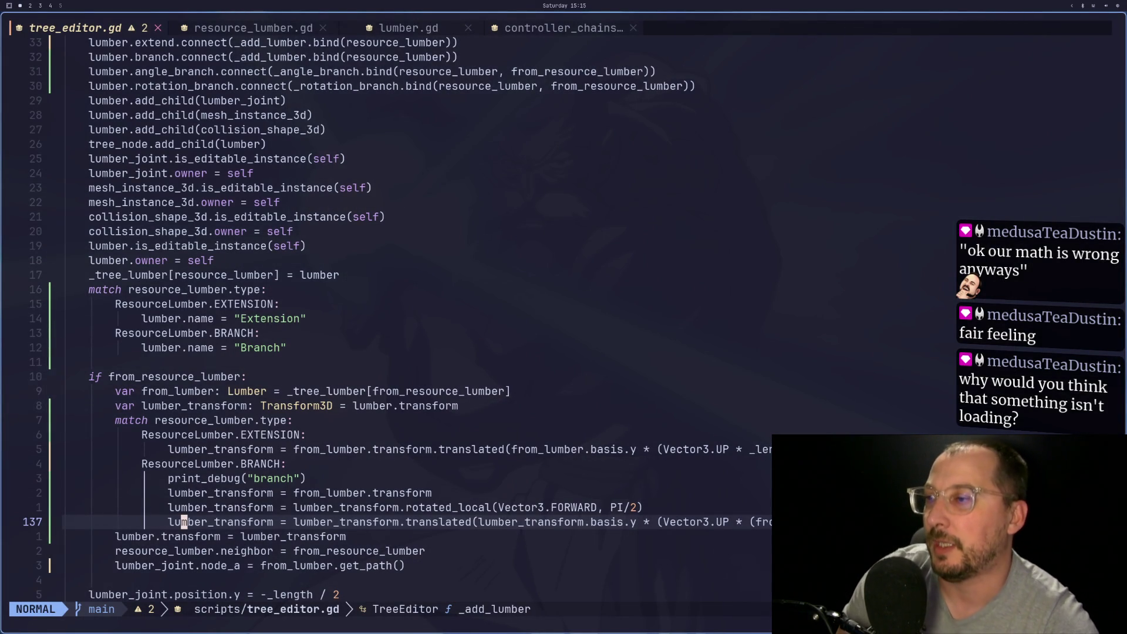
key(k)
key(k)
key(j)
key(j)
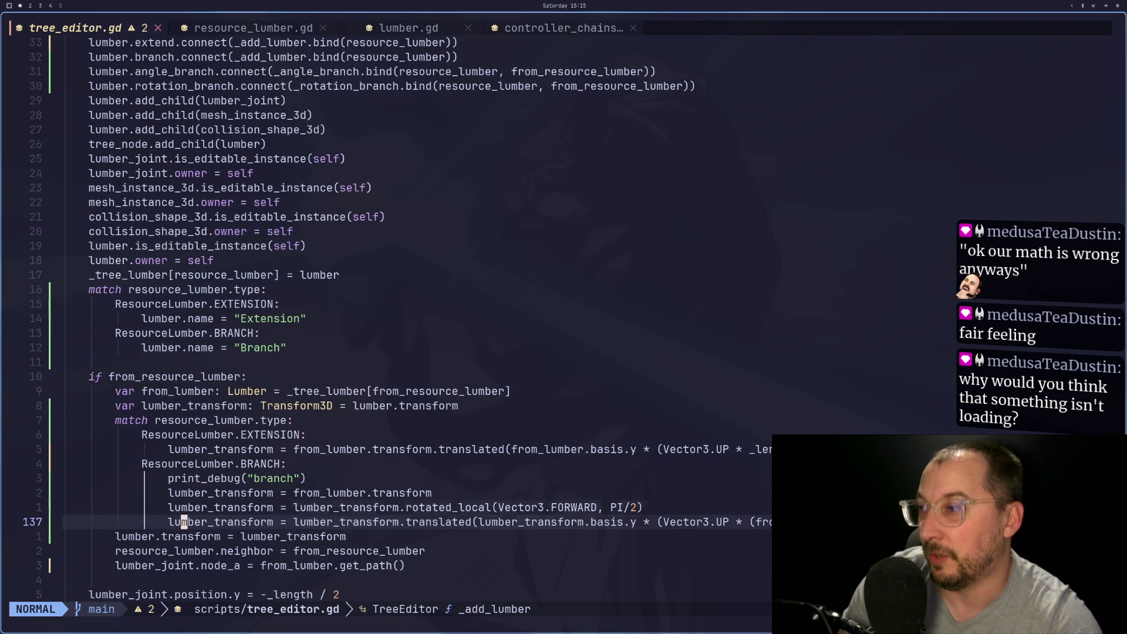
key(k)
key(j)
key(k)
key(k)
key(j)
key(j)
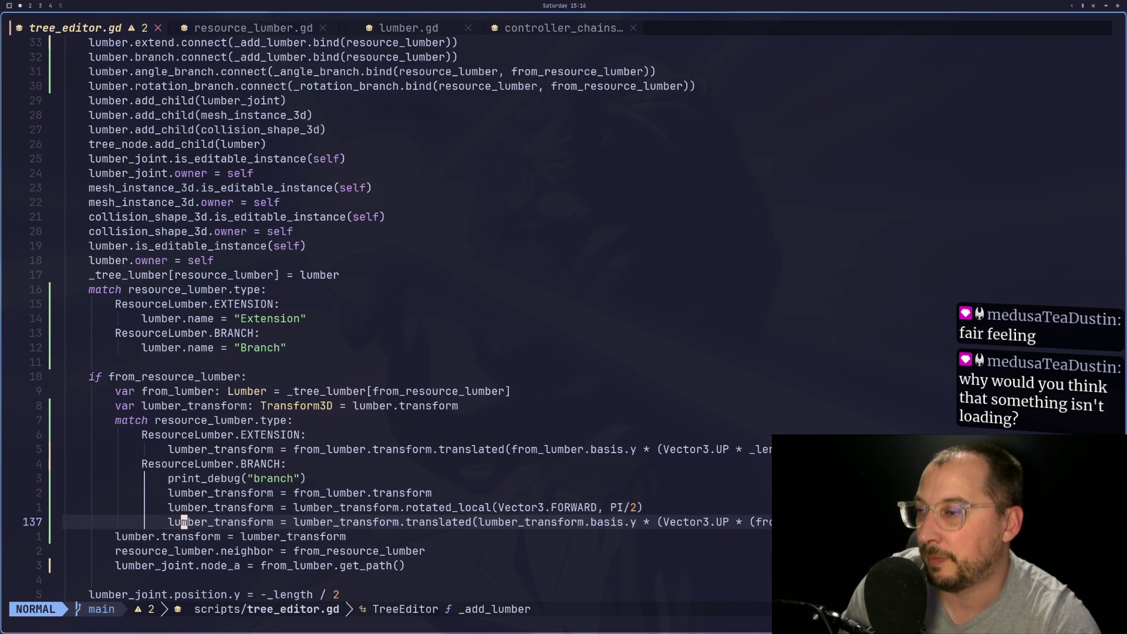
key(super+2)
key(super+1)
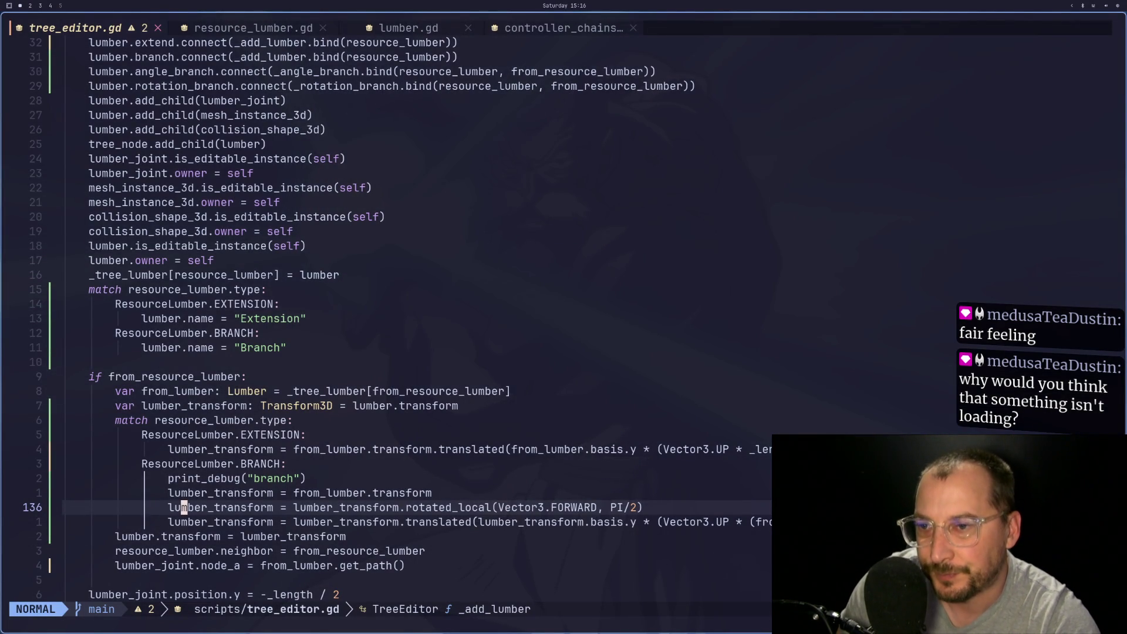
key(j)
key(h)
key(h)
key(h)
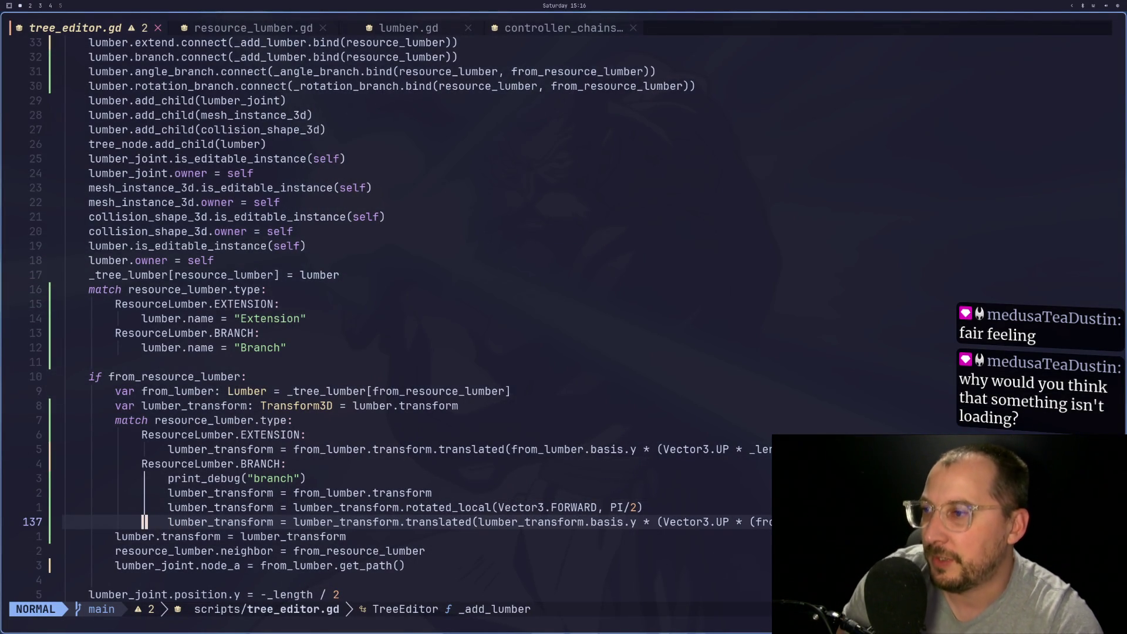
key(k)
key(k)
key(k)
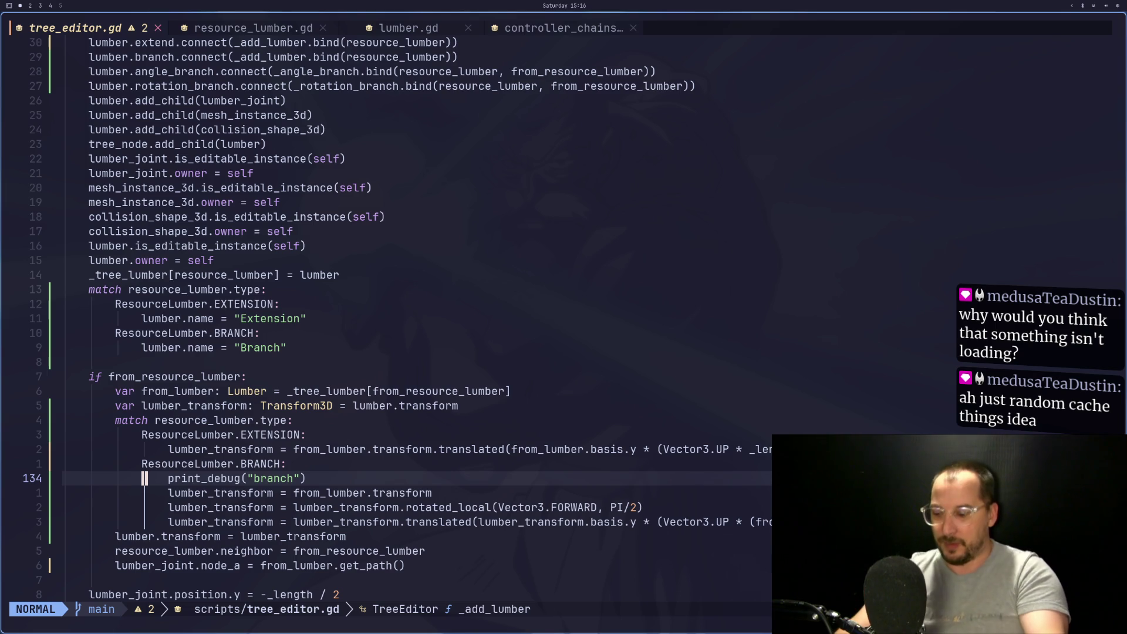
key(super+2)
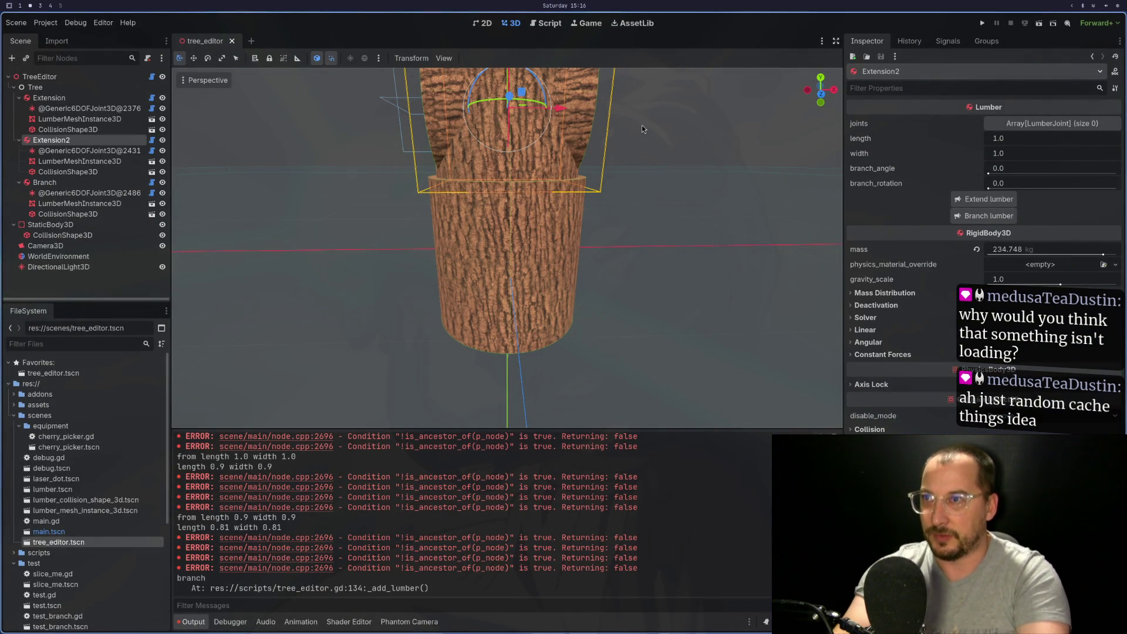
scroll(570, 234, down, 5)
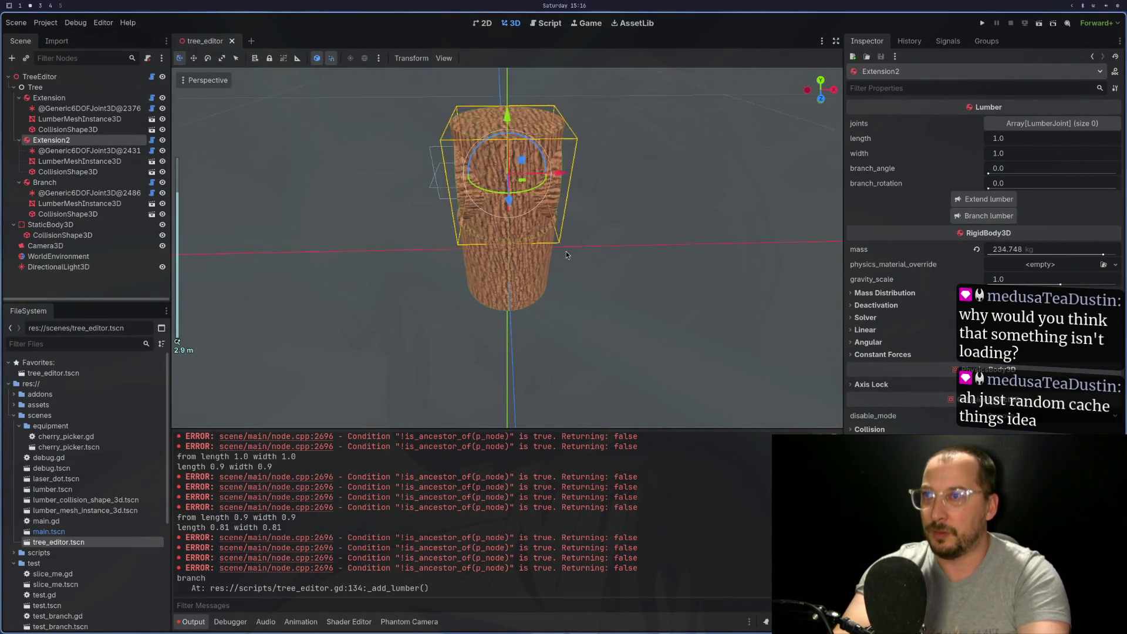
drag(559, 181, 637, 199)
key(ctrl+z)
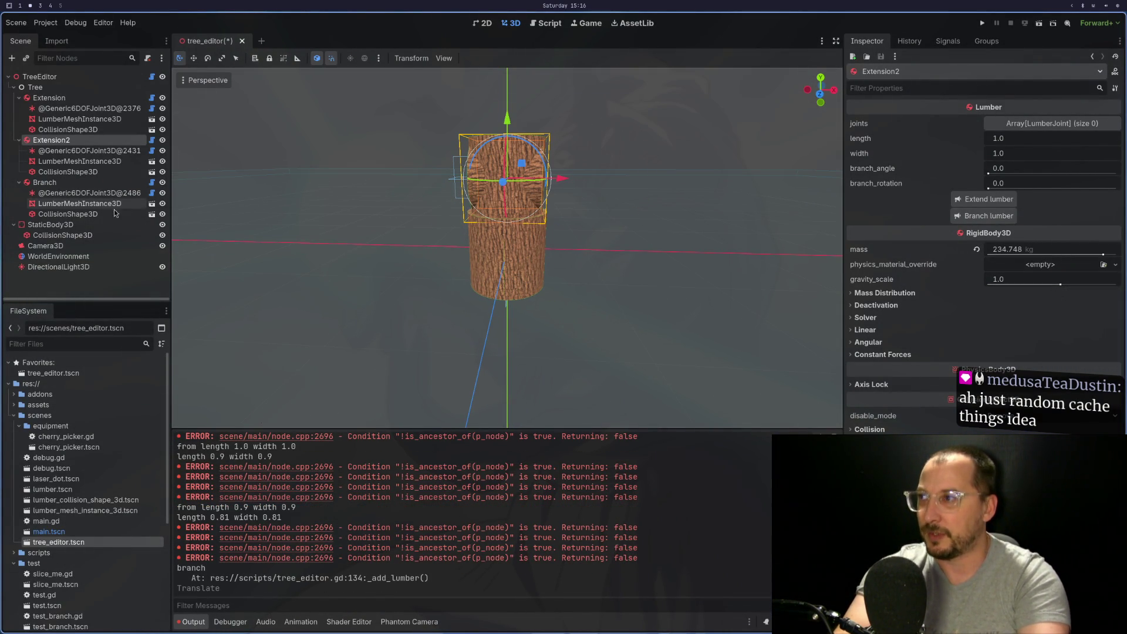
click(104, 194)
click(103, 183)
key(super+1)
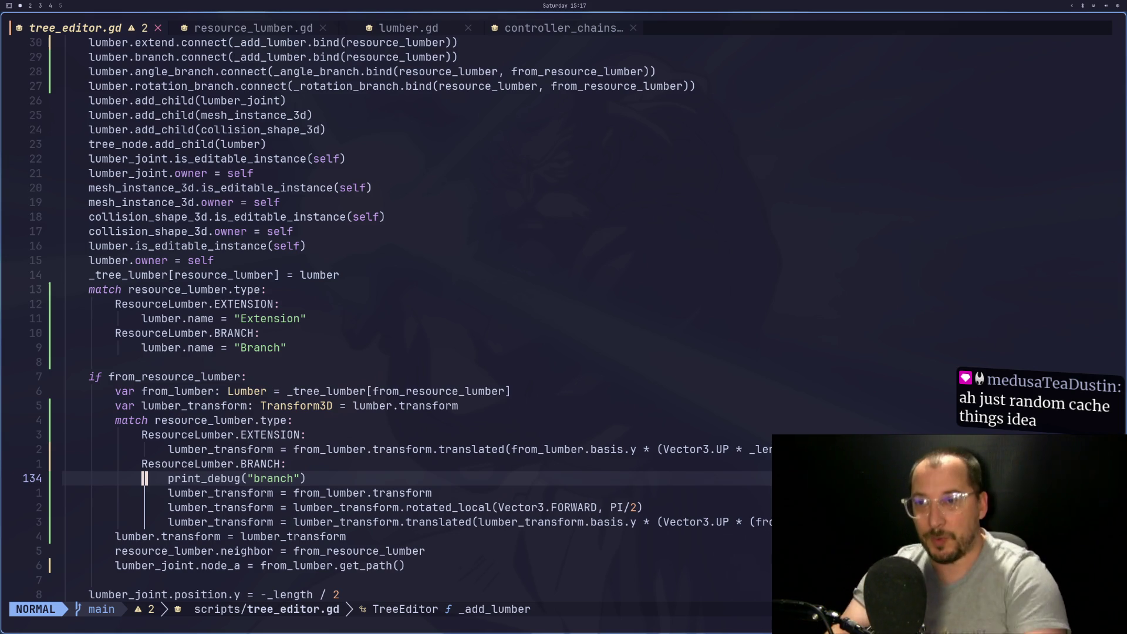
On line 137, delete the old from_lumber length term and start inserting _length
key(j)
key(j)
key(l)
key(l)
key(l)
key(l)
key(l)
key(l)
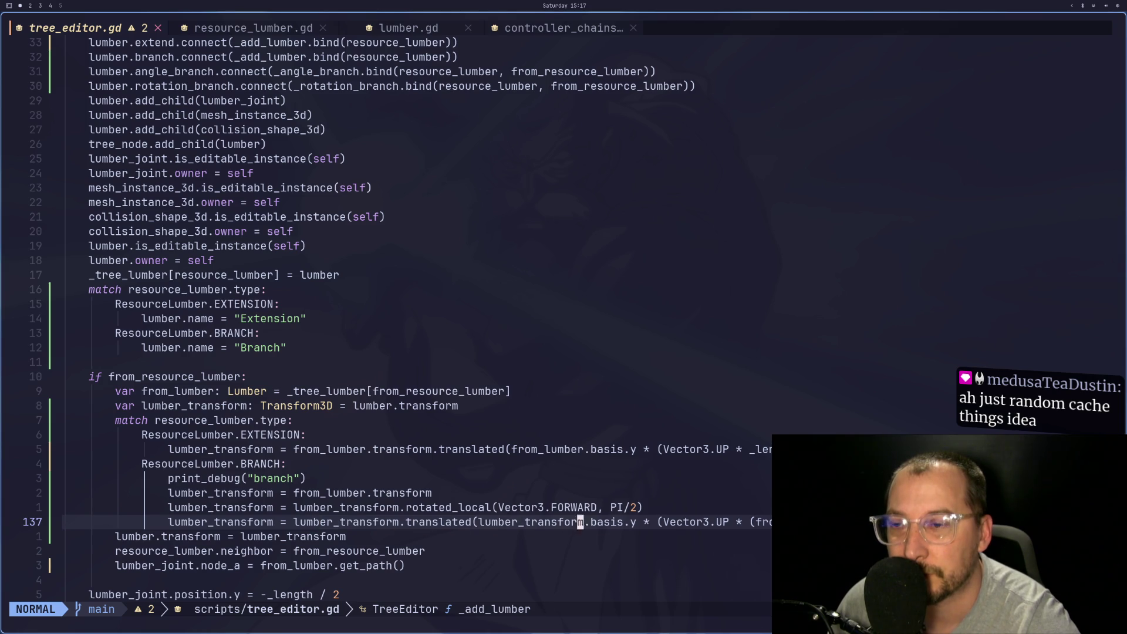
key(l)
key(v)
key(l)
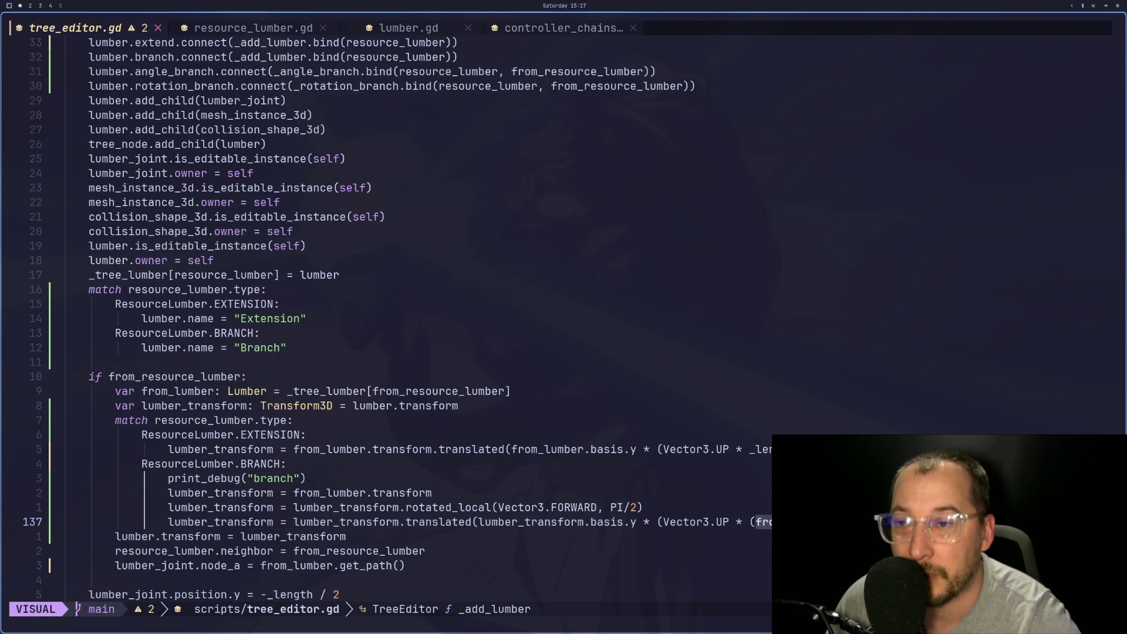
key(d)
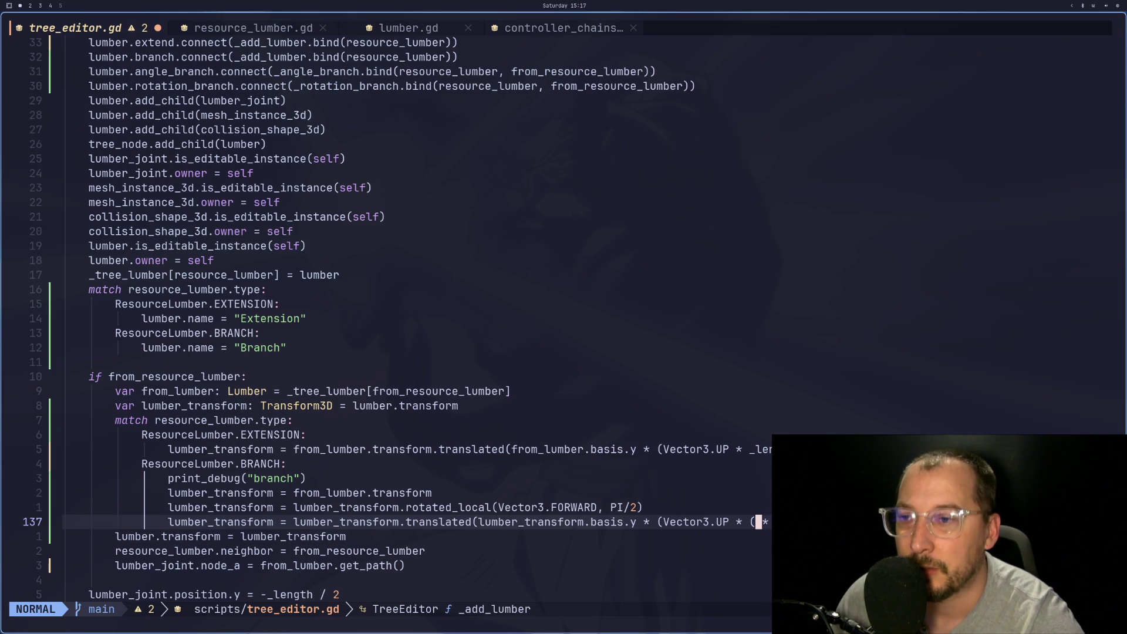
key(i)
text(_le)
key(Escape)
key(i)
key(Escape)
Finish editing the Vector3.UP offset term and save tree_editor.gd
key(i)
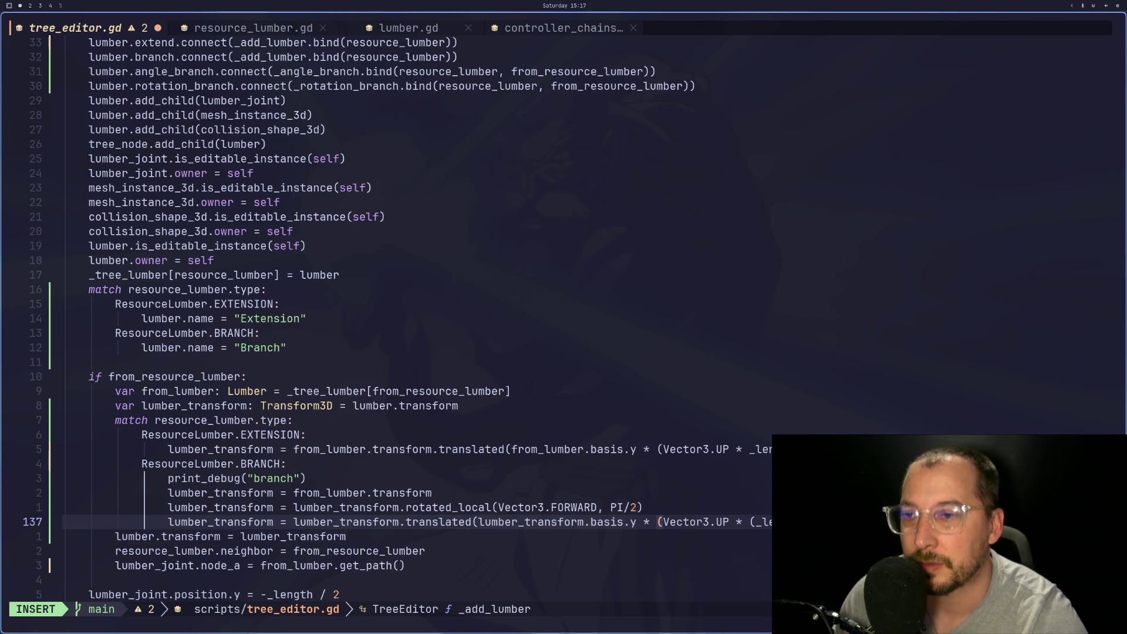
key(Escape)
key(i)
key(Escape)
key(i)
key(Escape)
text(:w)
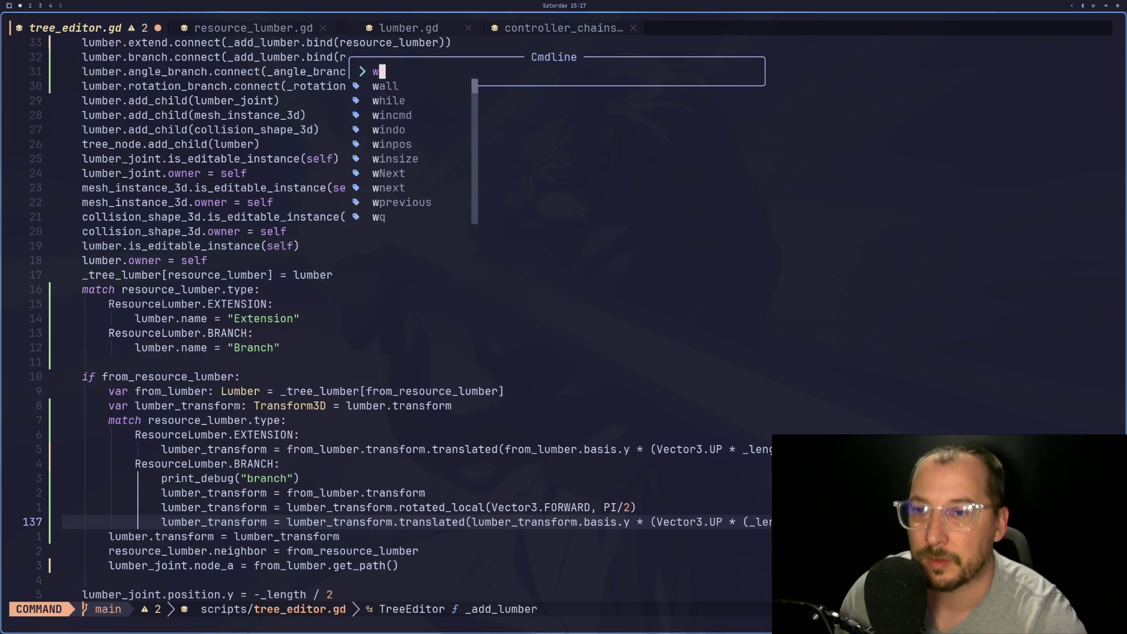
key(Return)
key(super+2)
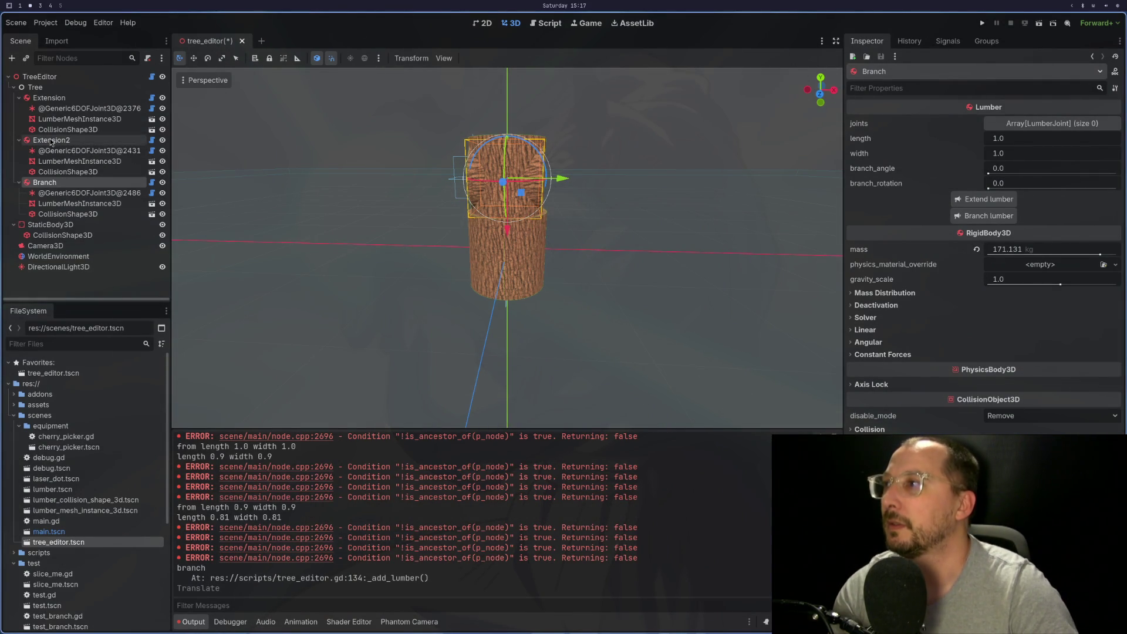
Grow Branch2 from Extension2 and slide it along X beside the trunk
click(51, 139)
click(964, 217)
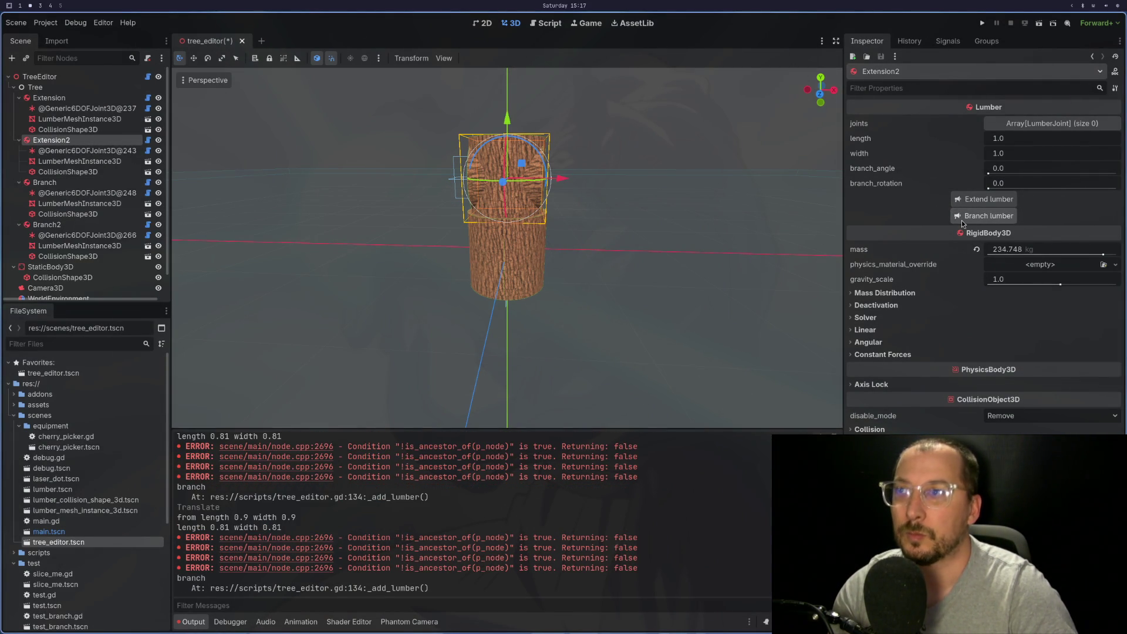
click(84, 225)
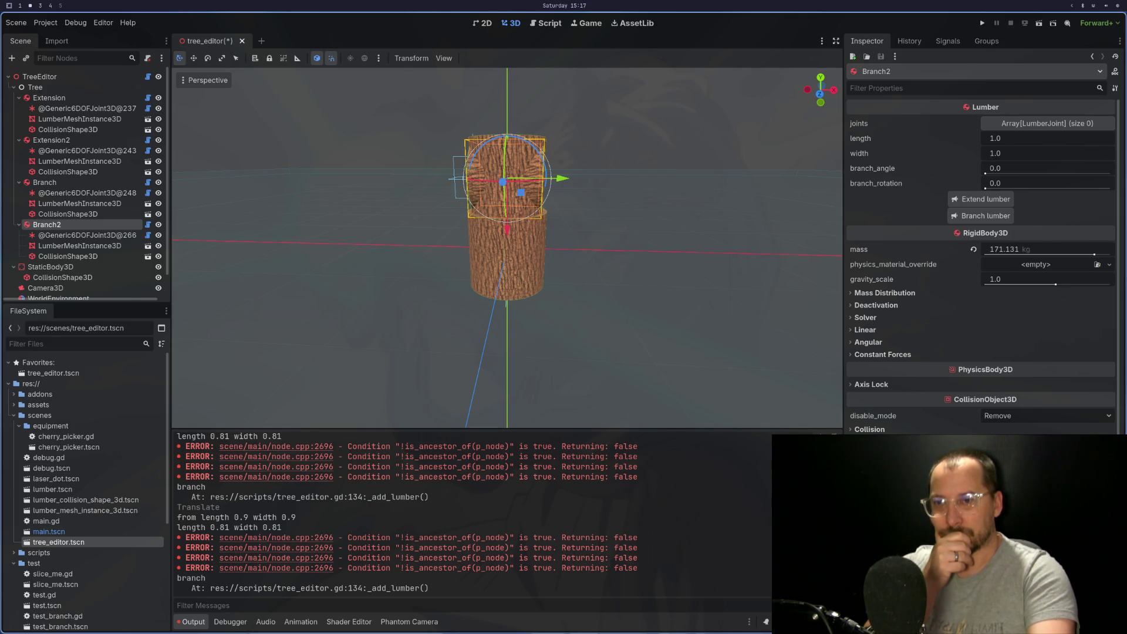
mouse_move(500, 395)
mouse_down()
mouse_move(543, 441)
mouse_move(513, 360)
mouse_move(476, 379)
mouse_up()
drag(562, 177, 654, 199)
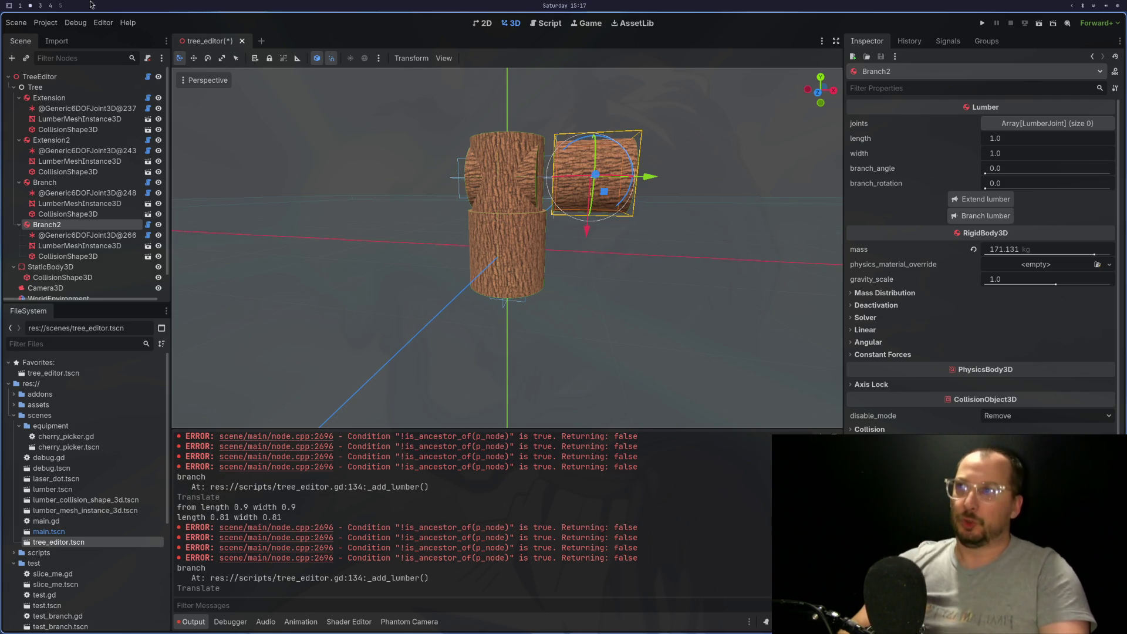
Discard the scene, reopen tree_editor.tscn and add a base, hitting the line 137 parse error
click(242, 41)
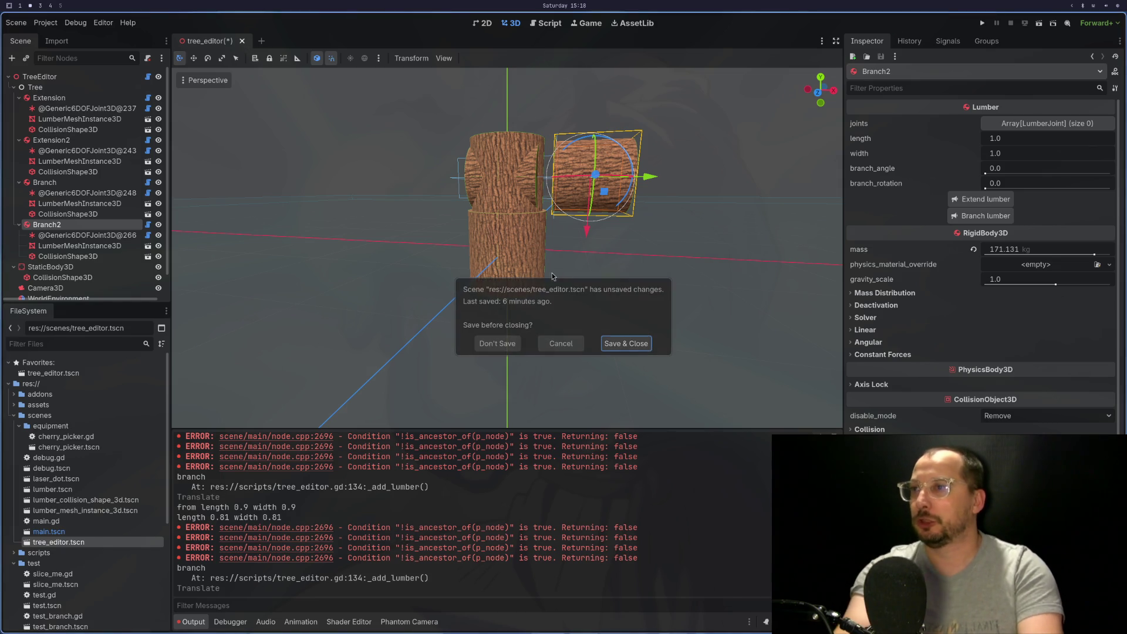
click(512, 340)
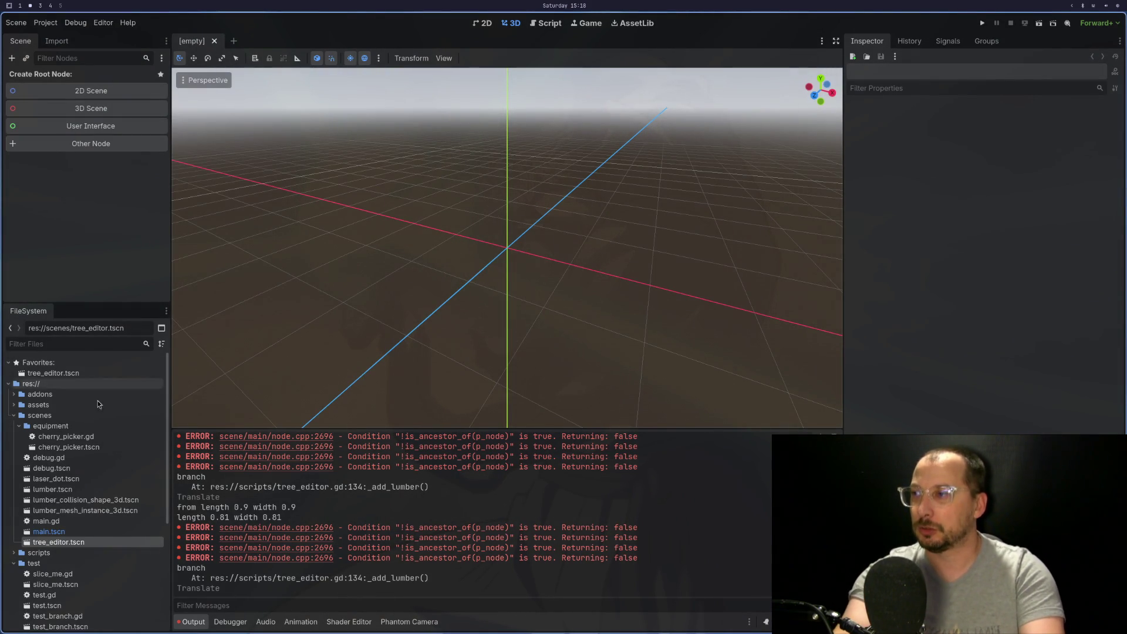
double_click(58, 542)
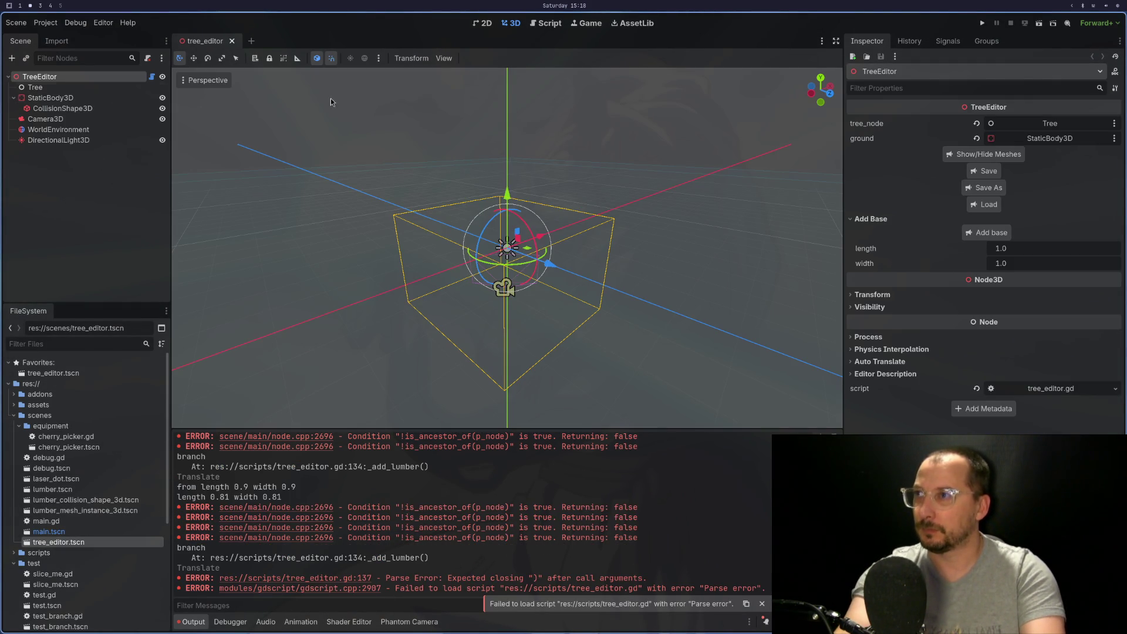
click(994, 236)
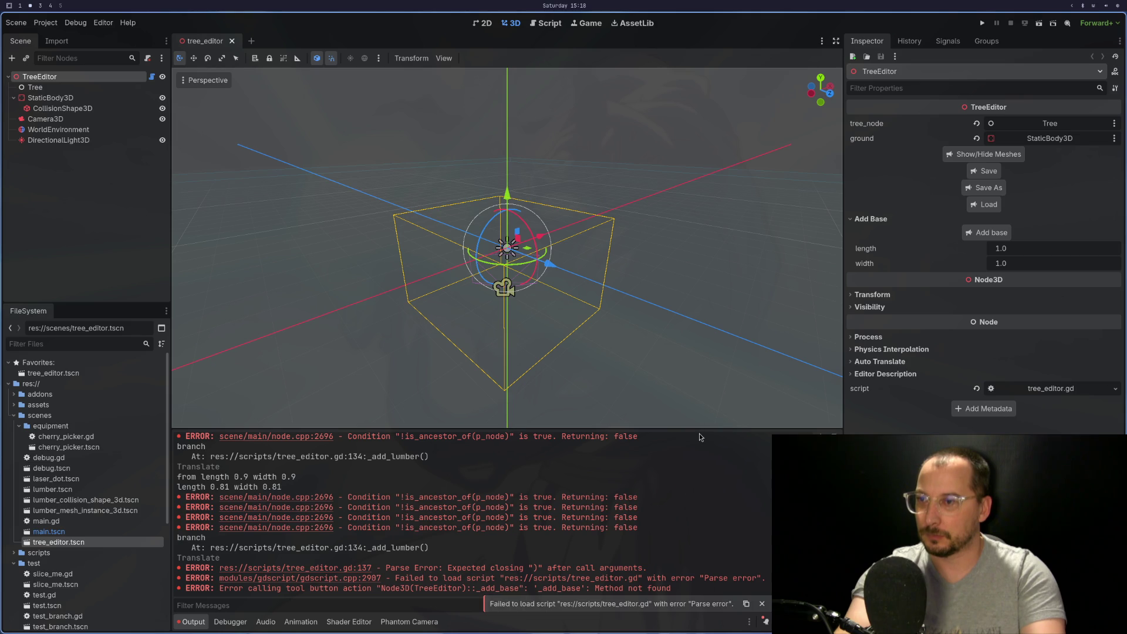
click(233, 41)
key(super+1)
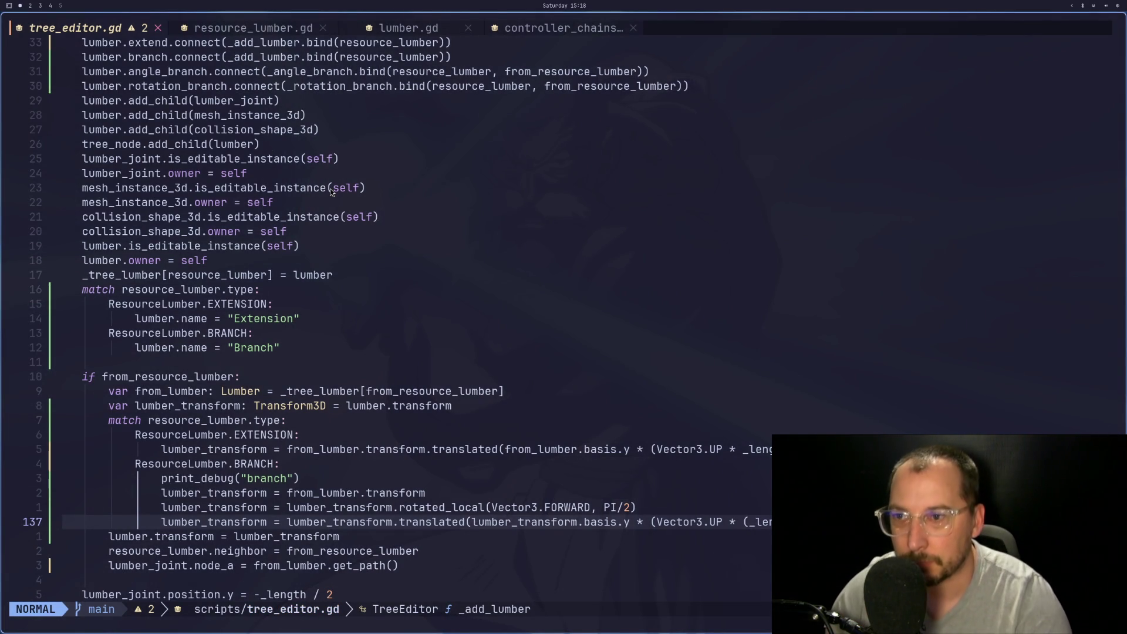
Append the missing closing parenthesis to line 137 and save tree_editor.gd
key(l)
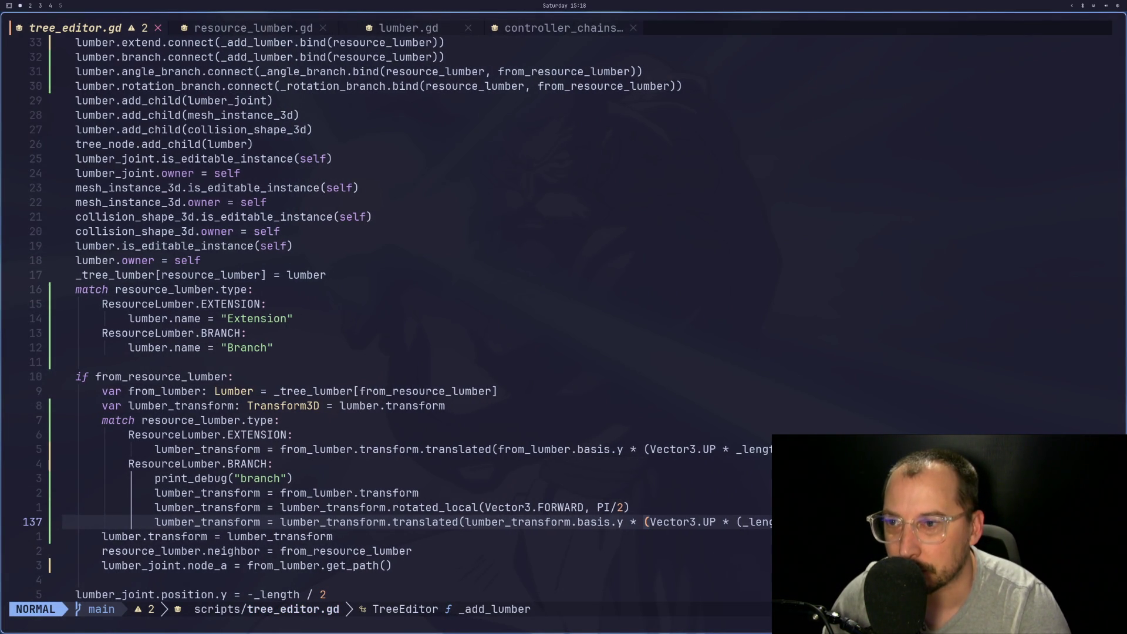
text(A))
key(Escape)
text(:w)
key(Return)
key(super+2)
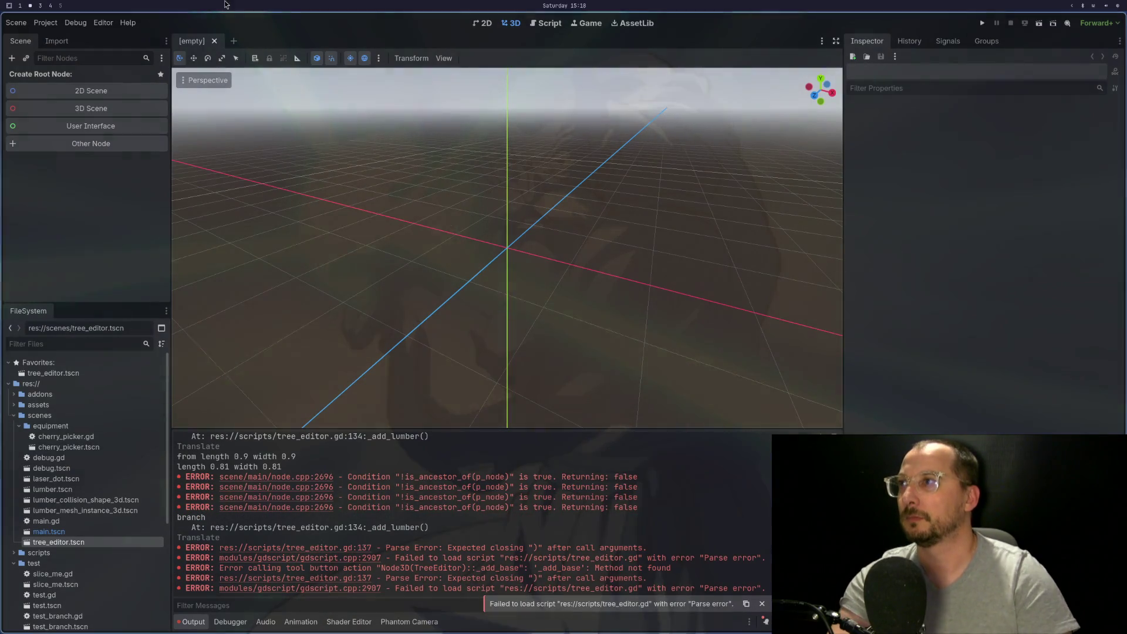
Reopen tree_editor.tscn, add a base lumber, then close the scene again
double_click(107, 542)
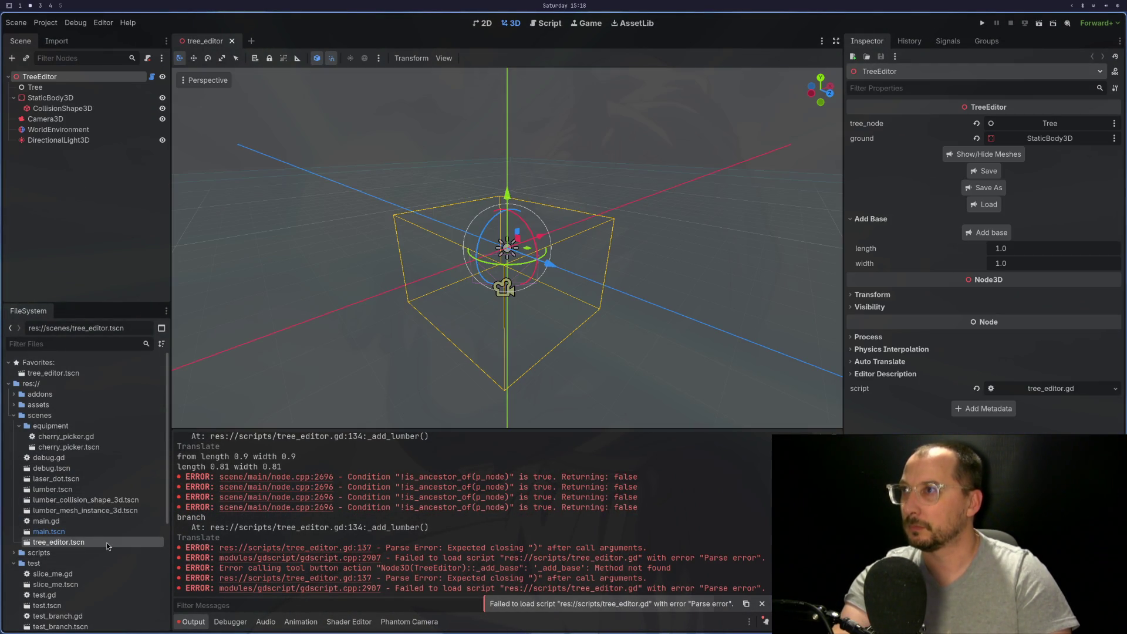
click(972, 234)
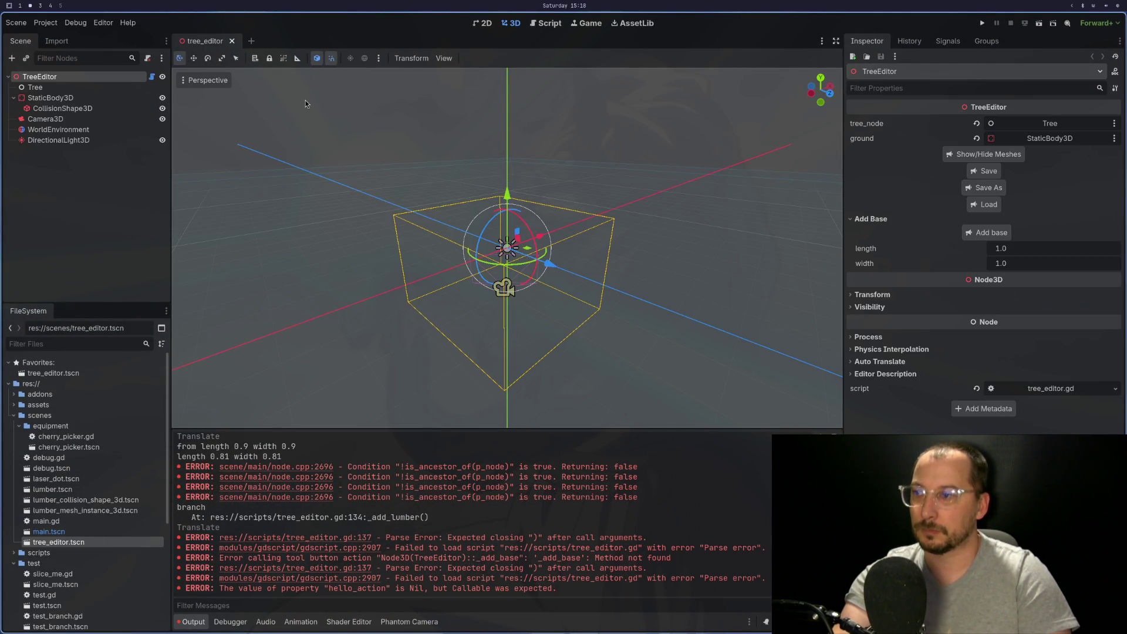
click(233, 41)
Reopen the scene, grow a base, extension and branch, and zoom in on the branch attachment
double_click(118, 541)
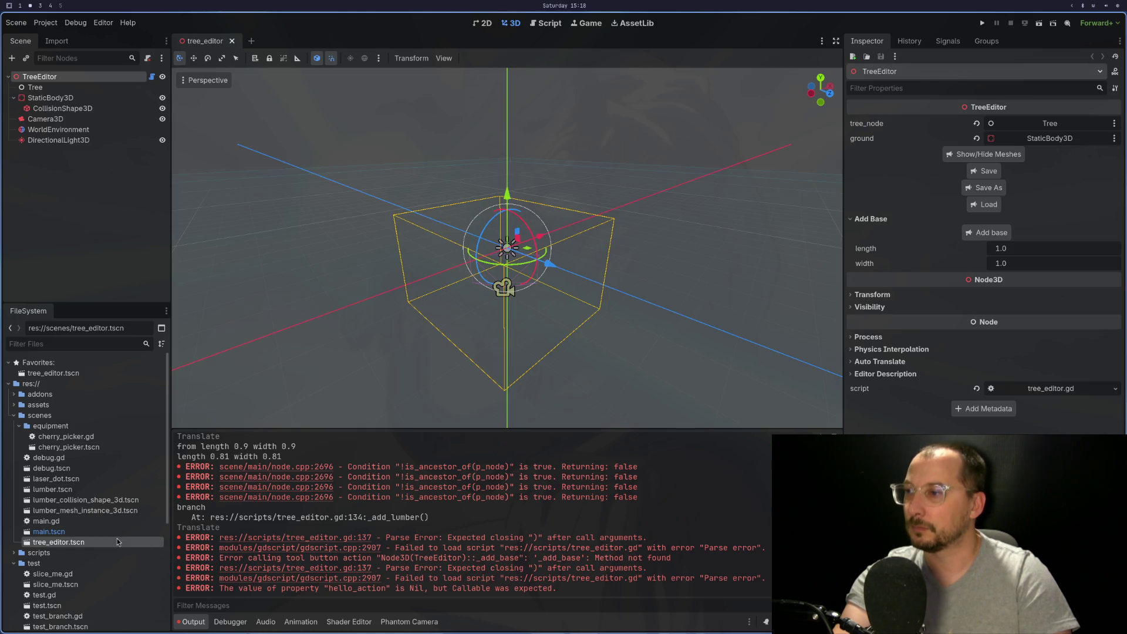
click(998, 235)
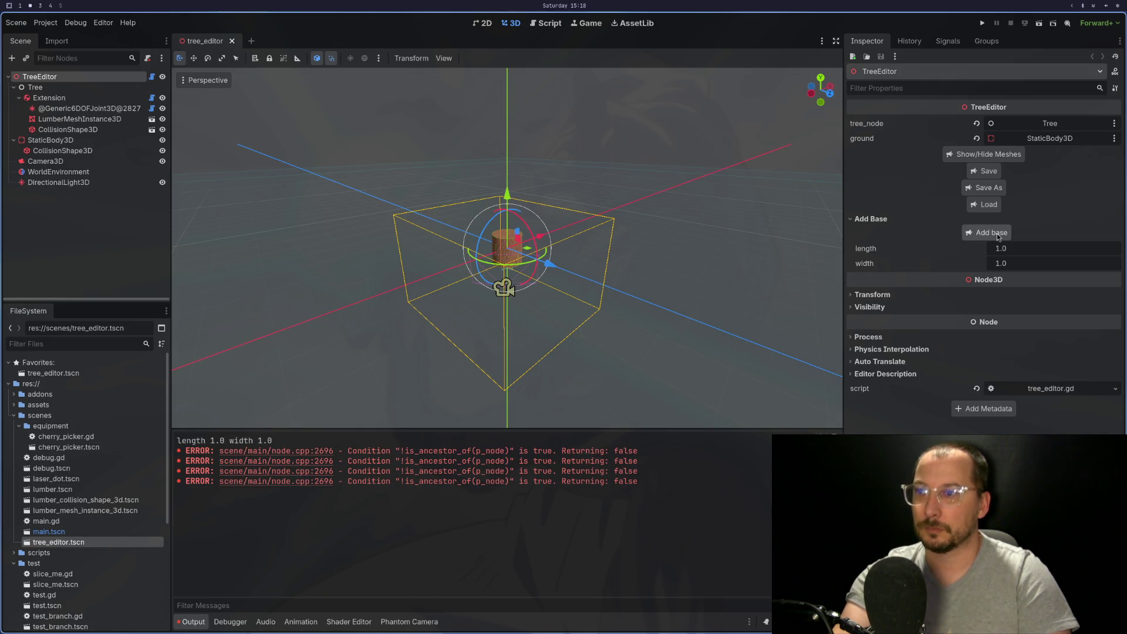
click(998, 235)
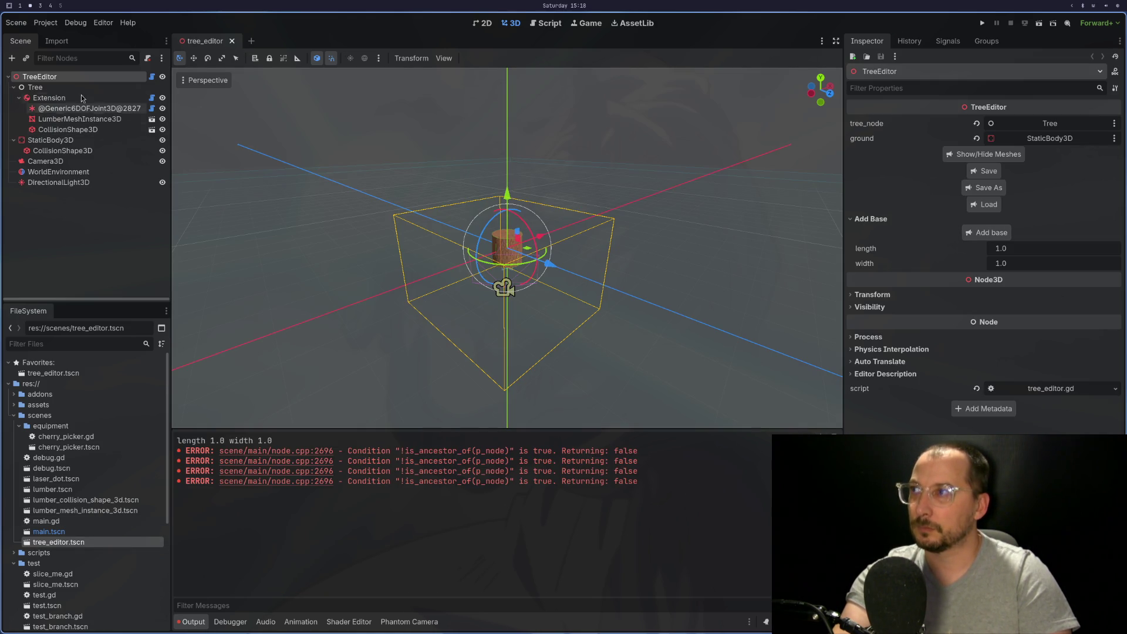
click(998, 200)
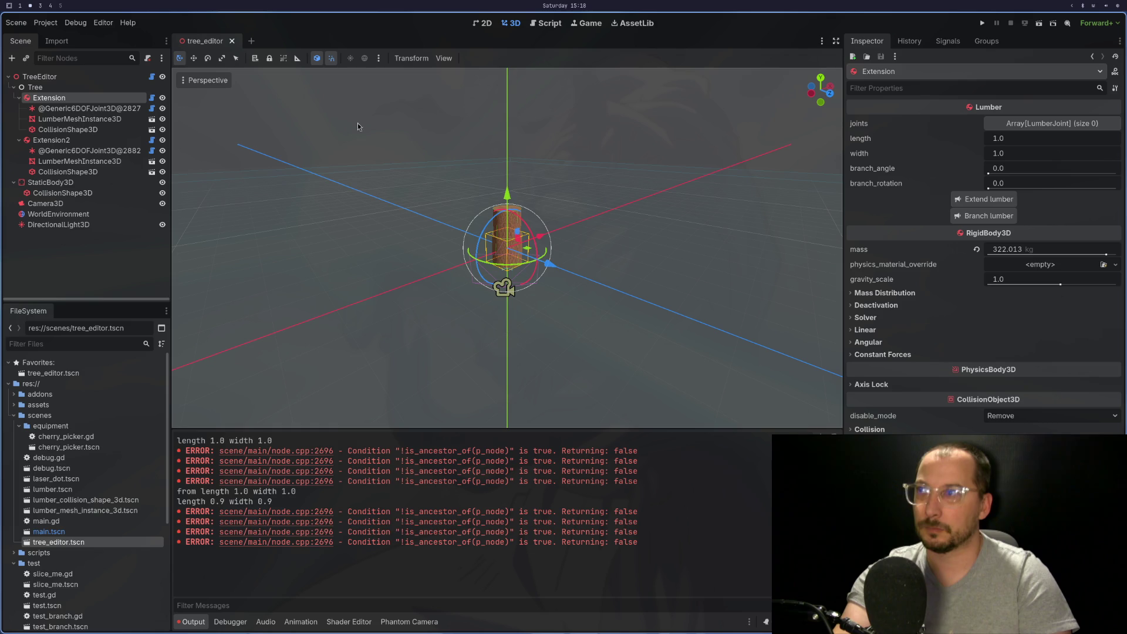
click(962, 218)
drag(411, 253, 484, 235)
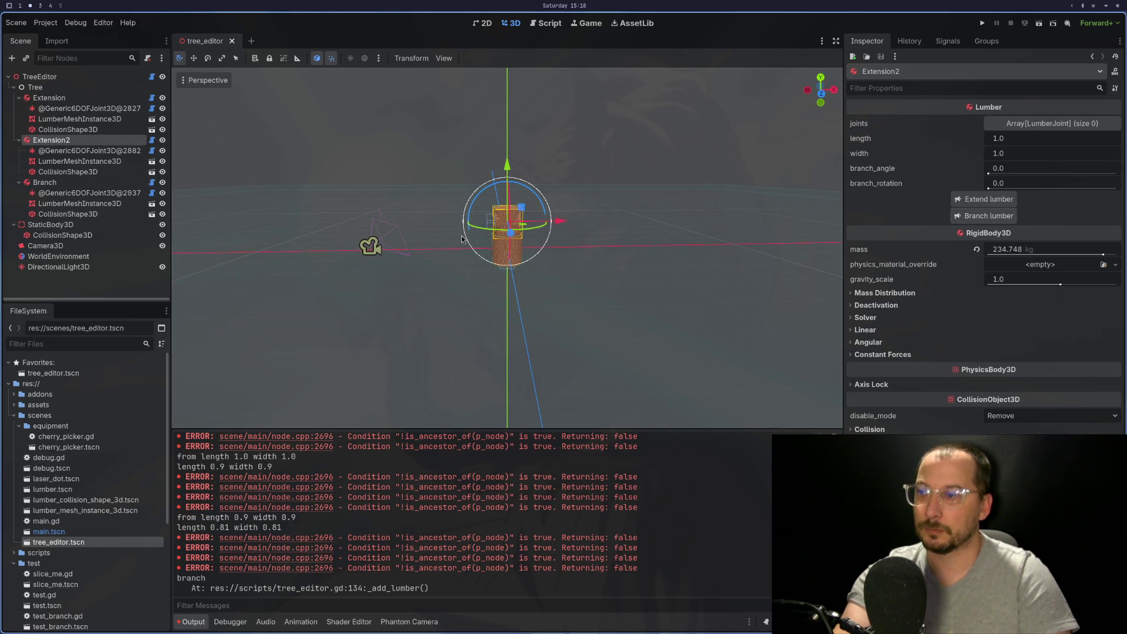
scroll(569, 248, up, 5)
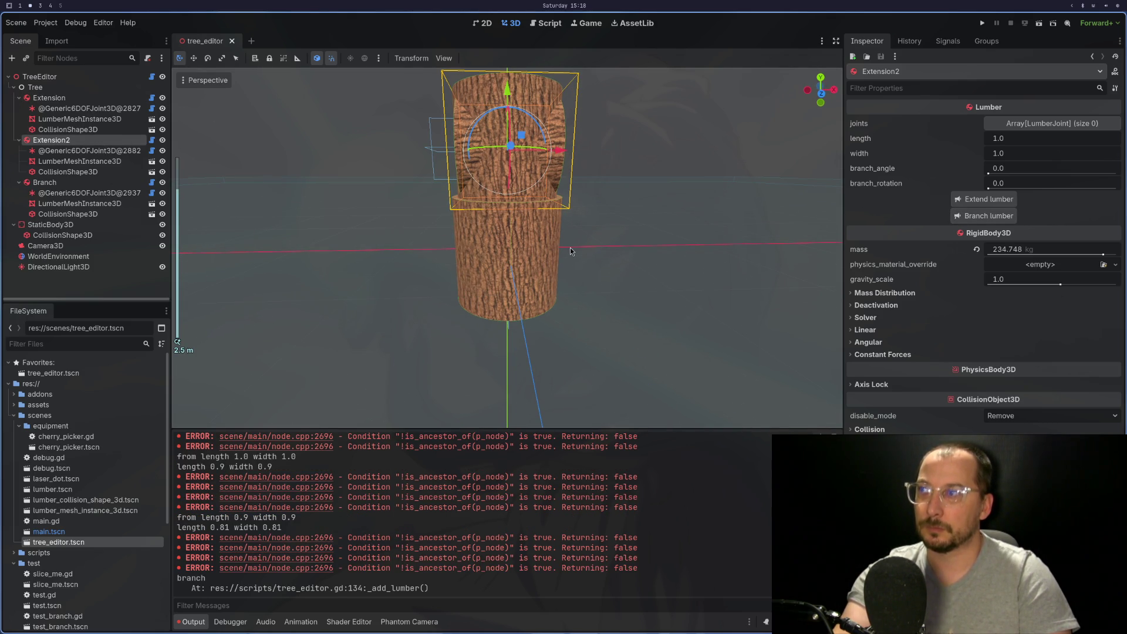
key(super+1)
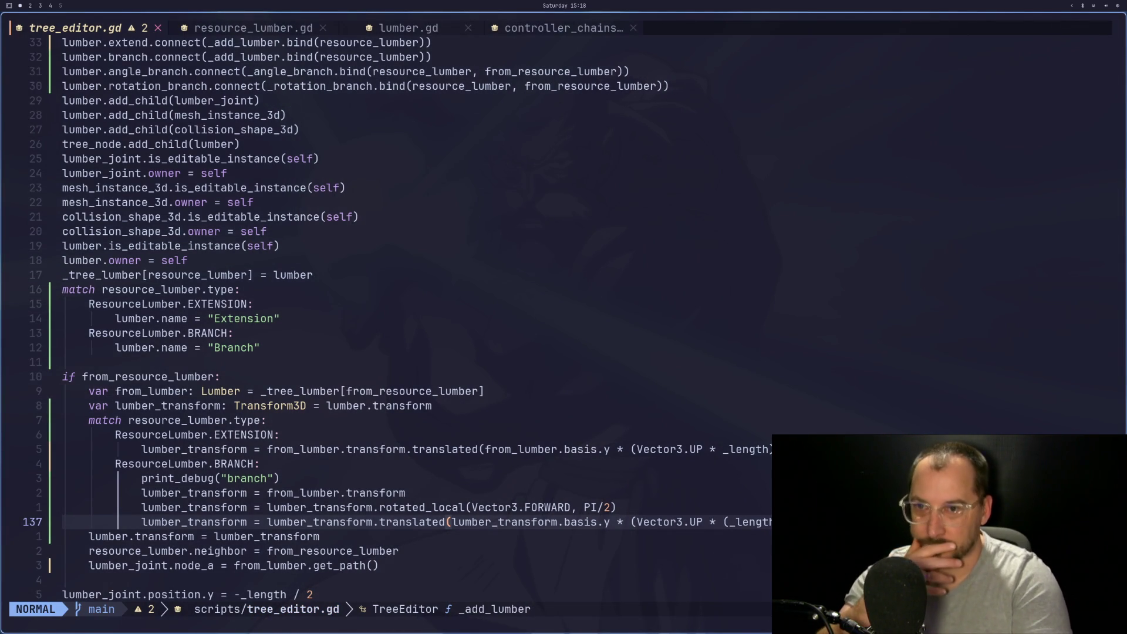
Make line 137 translate by Vector3.UP * (_length / 2) instead of lumber_transform.basis.y
key(h)
key(h)
key(h)
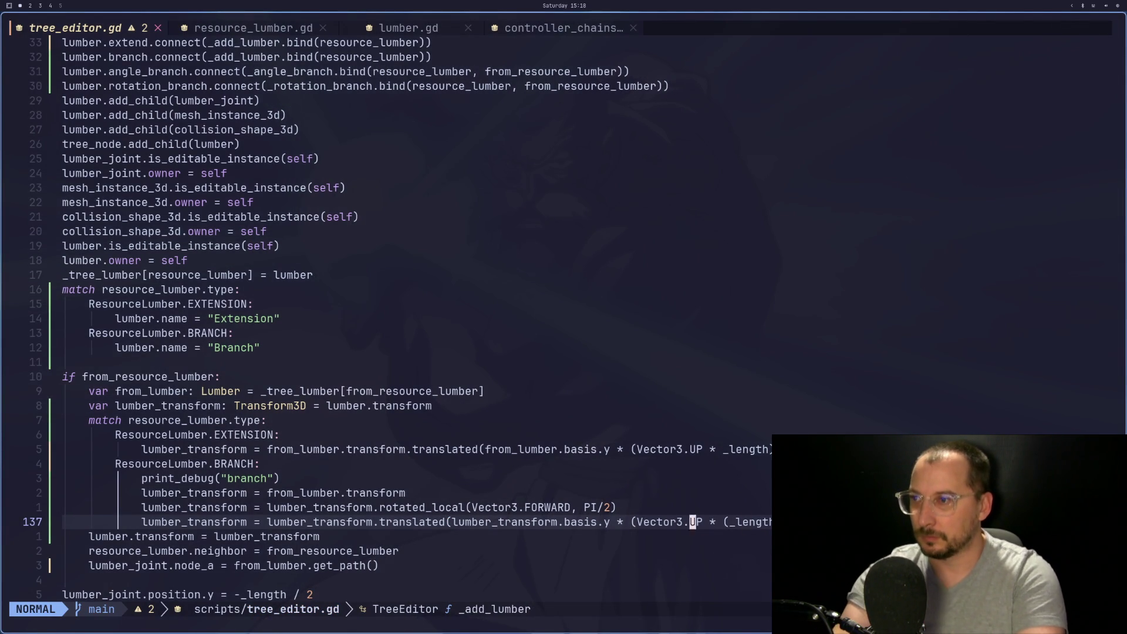
key(h)
key(h)
key(h)
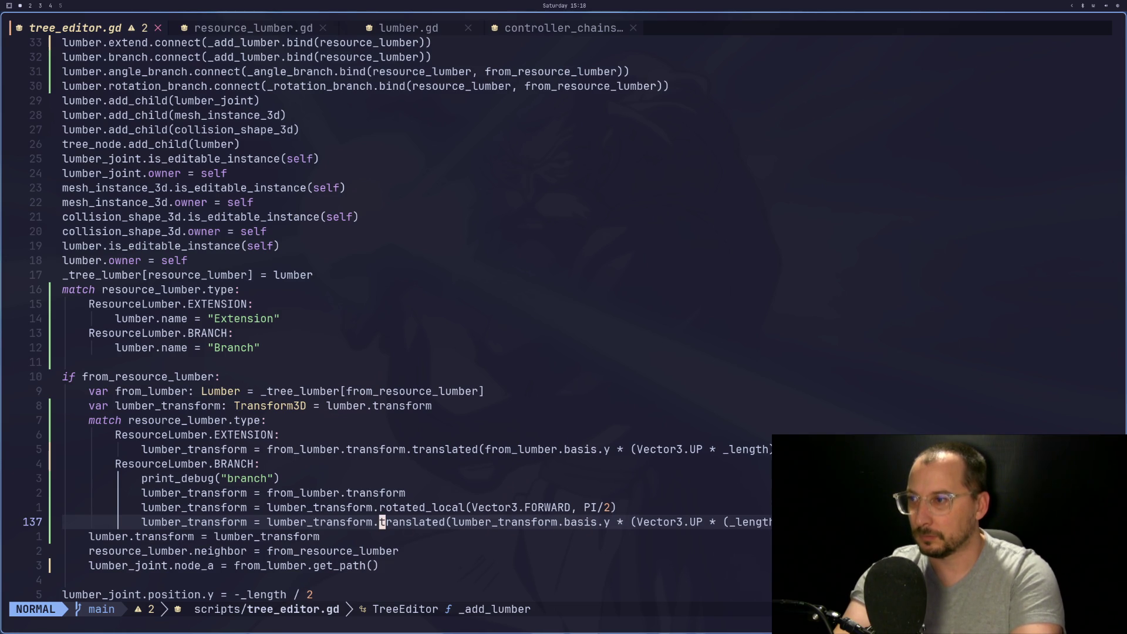
key(h)
key(h)
key(h)
key(k)
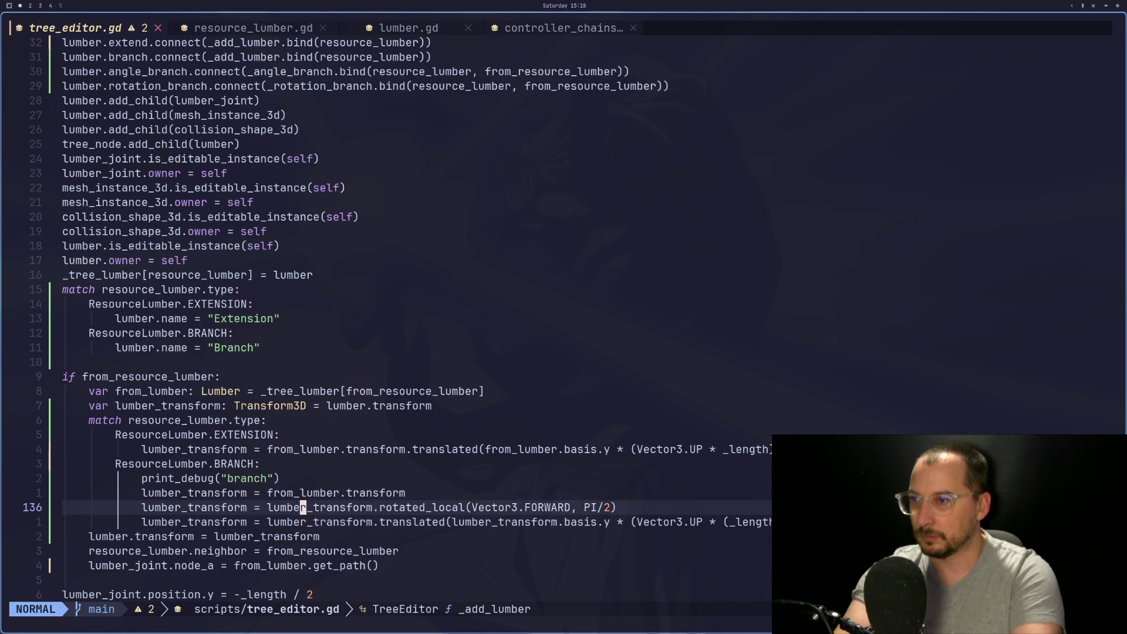
key(j)
key(j)
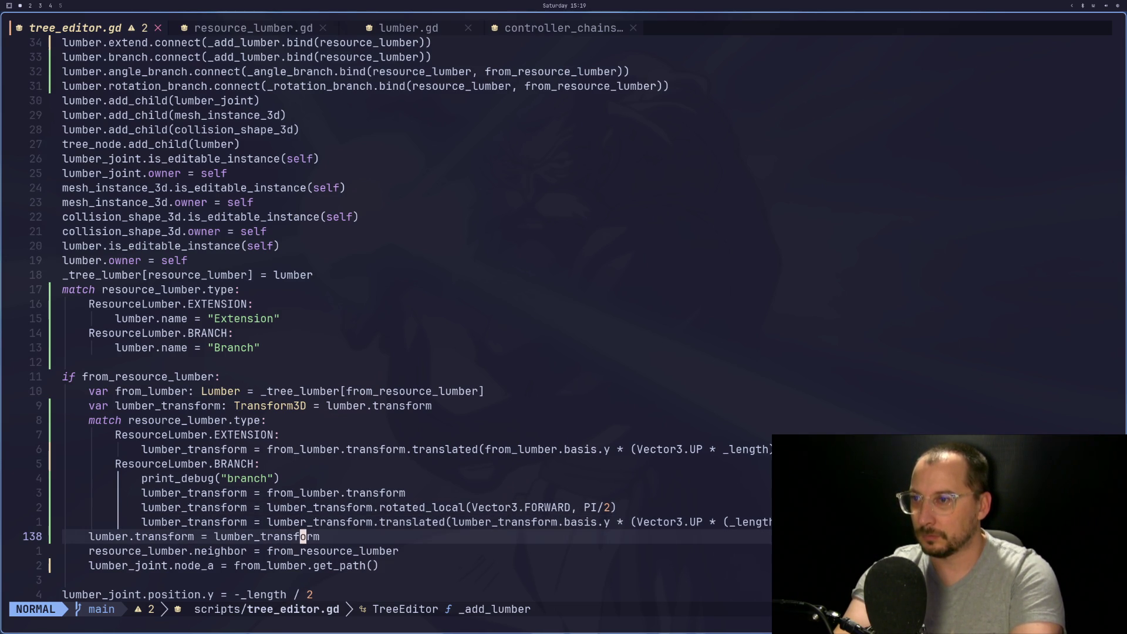
key(k)
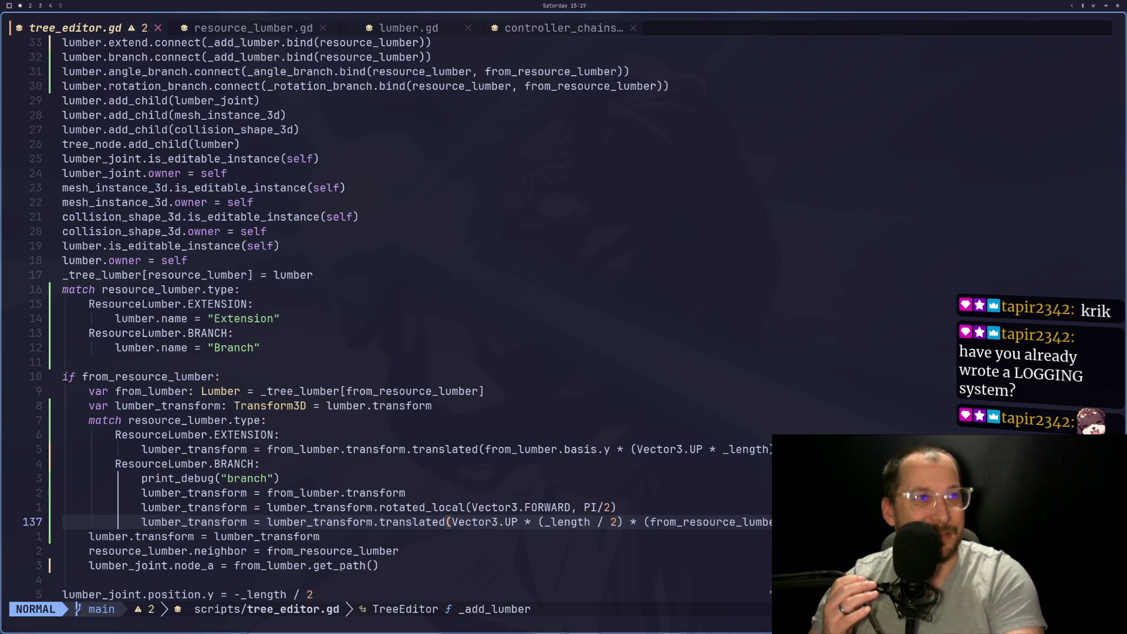
key(super+2)
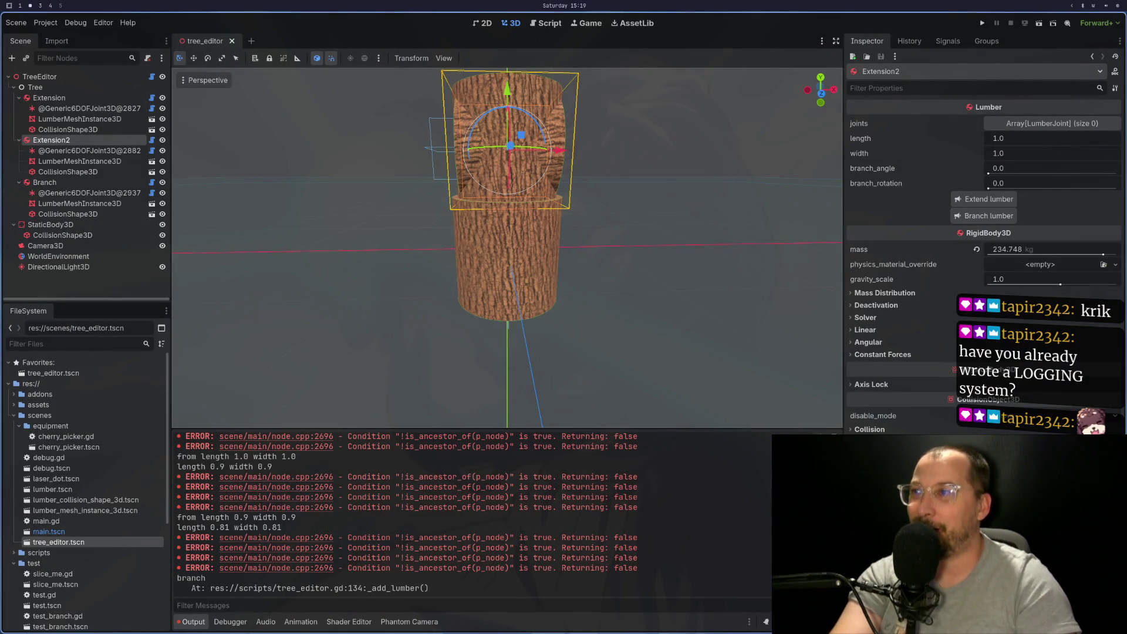
Reload tree_editor.tscn, regrow a base, Extension2 and a Branch, and view them from the front
click(232, 41)
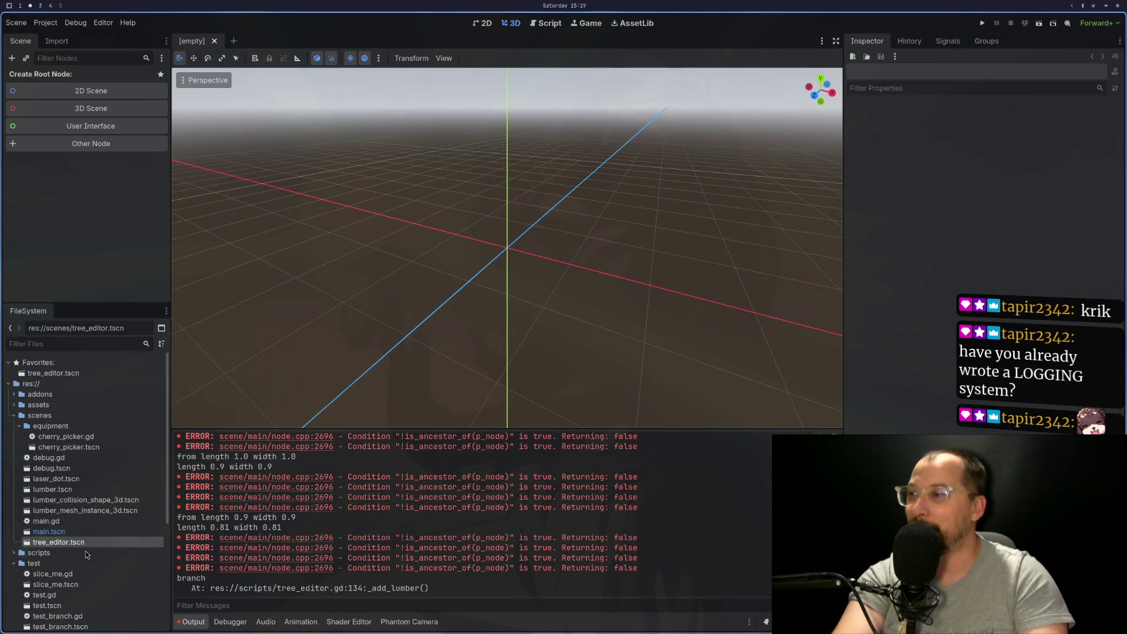
double_click(86, 543)
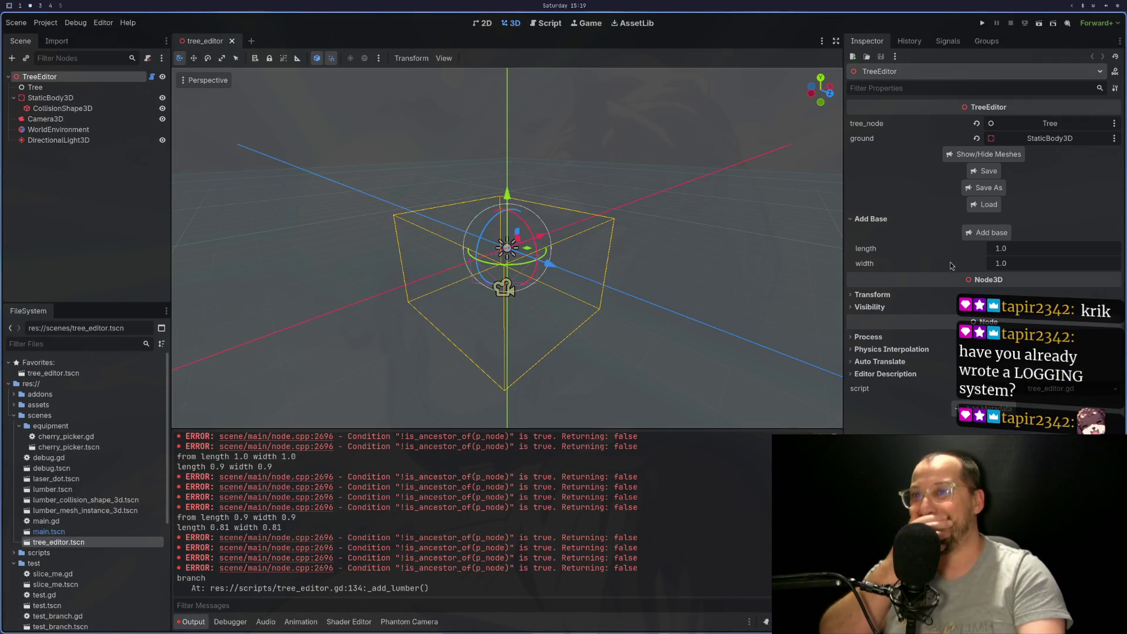
click(986, 232)
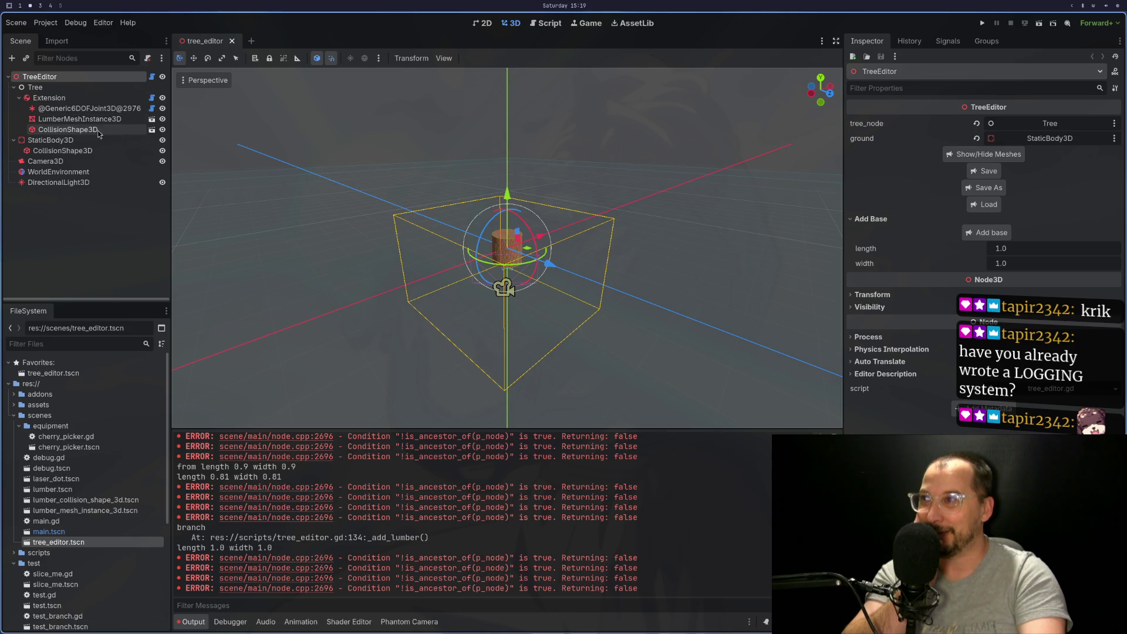
click(52, 97)
click(999, 200)
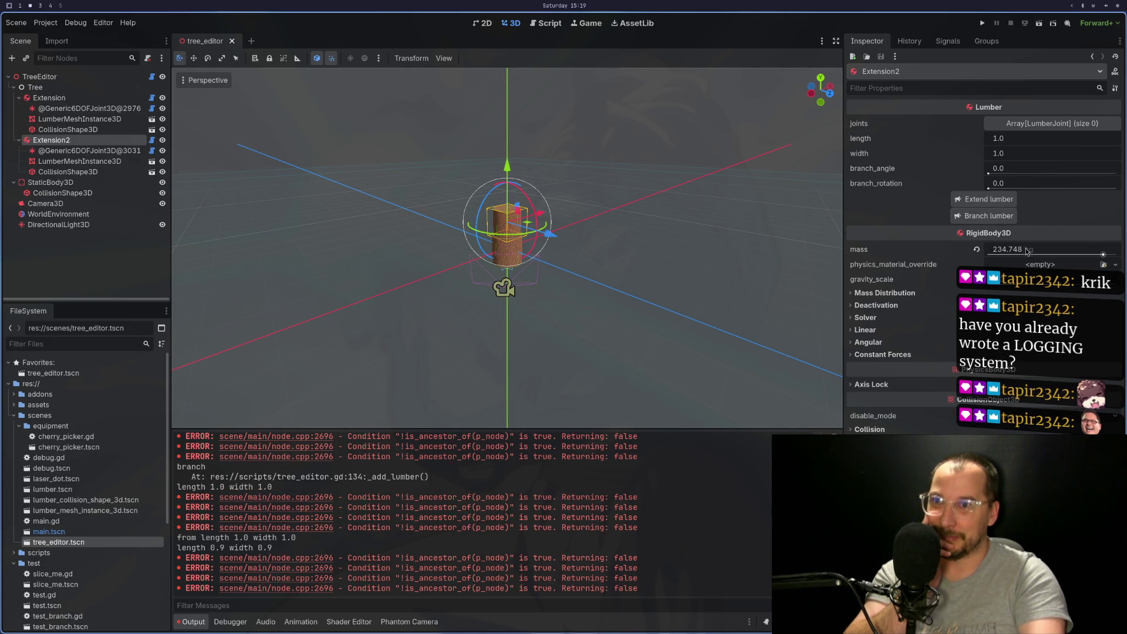
click(983, 216)
scroll(685, 219, up, 4)
mouse_move(684, 219)
mouse_down()
mouse_move(609, 228)
mouse_move(613, 202)
mouse_move(661, 242)
mouse_move(690, 206)
mouse_move(656, 205)
mouse_move(617, 254)
mouse_move(621, 163)
mouse_move(617, 173)
mouse_up()
scroll(616, 223, up, 3)
scroll(627, 227, down, 5)
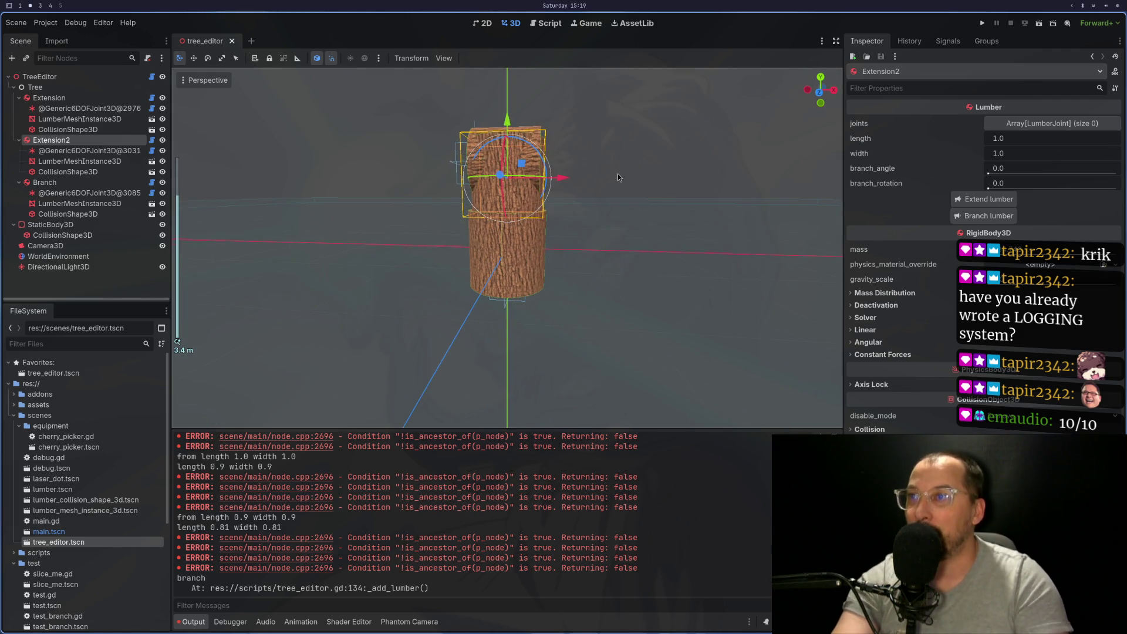
key(super+1)
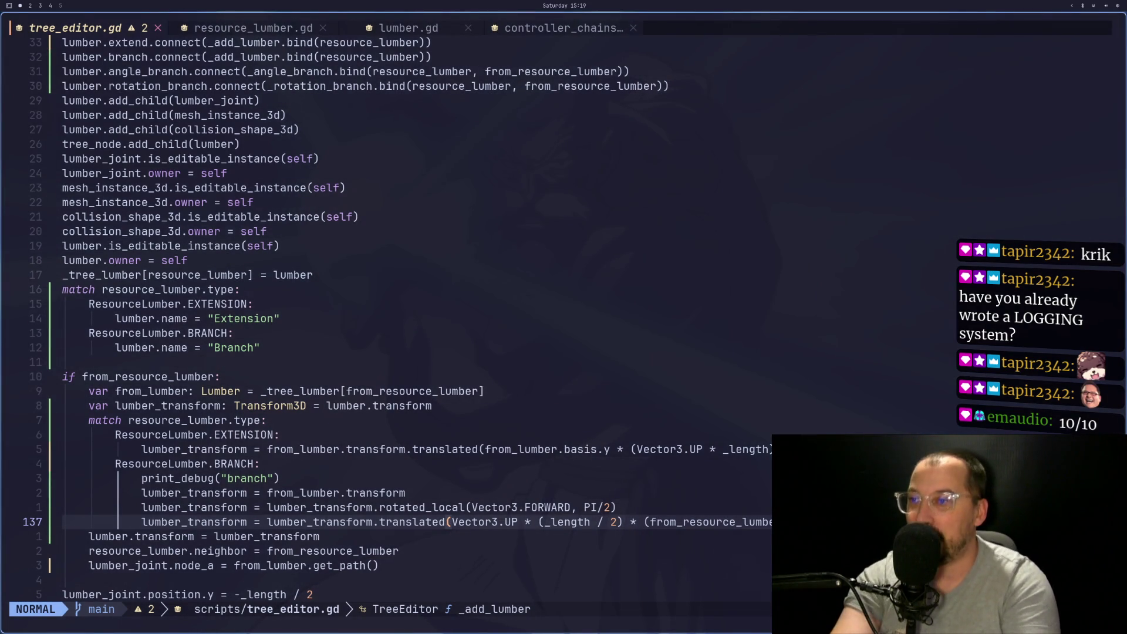
Review the BRANCH case's from_lumber.transform, rotation and translation lines (135–137), then return to Godot
key(h)
key(h)
key(h)
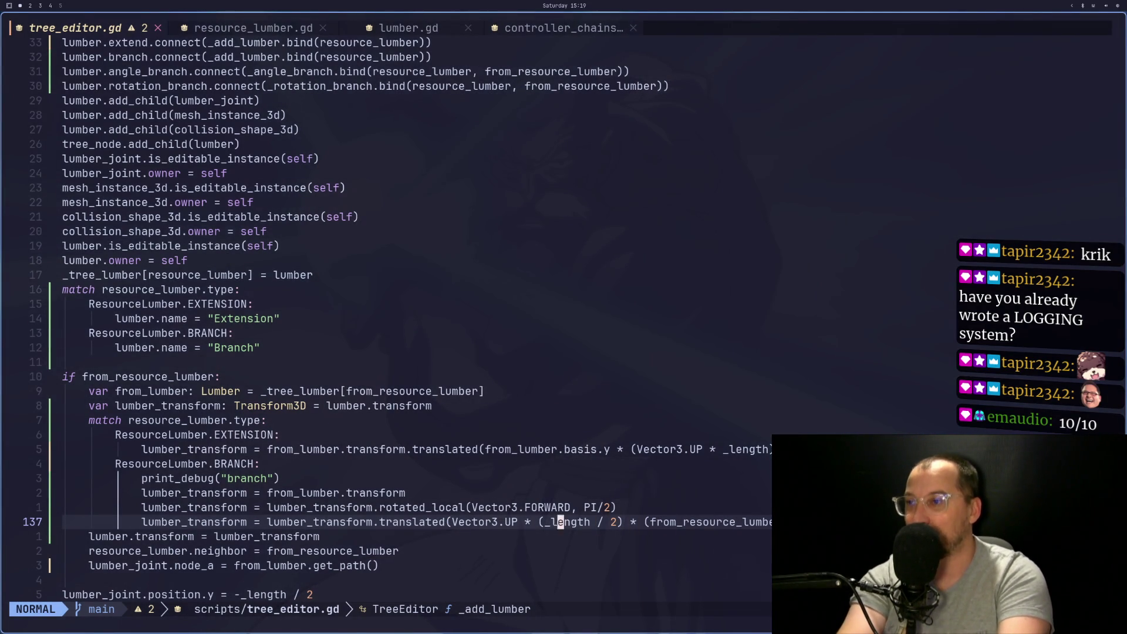
key(k)
key(k)
key(k)
key(k)
key(j)
key(j)
key(h)
key(h)
key(h)
key(h)
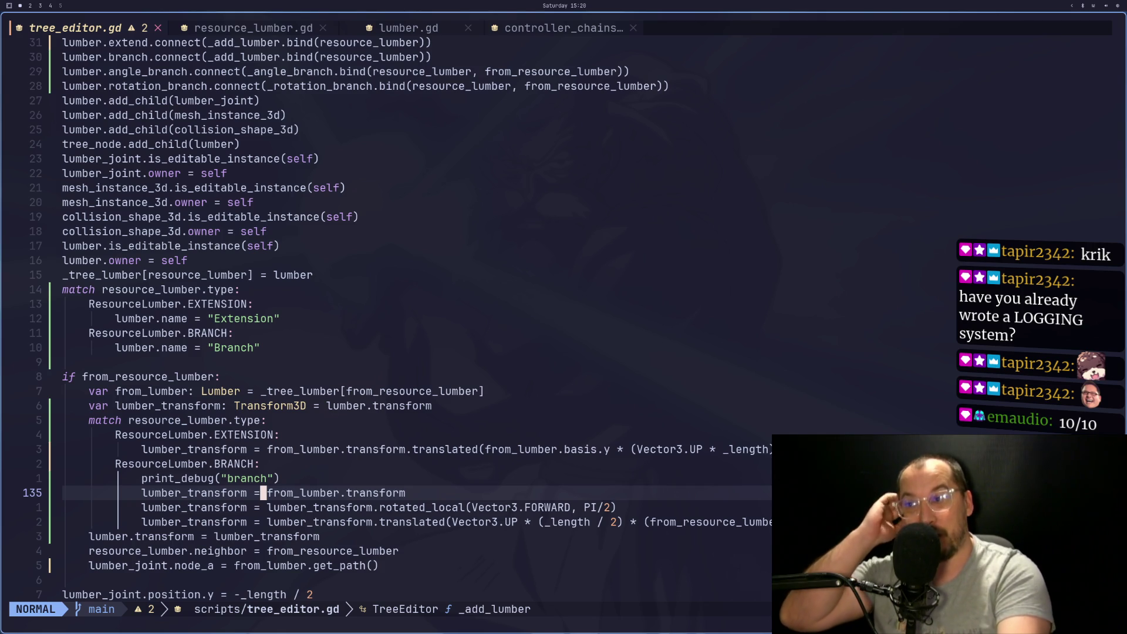
key(h)
key(h)
key(h)
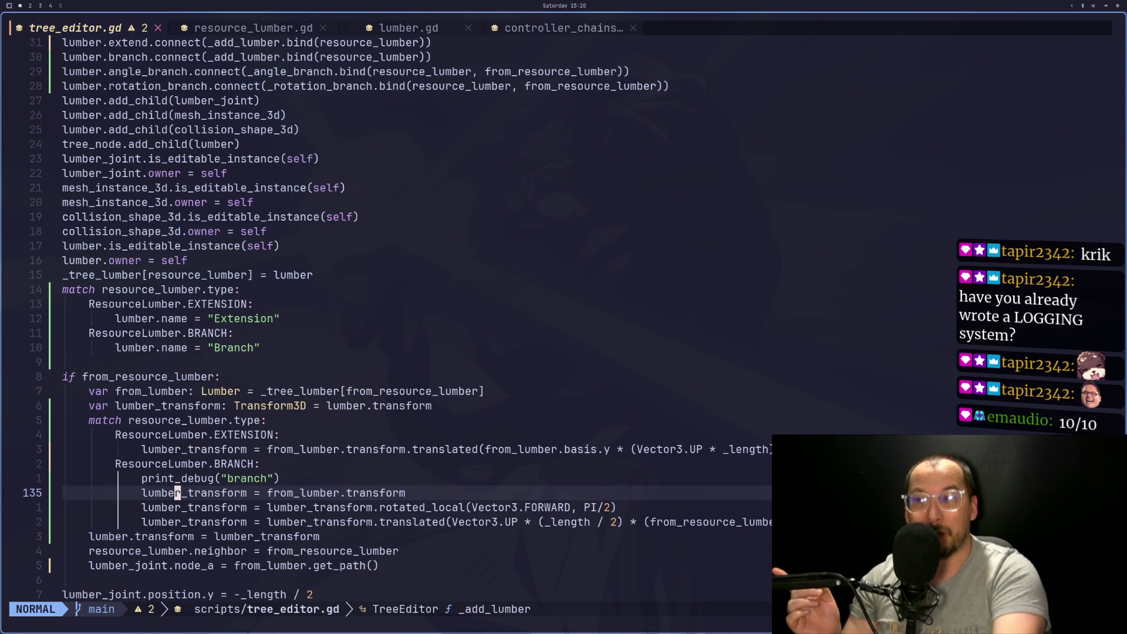
key(j)
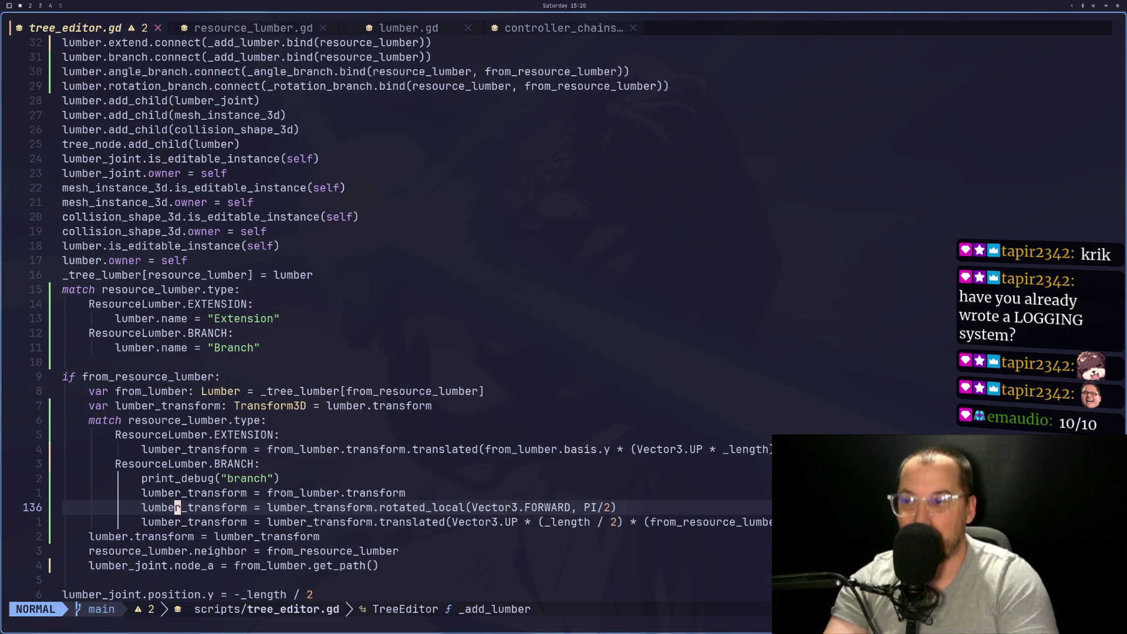
key(super+2)
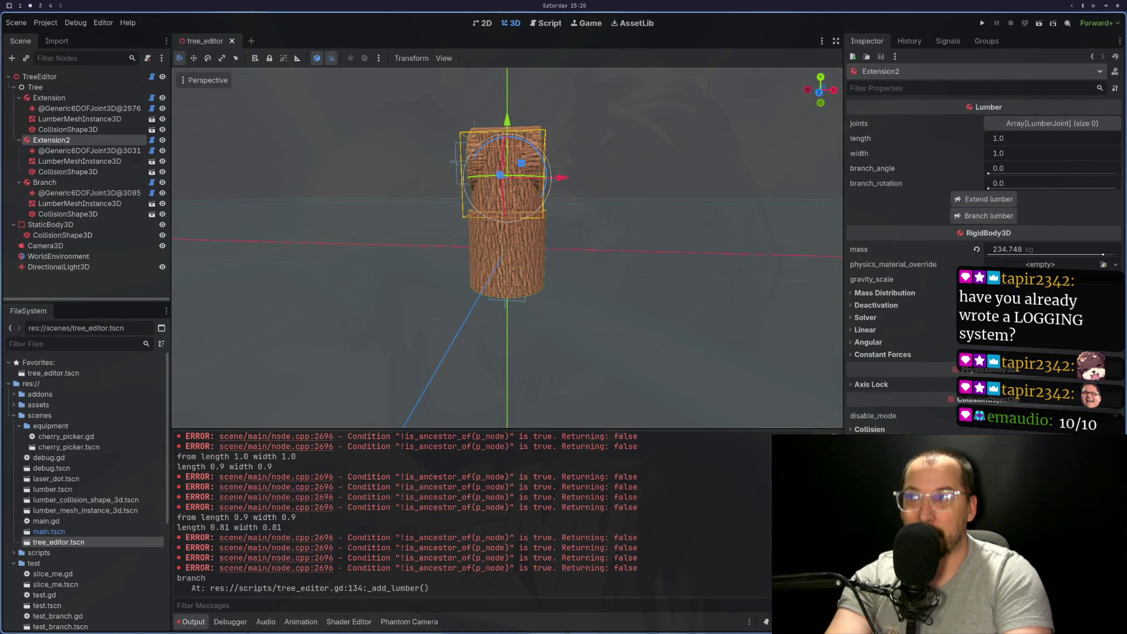
Select the Branch lumber and view it atop the trunk from two angles before going back to Neovim
click(94, 185)
mouse_move(575, 193)
mouse_down()
mouse_move(613, 223)
mouse_move(625, 213)
mouse_move(597, 212)
mouse_move(586, 194)
mouse_up()
mouse_move(806, 85)
mouse_down()
mouse_move(611, 122)
mouse_move(671, 131)
mouse_move(666, 141)
mouse_up()
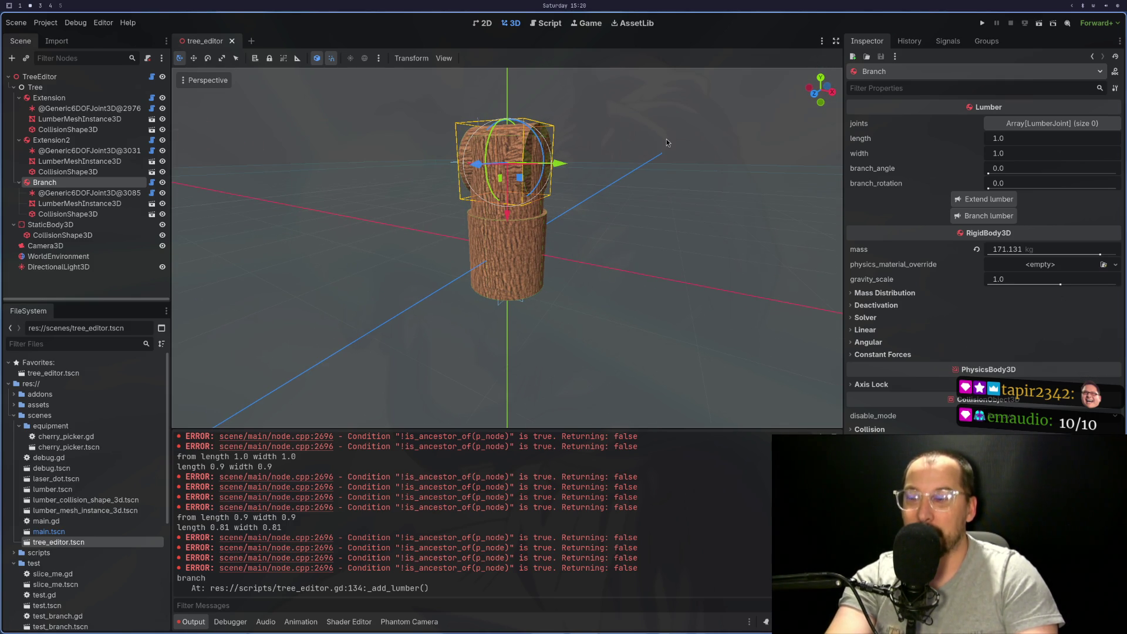
key(super+1)
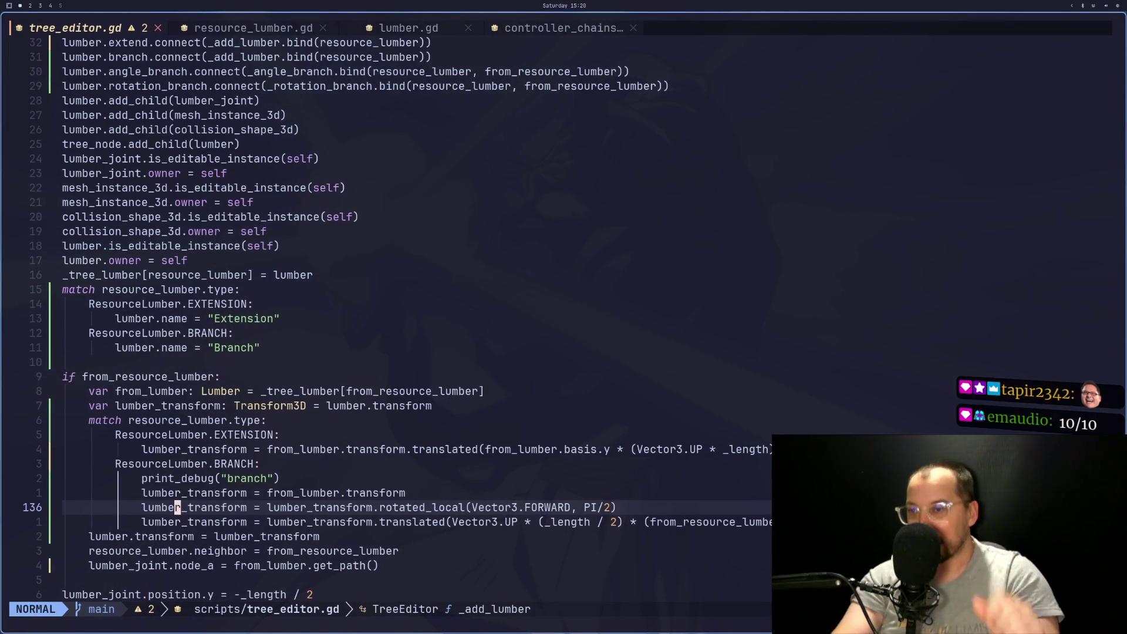
key(super+3)
scroll(216, 93, up, 5)
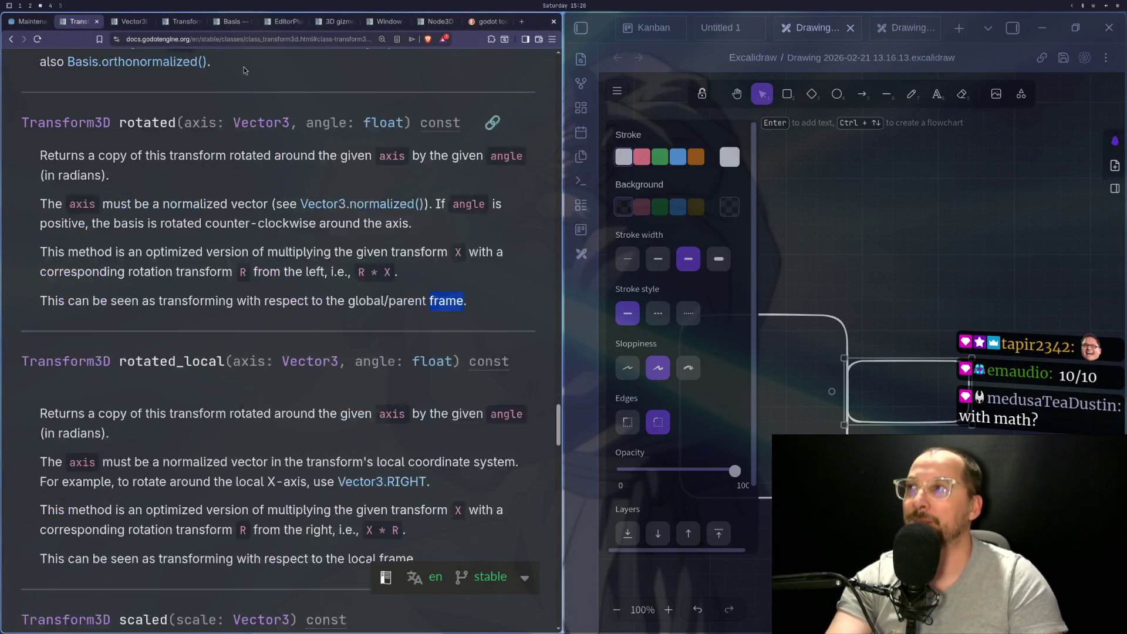
scroll(43, 260, up, 15)
scroll(177, 319, down, 8)
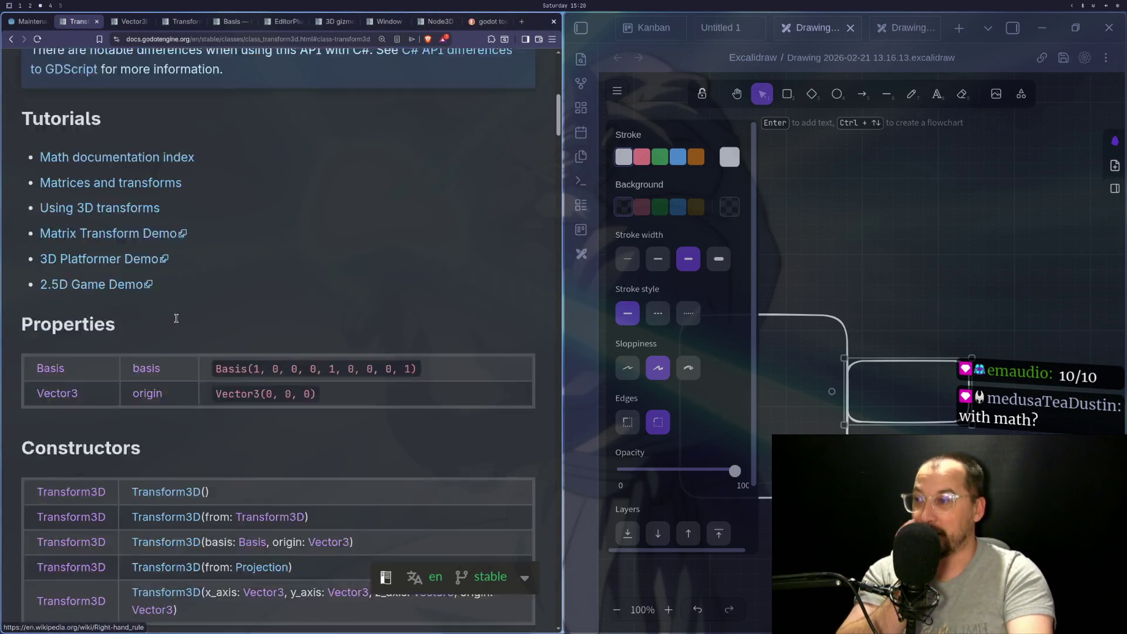
scroll(177, 322, down, 4)
scroll(193, 314, up, 2)
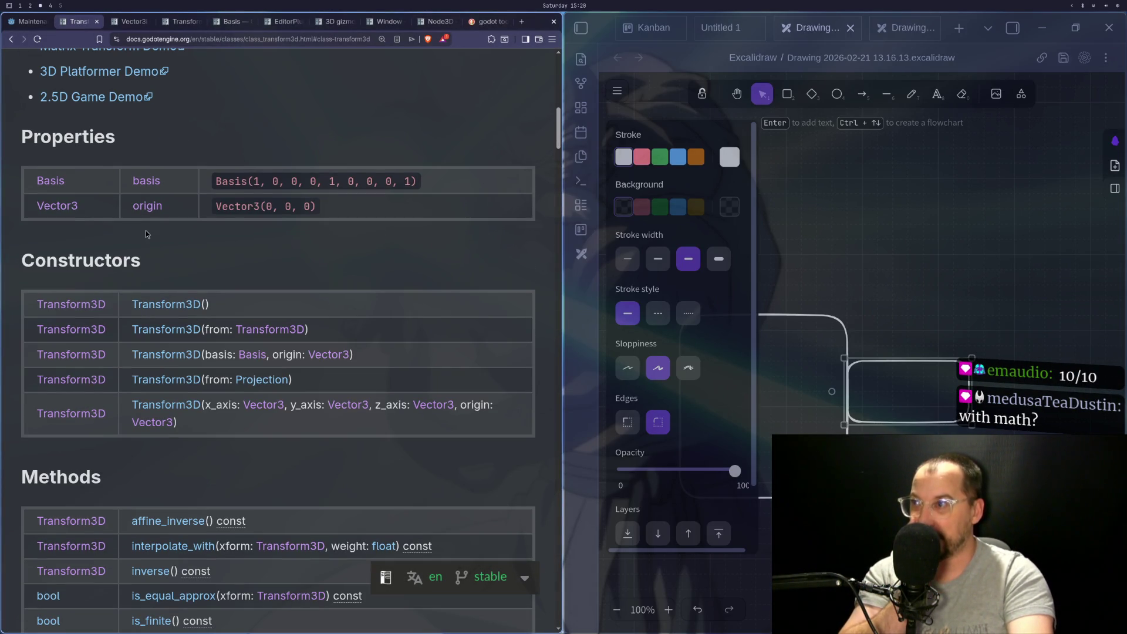
double_click(147, 183)
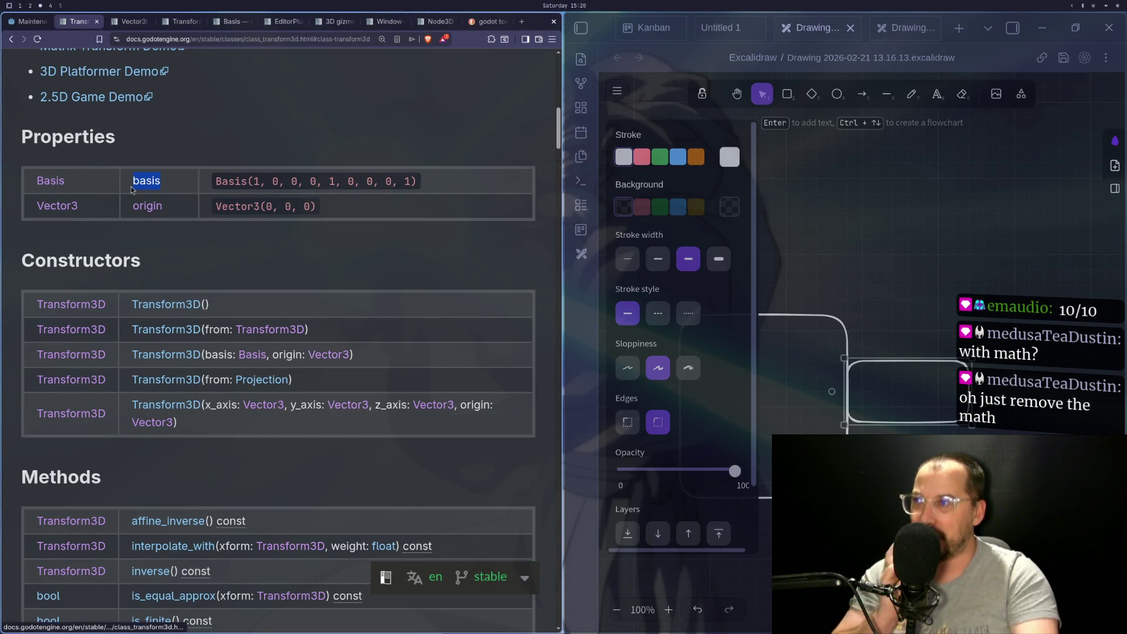
scroll(174, 203, up, 6)
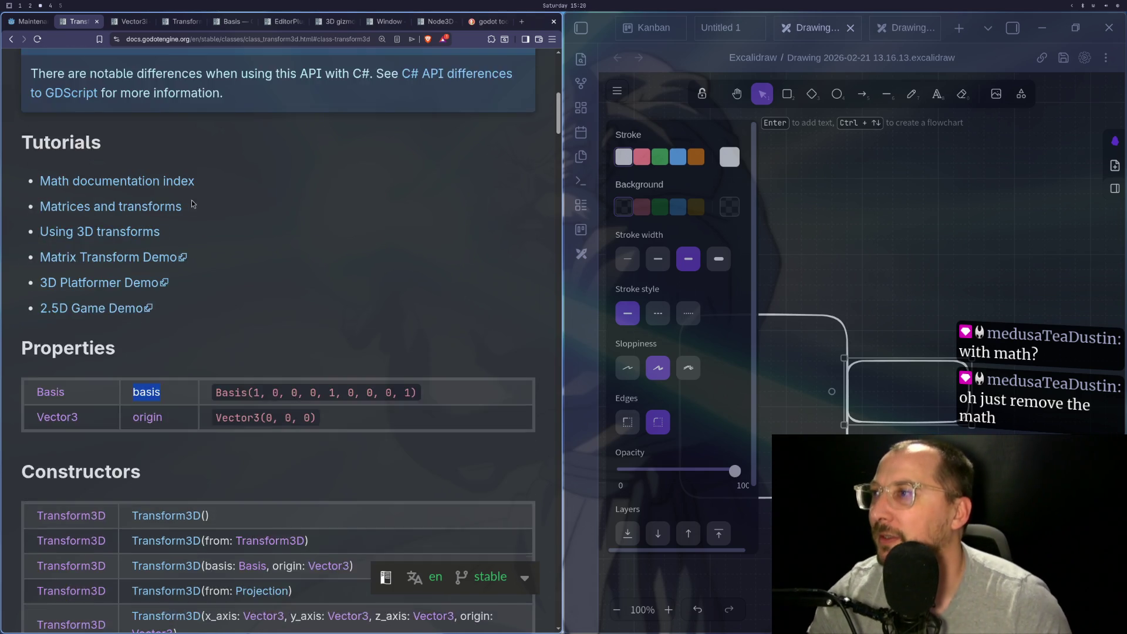
scroll(187, 233, down, 2)
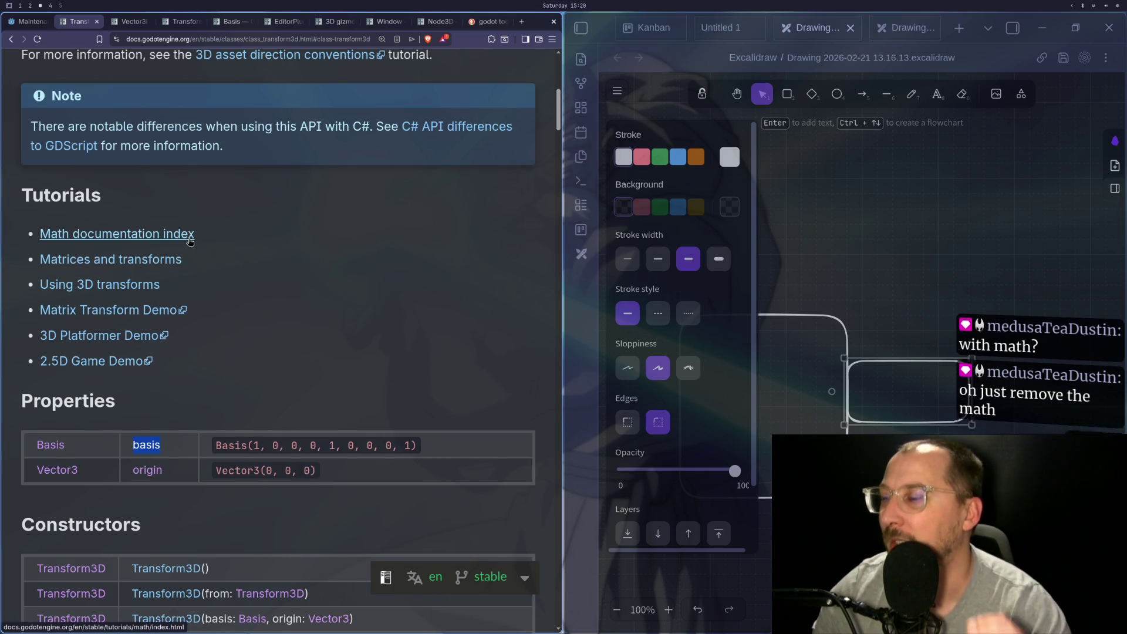
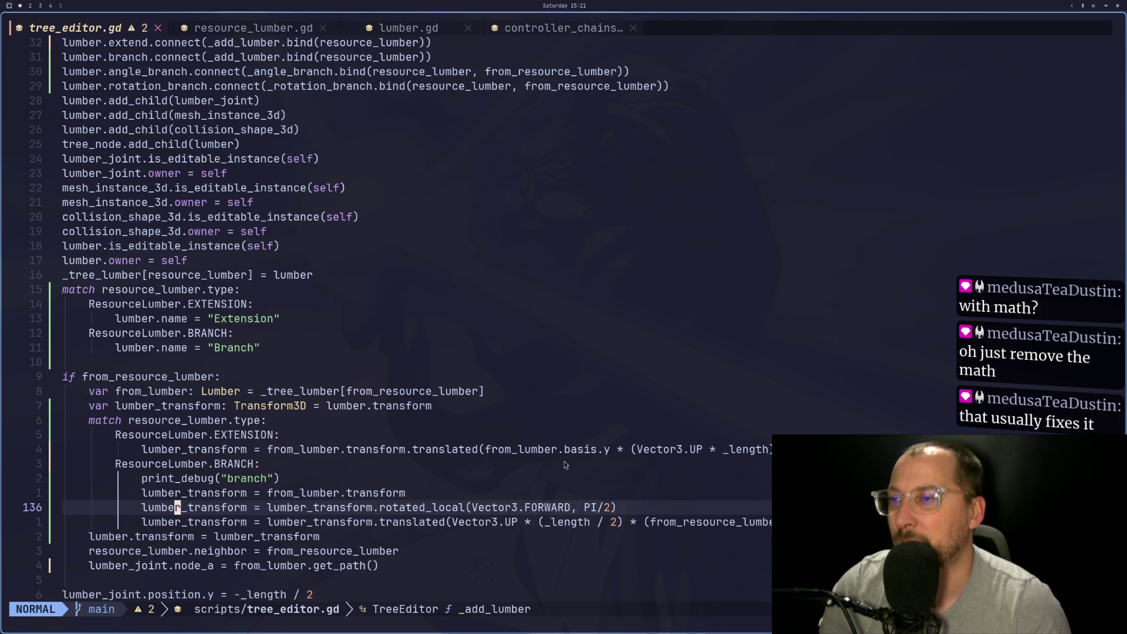
Select 'basis' on line 132 and check the Transform3D documentation
double_click(578, 450)
key(super+2)
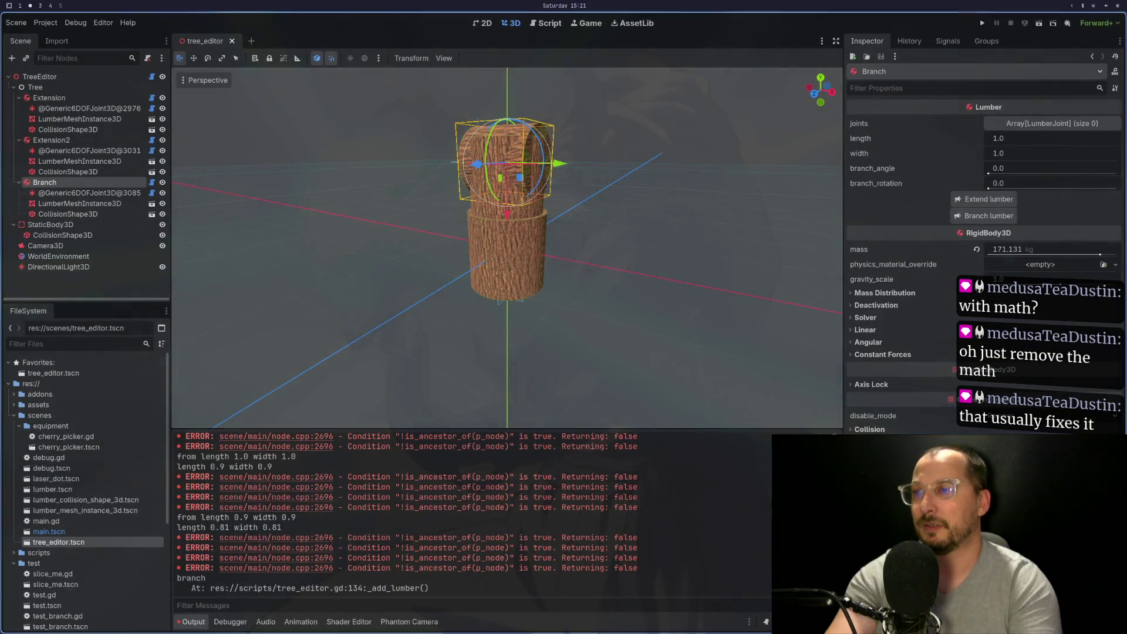
key(super+3)
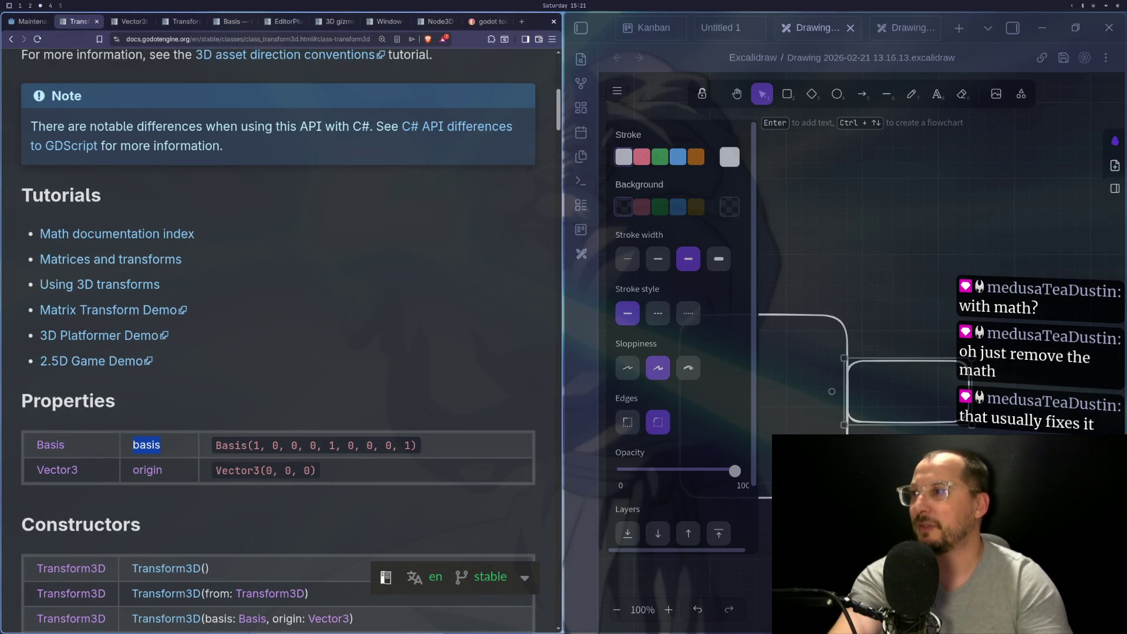
scroll(393, 392, up, 8)
scroll(394, 393, down, 10)
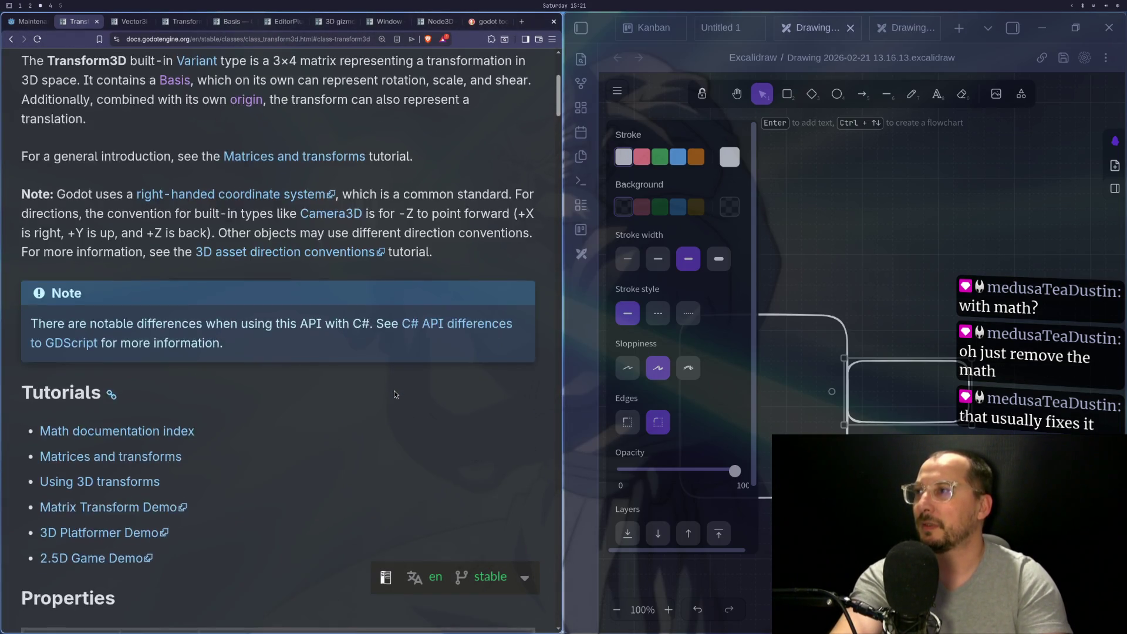
key(super+1)
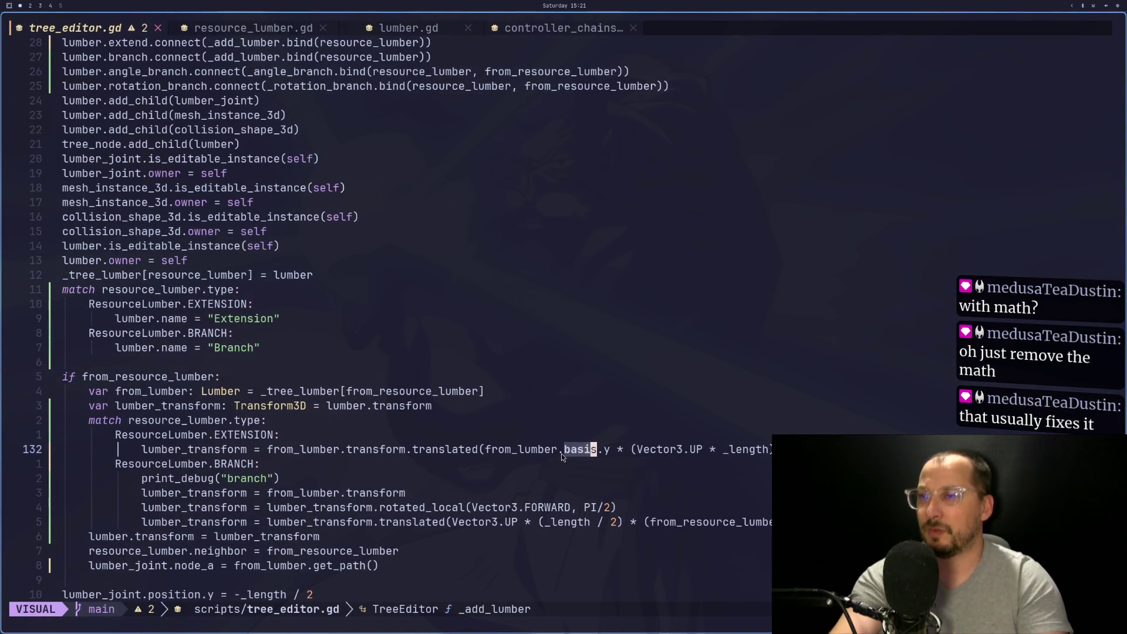
Change line 132 to from_lumber.transform.basis.y, save it, and close the tree_editor scene in Godot
click(564, 449)
text(i)
text(trans)
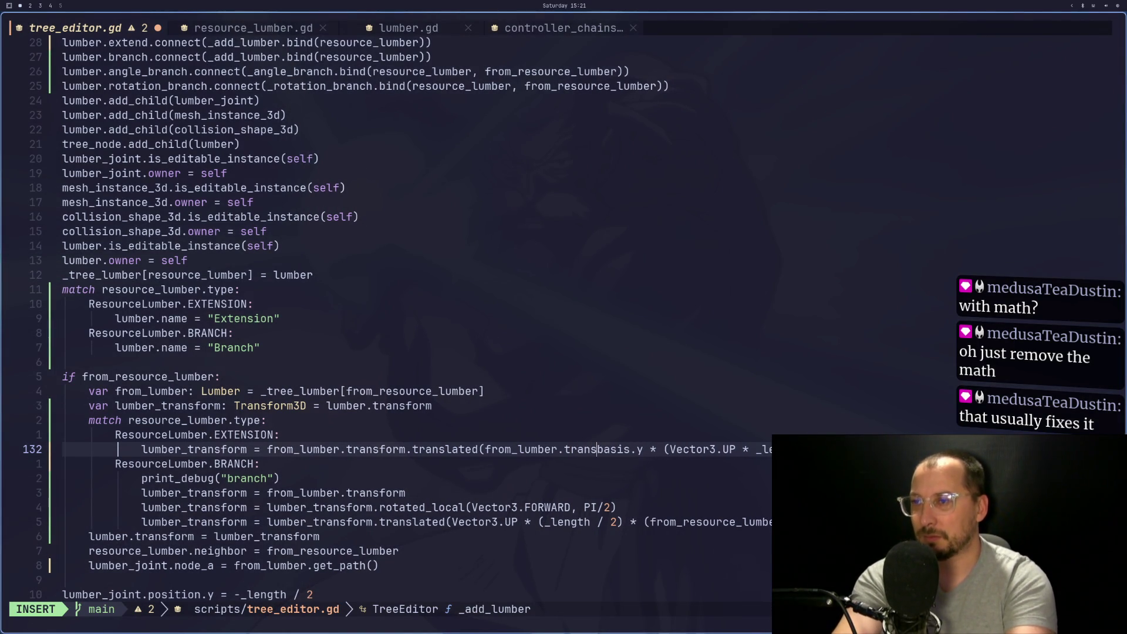
key(Return)
text(.)
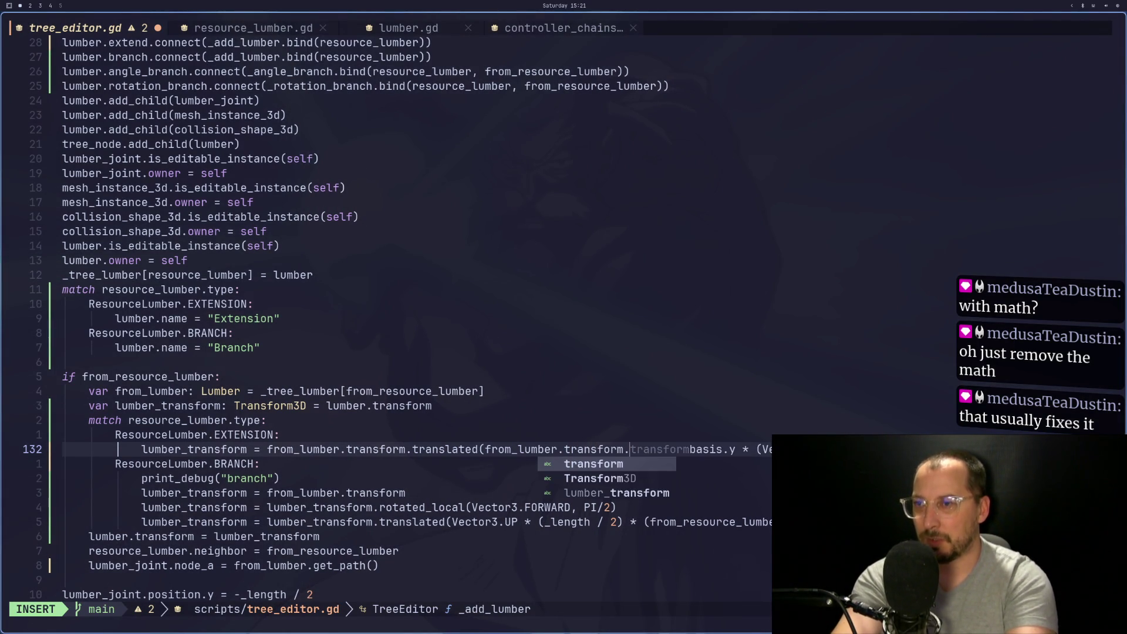
key(Escape)
text(:w)
key(Return)
key(super+2)
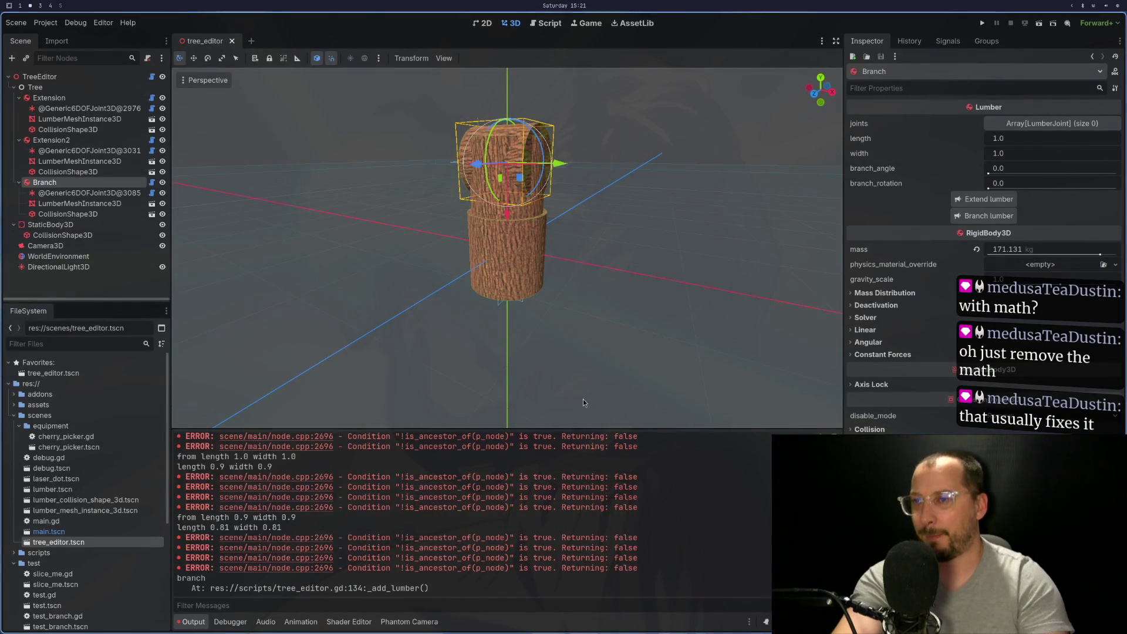
click(232, 40)
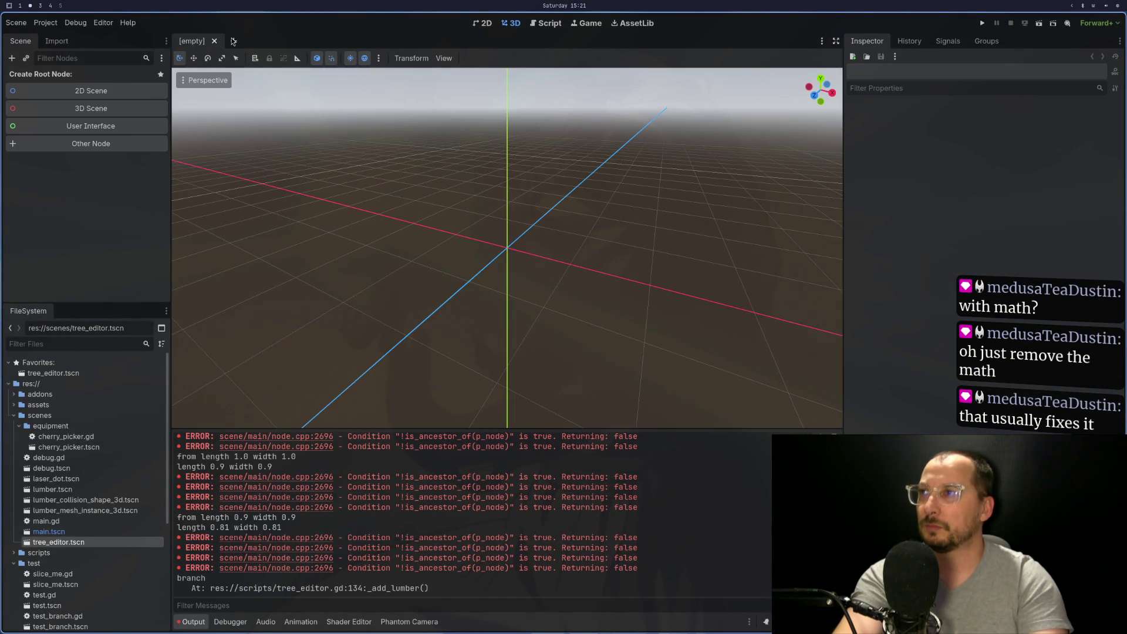
Reopen tree_editor.tscn and build a base Extension, then Extension2, then a Branch on top
double_click(79, 543)
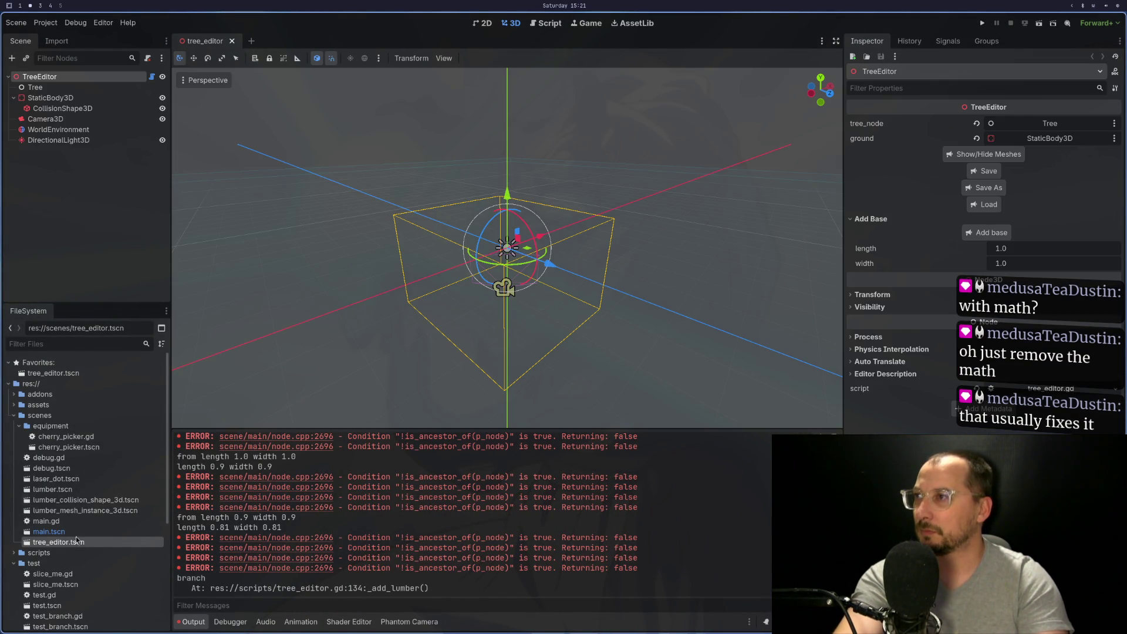
click(992, 235)
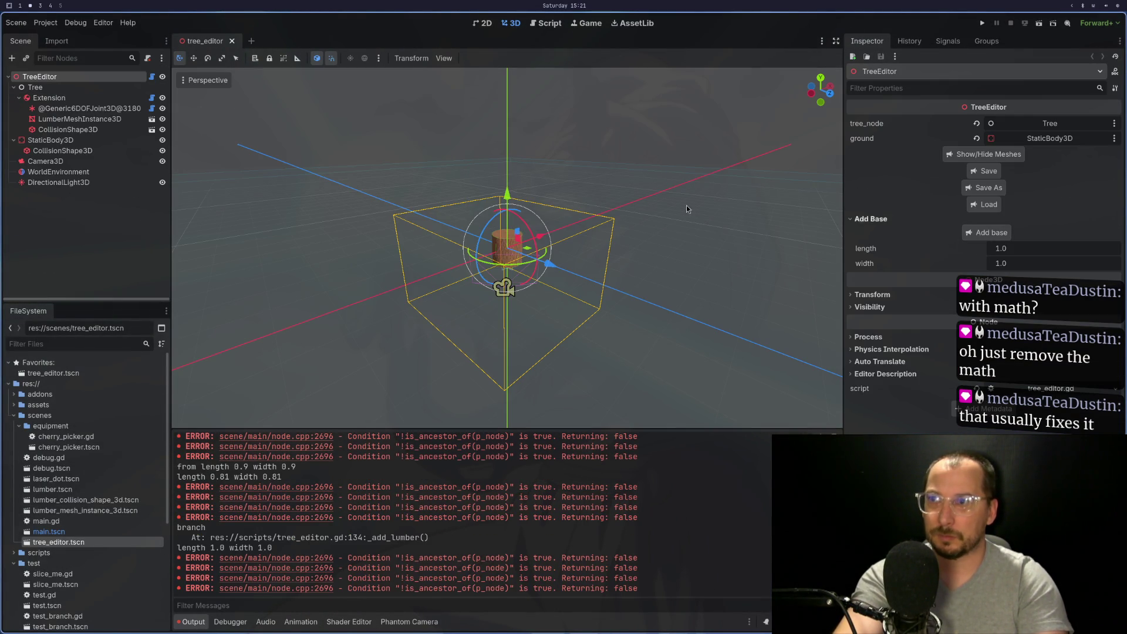
click(98, 99)
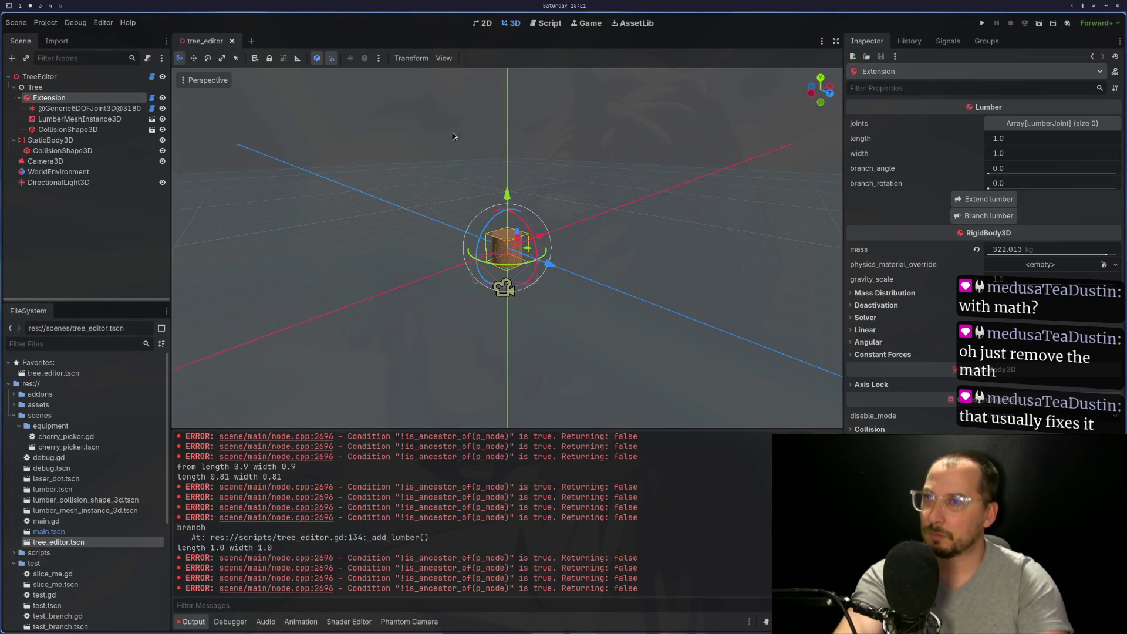
click(973, 199)
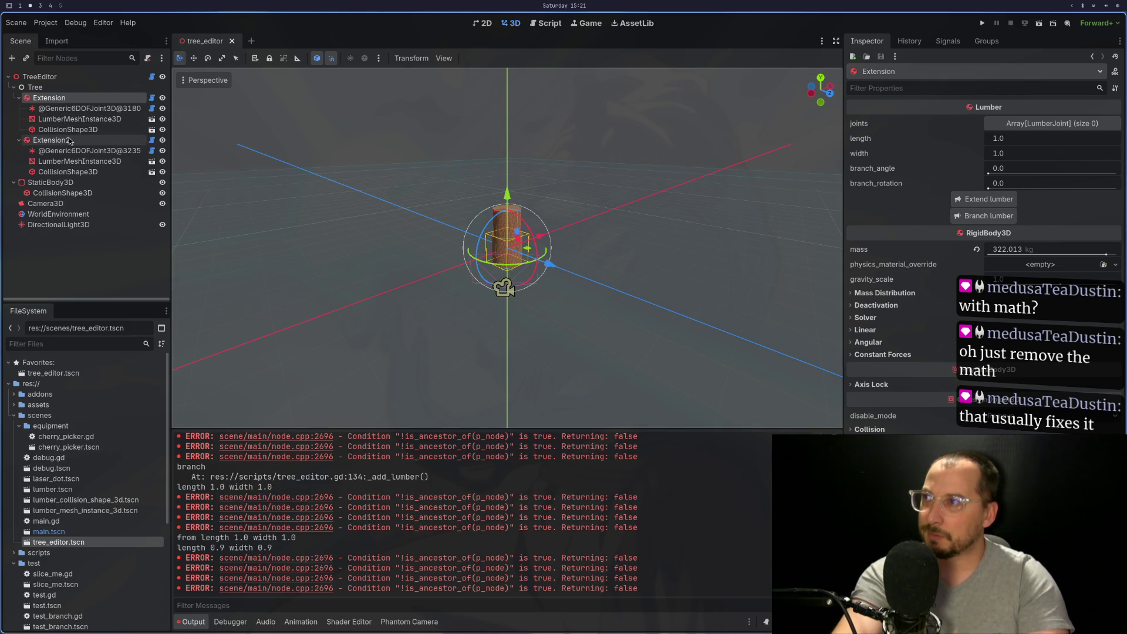
click(1000, 217)
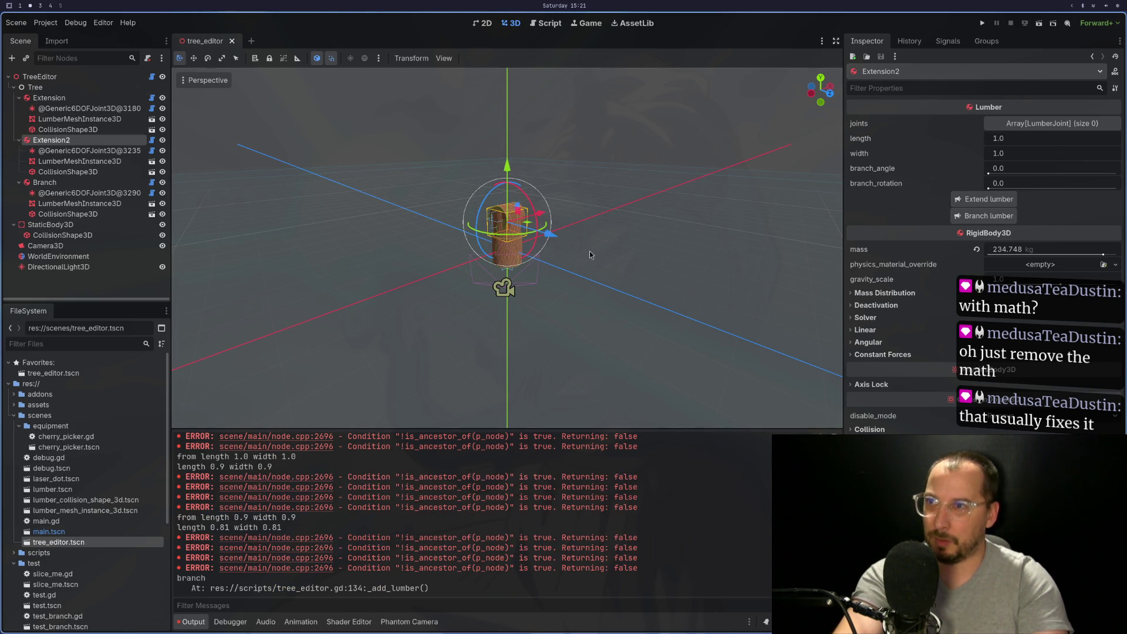
scroll(622, 235, up, 8)
scroll(553, 258, down, 3)
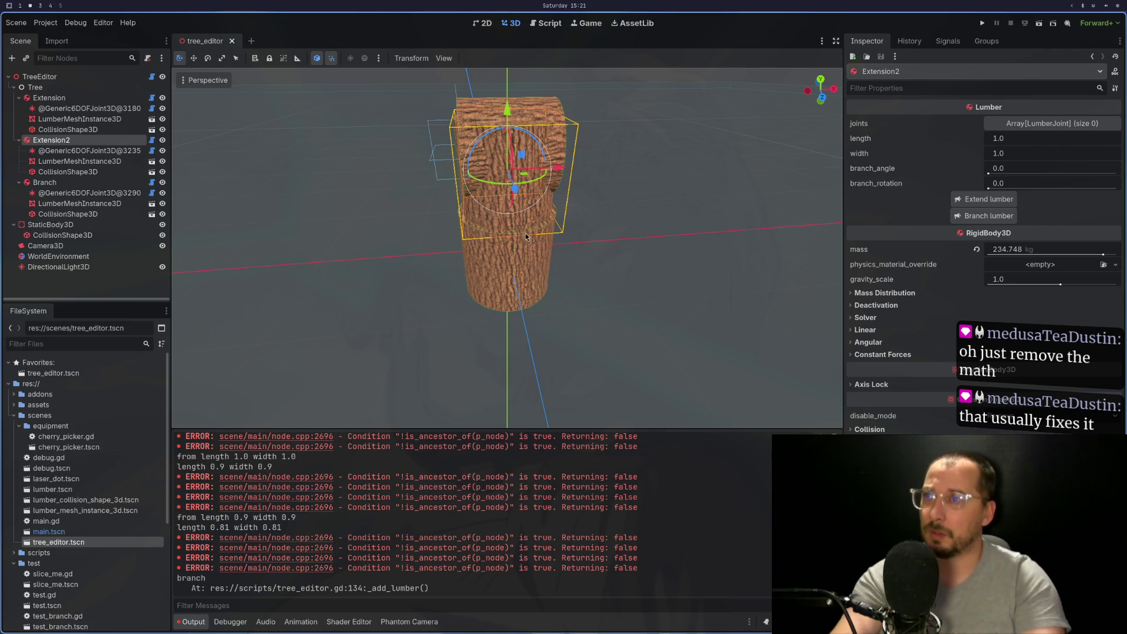
key(super+1)
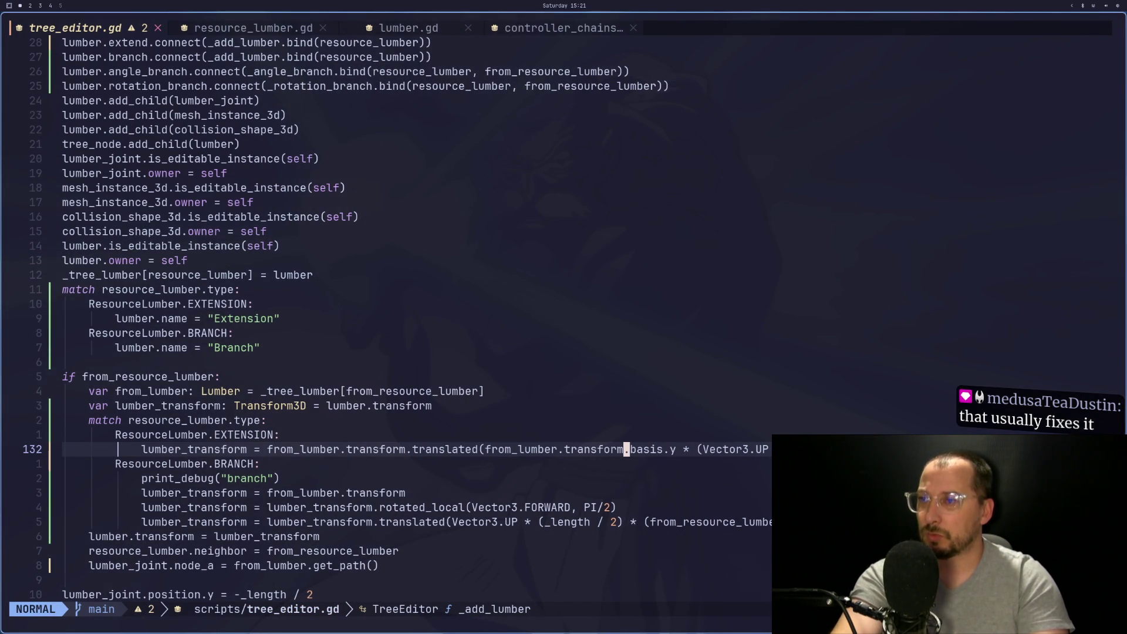
Move the cursor to Vector3.UP in the Branch translation on line 137
key(j)
key(j)
key(j)
key(k)
key(b)
key(b)
key(b)
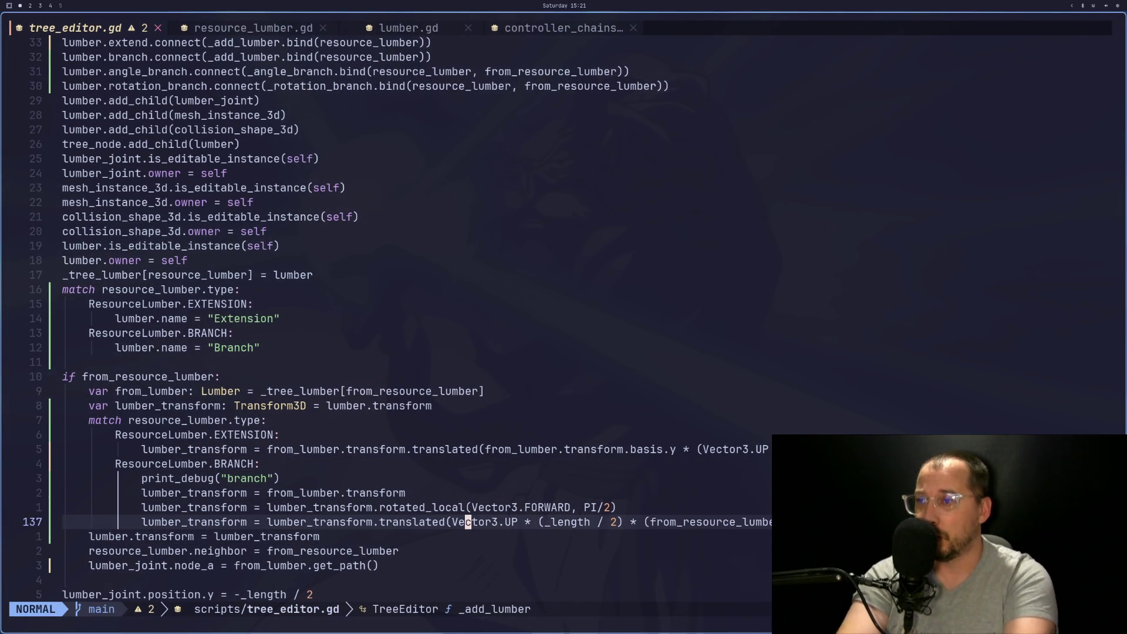
key(b)
key(super+2)
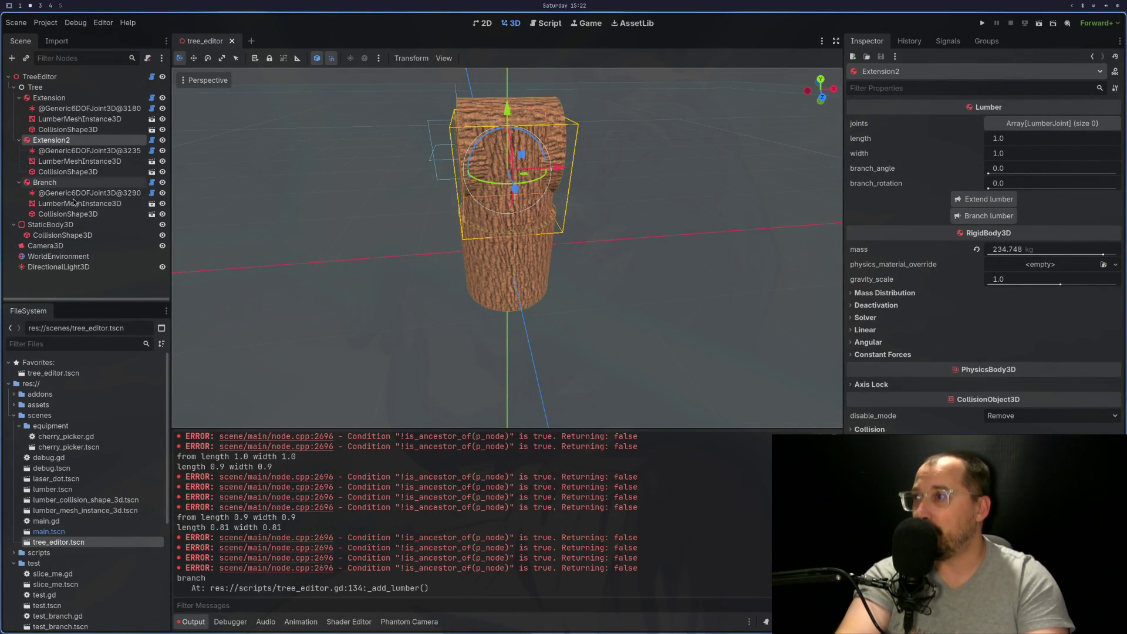
Select the Branch piece and inspect it in front view from a couple of angles
click(45, 182)
key(KP_1)
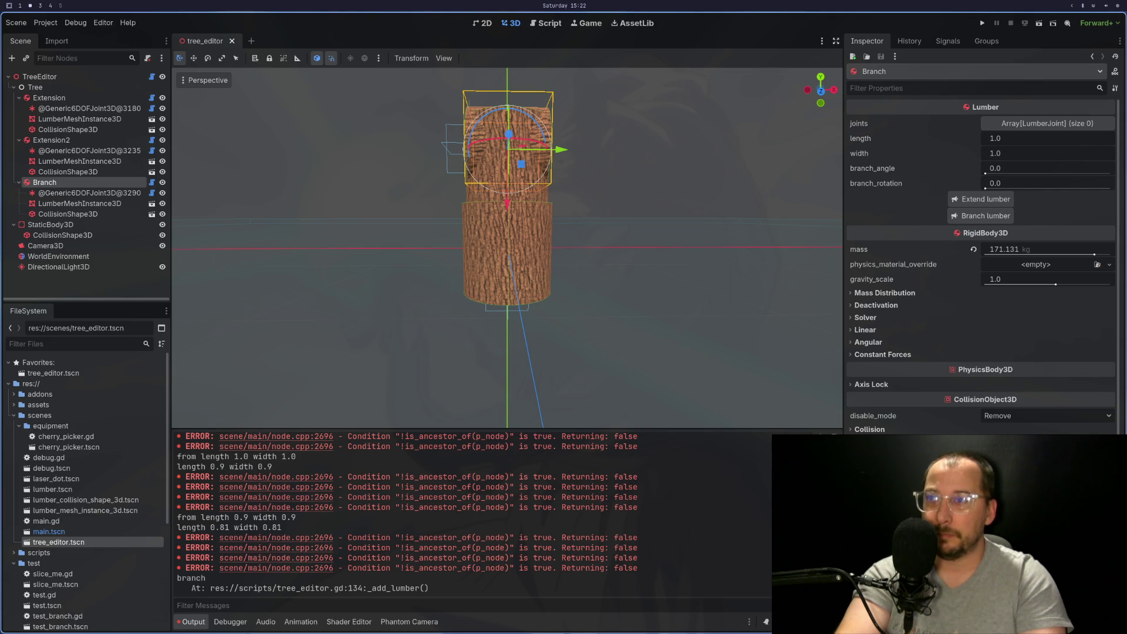
drag(692, 296, 659, 307)
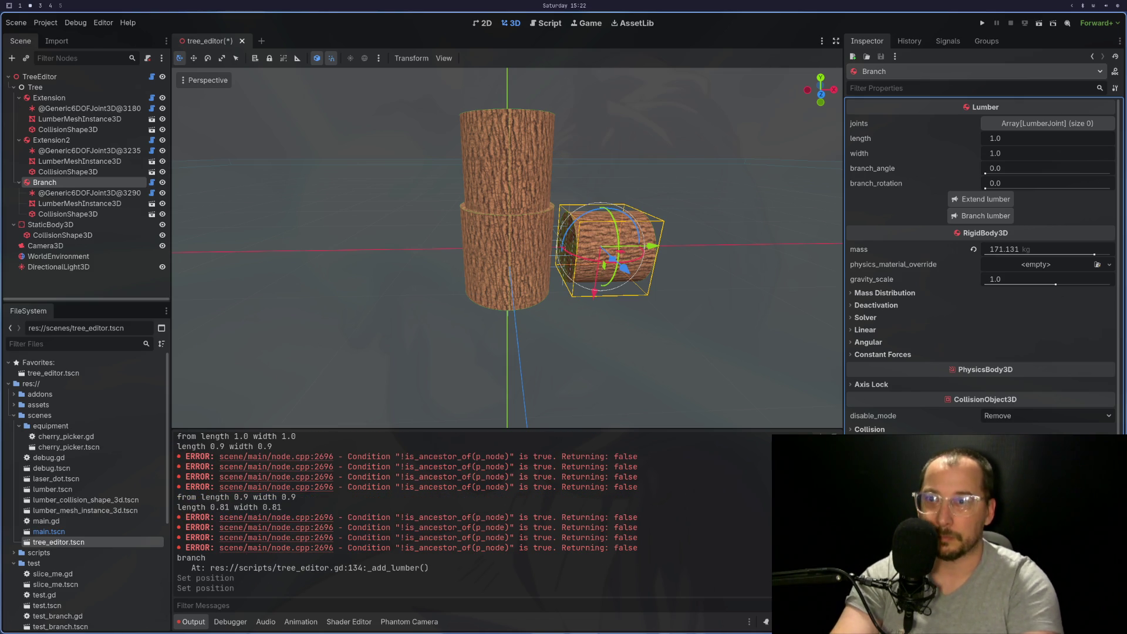
mouse_move(661, 339)
mouse_down()
mouse_move(640, 288)
mouse_move(677, 291)
mouse_up()
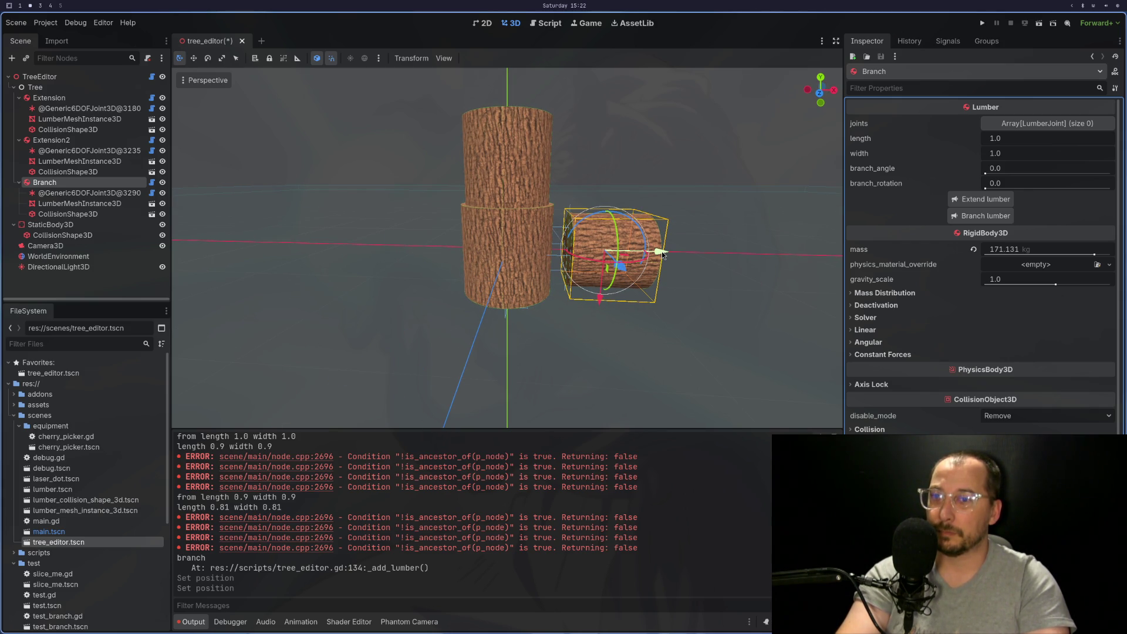
Undo the Branch's trial move beside the trunk and reselect the Branch piece
click(519, 333)
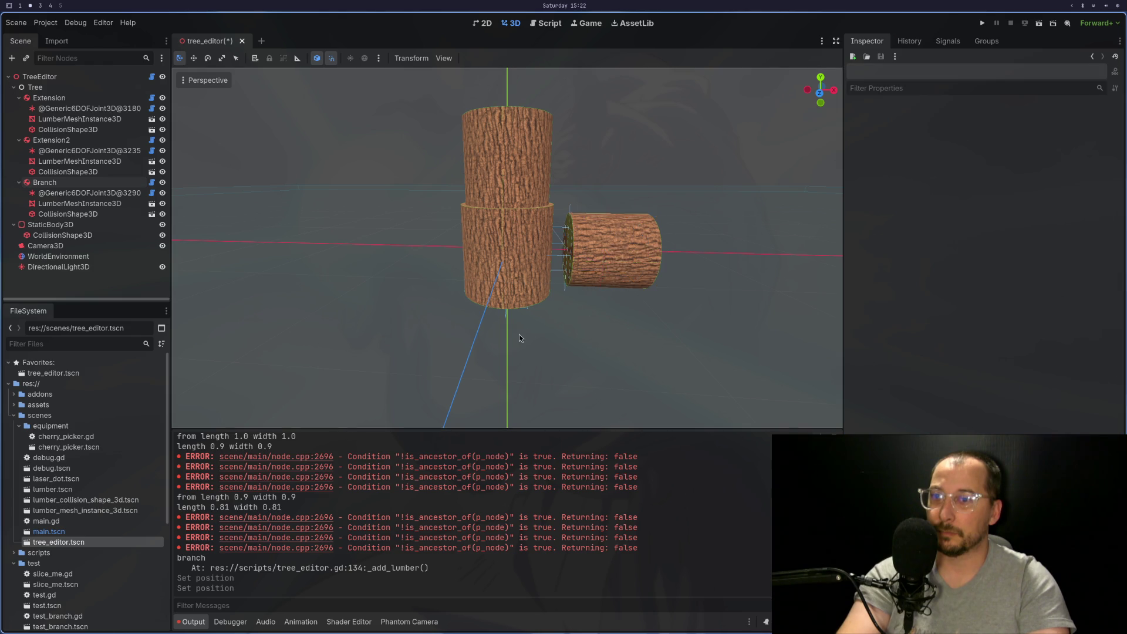
key(ctrl+z)
key(ctrl+z)
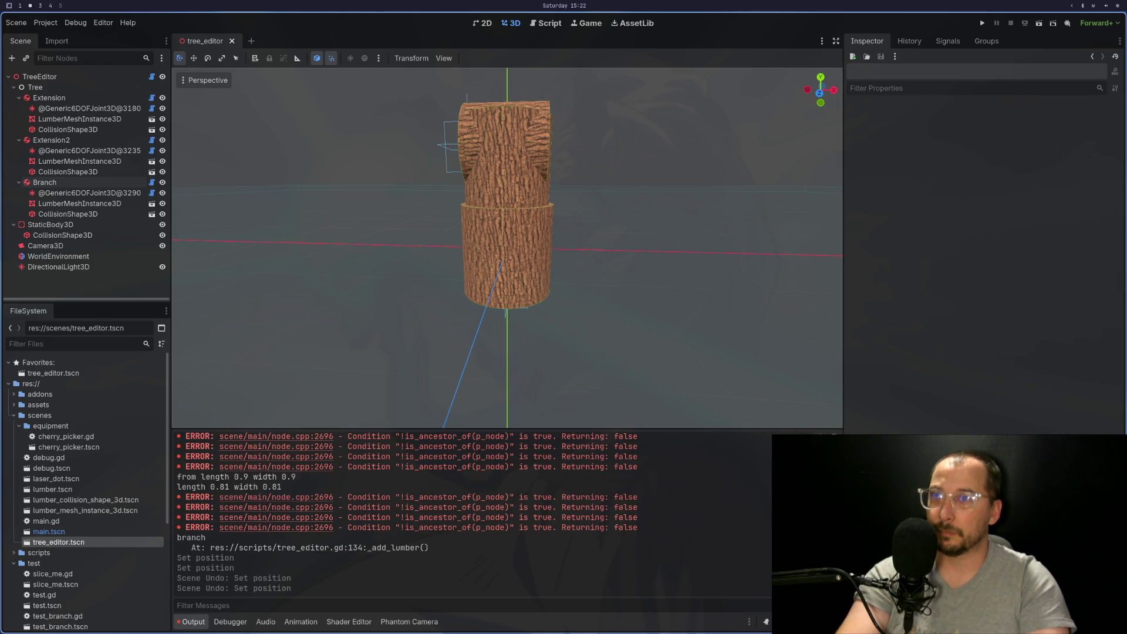
click(52, 186)
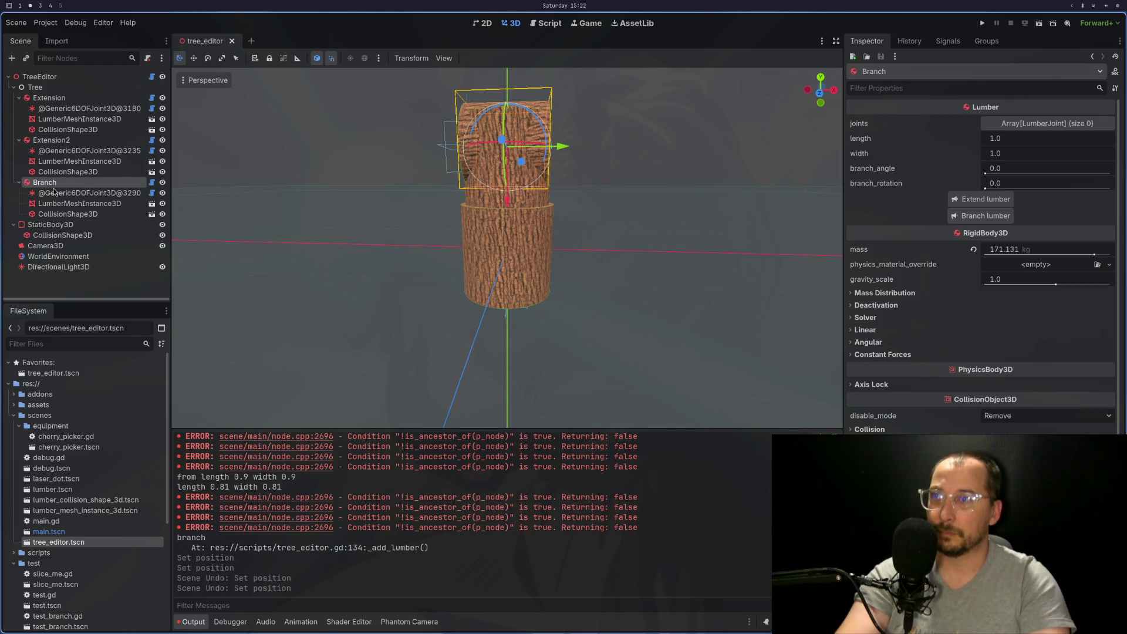
key(super+1)
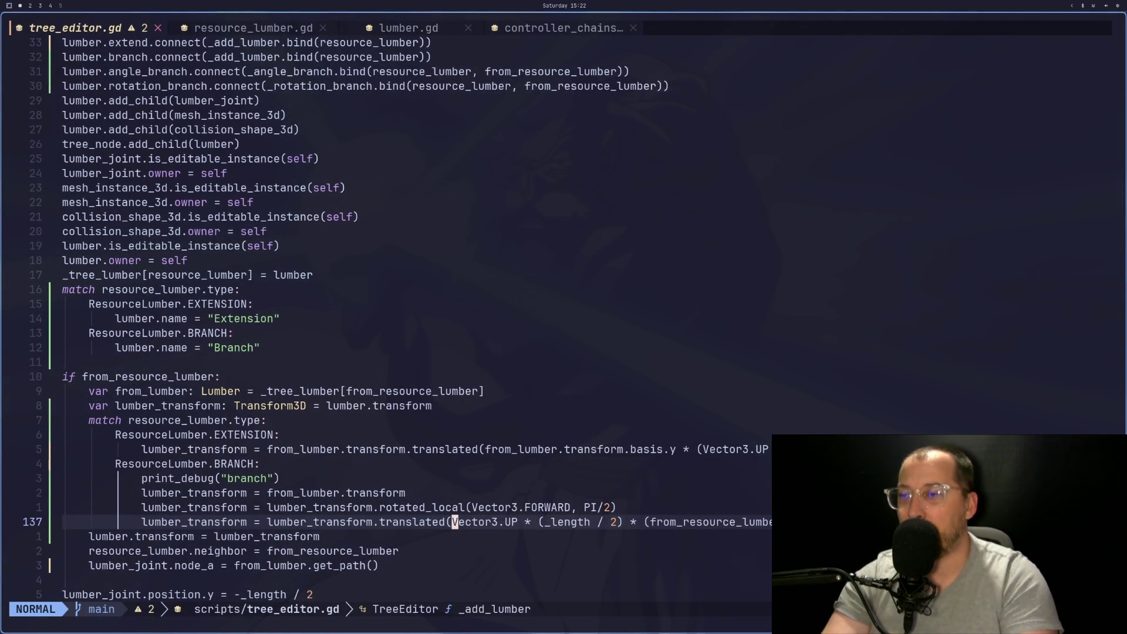
Find Vector3i's UP constant, (0, 1, 0), in the docs and highlight its y value
key(super+2)
key(super+3)
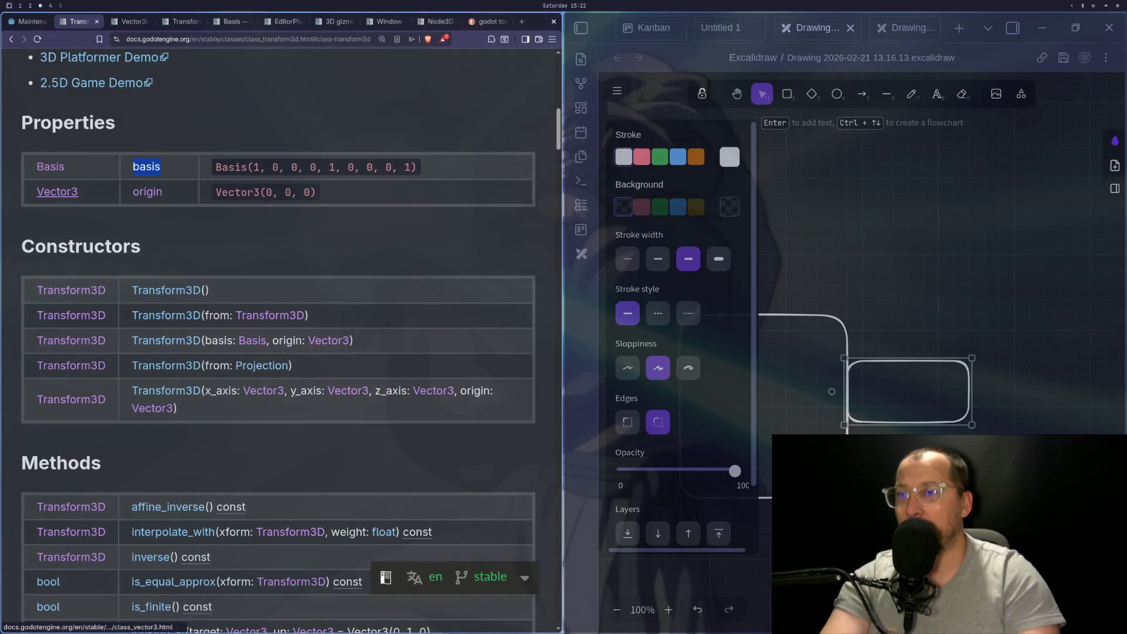
scroll(286, 286, down, 3)
scroll(287, 285, up, 3)
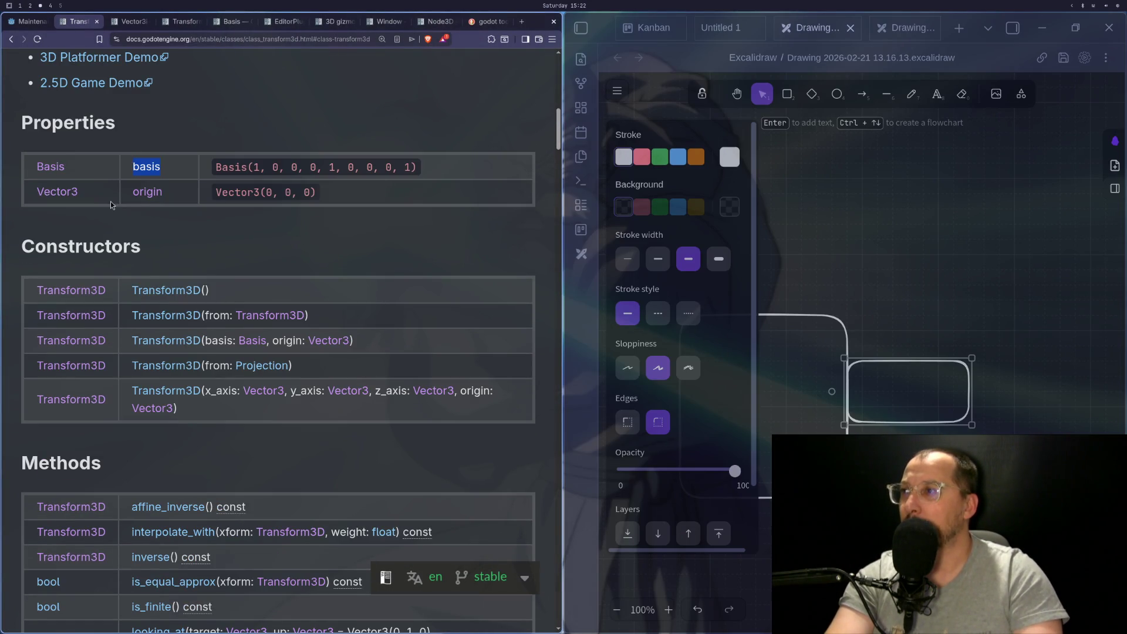
click(119, 22)
scroll(225, 205, down, 3)
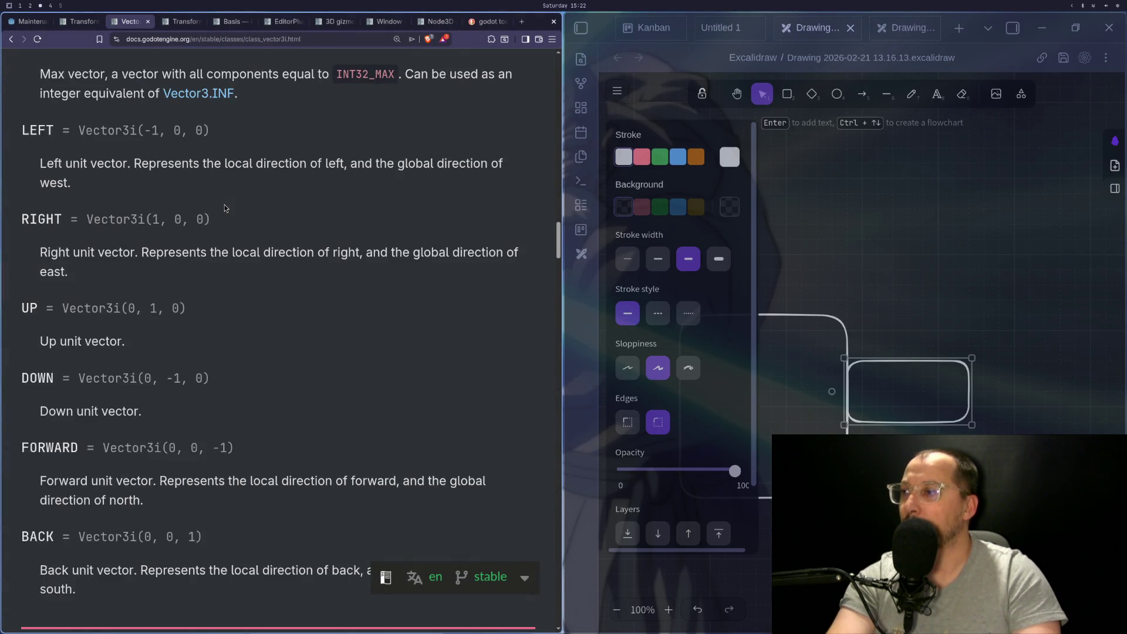
scroll(224, 204, up, 1)
double_click(153, 359)
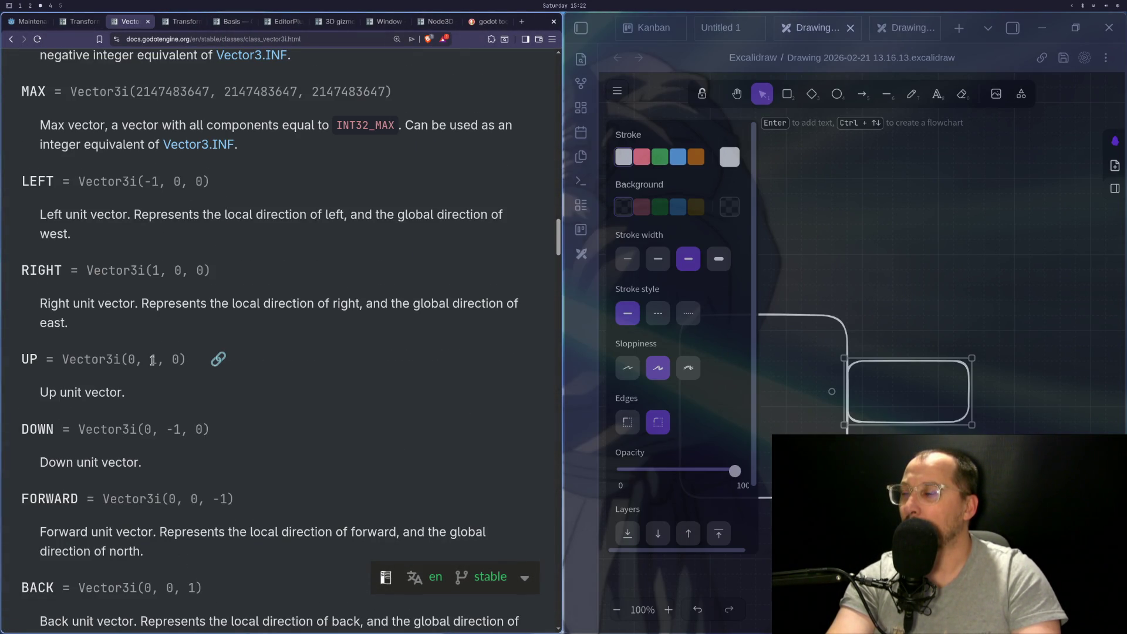
key(super+1)
key(super+3)
key(super+2)
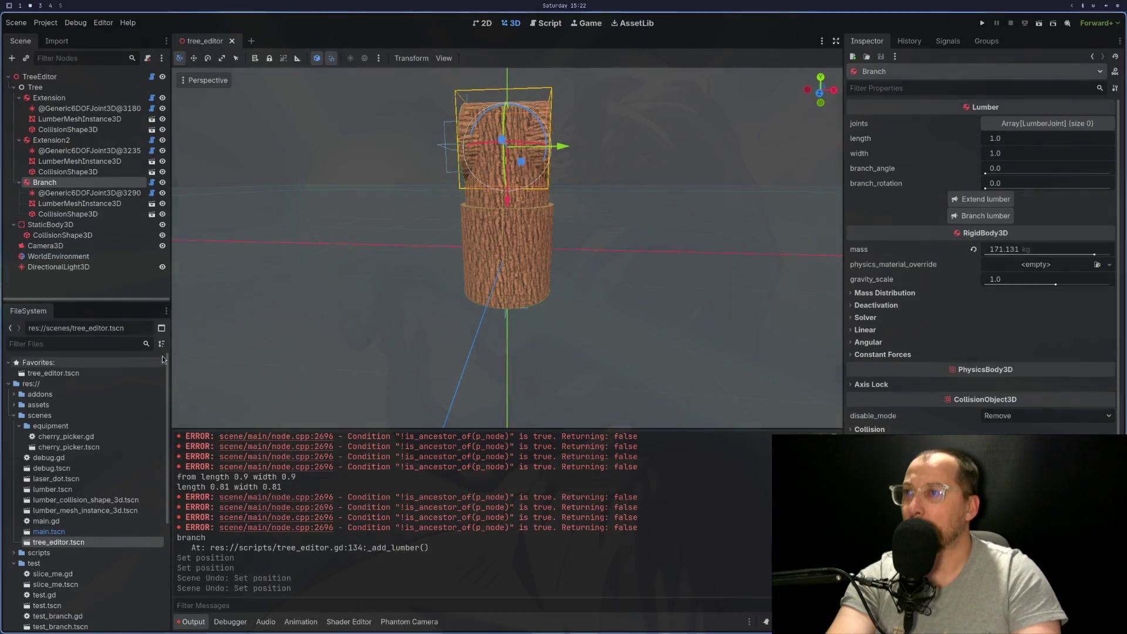
Try sliding the Branch log along X, undo it, and return to the Vector3i docs
mouse_move(565, 150)
mouse_down()
mouse_move(641, 156)
mouse_move(571, 151)
mouse_up()
key(ctrl+z)
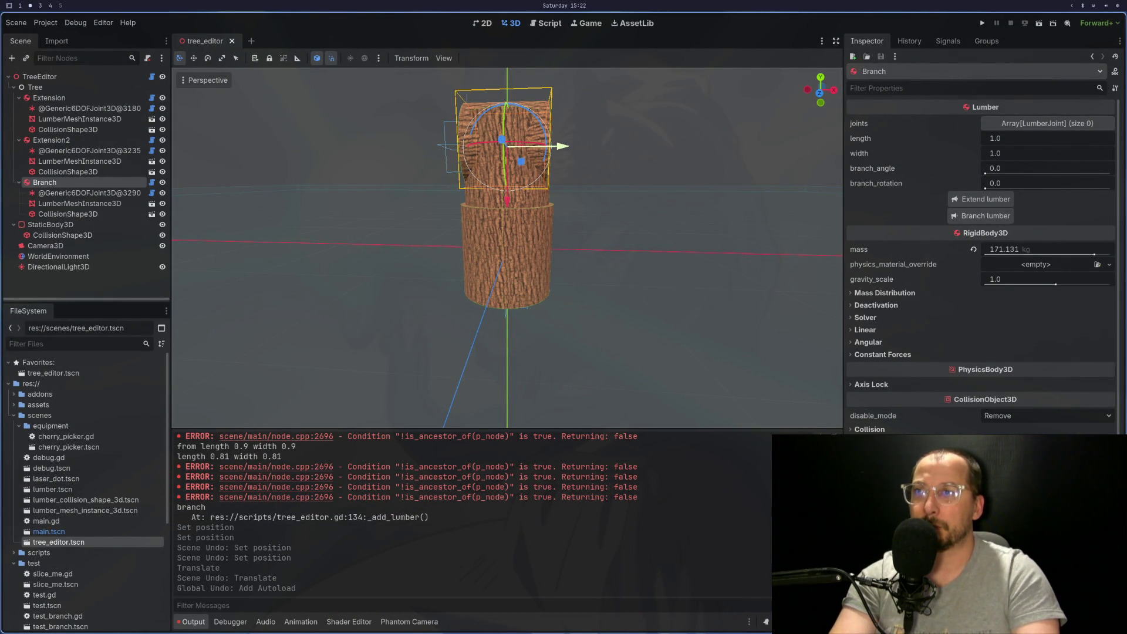
key(super+1)
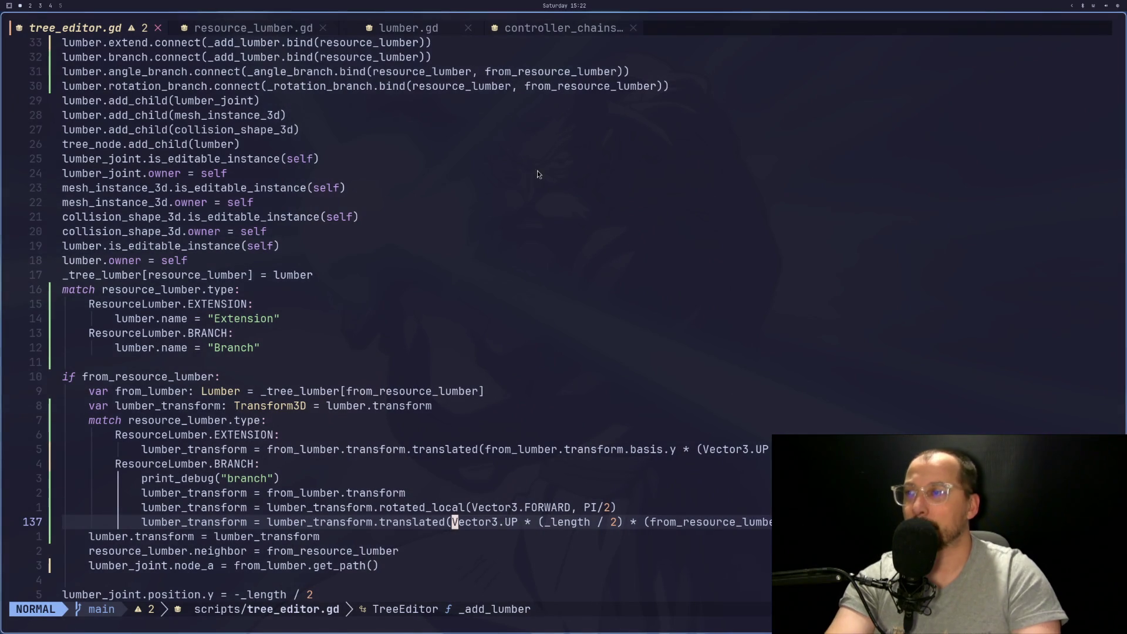
key(super+3)
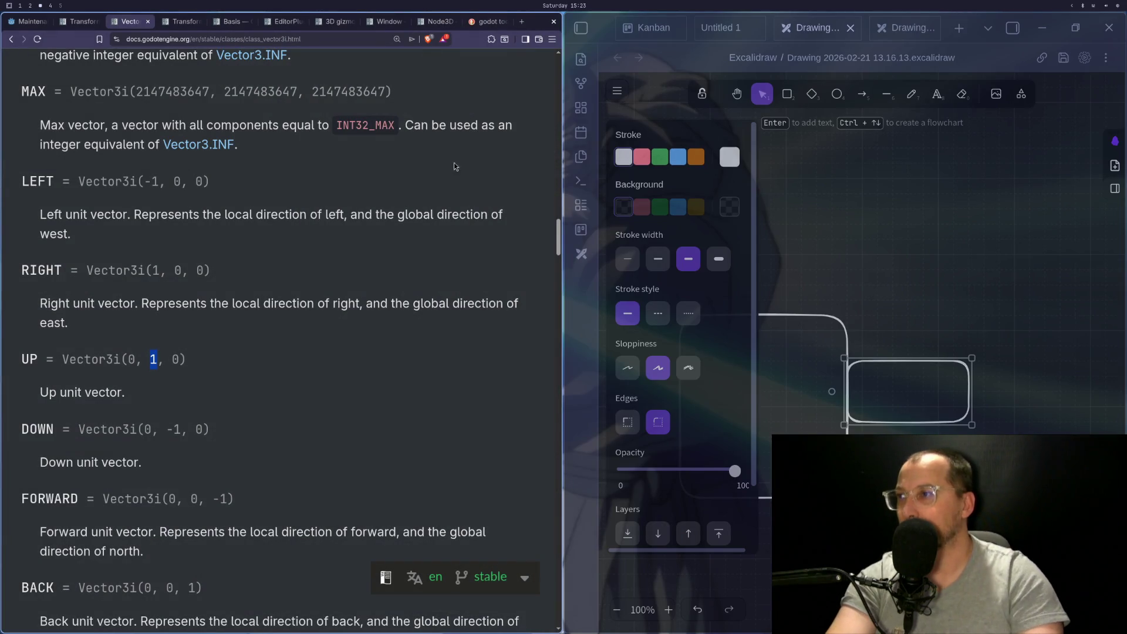
Scroll through the Vector3i constants page
scroll(467, 202, up, 15)
scroll(467, 202, up, 15)
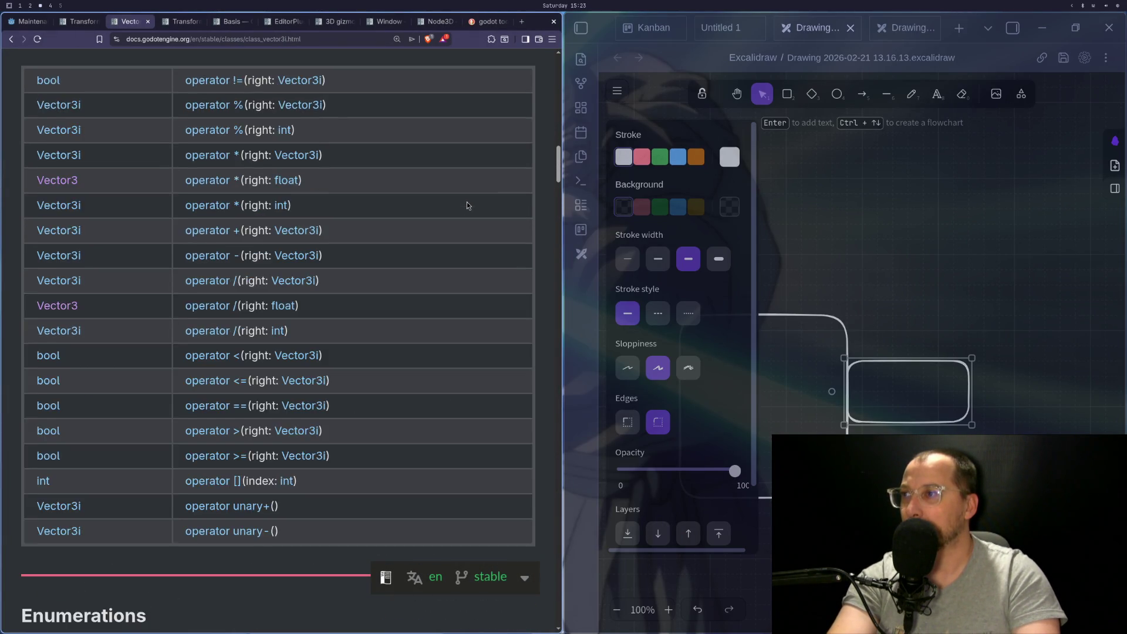
scroll(467, 202, up, 8)
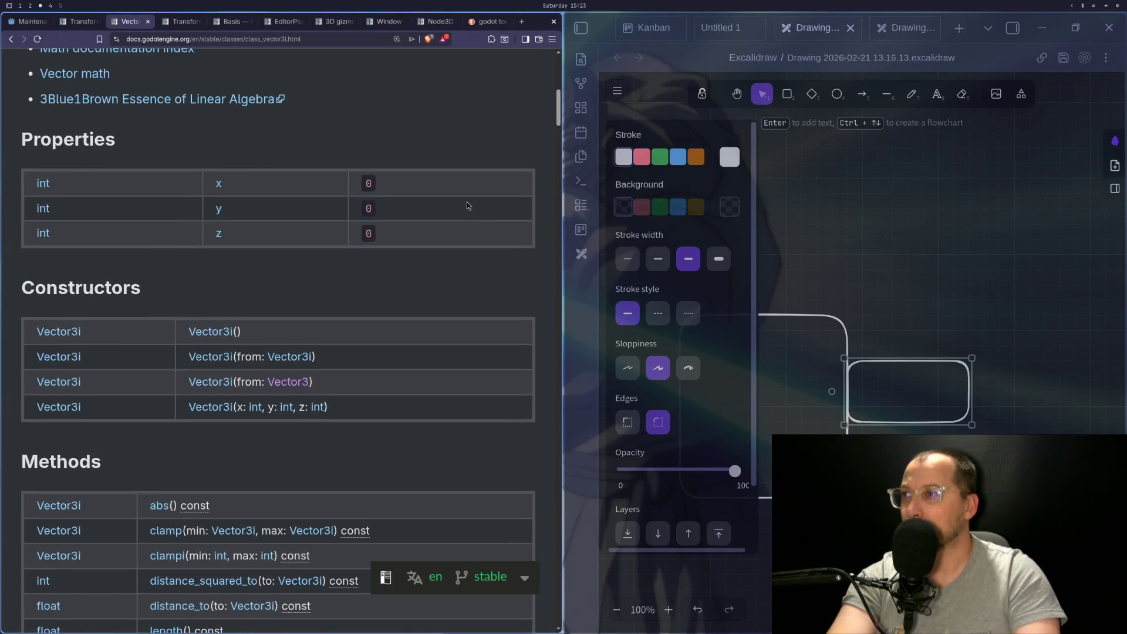
scroll(467, 202, down, 3)
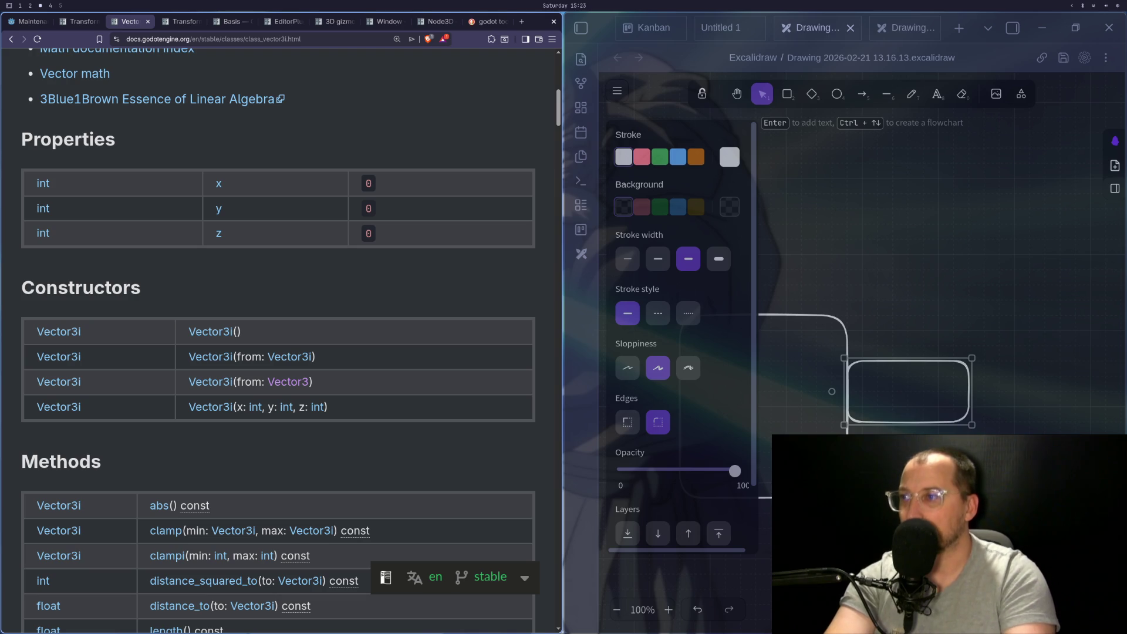
scroll(475, 294, up, 8)
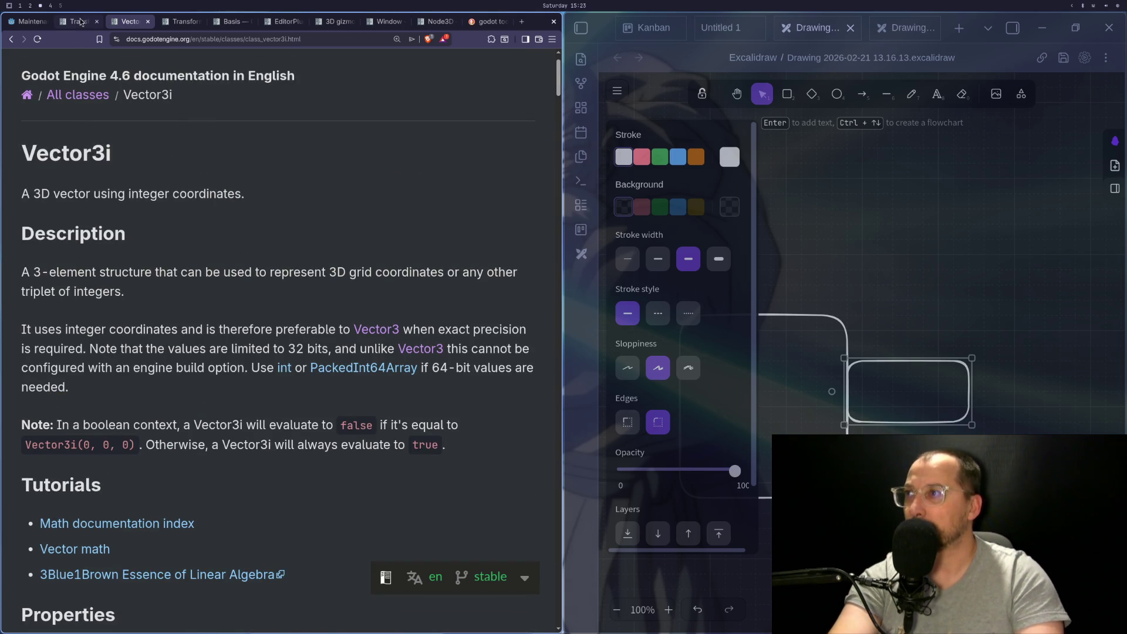
Go to the basis property description in the Transform3D reference
click(78, 21)
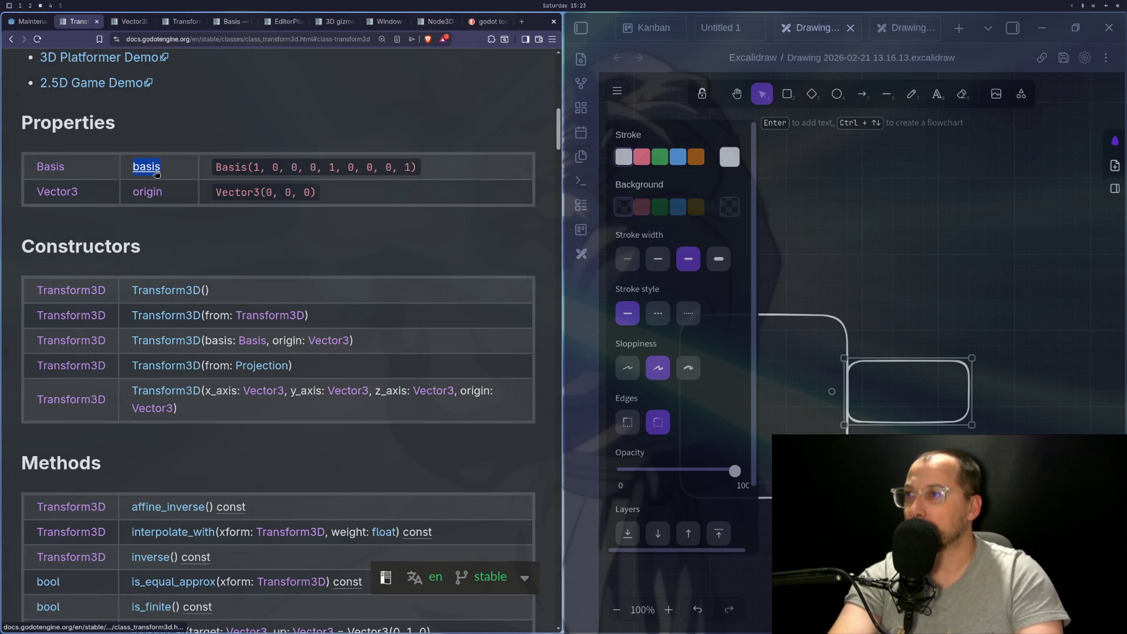
click(157, 171)
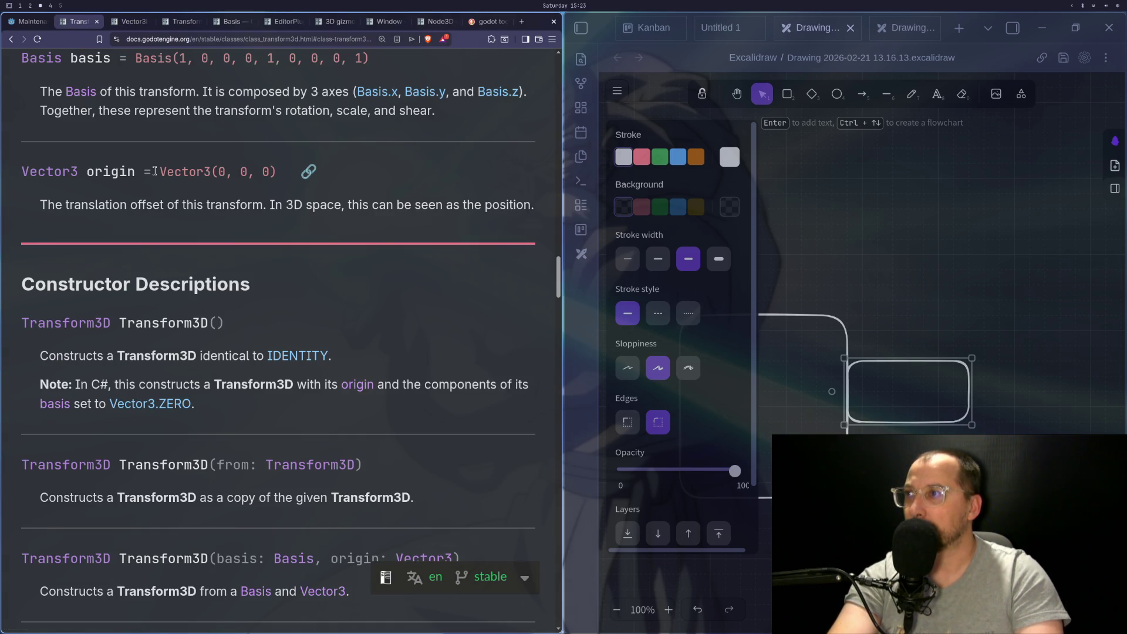
scroll(155, 173, up, 3)
Open the Basis class reference and read through it
click(81, 303)
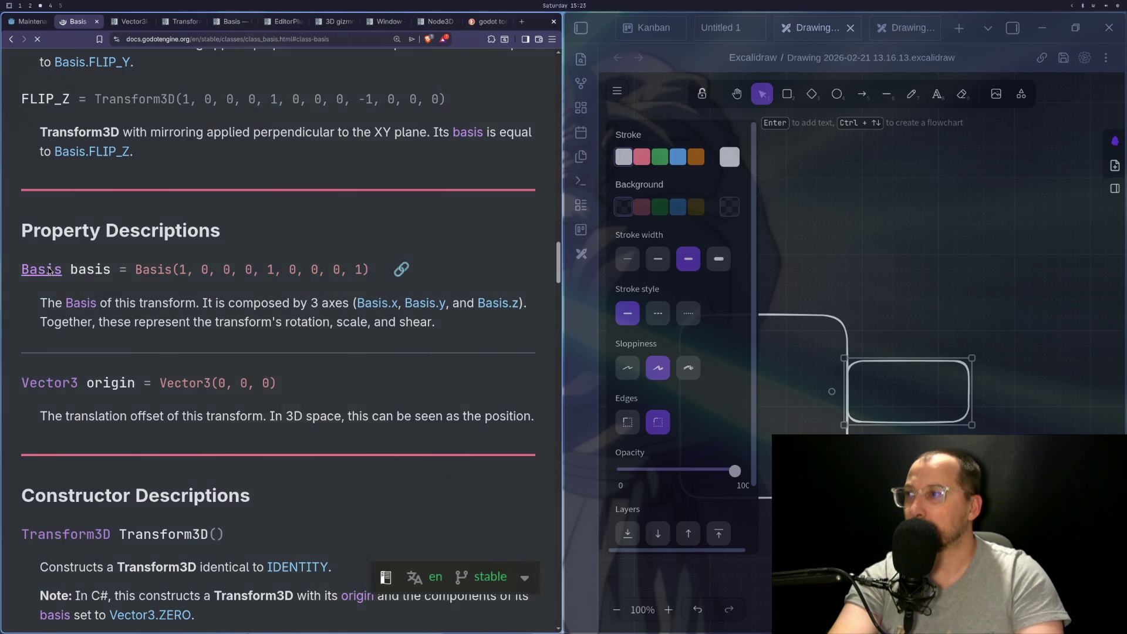
scroll(79, 242, down, 10)
scroll(79, 242, down, 12)
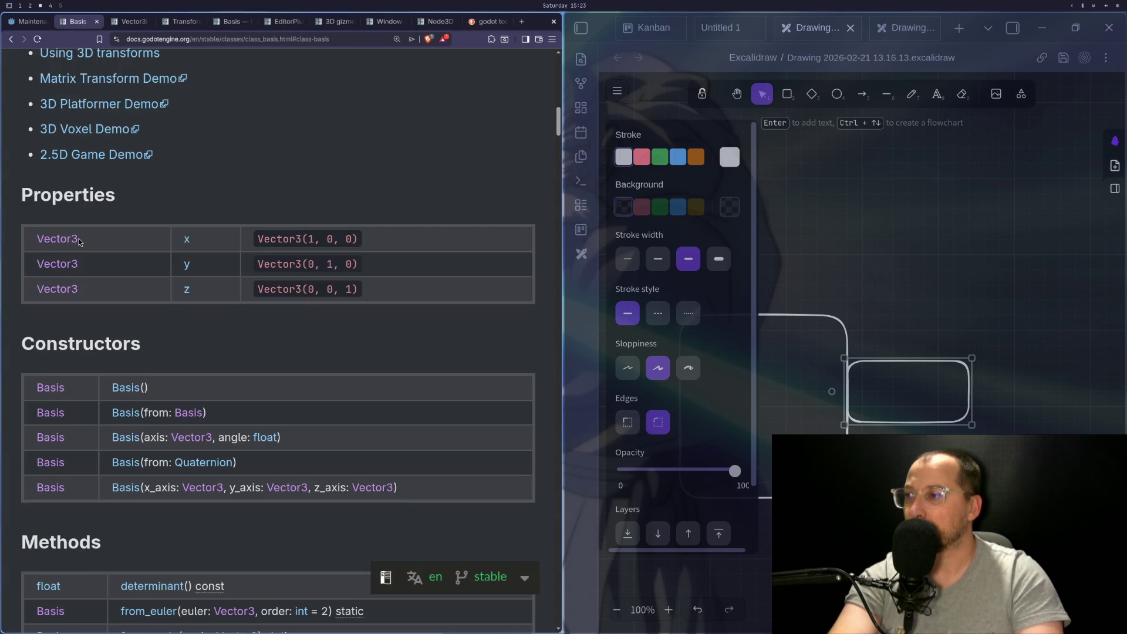
scroll(79, 242, down, 10)
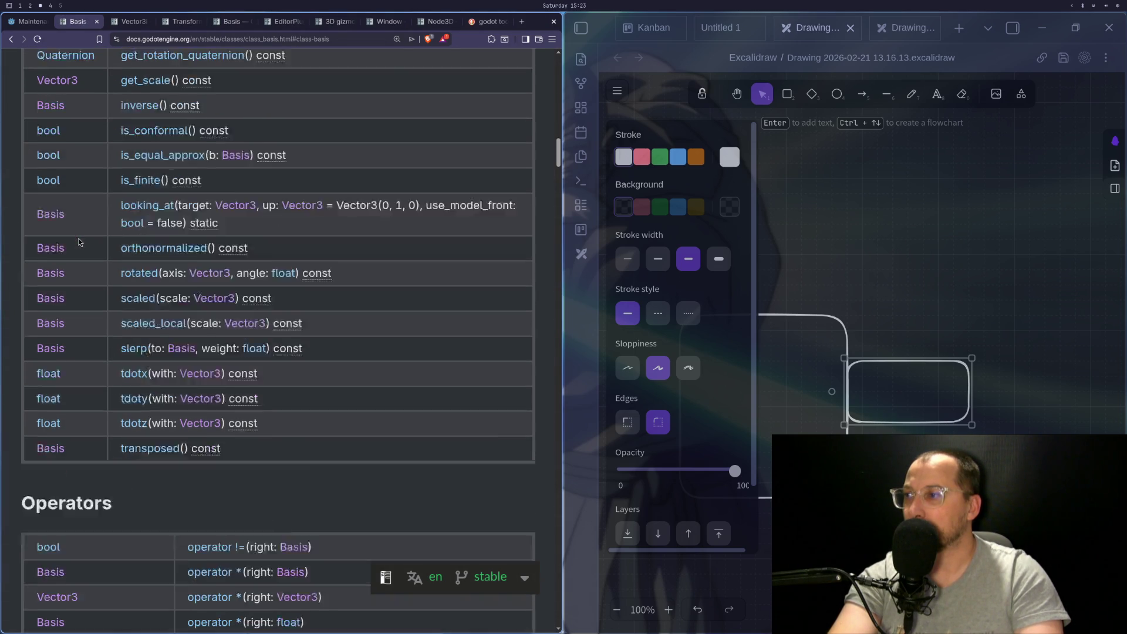
scroll(79, 242, up, 7)
scroll(81, 241, up, 12)
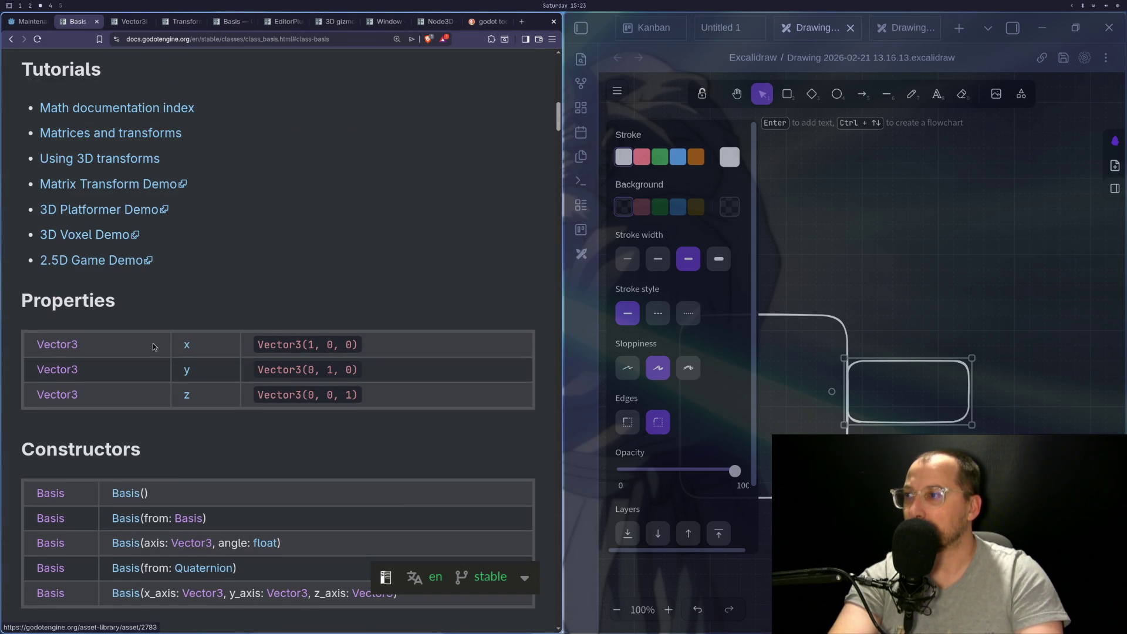
scroll(151, 348, down, 4)
scroll(152, 355, up, 15)
scroll(151, 356, up, 7)
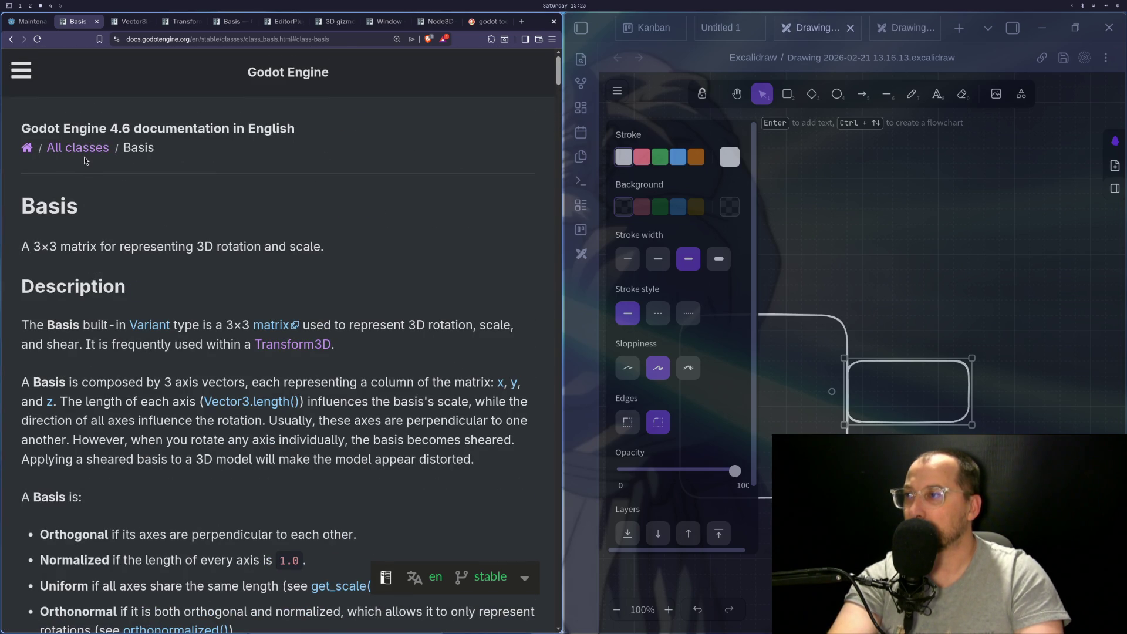
key(super+1)
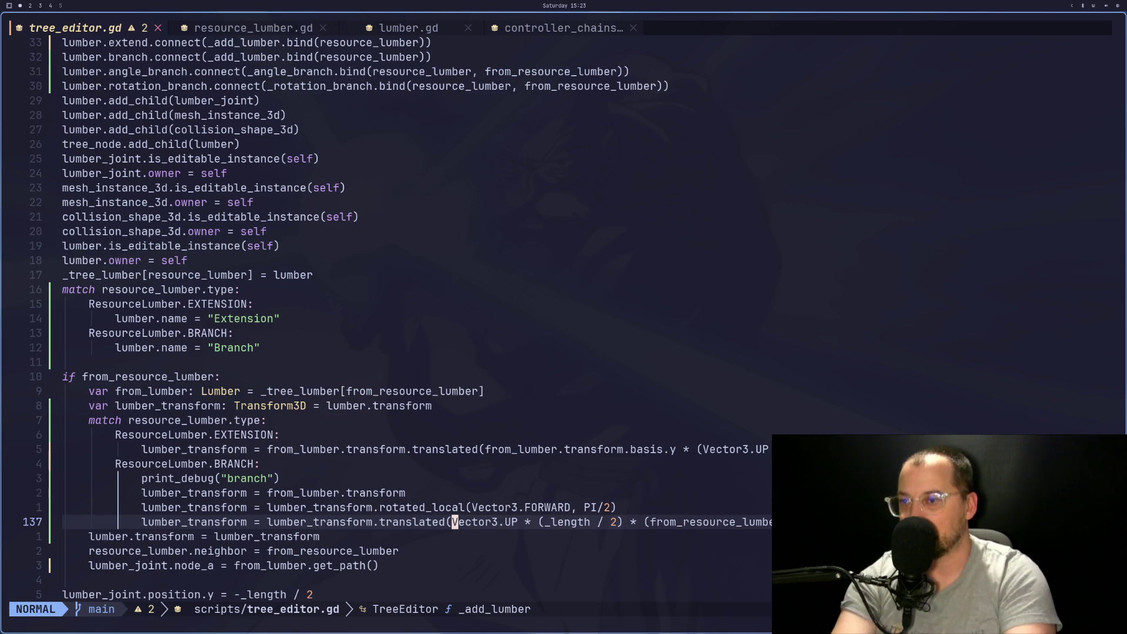
Yank the lumber_transform name from the from_lumber.transform copy line
key(k)
key(k)
key(k)
key(j)
key(j)
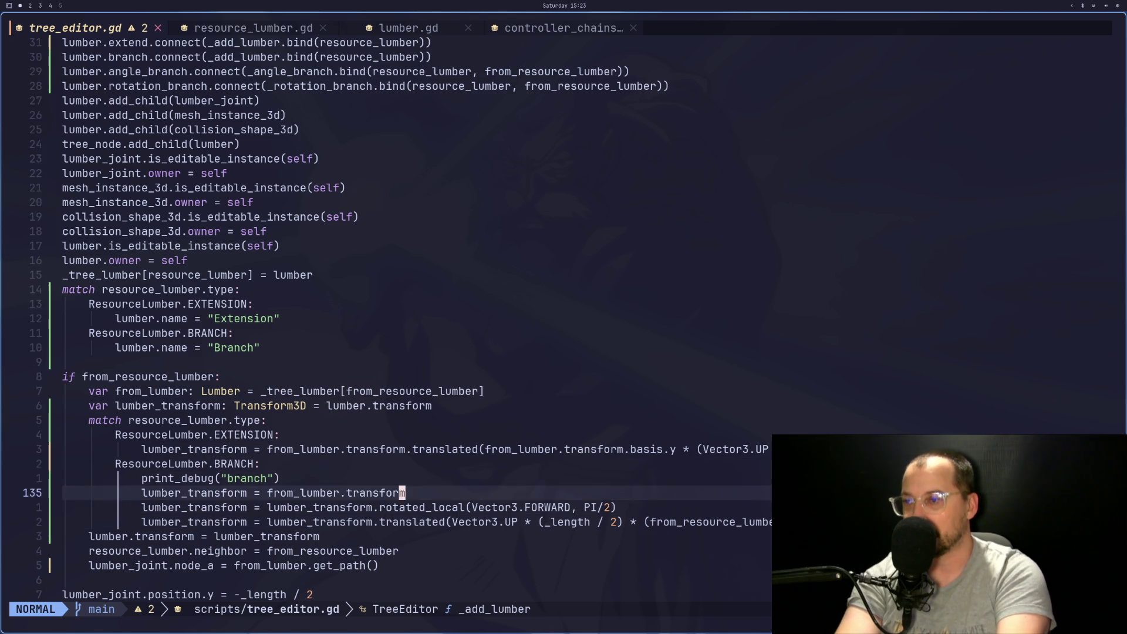
key(j)
key(j)
key(h)
key(h)
key(h)
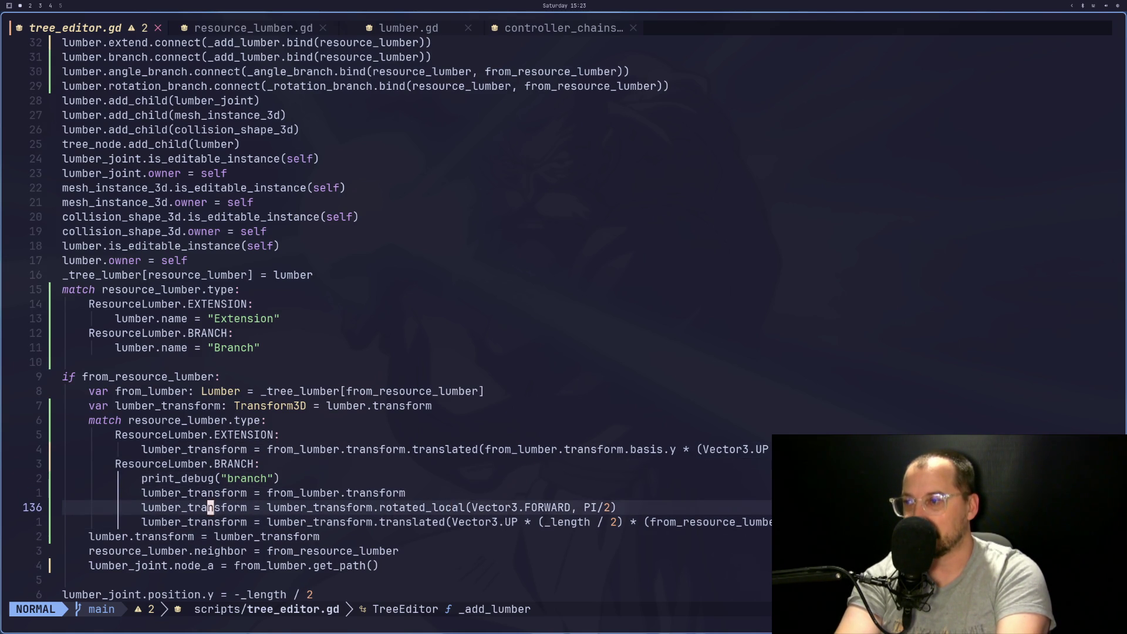
key(k)
key(h)
key(h)
key(h)
key(l)
key(l)
key(l)
key(v)
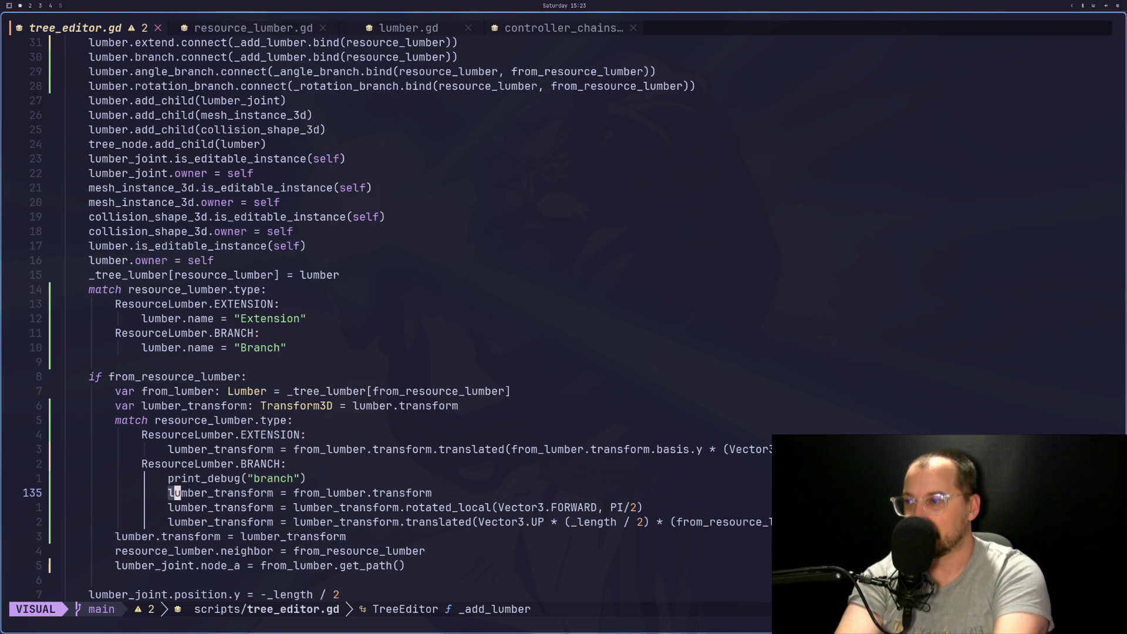
key(l)
key(l)
key(l)
key(y)
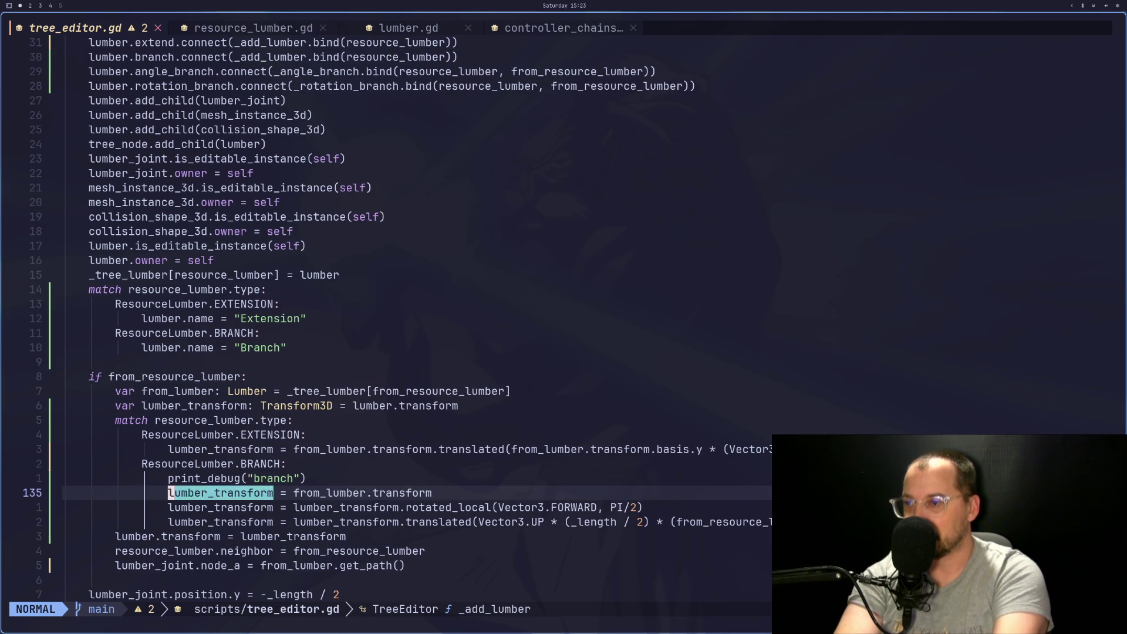
Add print_debug(lumber_transform.basis.y) below the copy line and save
text(o)
text(print_)
text(debug)
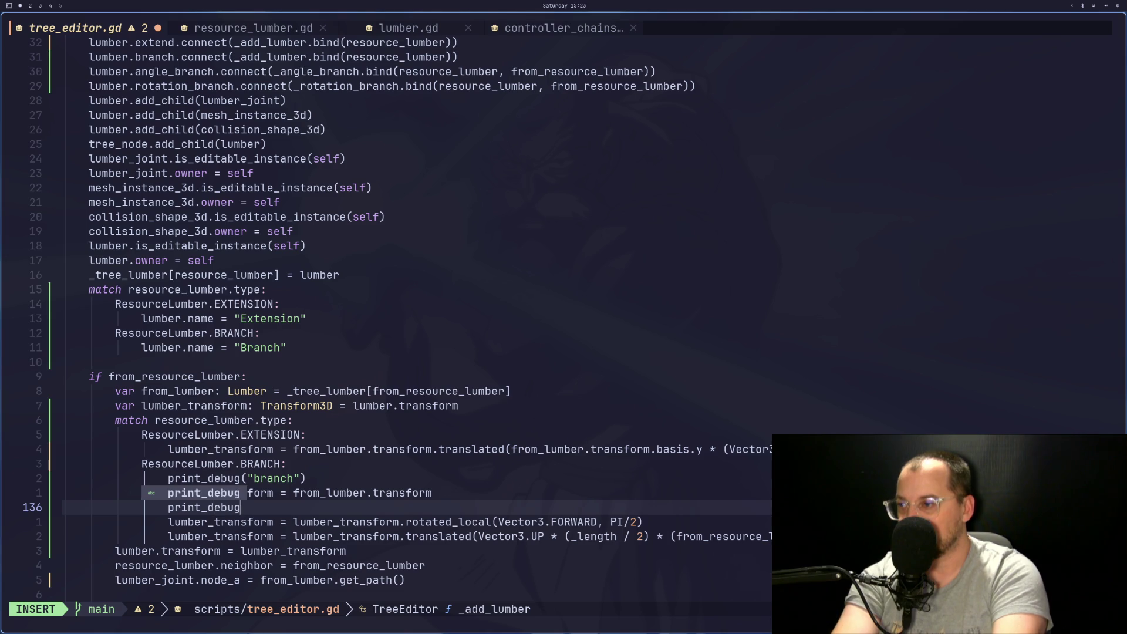
key(Return)
key(Escape)
text(pa.basi)
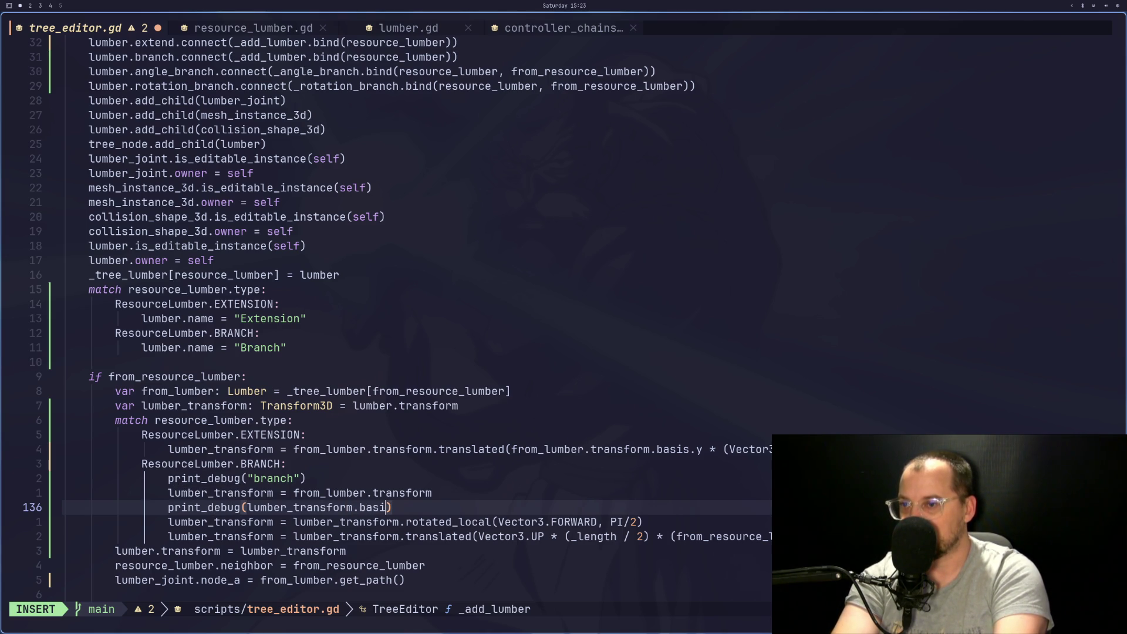
text(s.y)
key(Escape)
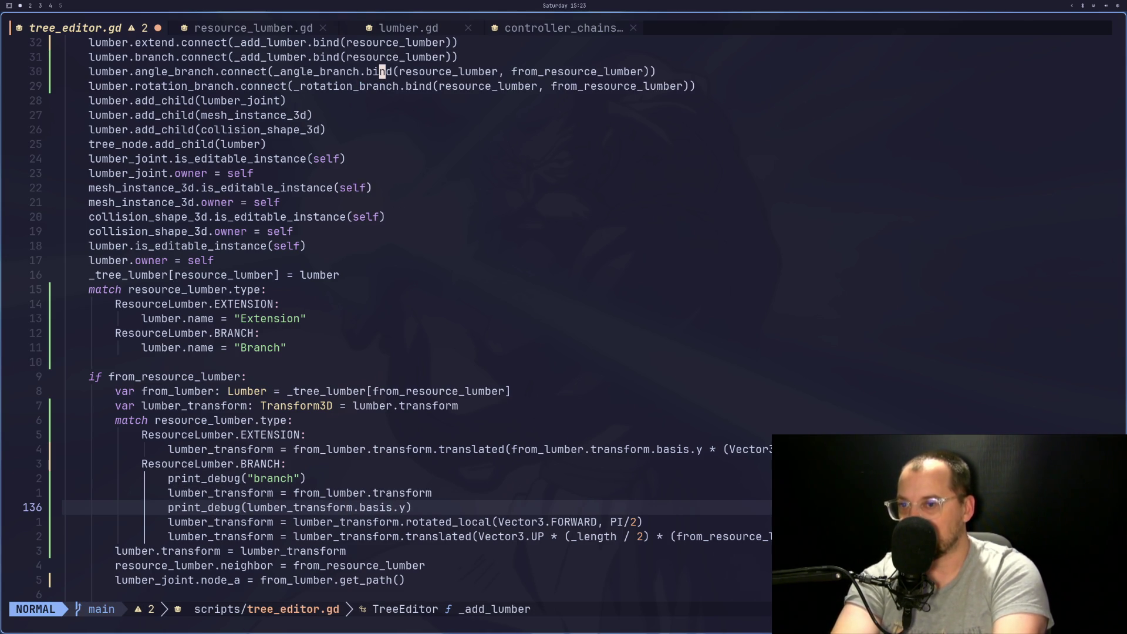
key(ctrl+s)
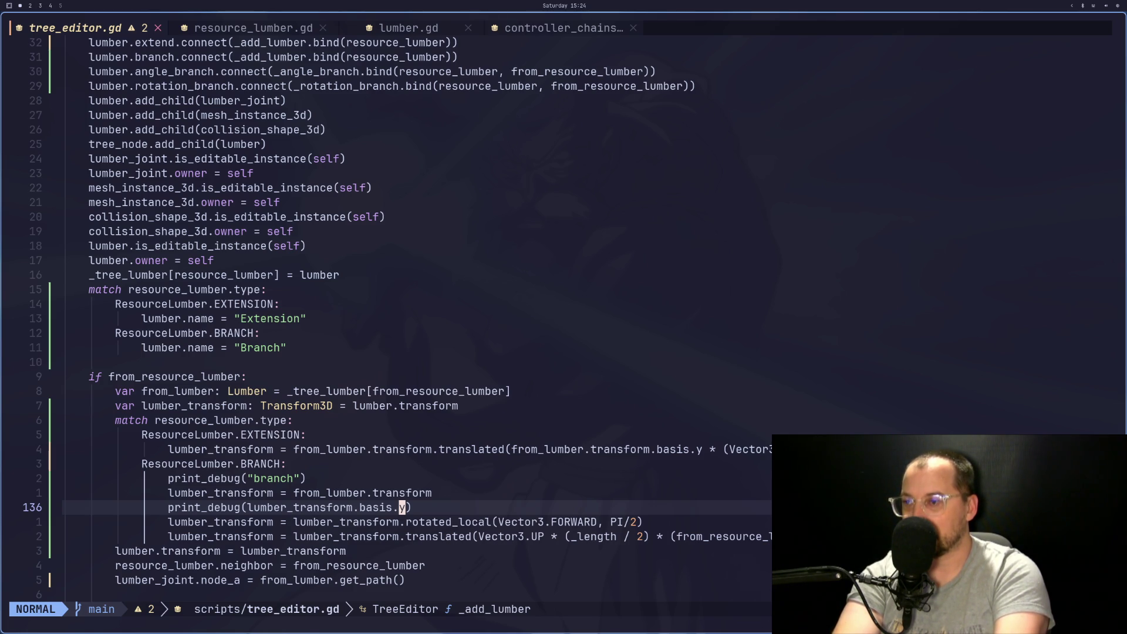
Remove the stray blank line, paste the same print below rotated_local, and save
click(408, 507)
key(a)
key(Escape)
key(ctrl+s)
key(p)
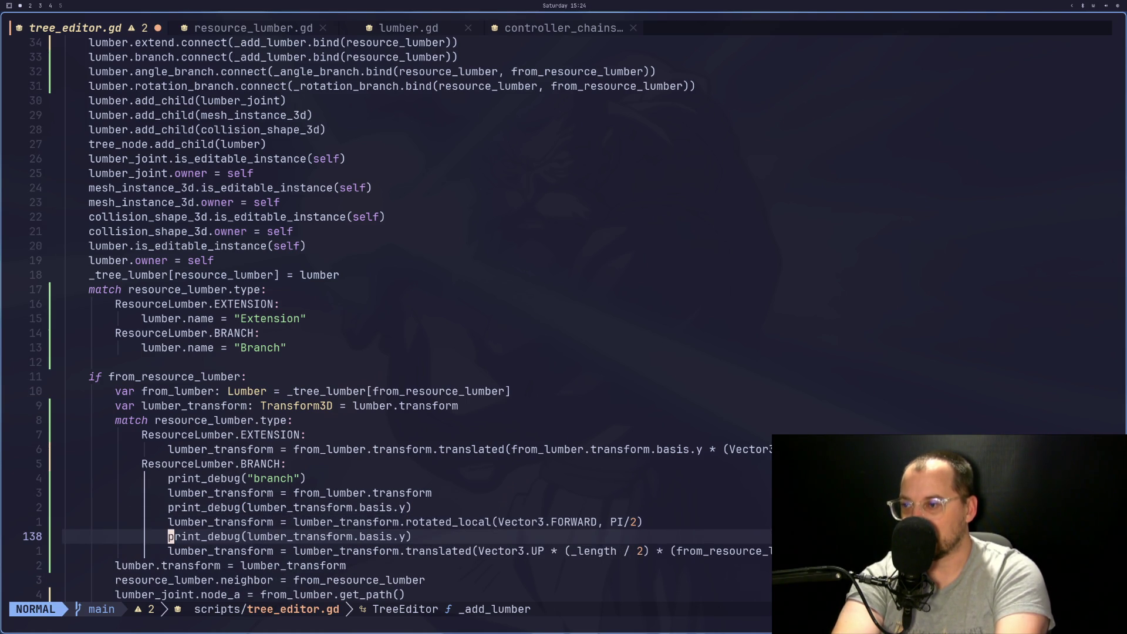
text(jp:w)
key(Return)
key(super+2)
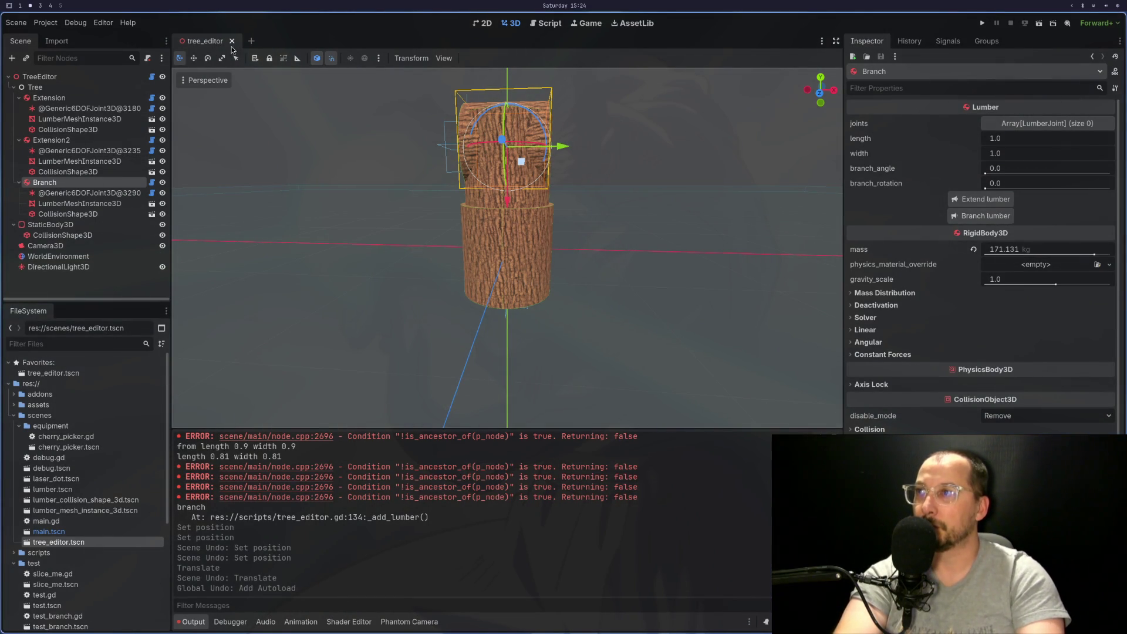
Reload the tree_editor scene and clear the Output log
click(233, 42)
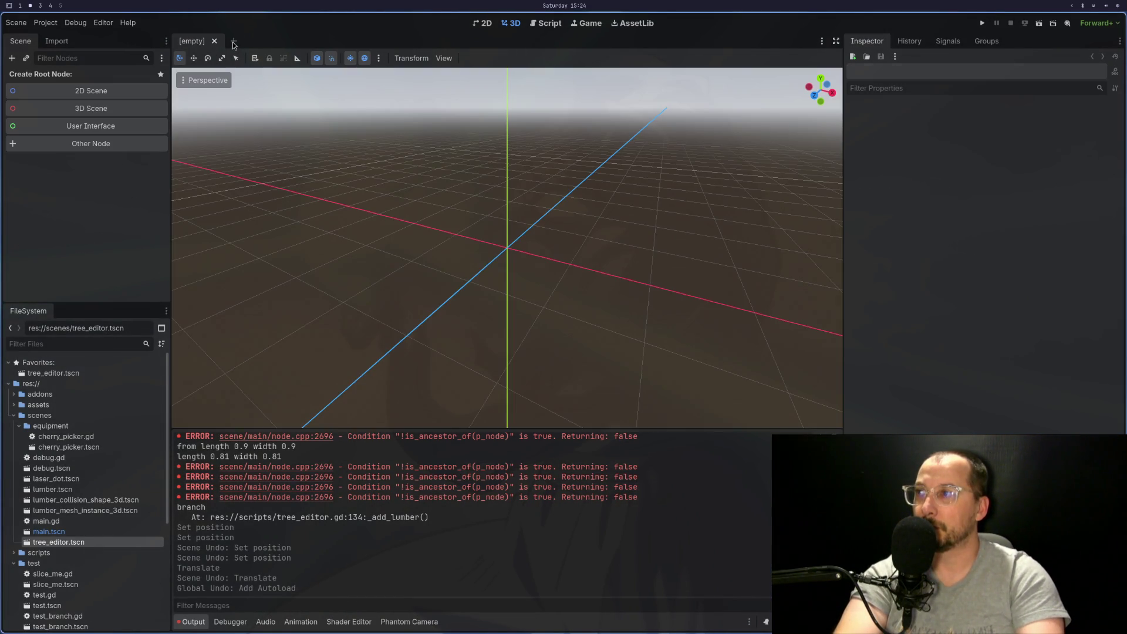
double_click(100, 542)
key(ctrl+shift+k)
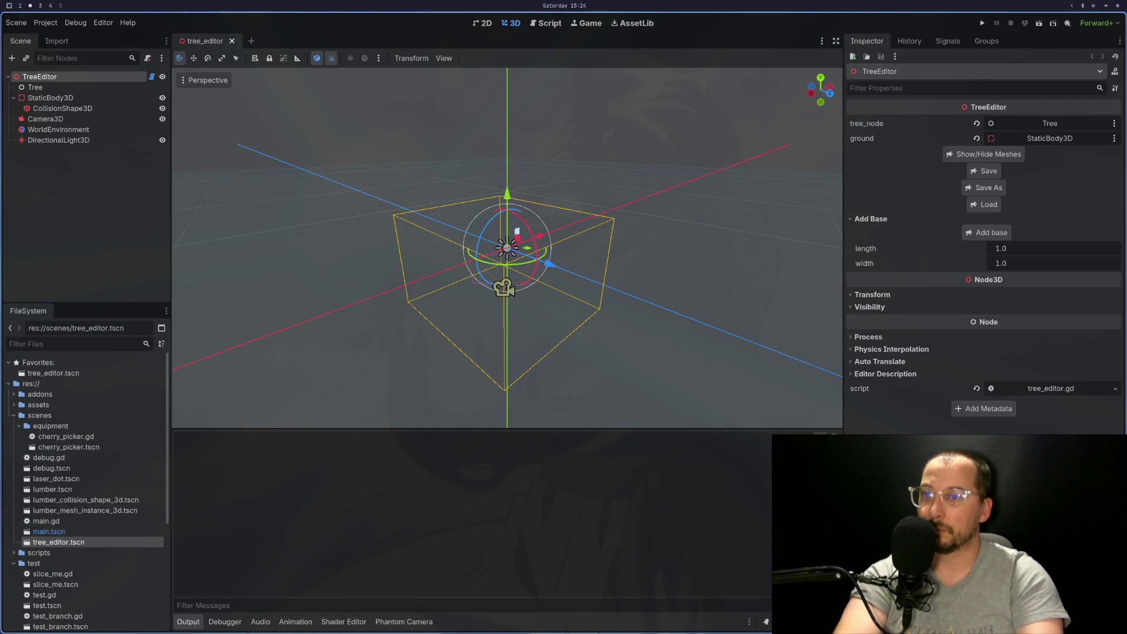
Rebuild the tree with Extension, Extension2, and a Branch attached to Extension2
click(988, 233)
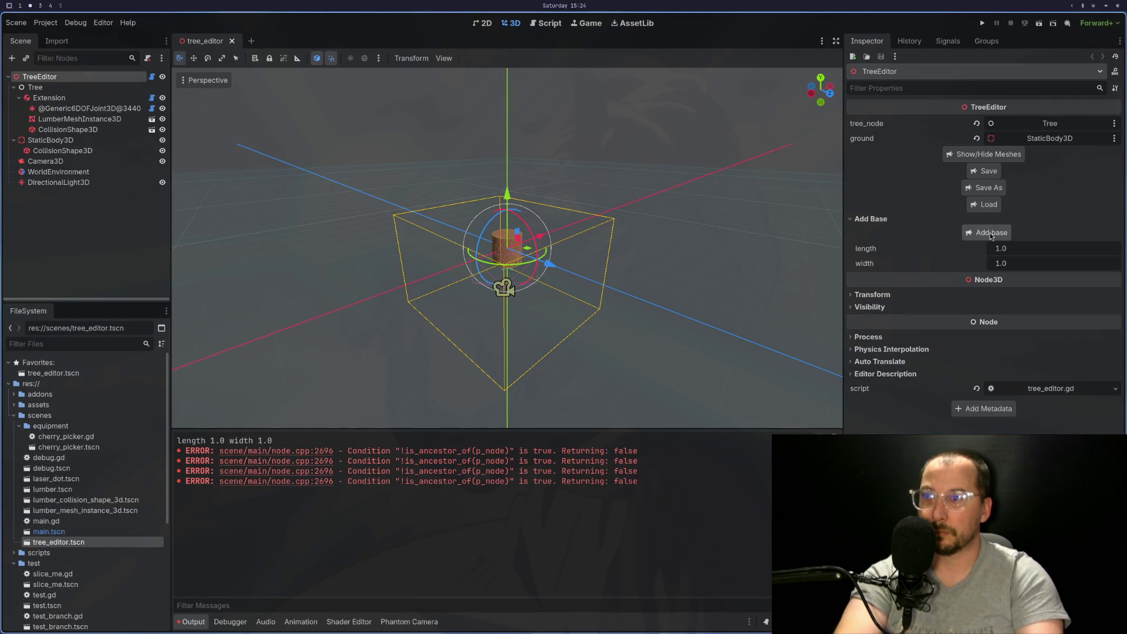
click(98, 97)
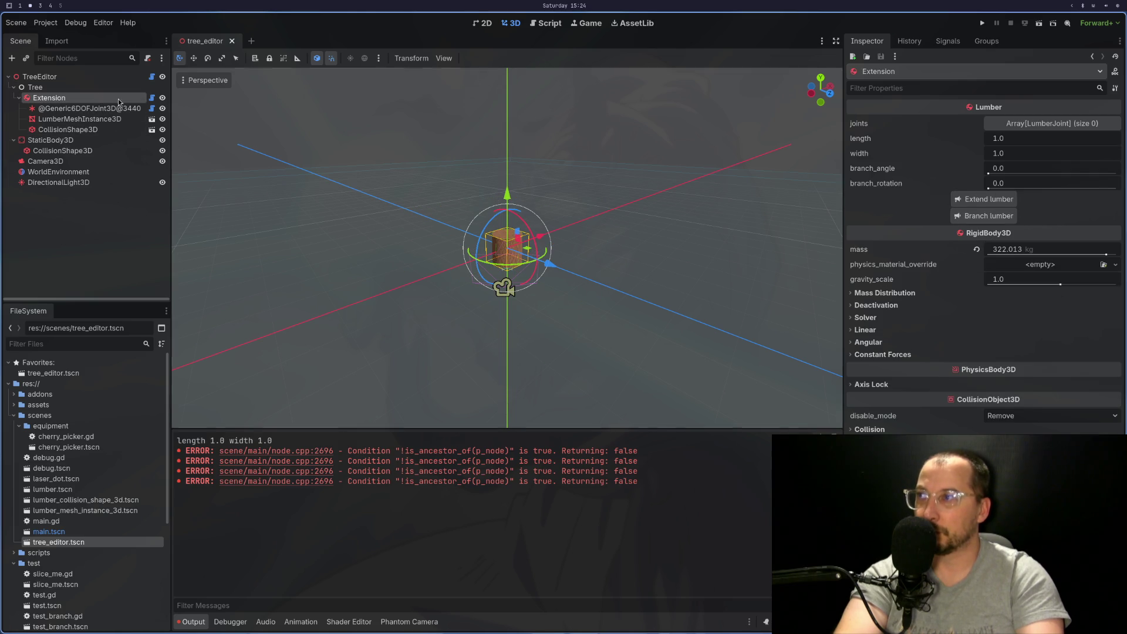
click(1002, 215)
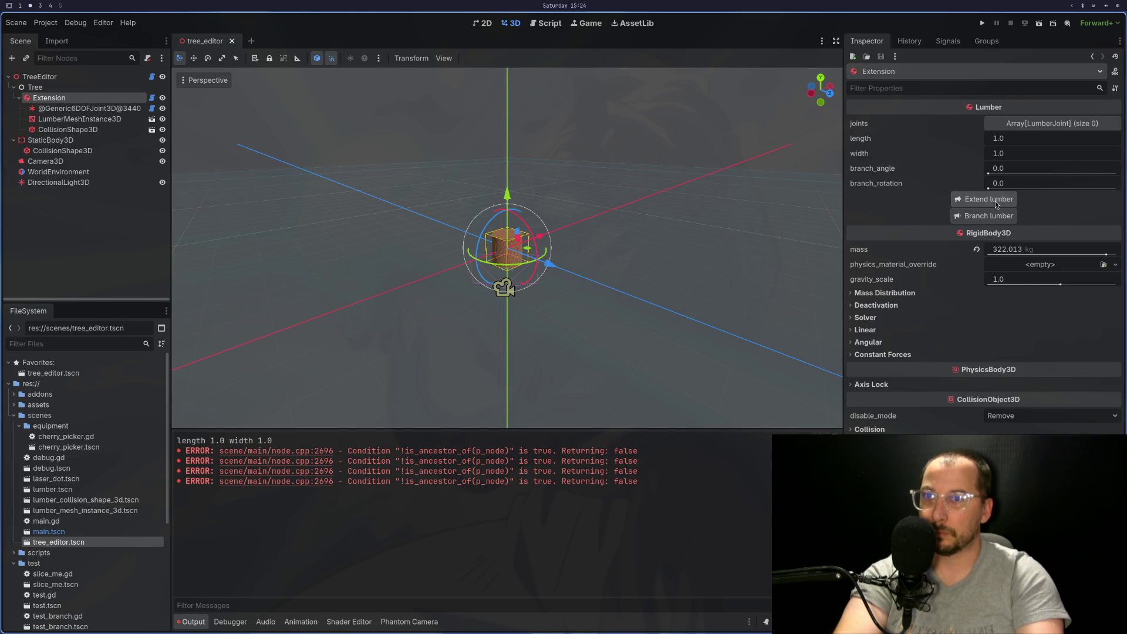
click(94, 144)
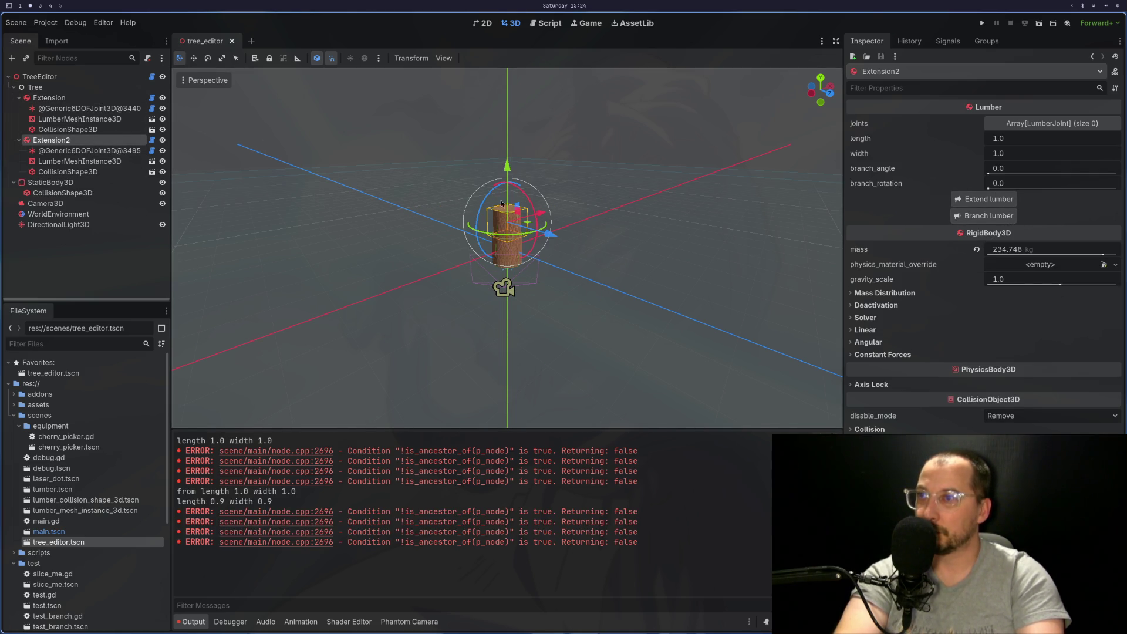
click(999, 218)
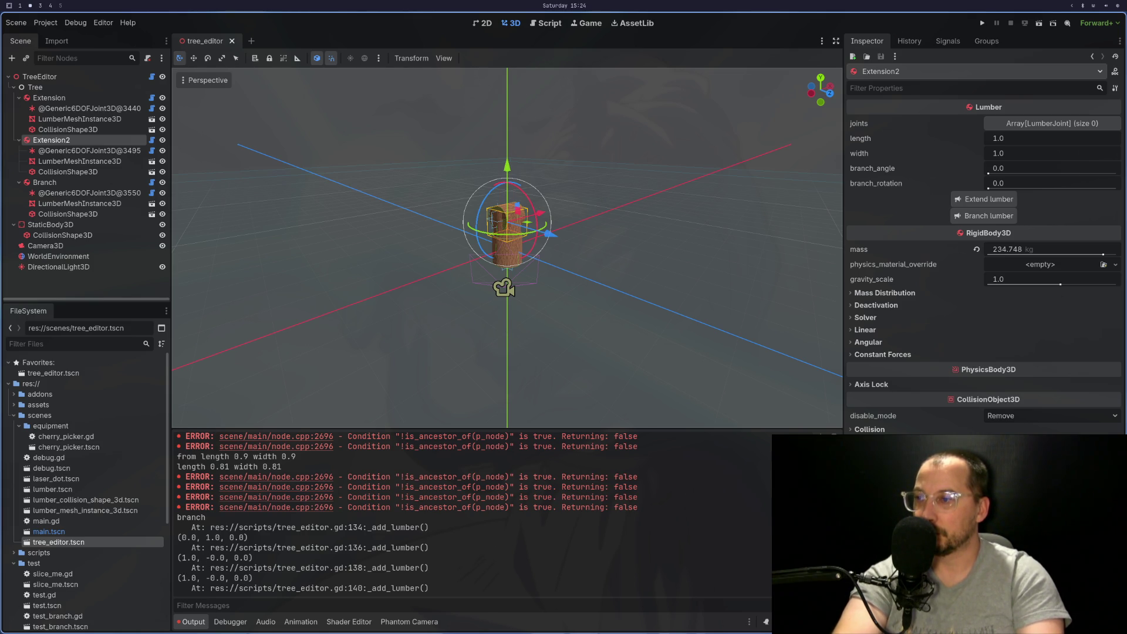
key(super+1)
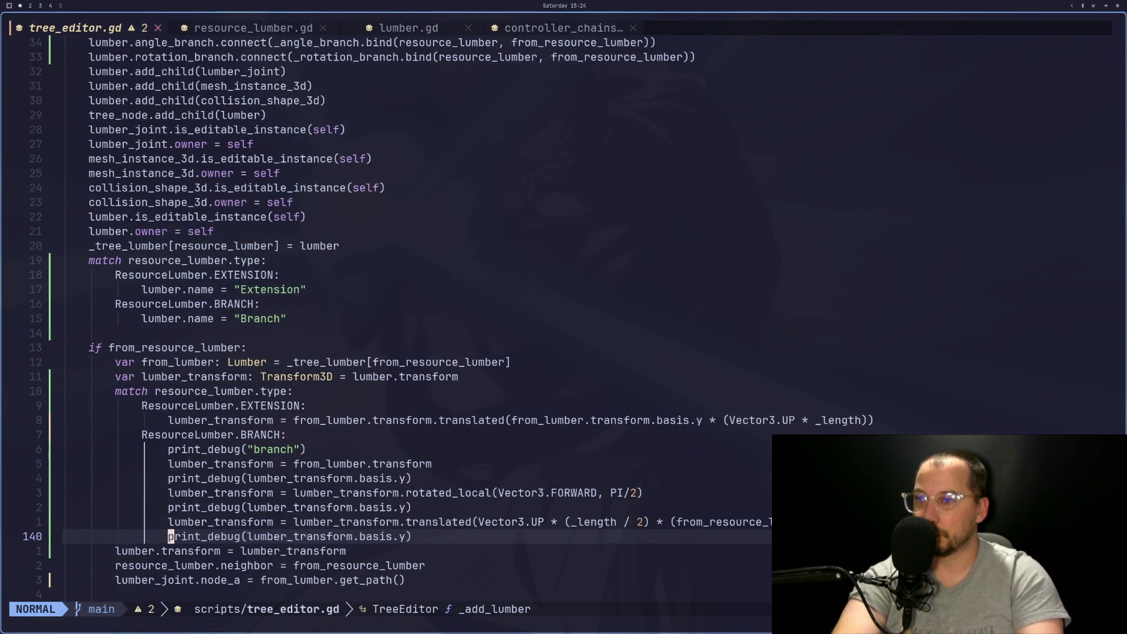
Insert an opening parenthesis inside the translated( call on line 139
click(476, 522)
key(a)
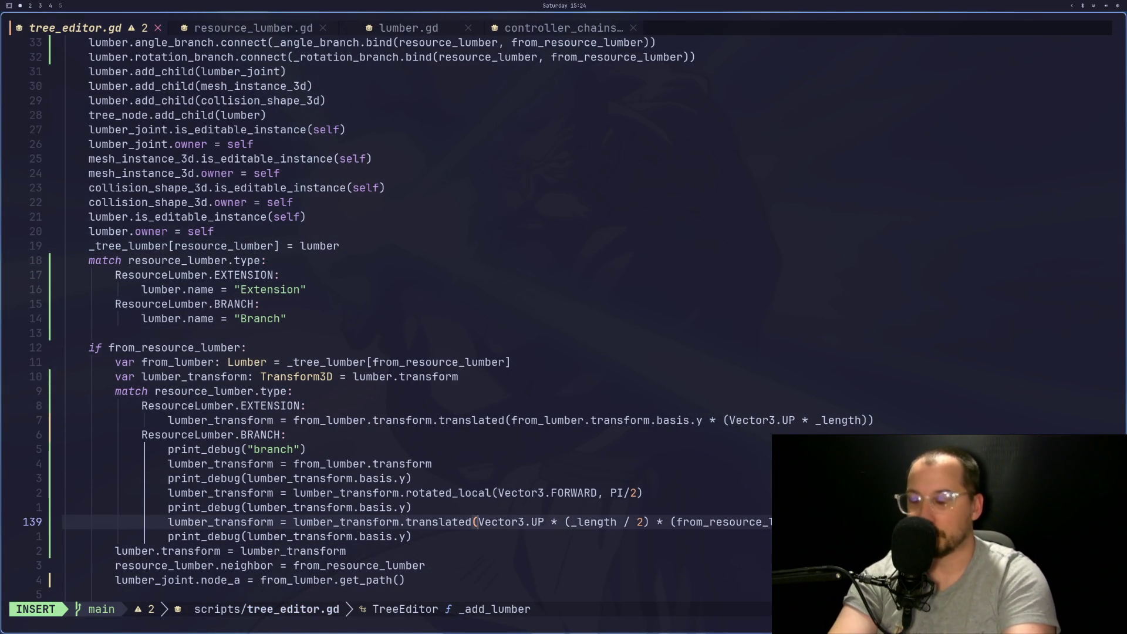
text(()
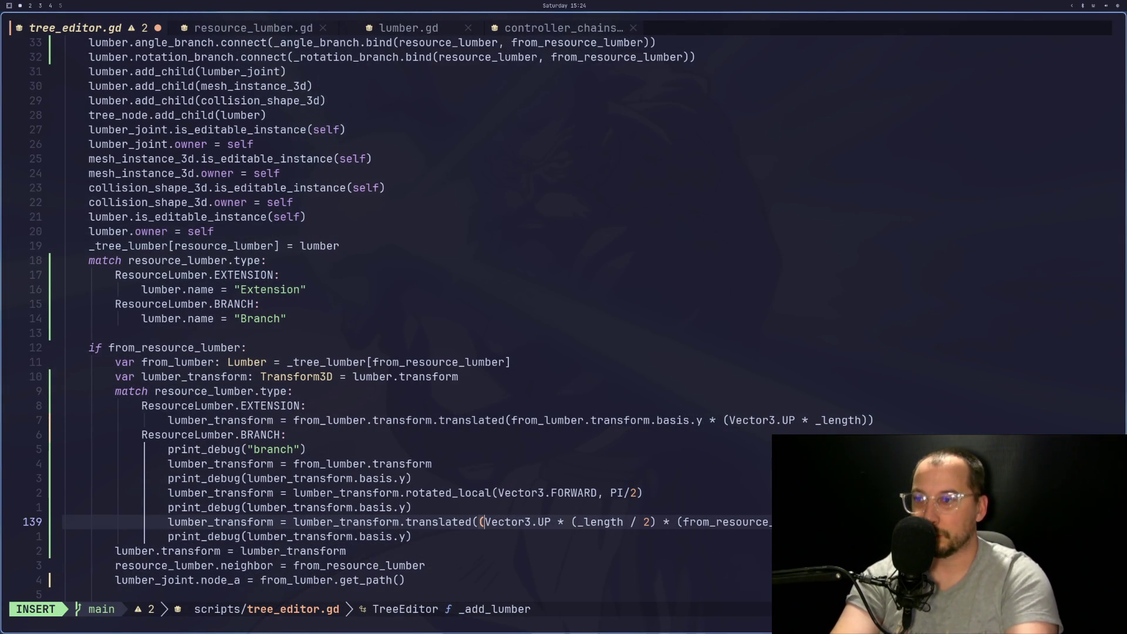
key(Escape)
key(l)
key(l)
key(l)
key(l)
key(l)
key(l)
key(a)
key(Escape)
key(h)
key(h)
key(h)
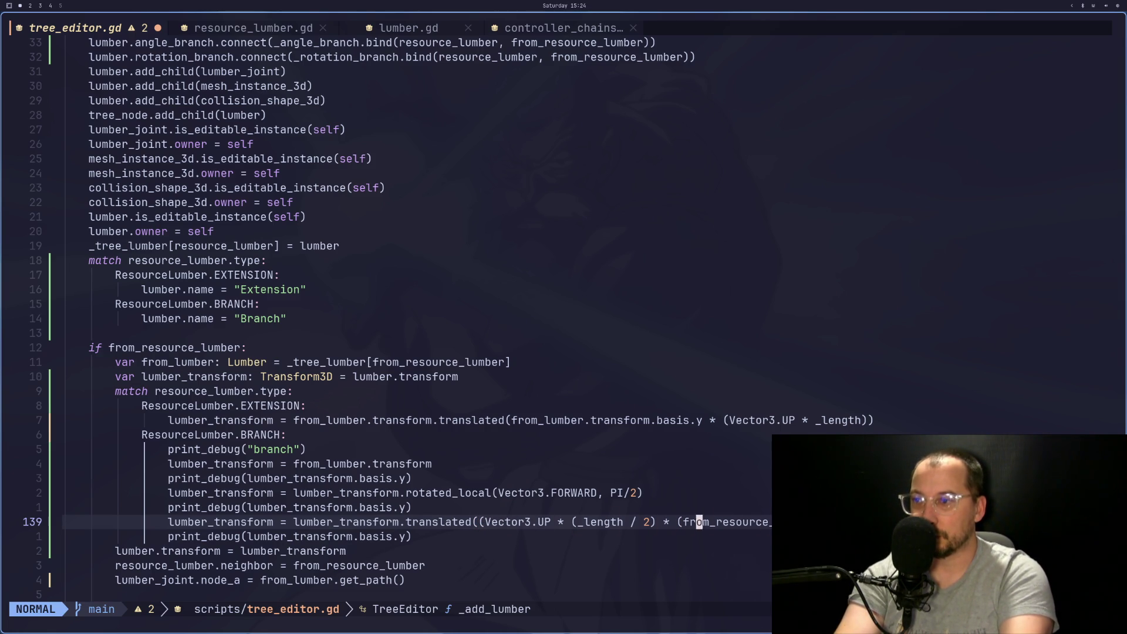
Copy lumber_transform.basis.y from the debug print line below
key(j)
key(w)
key(v)
key(f)
key(t)
key(e)
key(e)
key(e)
key(e)
key(e)
key(y)
key(super+2)
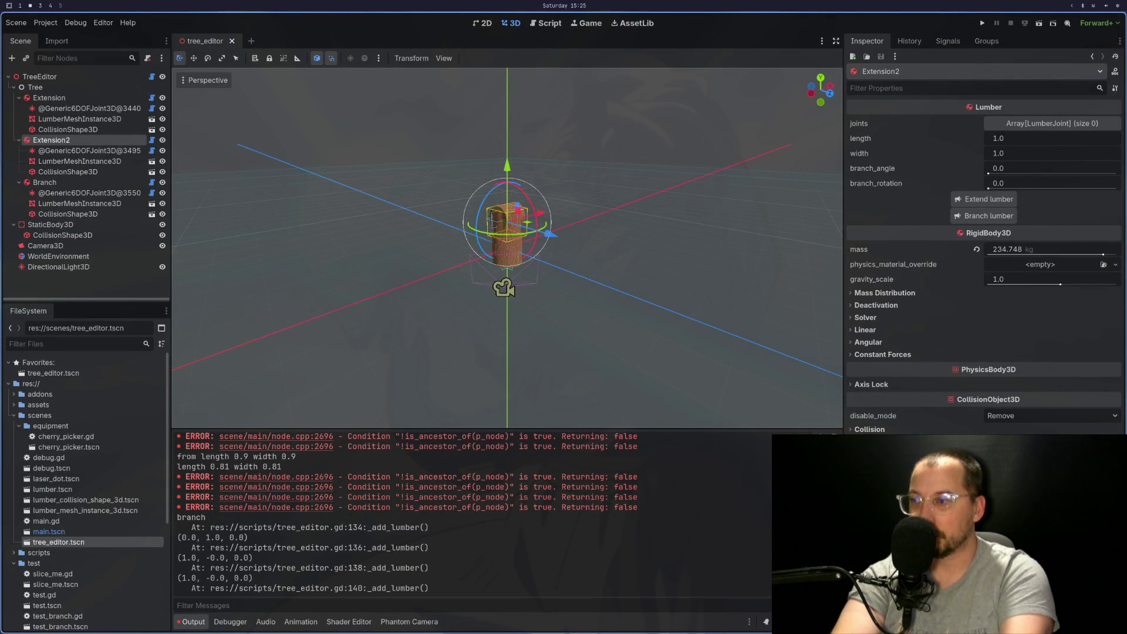
key(super+1)
Paste 'lumber_transform.basis.y *' into the translated call and save tree_editor.gd
key(k)
key(e)
key(e)
key(e)
key(e)
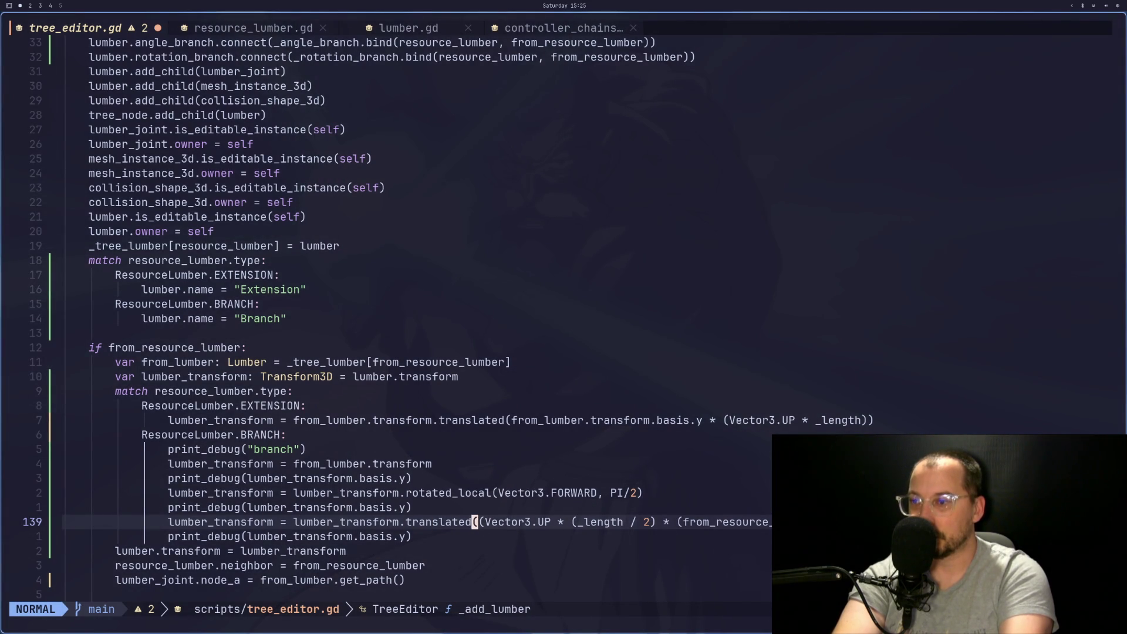
text(hpa *)
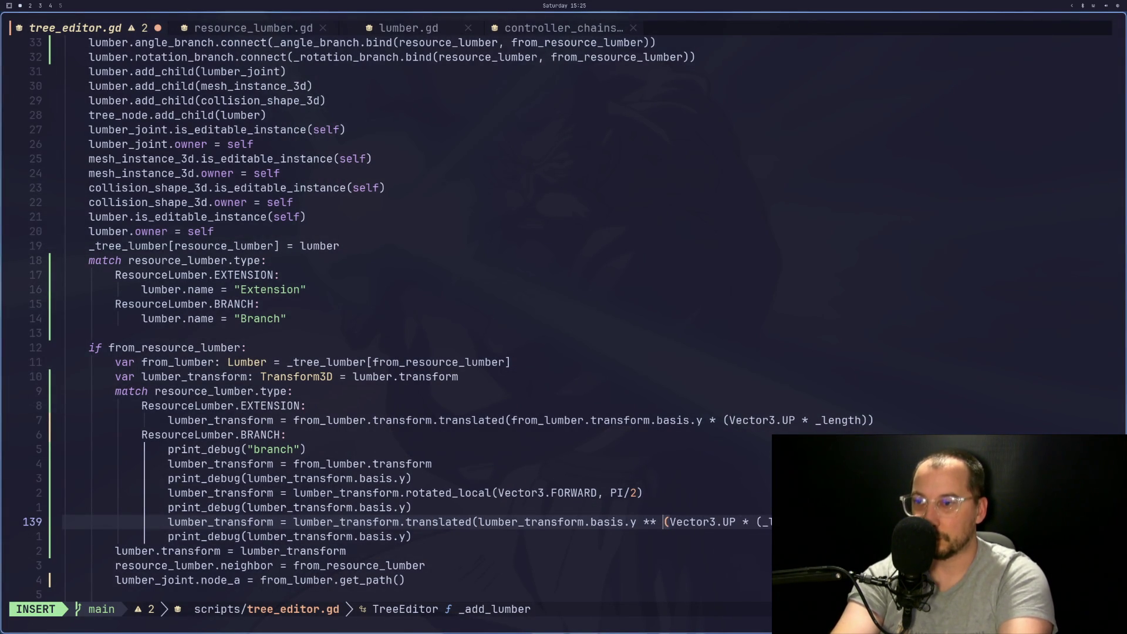
key(Escape)
key(colon)
text(w)
key(Return)
key(super+2)
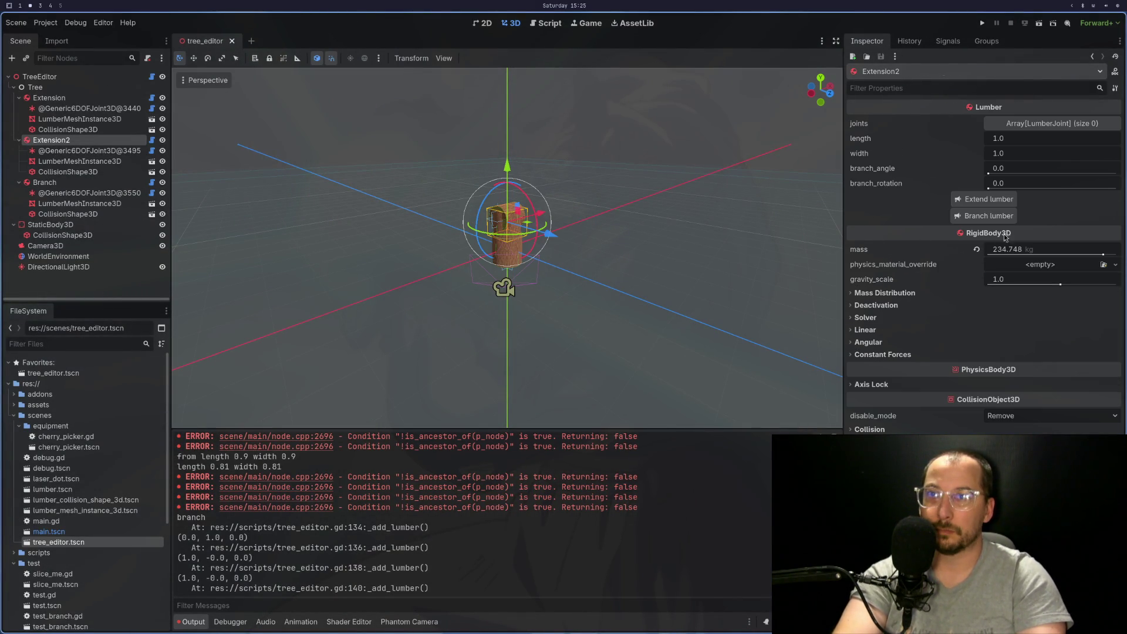
Add another Branch to Extension2, then close and reopen tree_editor.tscn
click(983, 216)
scroll(446, 242, up, 5)
drag(562, 205, 581, 207)
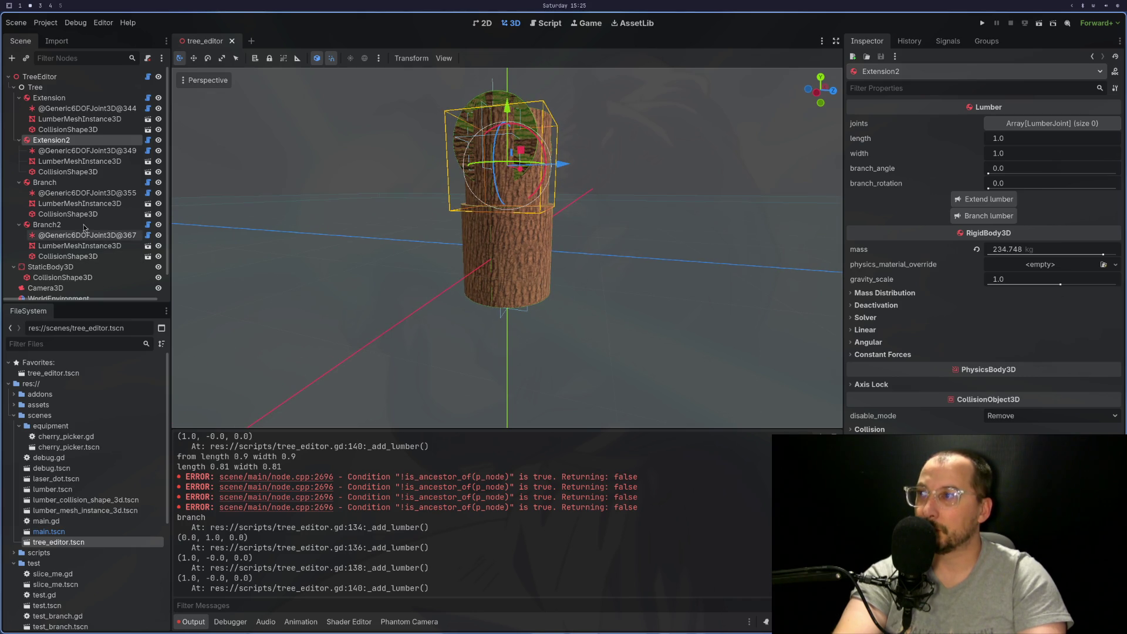
click(232, 42)
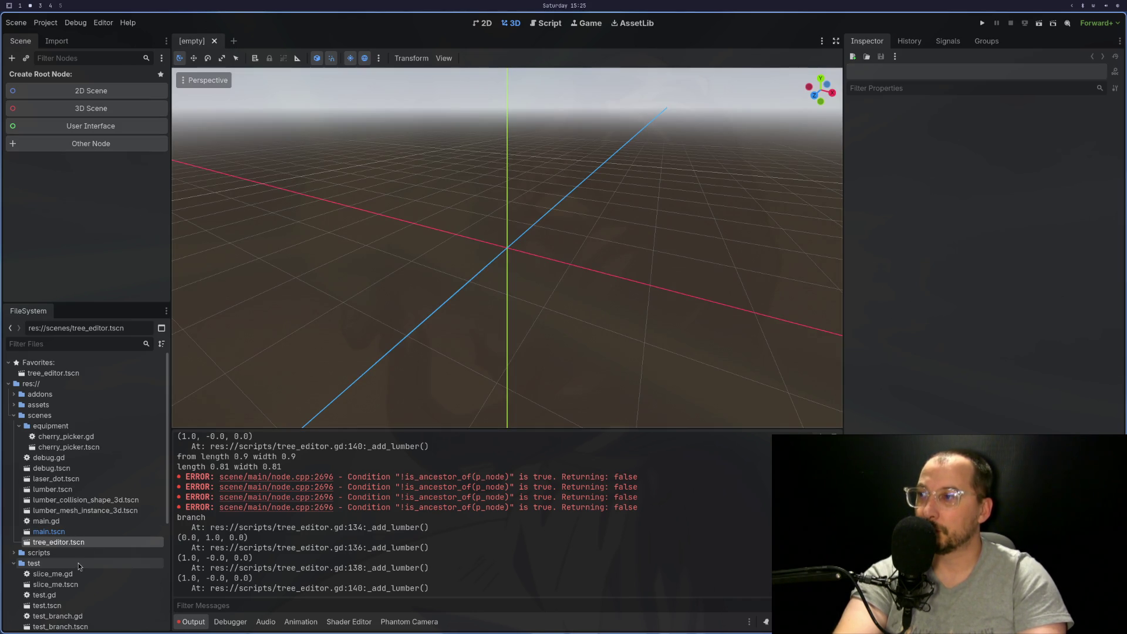
double_click(87, 546)
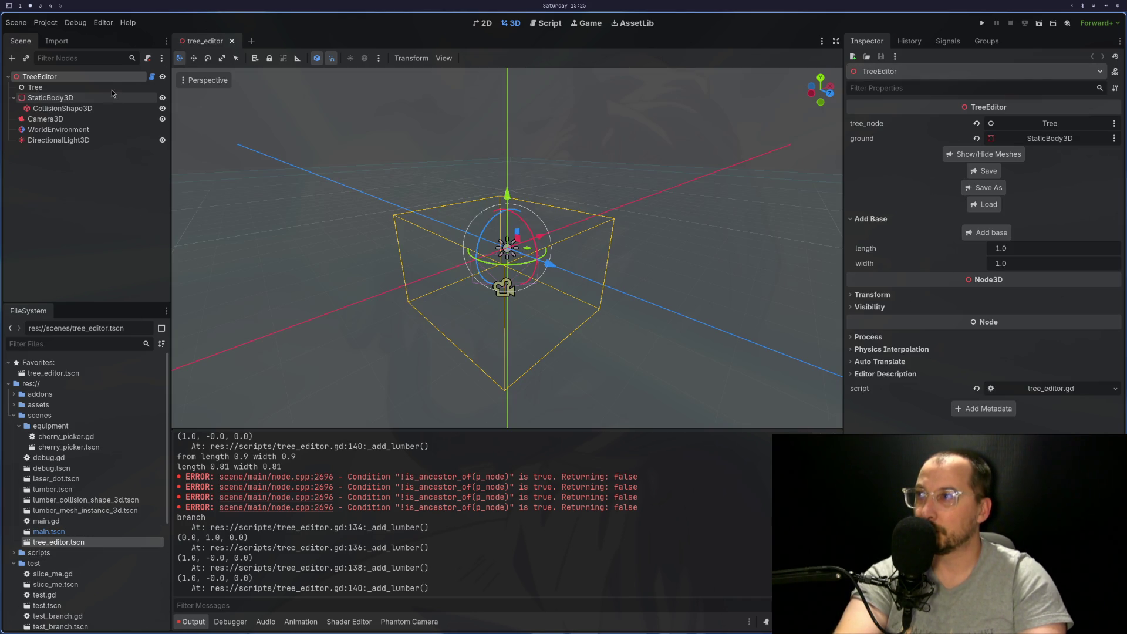
Rebuild the tree with a base, a second Extension and a Branch on Extension2
click(991, 233)
click(98, 96)
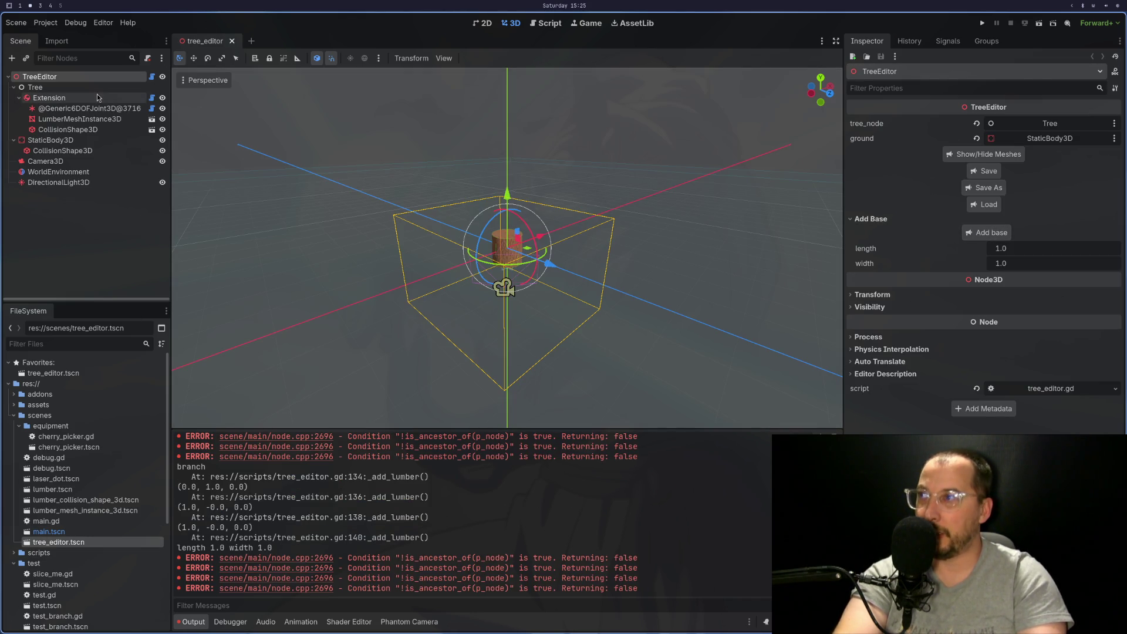
click(981, 203)
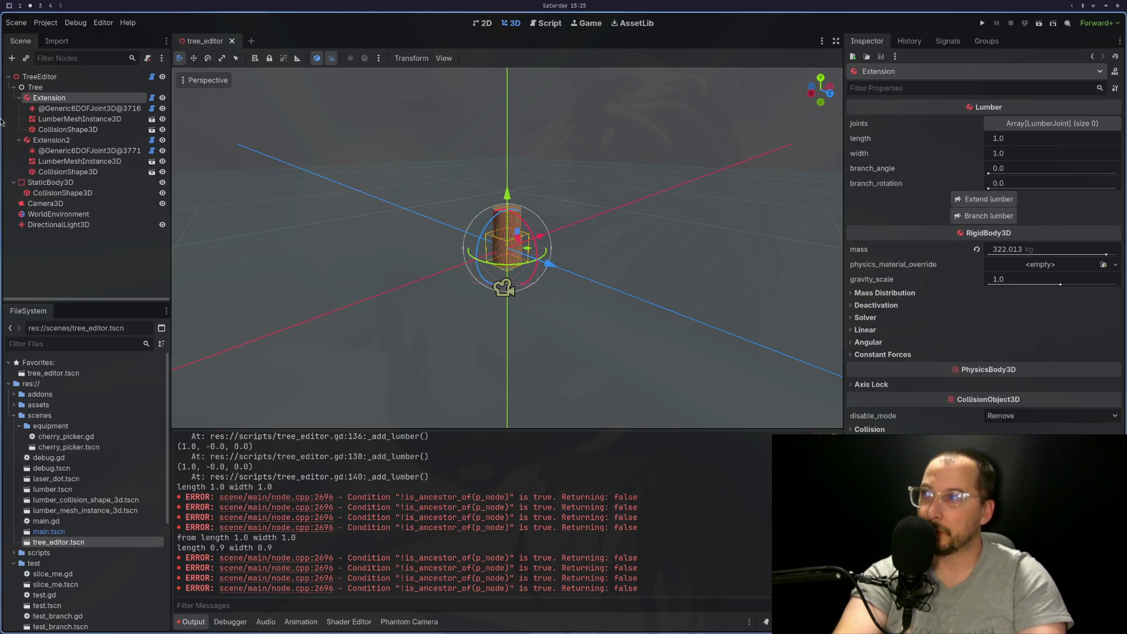
click(983, 216)
mouse_move(598, 241)
mouse_down()
mouse_move(507, 237)
mouse_move(612, 232)
mouse_move(604, 225)
mouse_move(649, 211)
mouse_move(685, 227)
mouse_move(681, 237)
mouse_move(600, 247)
mouse_move(517, 241)
mouse_up()
scroll(506, 233, up, 10)
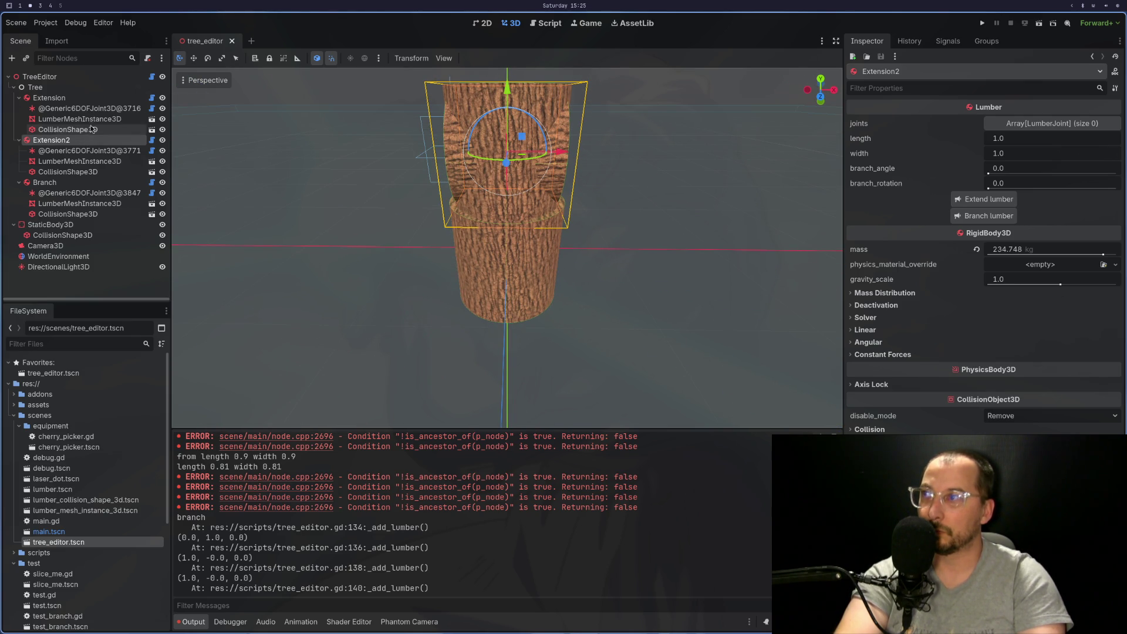
Compare the Branch and Extension pieces, then move the Branch 1 m along the X axis
click(64, 183)
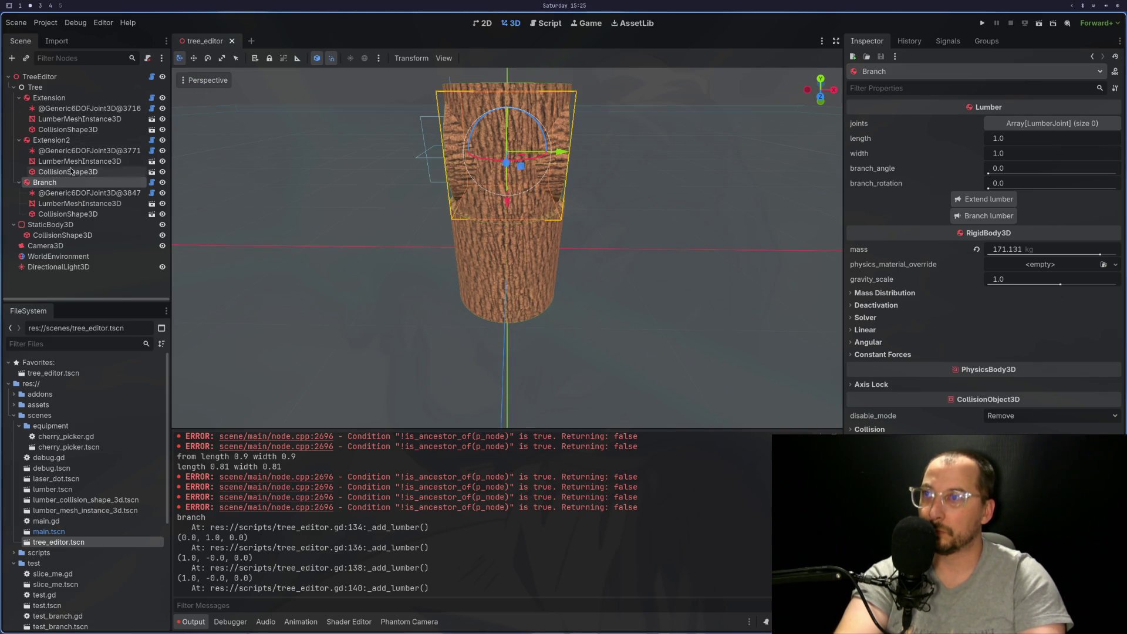
click(78, 140)
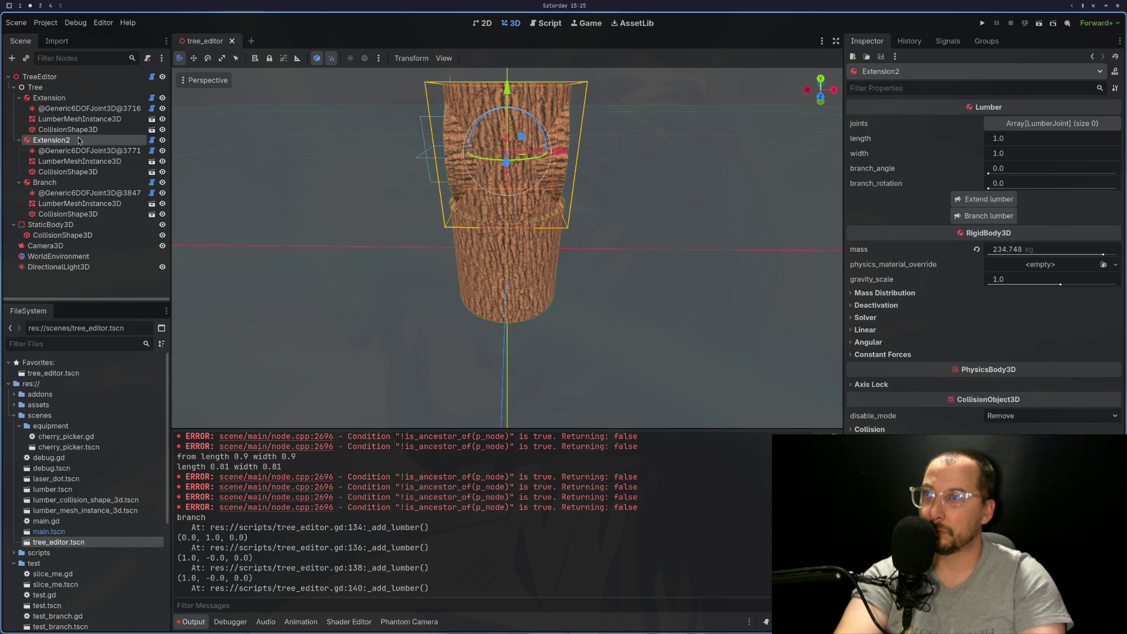
click(82, 97)
click(74, 183)
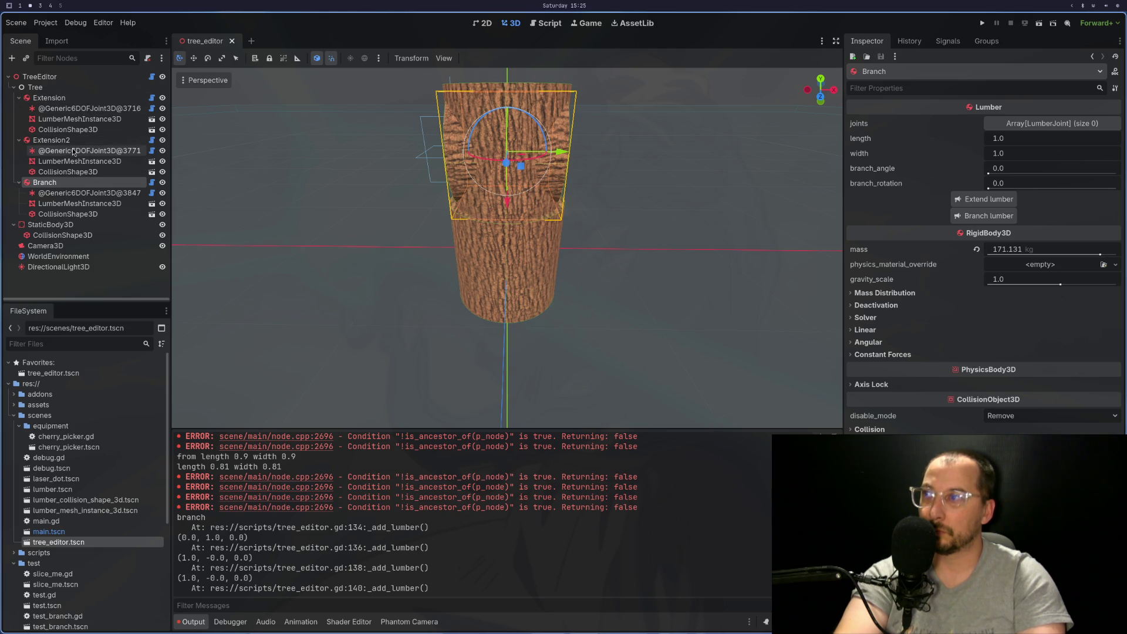
click(76, 141)
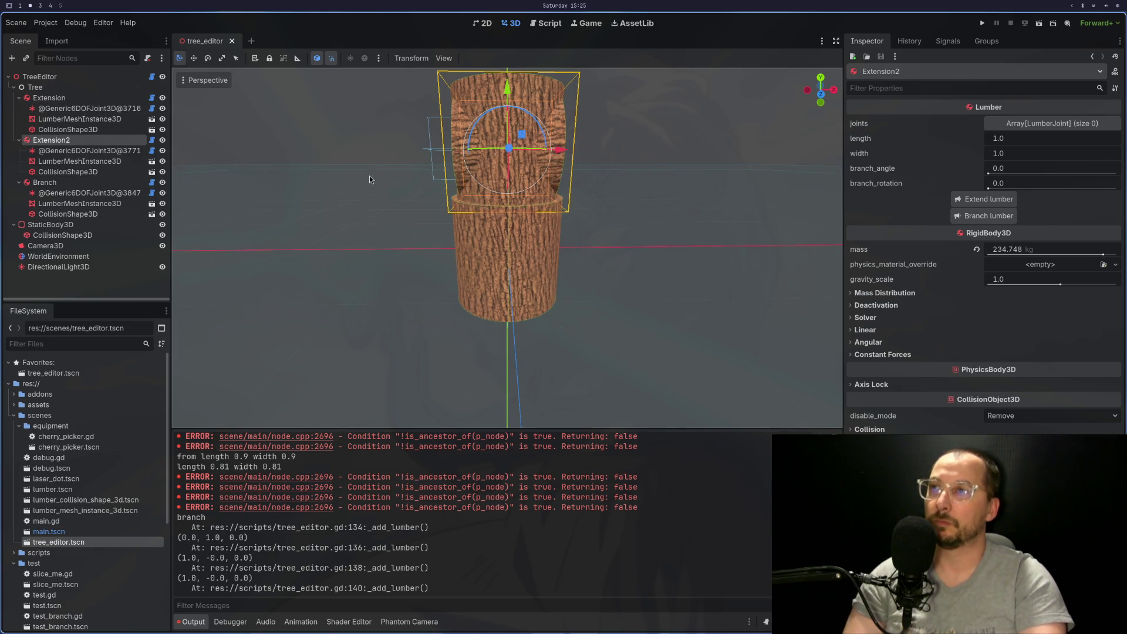
drag(365, 196, 368, 175)
click(87, 184)
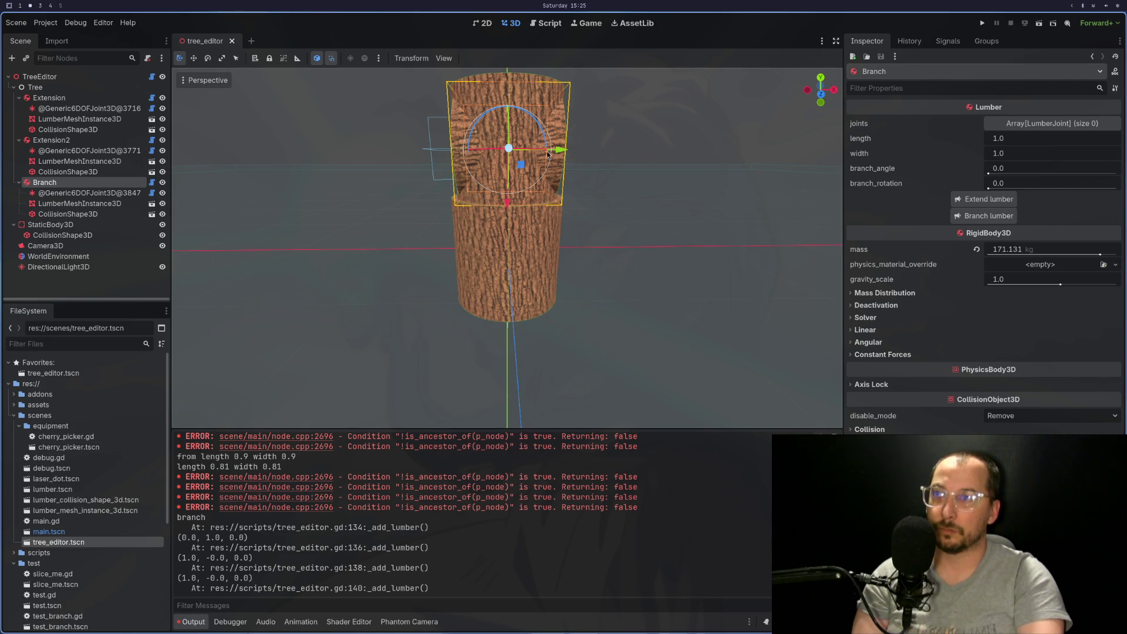
mouse_move(559, 150)
mouse_down()
mouse_move(674, 157)
mouse_move(608, 164)
mouse_move(674, 169)
mouse_move(607, 176)
mouse_move(671, 180)
mouse_move(679, 244)
mouse_move(663, 315)
mouse_move(668, 228)
mouse_move(582, 186)
mouse_move(618, 178)
mouse_up()
scroll(582, 186, up, 3)
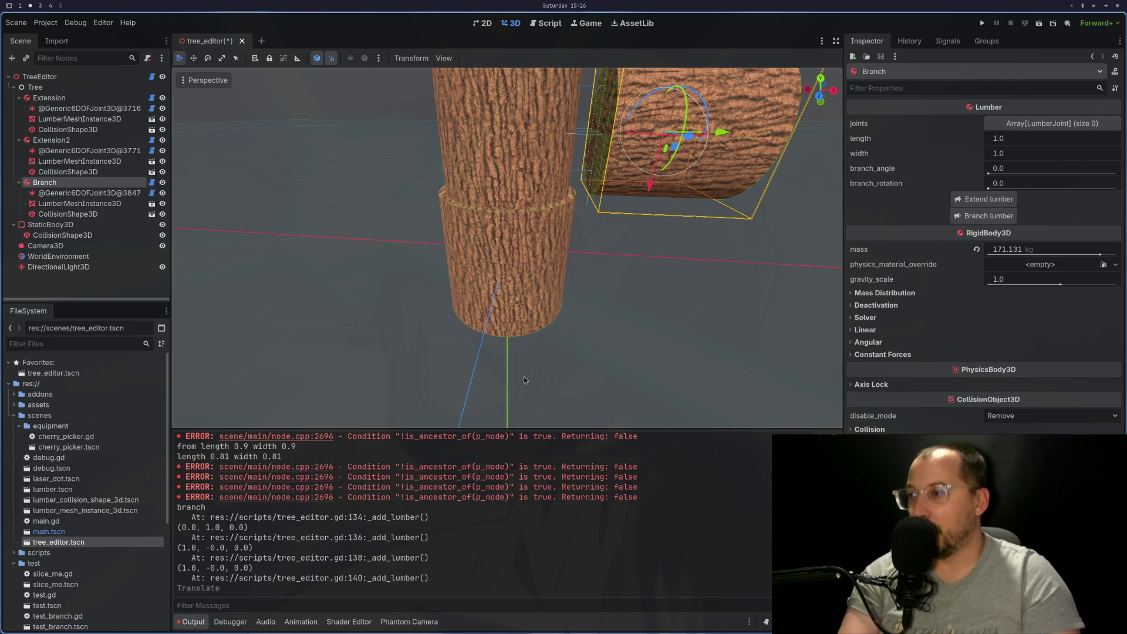
key(super+1)
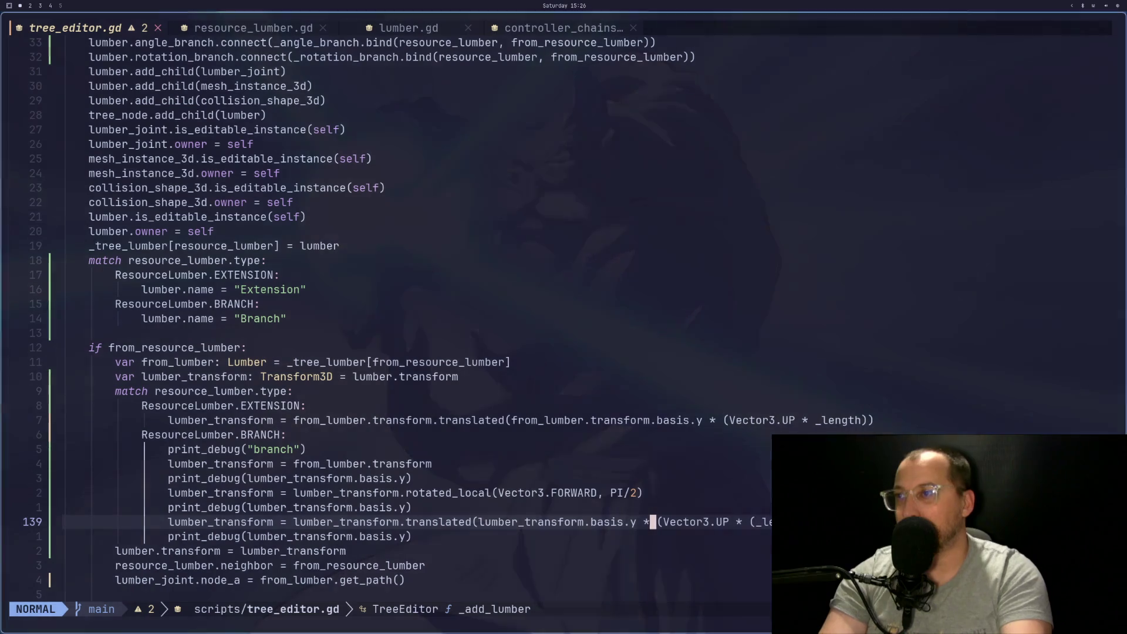
Review the Branch transform lines 139–141 in tree_editor.gd, briefly checking the Godot editor
key(h)
key(h)
key(h)
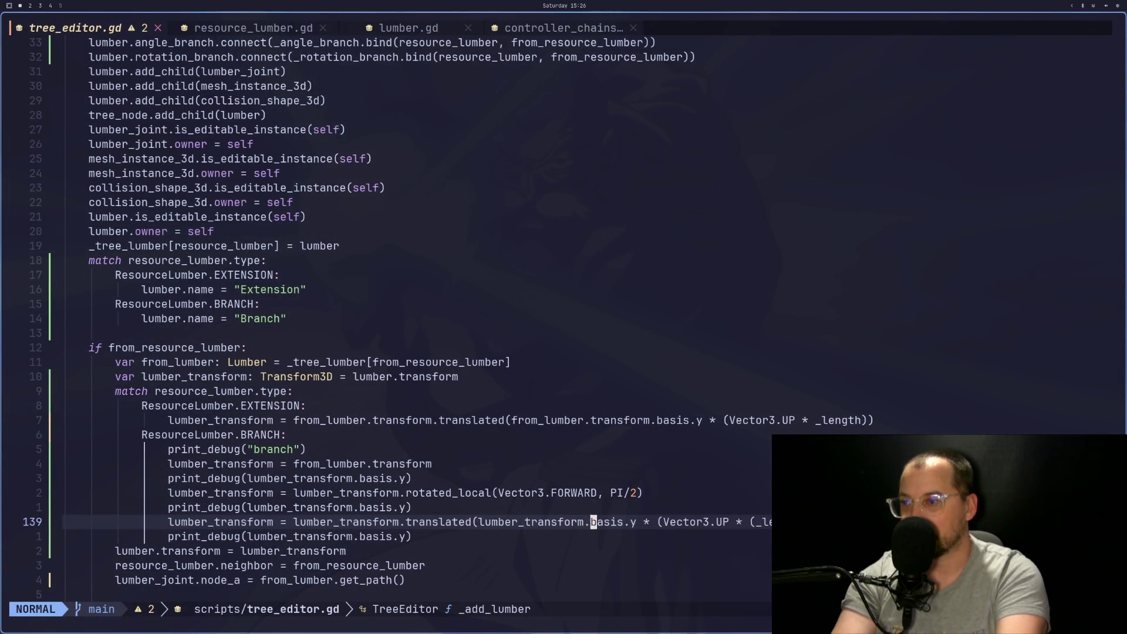
key(h)
key(h)
key(h)
key(j)
key(super+2)
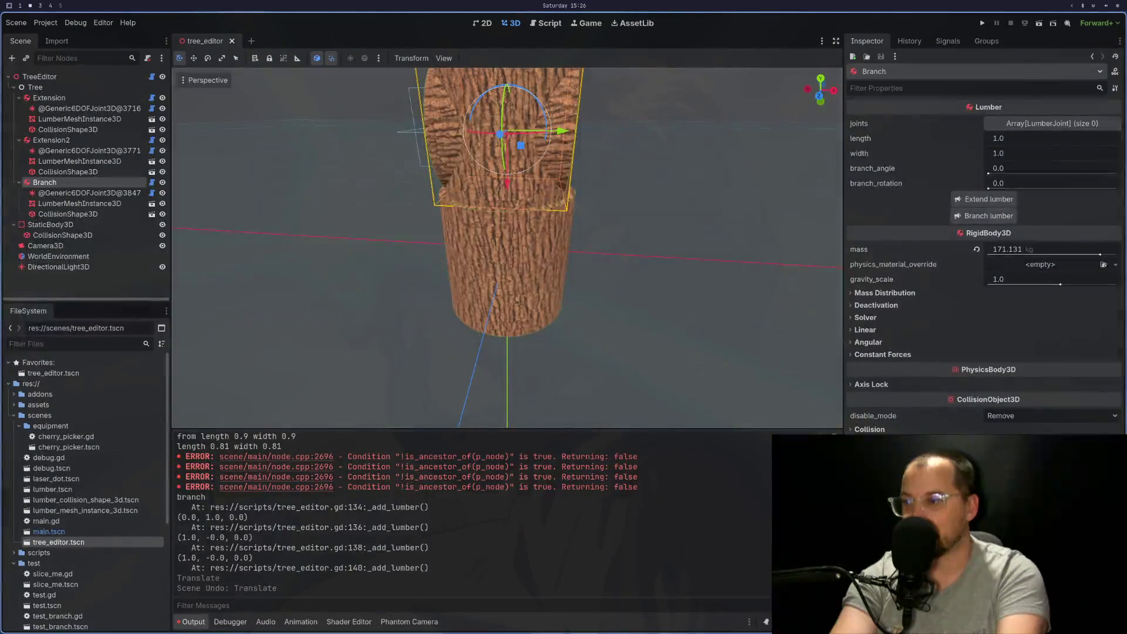
key(super+1)
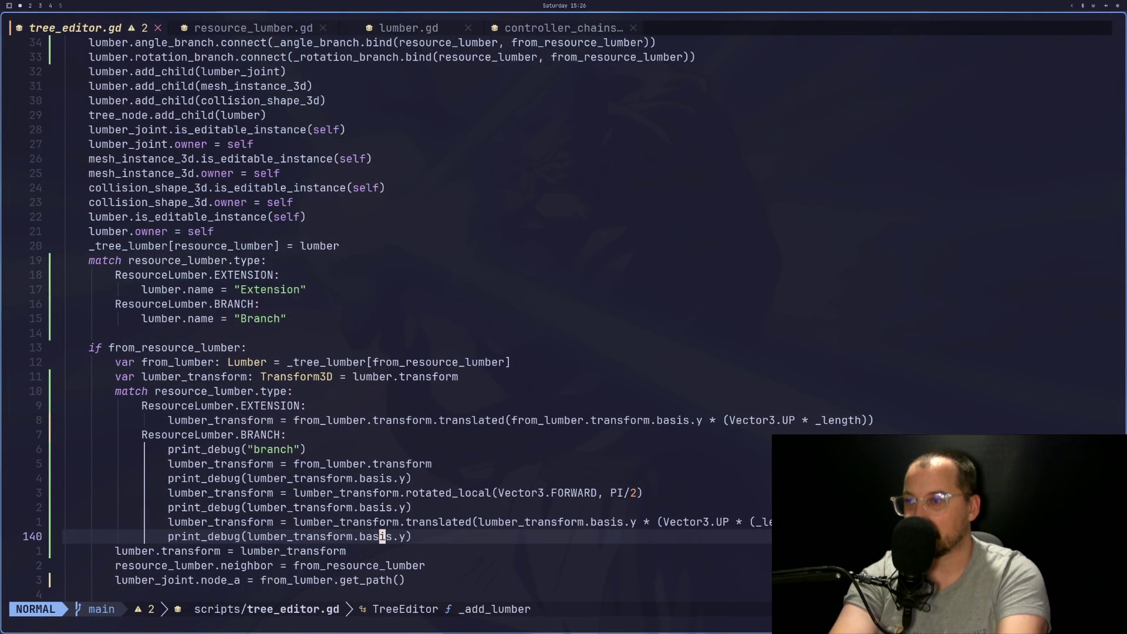
key(h)
key(h)
key(h)
key(k)
key(l)
key(w)
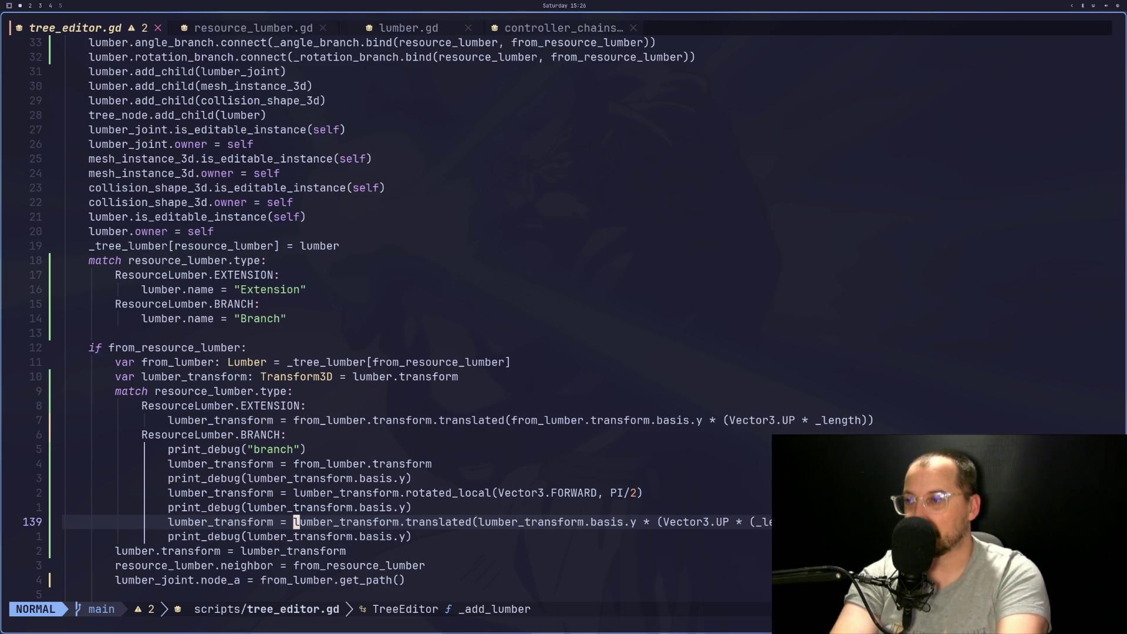
key(j)
key(h)
key(h)
key(h)
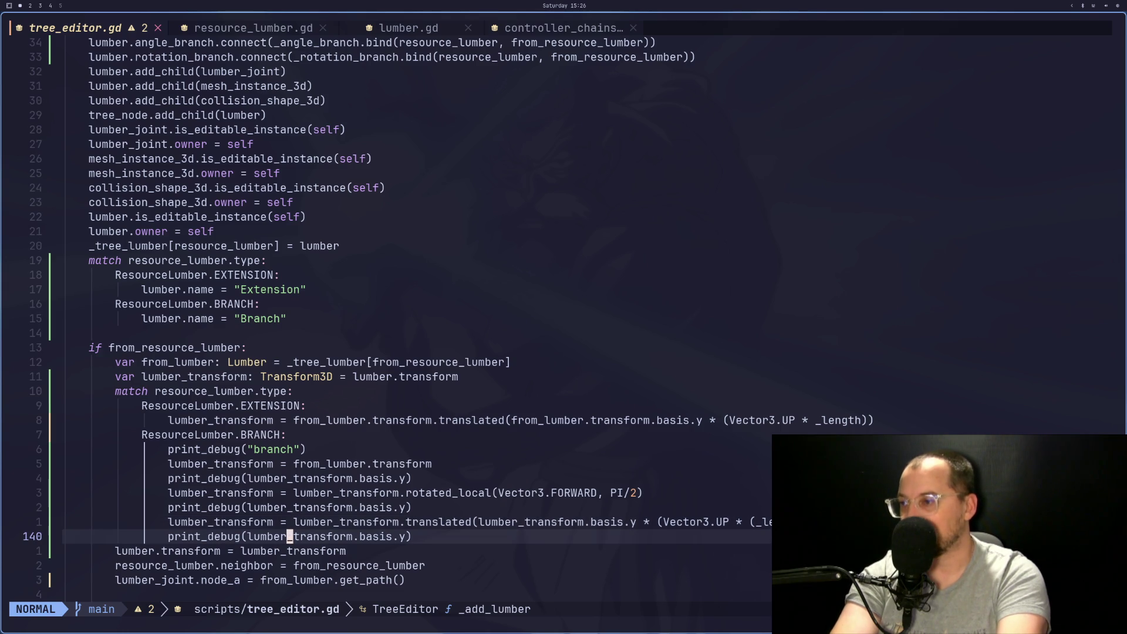
key(j)
key(j)
key(k)
Yank lumber.transform from line 141 and make it the assignment target on line 139
key(w)
key(v)
key(E)
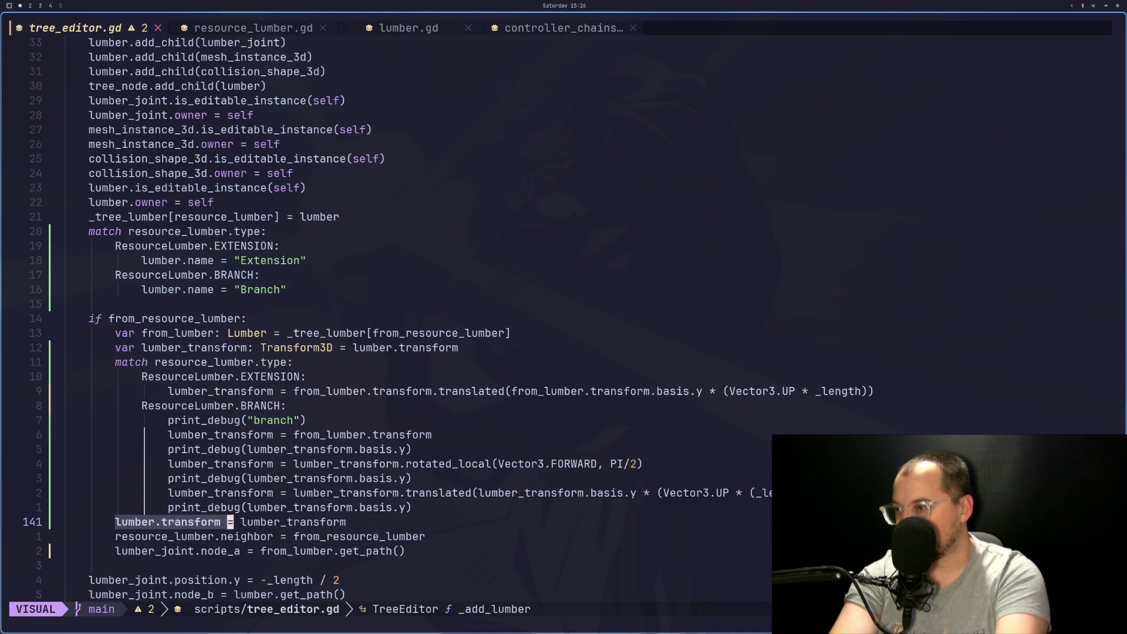
key(y)
key(k)
key(k)
key(l)
key(l)
key(l)
key(a)
key(ctrl+w)
text(lumber.transform)
key(Escape)
key([)
key(Escape)
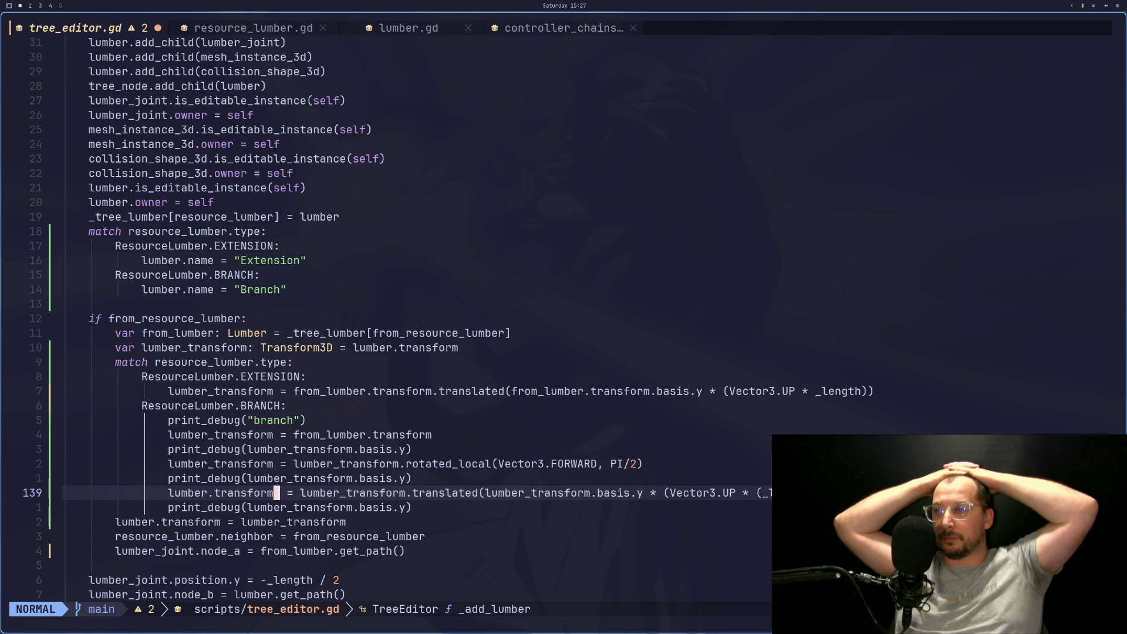
Save tree_editor.gd with :w
key(colon)
text(w)
key(Return)
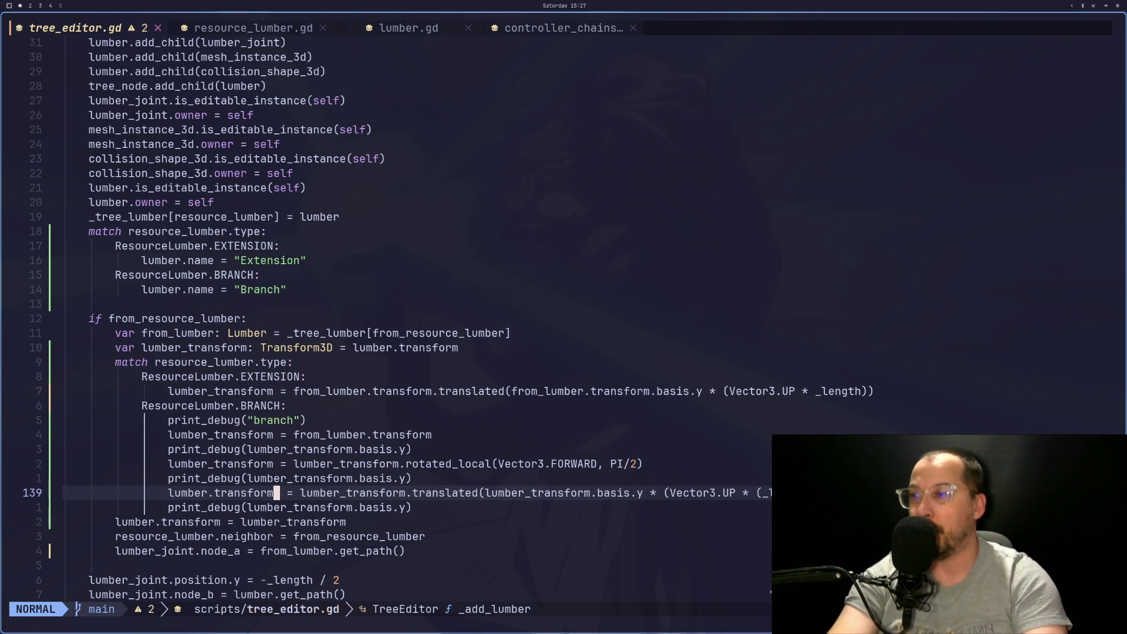
key(alt+Tab)
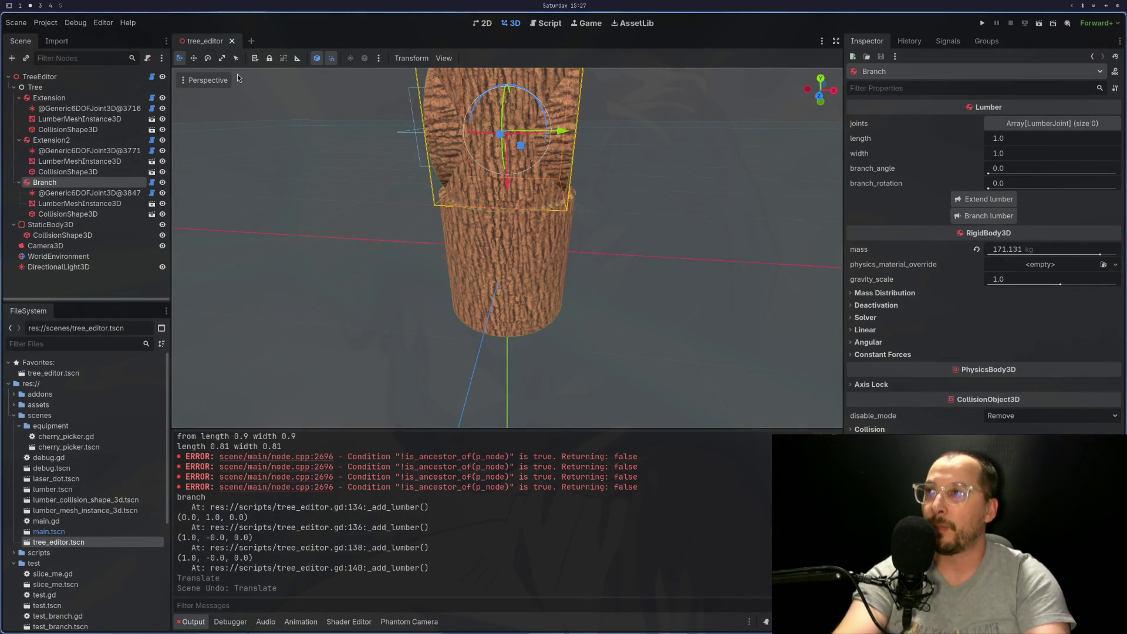
Reopen tree_editor.tscn and build a base, Extension2 and a Branch on Extension2
click(231, 41)
double_click(105, 542)
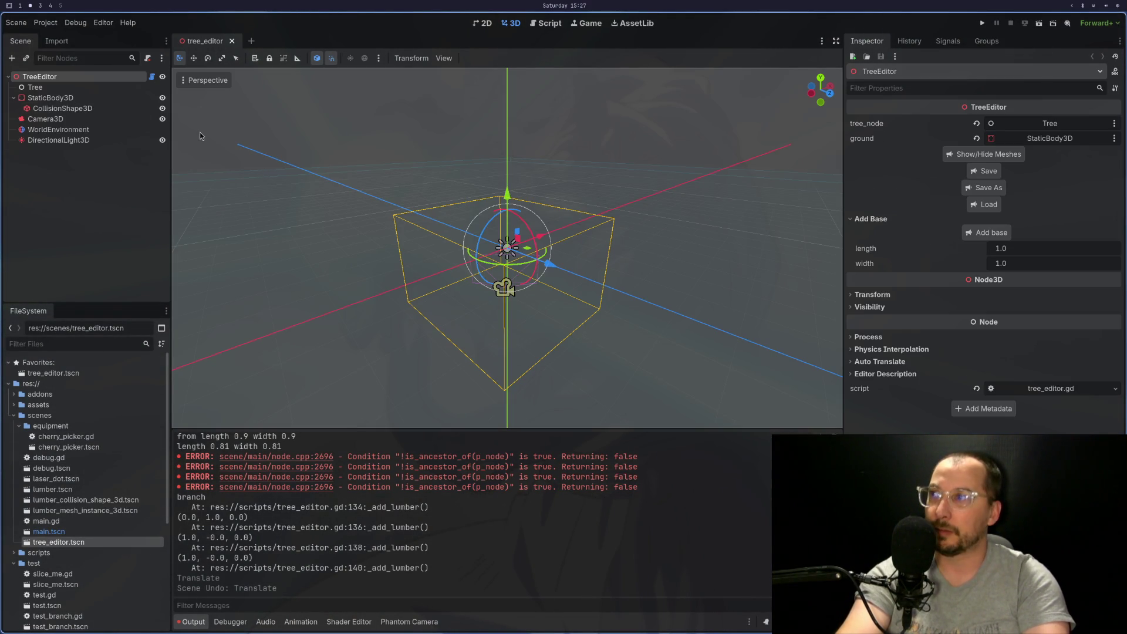
click(990, 232)
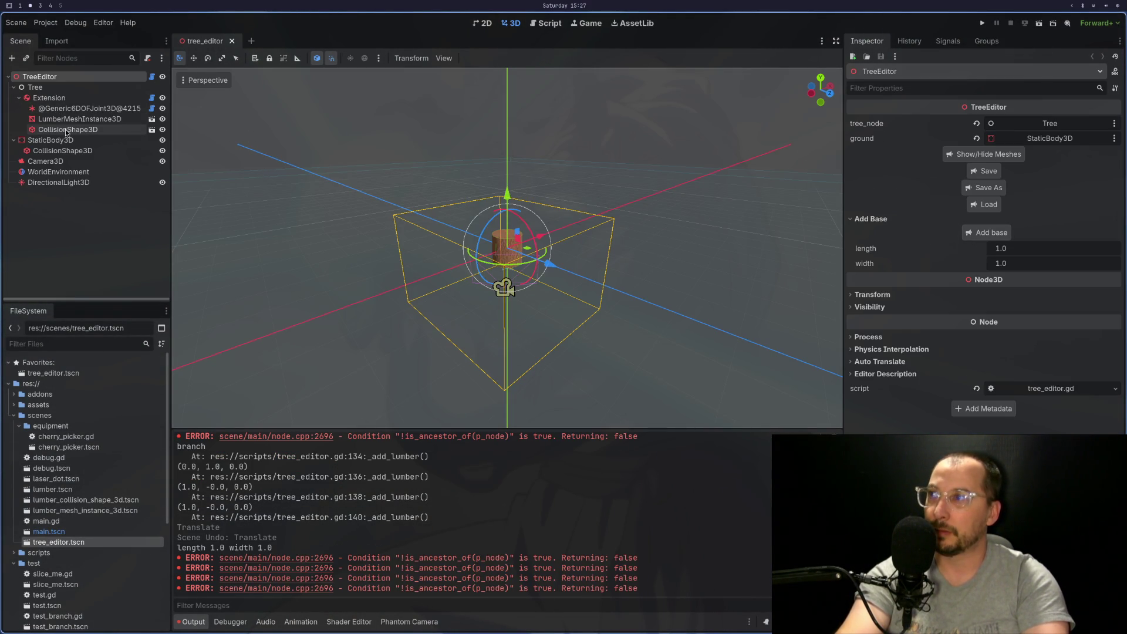
click(75, 99)
click(983, 199)
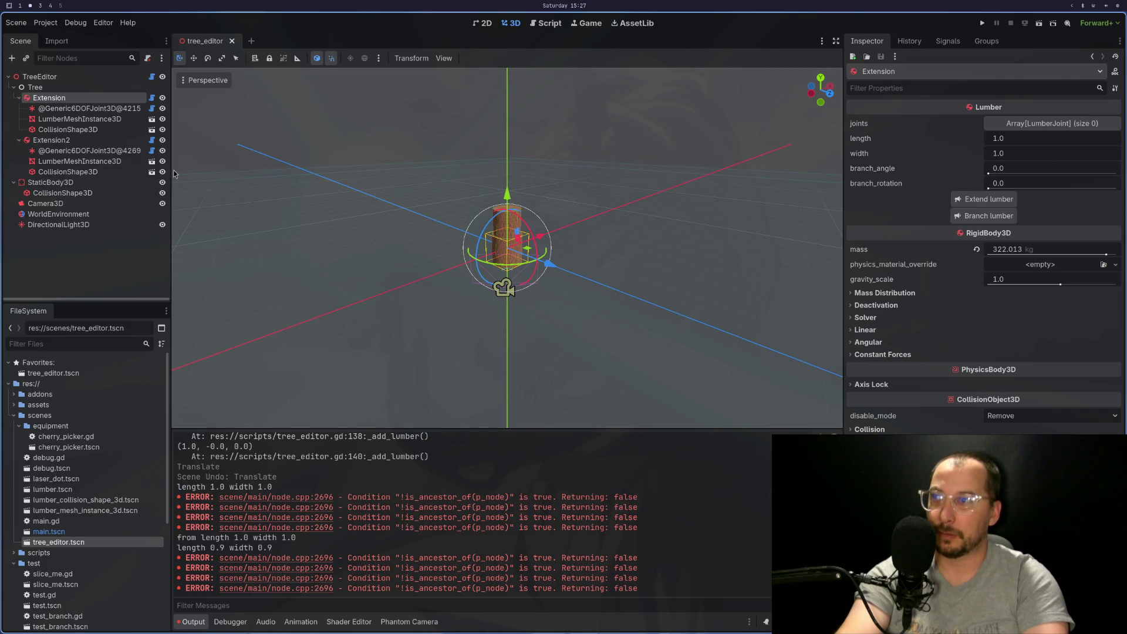
click(82, 141)
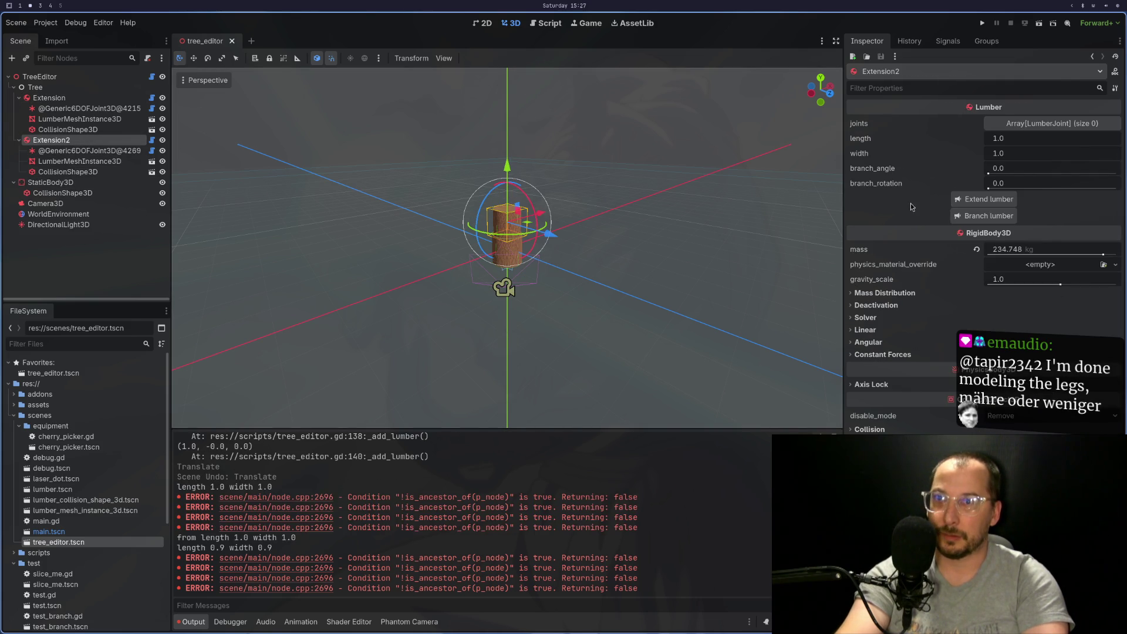
click(972, 217)
scroll(650, 227, up, 5)
scroll(581, 234, up, 8)
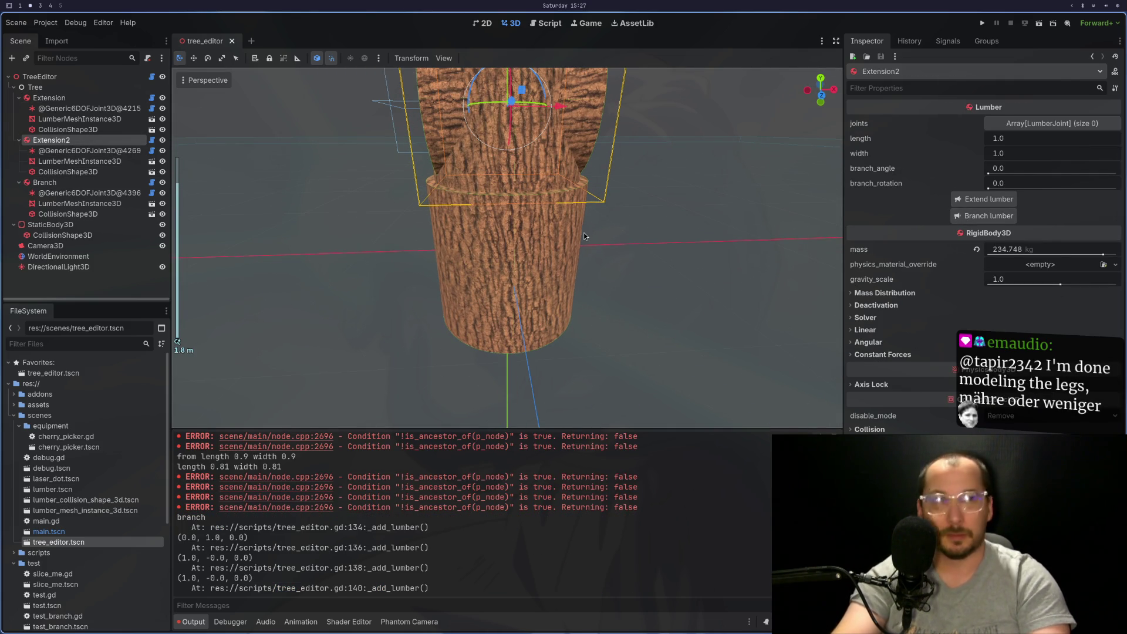
key(super+1)
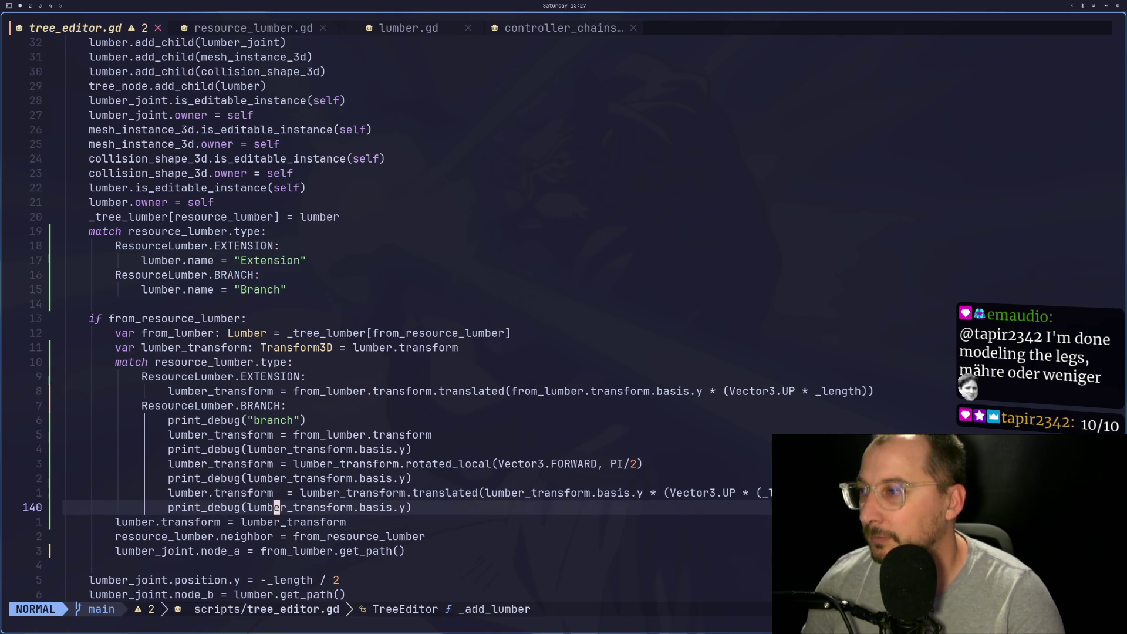
Undo the edit so line 139 assigns the translated result to lumber_transform again
key(k)
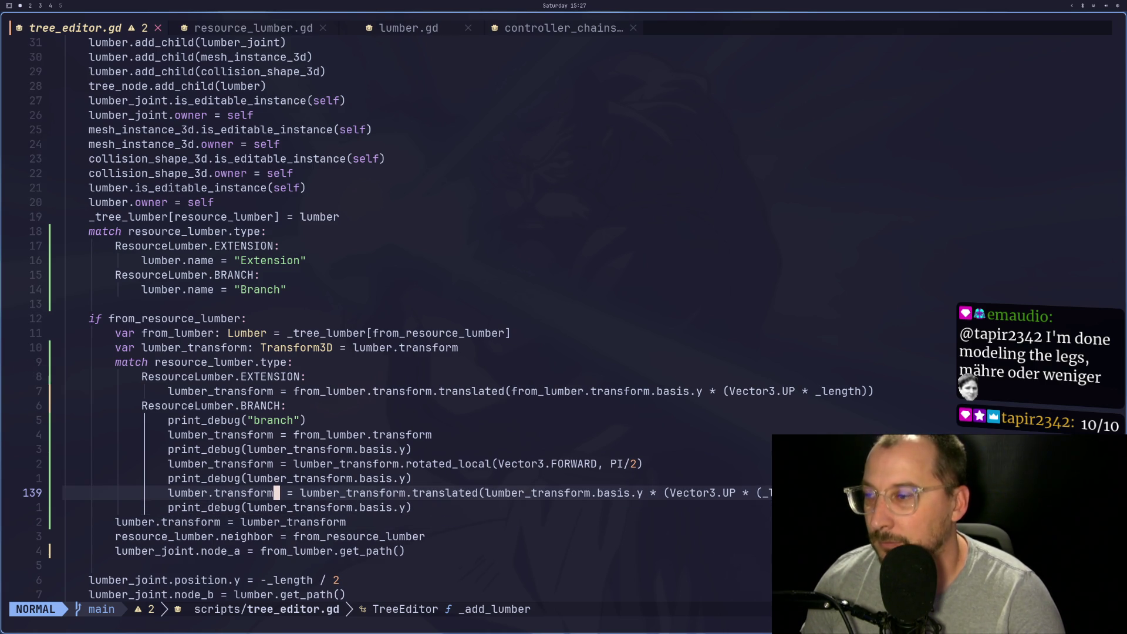
key(k)
key(j)
key(k)
key(k)
key(k)
key(j)
key(j)
key(j)
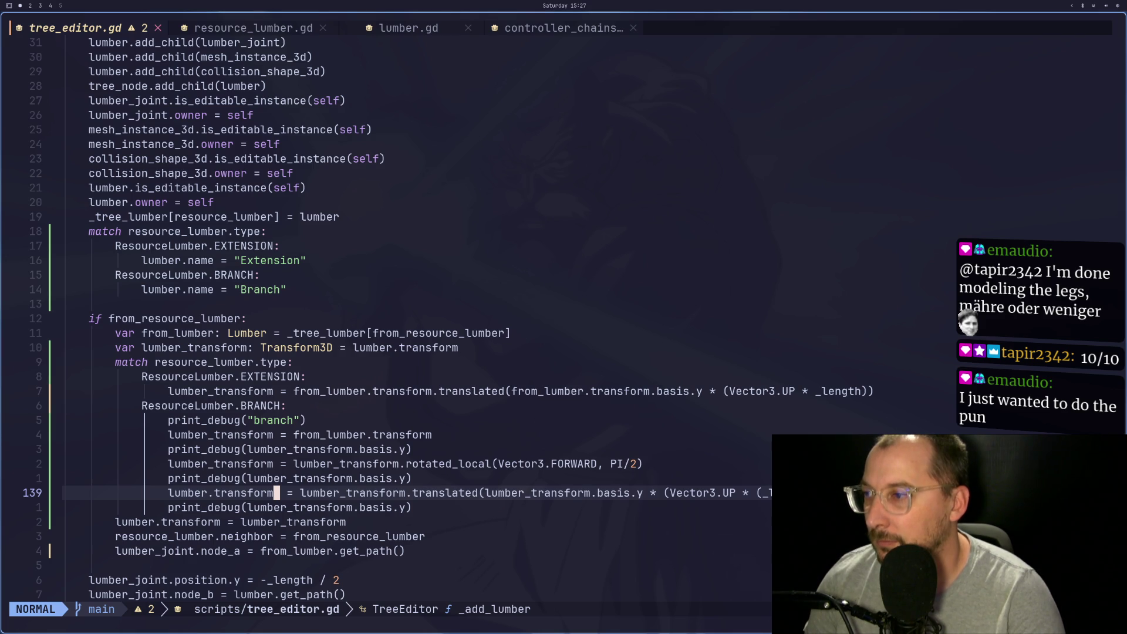
key(u)
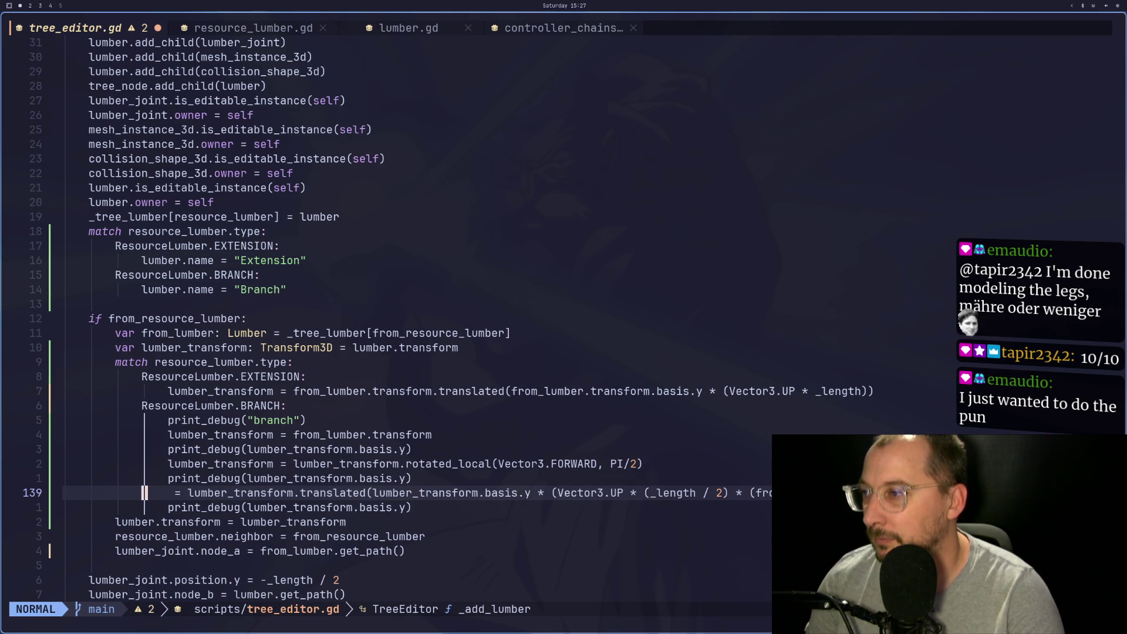
key(h)
key(h)
key(h)
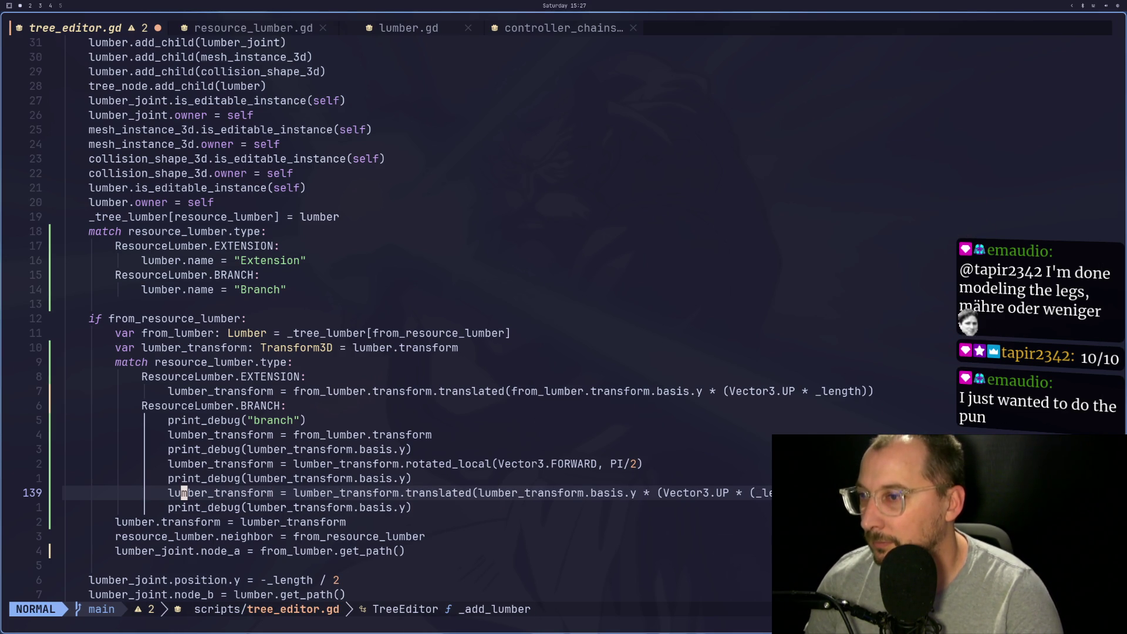
Move the translation line above the rotated_local quarter-turn line
key(d)
key(d)
key(k)
key(k)
key(k)
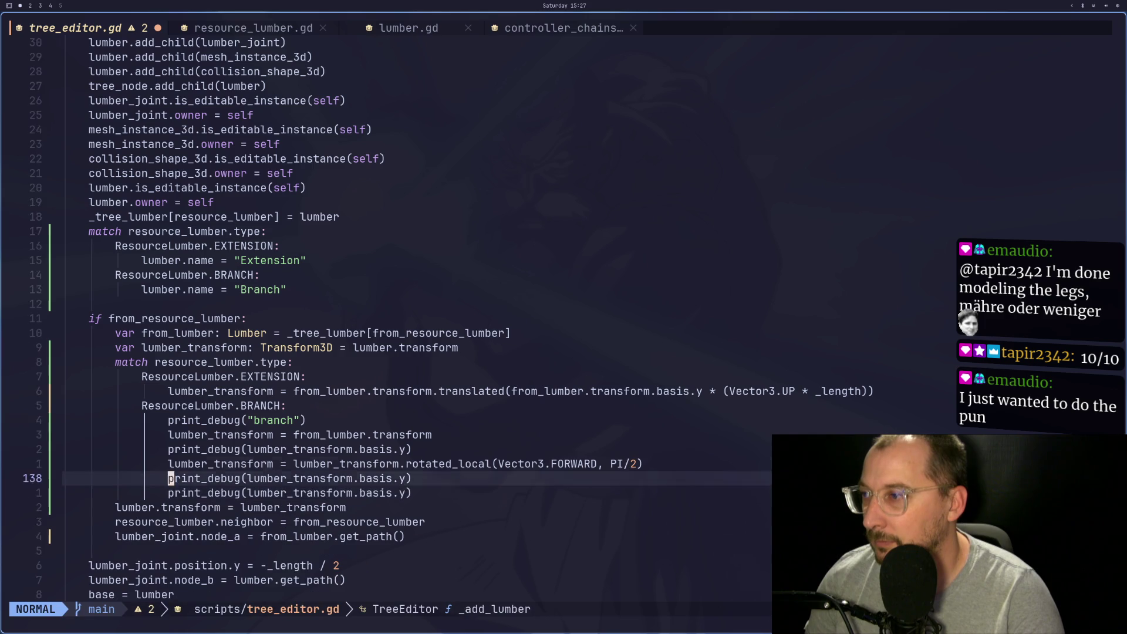
key(p)
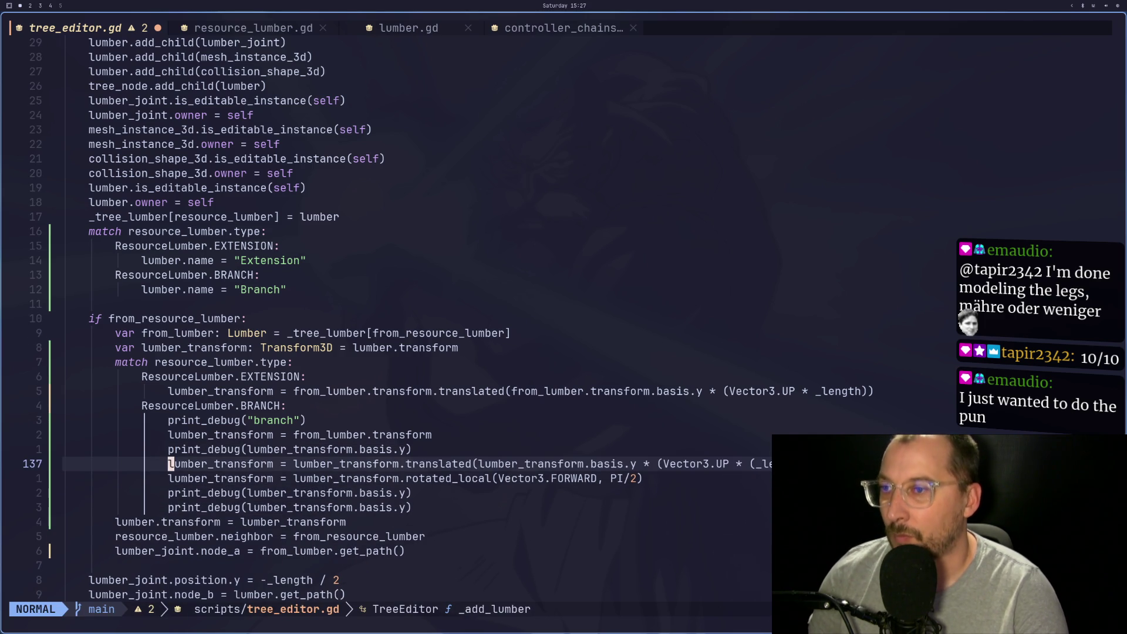
key(j)
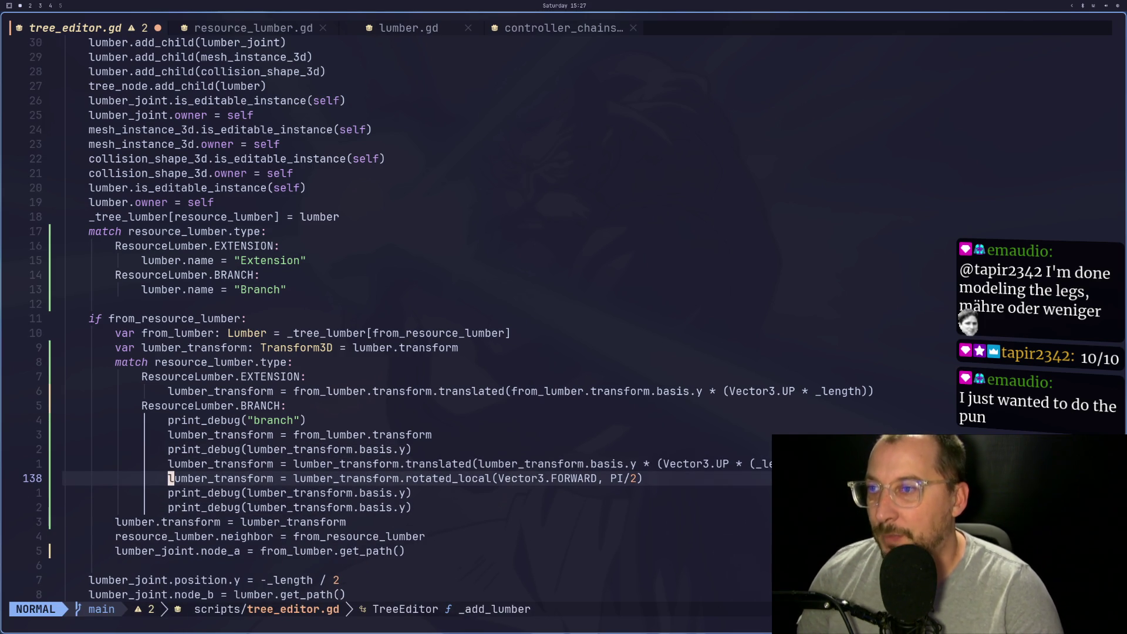
key(k)
key(k)
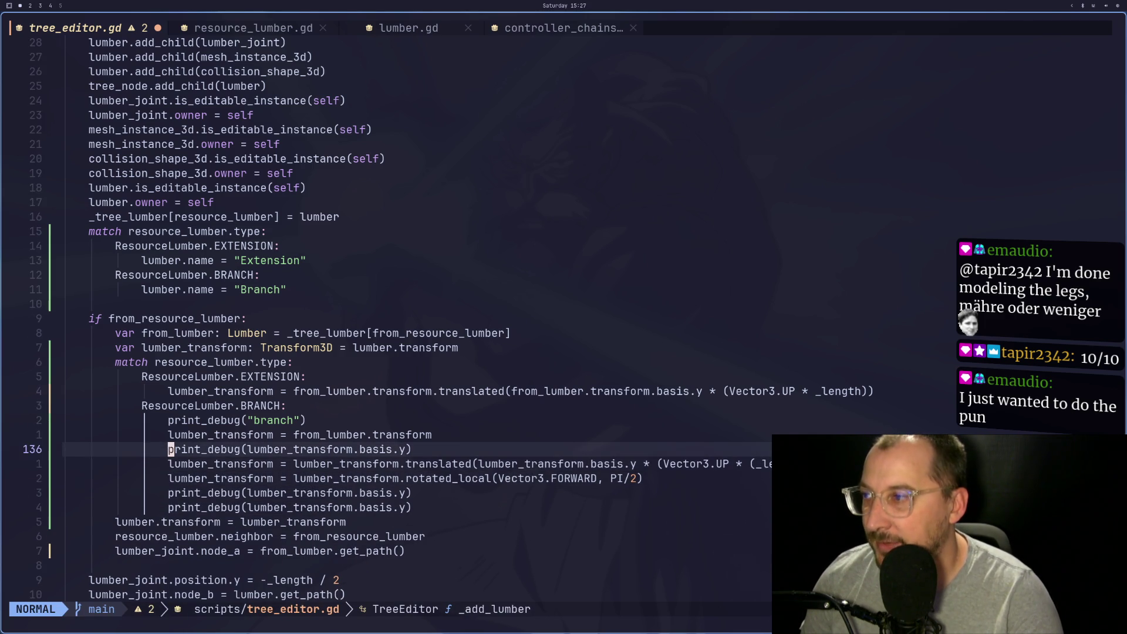
key(j)
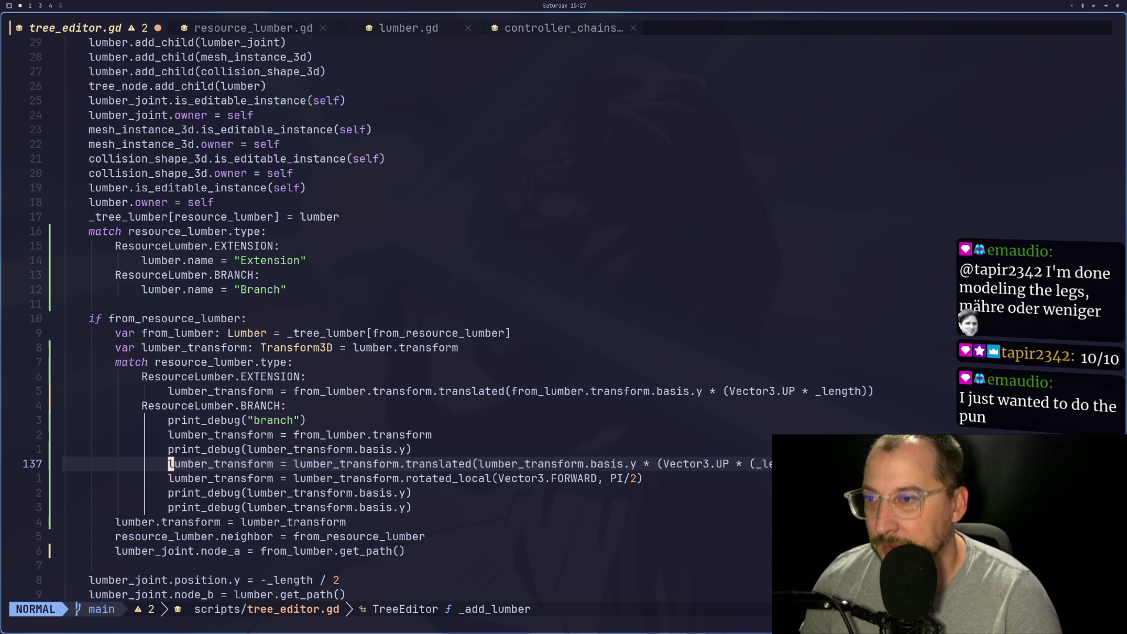
key(j)
key(j)
key(j)
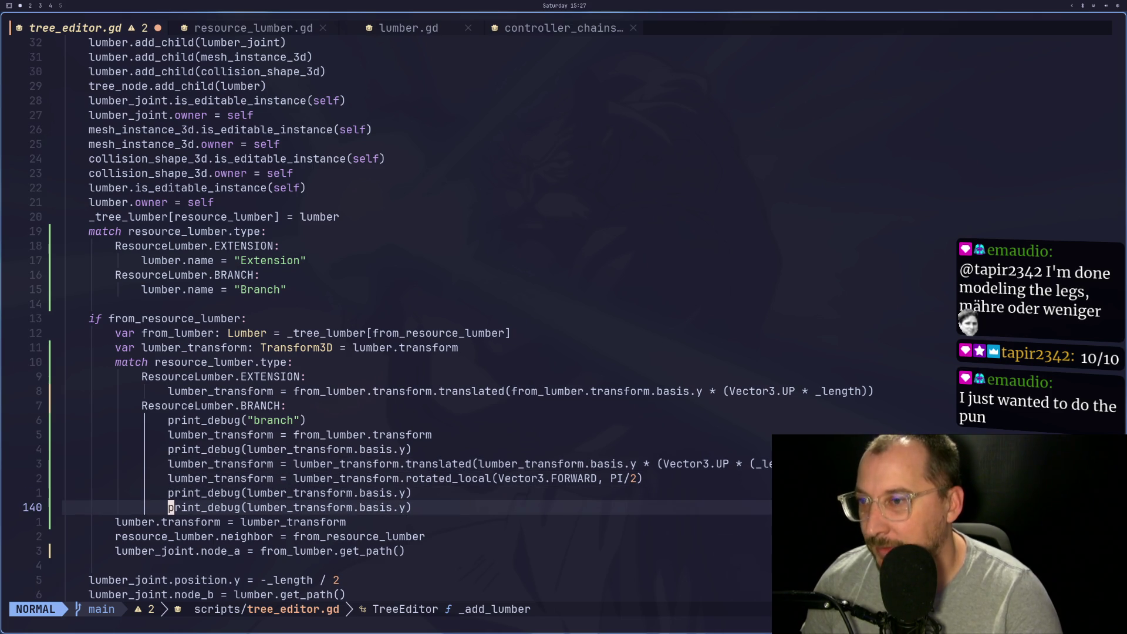
key(super+2)
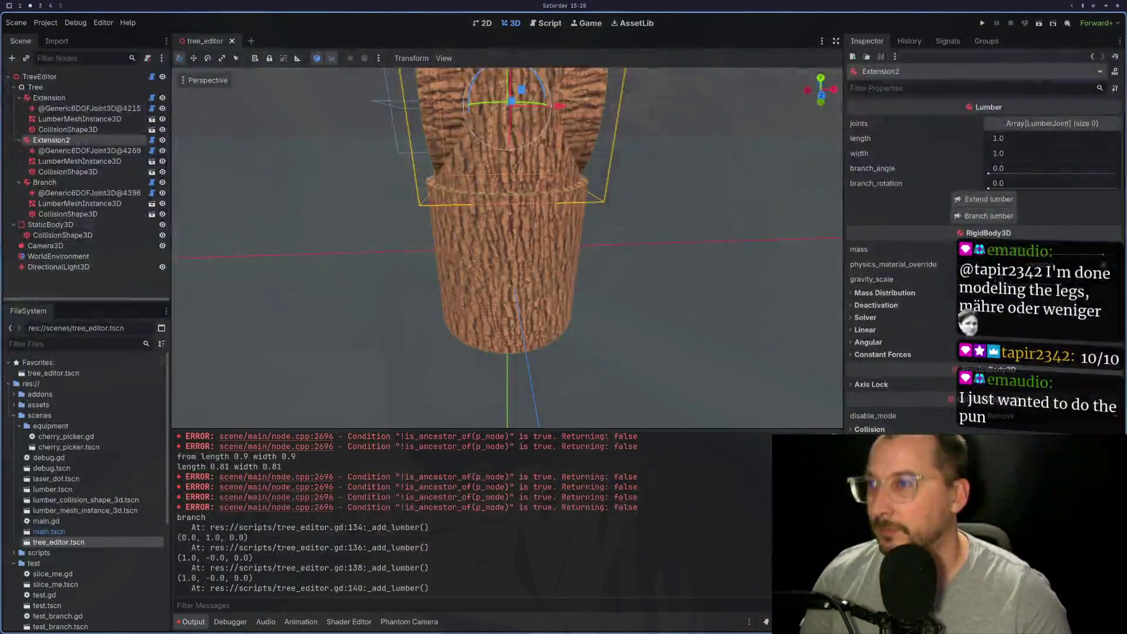
Reopen tree_editor.tscn and cancel the Load tree dialog without loading anything
click(232, 41)
double_click(84, 543)
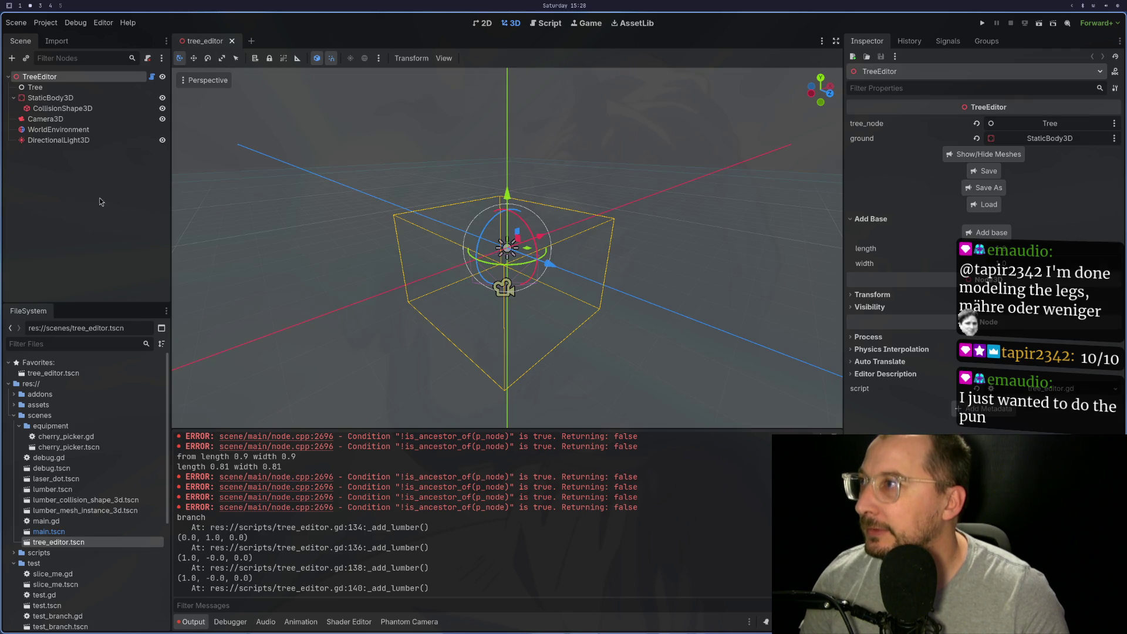
click(985, 204)
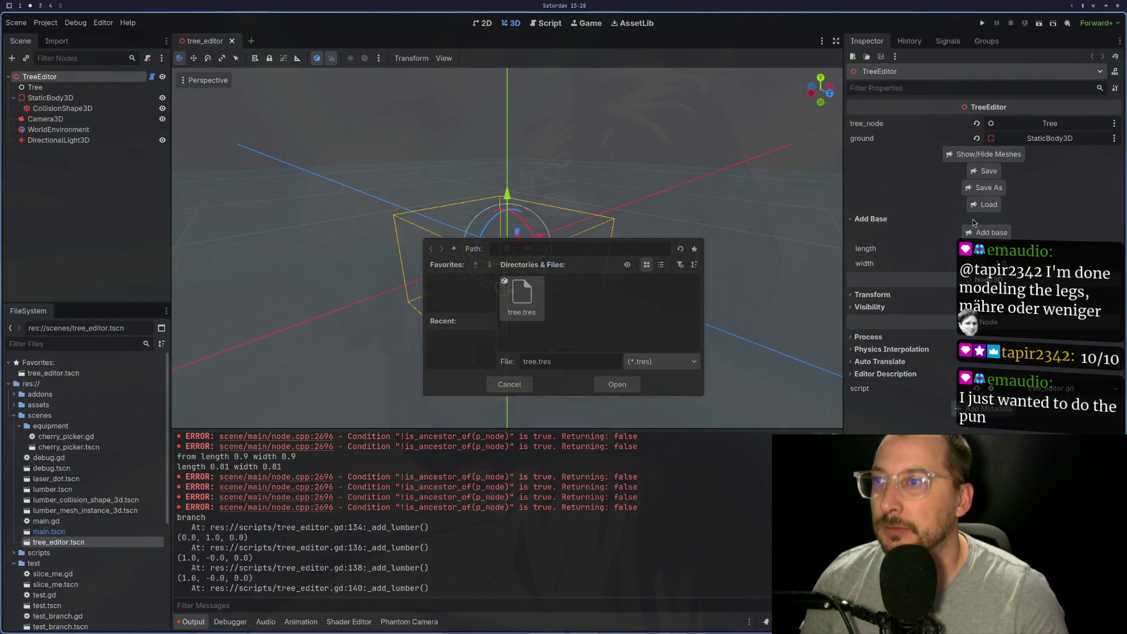
click(500, 385)
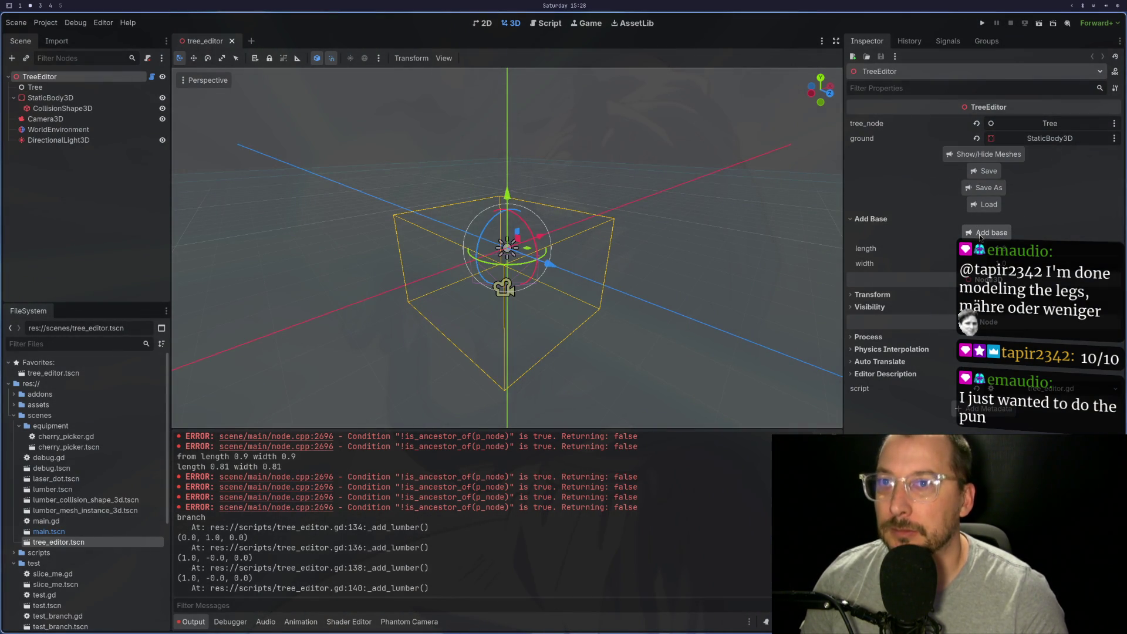
Add a base, extend the trunk to Extension2, and grow a Branch from Extension2
click(53, 98)
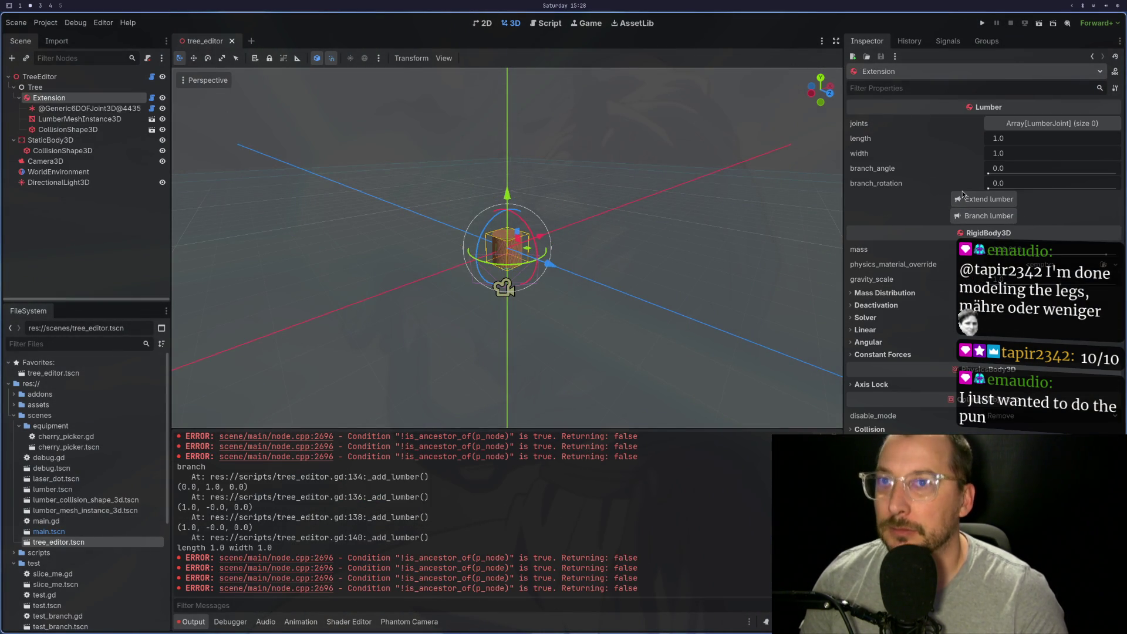
click(962, 199)
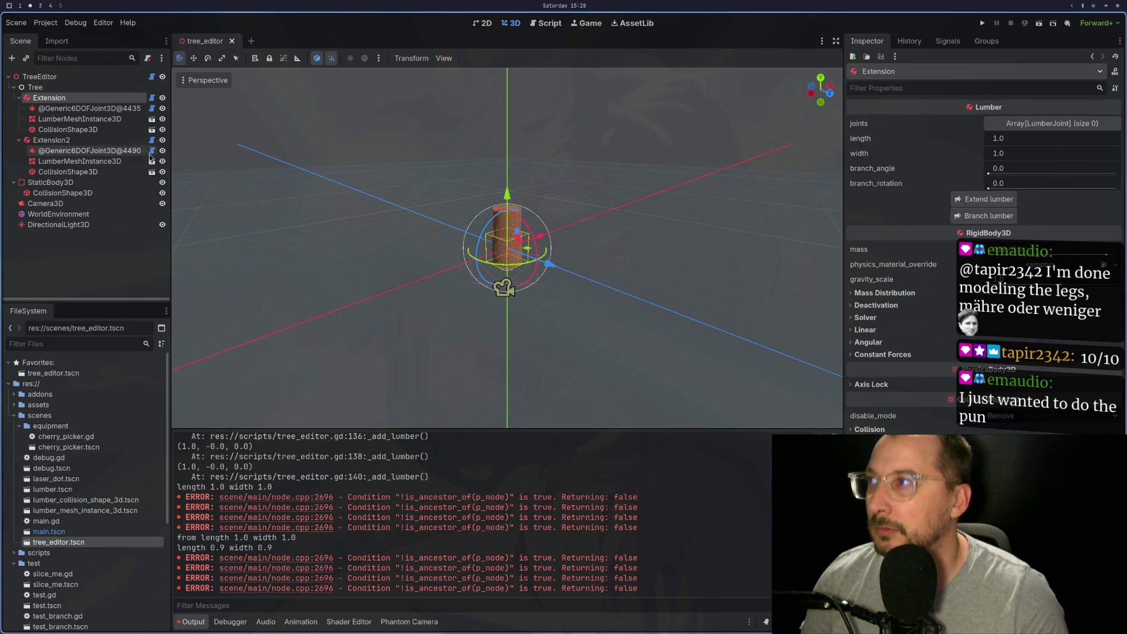
click(997, 216)
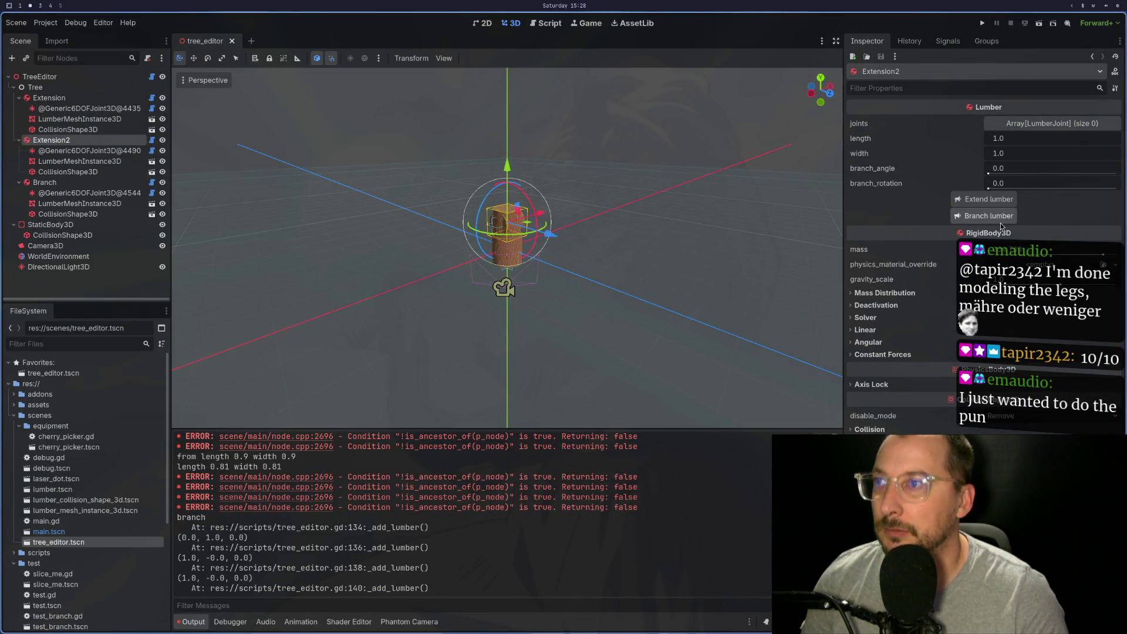
scroll(531, 228, up, 4)
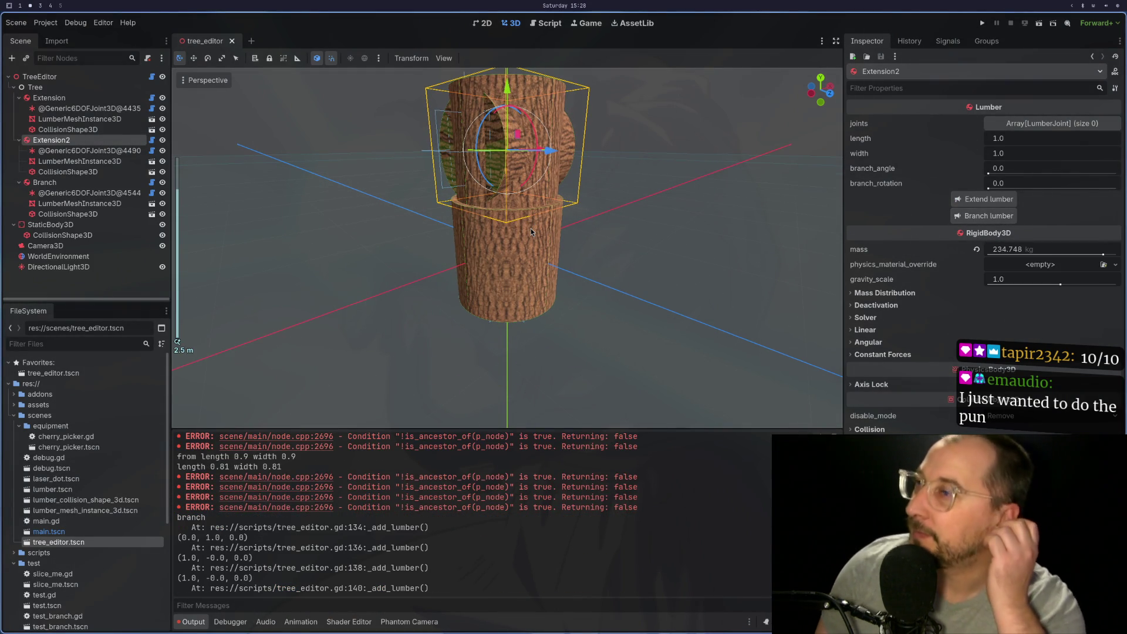
key(super+1)
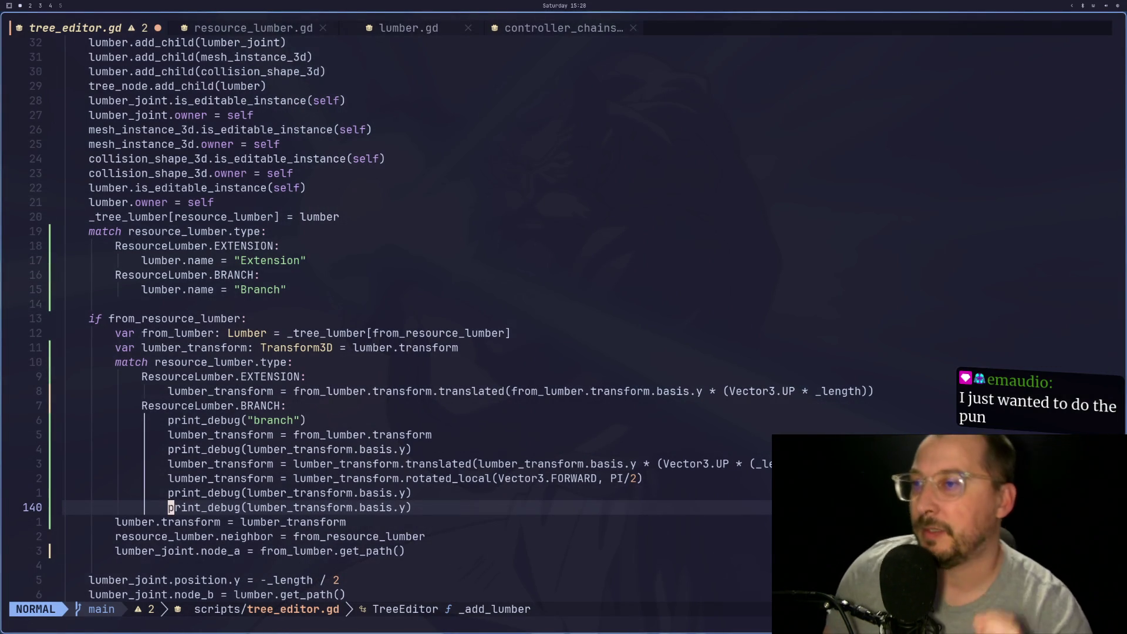
Remove the lumber_transform.basis.y factor from line 137's Branch translation
key(k)
key(k)
key(k)
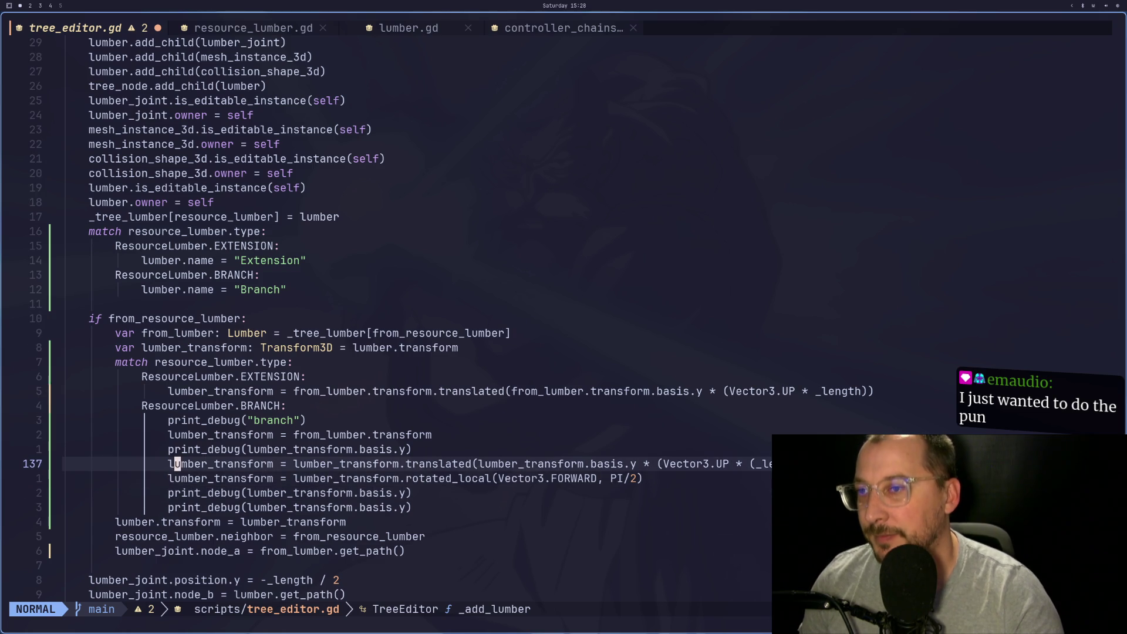
key(l)
key(l)
key(l)
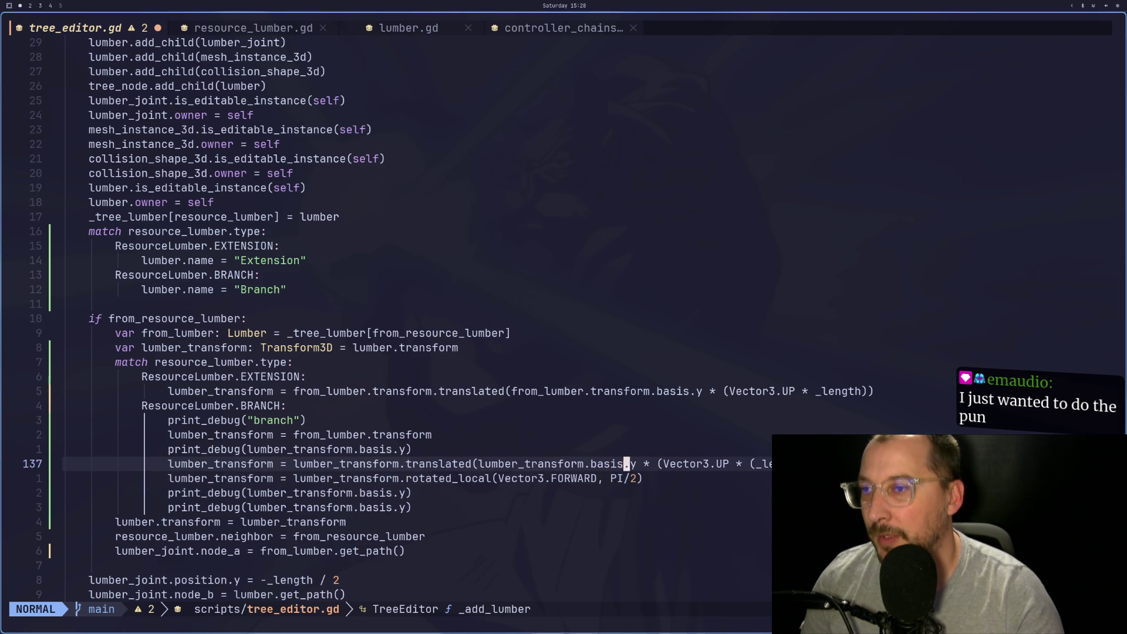
key(a)
key(BackSpace)
key(BackSpace)
key(BackSpace)
key(BackSpace)
key(BackSpace)
key(BackSpace)
key(Escape)
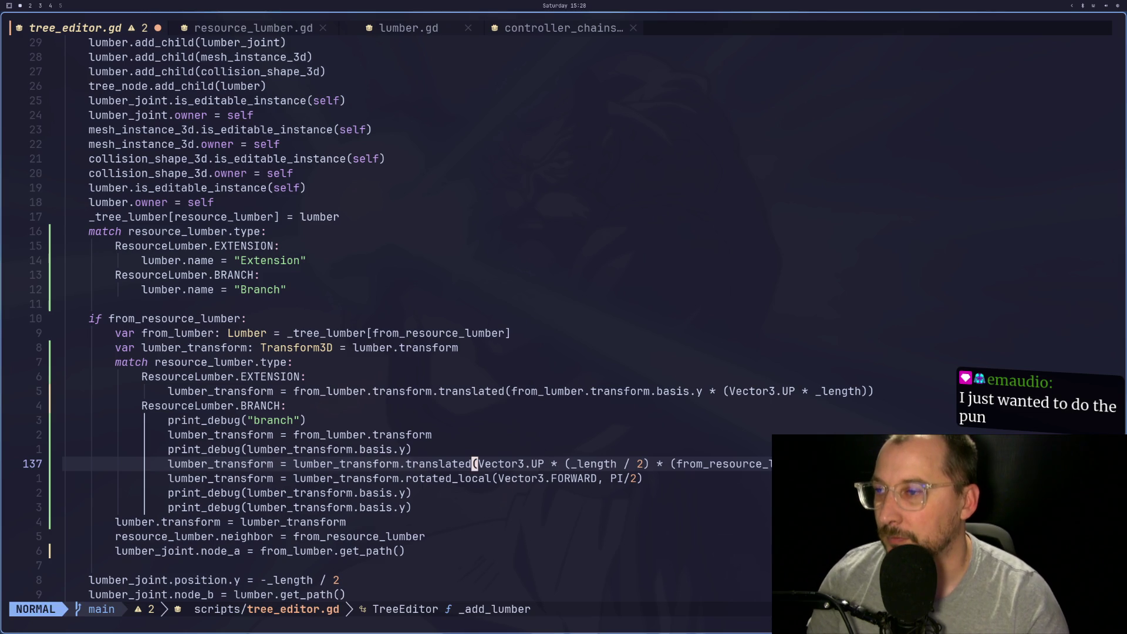
key(alt+Tab)
key(alt+Tab)
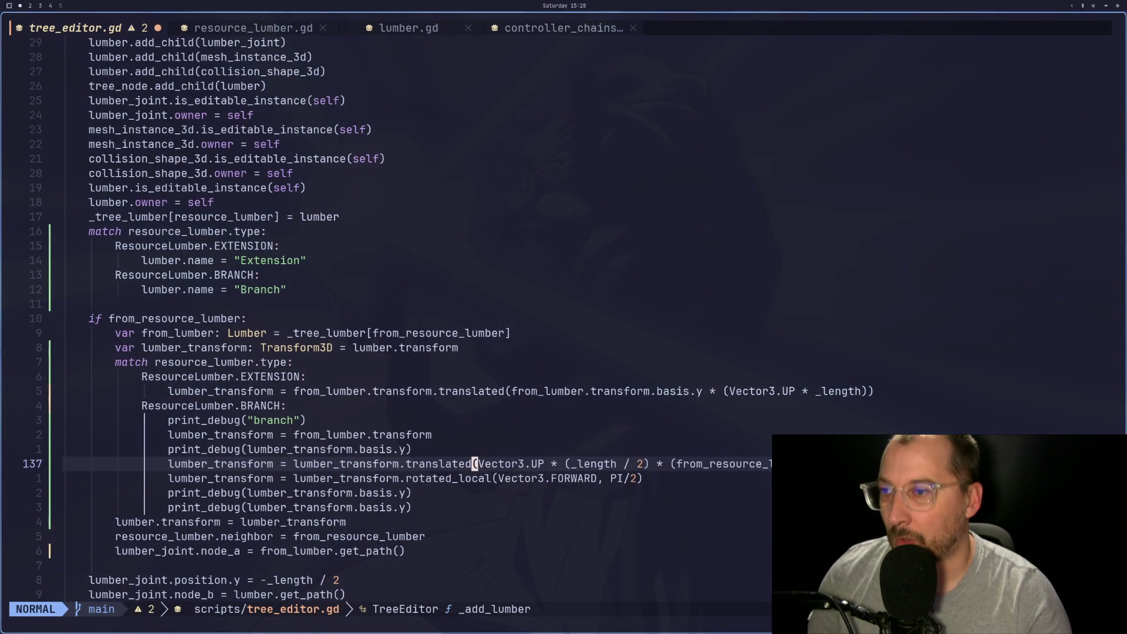
Save tree_editor.gd with :w and close the tree_editor scene in Godot
key(l)
key(l)
key(l)
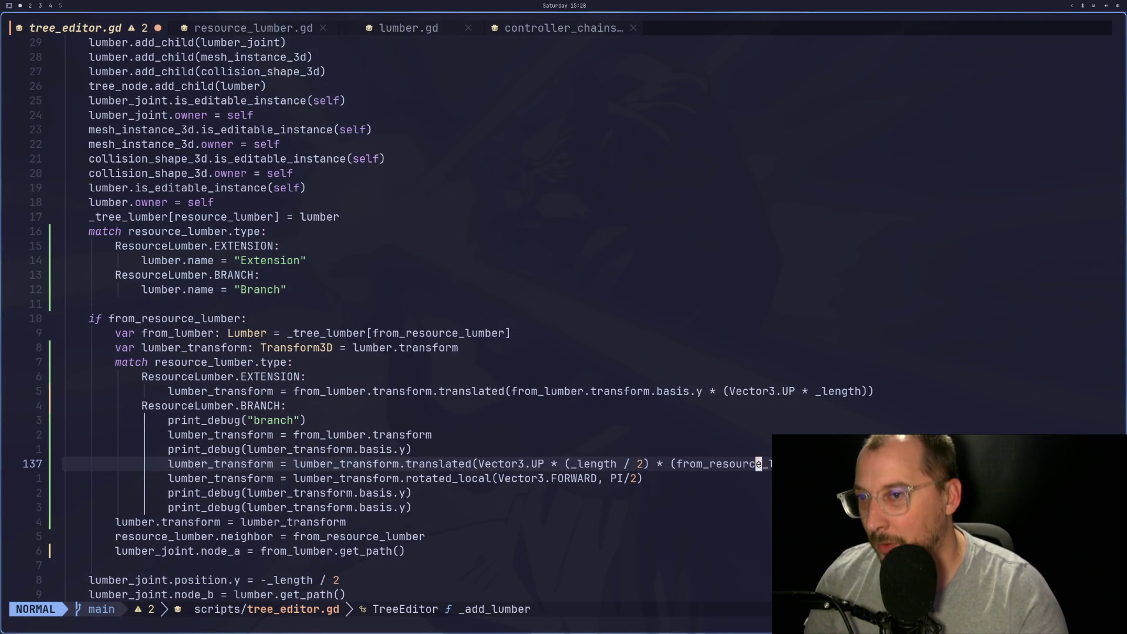
text(:w)
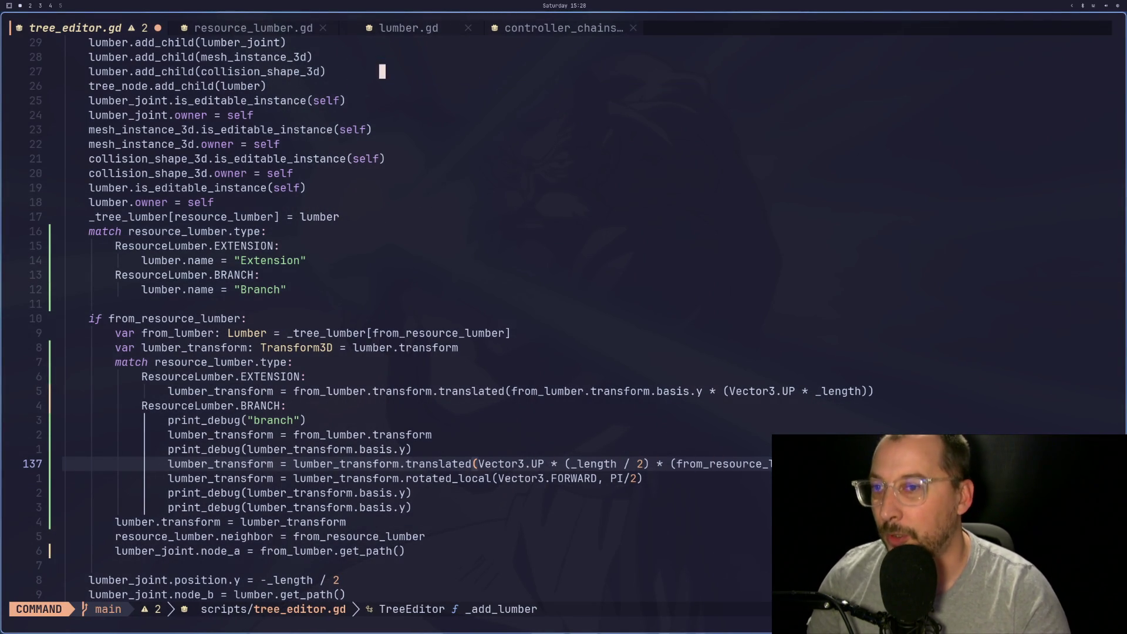
key(Return)
key(alt+Tab)
click(233, 41)
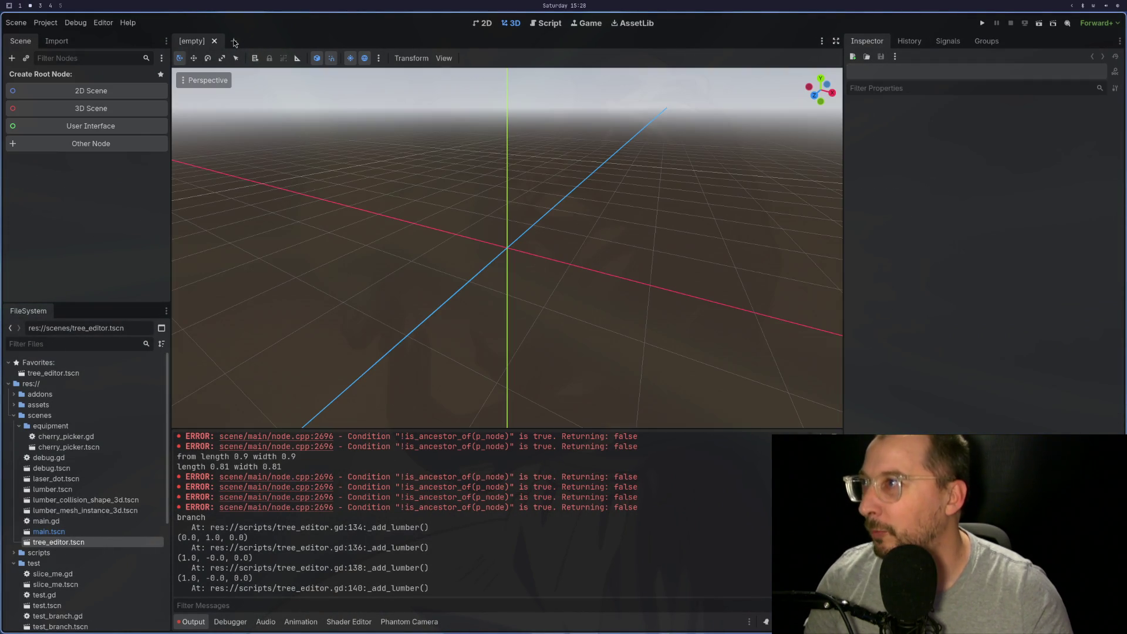
Reopen tree_editor.tscn, build a base, Extension2 and Branch, and orbit to inspect the Branch
double_click(106, 542)
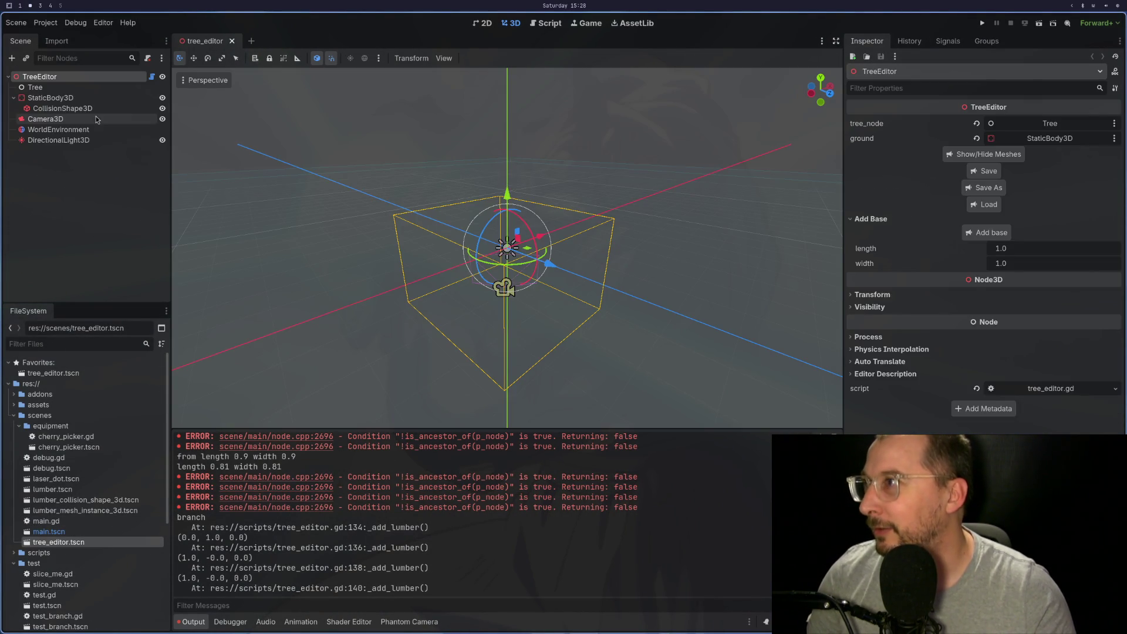
click(984, 238)
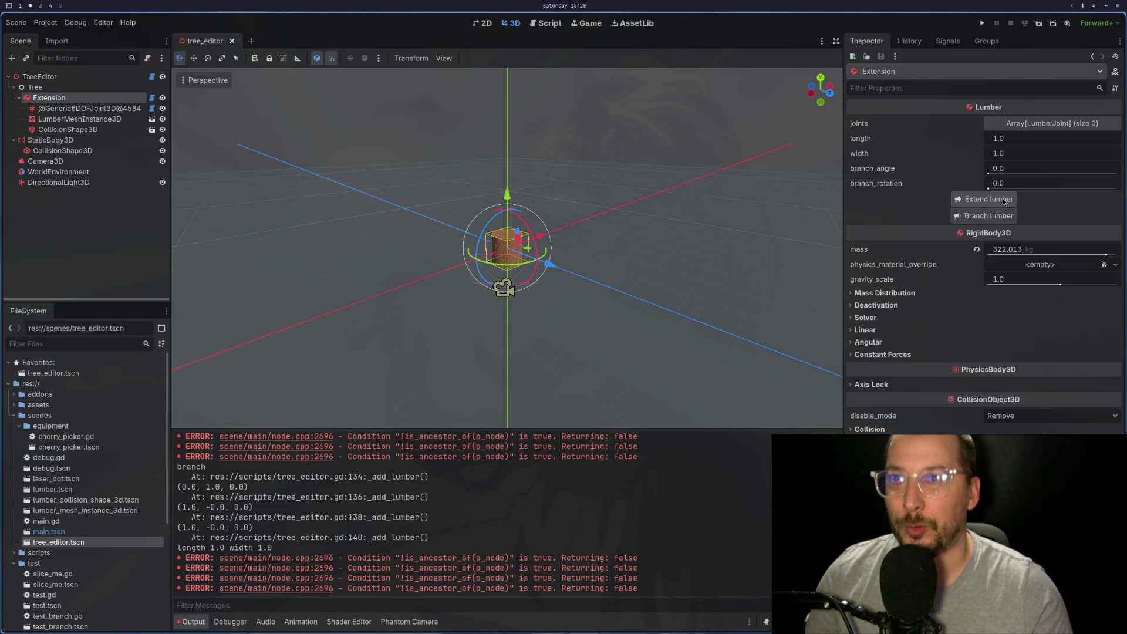
click(1003, 198)
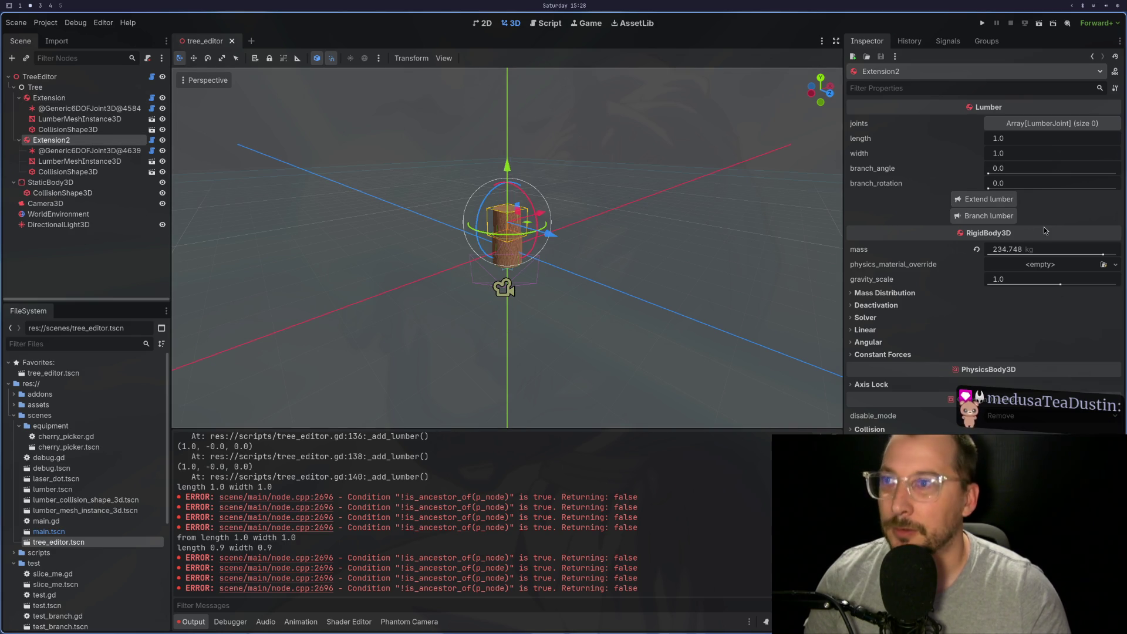
click(989, 215)
scroll(598, 210, up, 5)
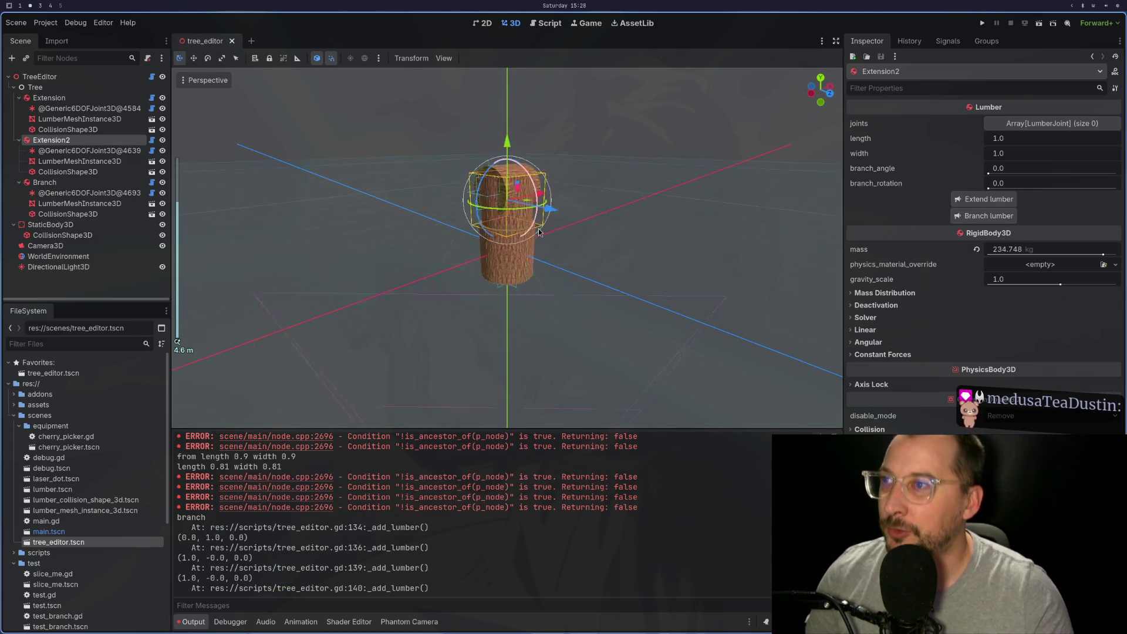
mouse_move(599, 210)
mouse_down()
mouse_move(540, 224)
mouse_move(600, 237)
mouse_move(571, 208)
mouse_move(604, 223)
mouse_up()
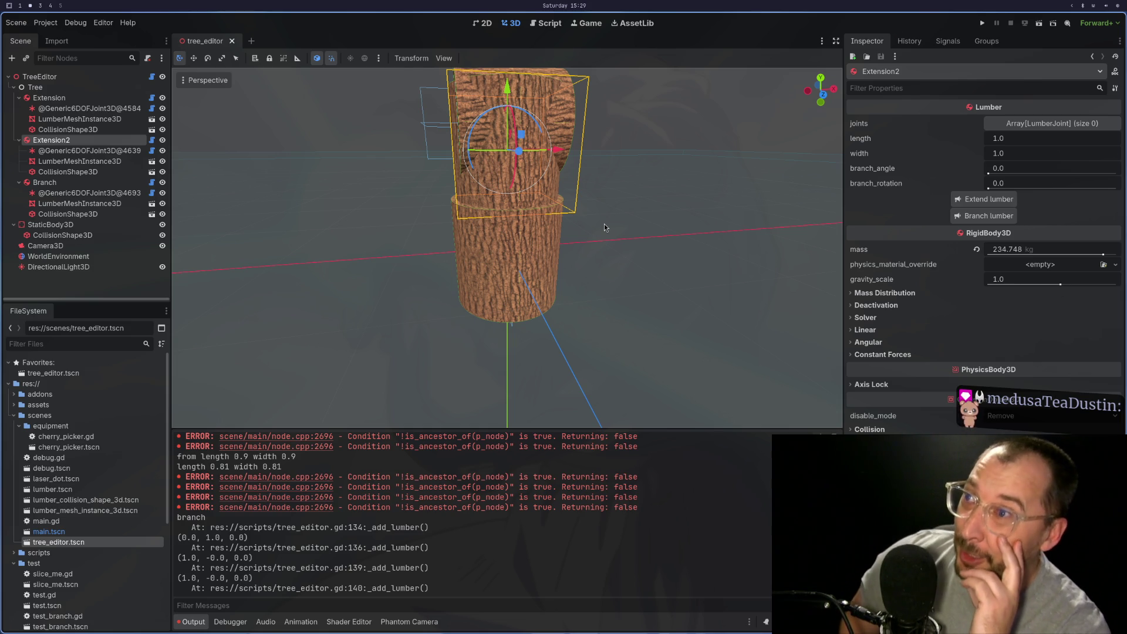
key(super+1)
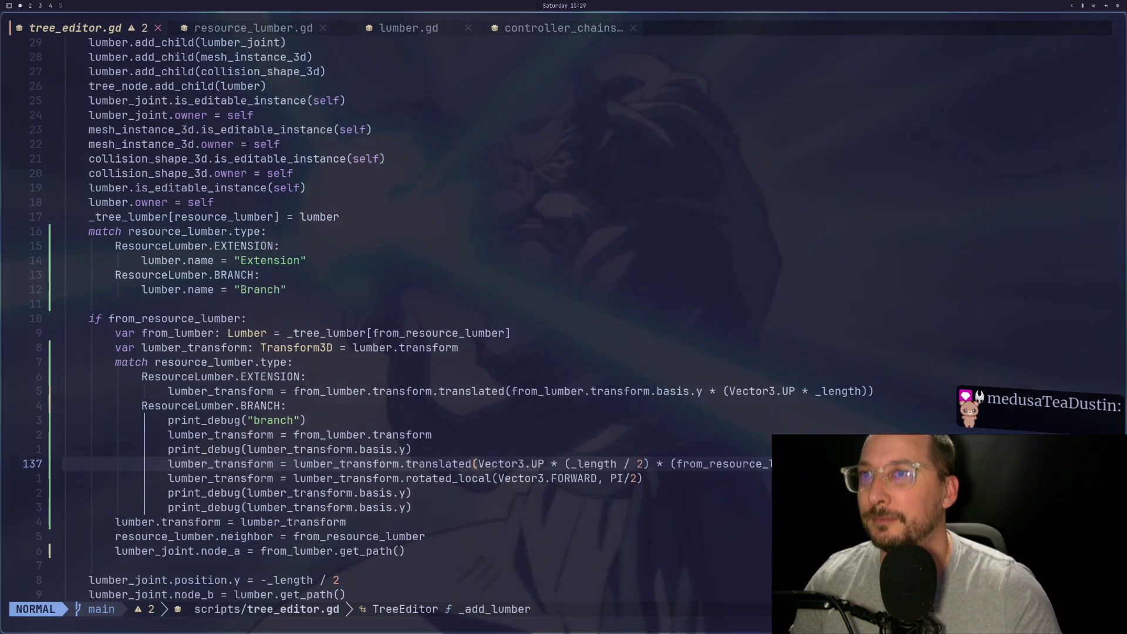
Change line 137's offset direction from Vector3.UP to Vector3.FORWARD and save with :w
key(b)
key(b)
key(b)
key(i)
key(BackSpace)
key(BackSpace)
text(FORWARD)
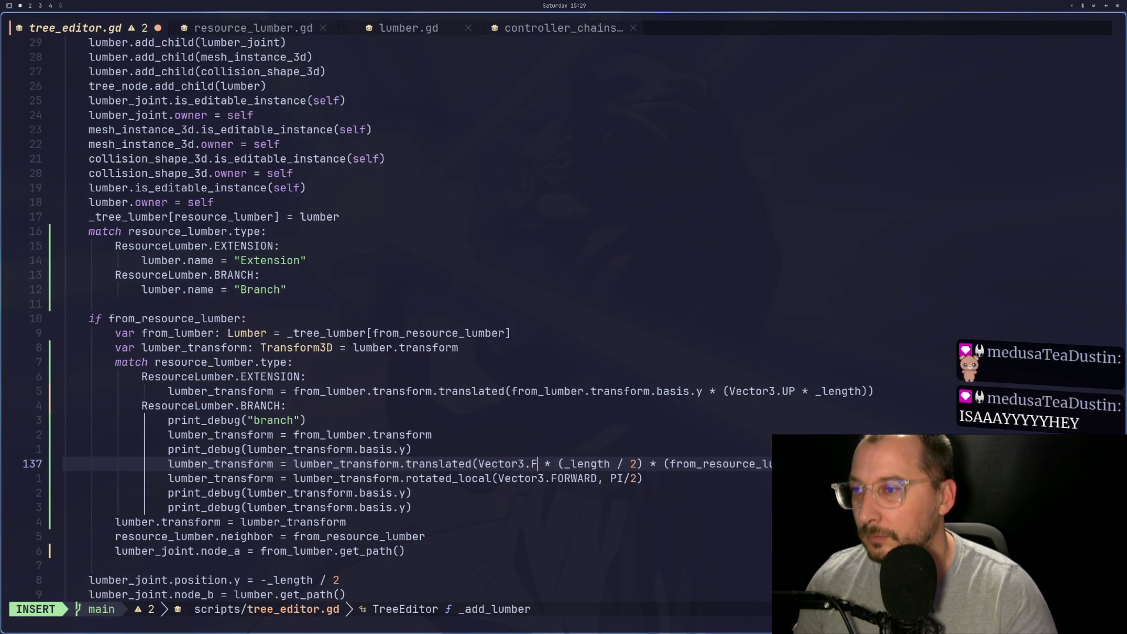
key(Escape)
text(:w)
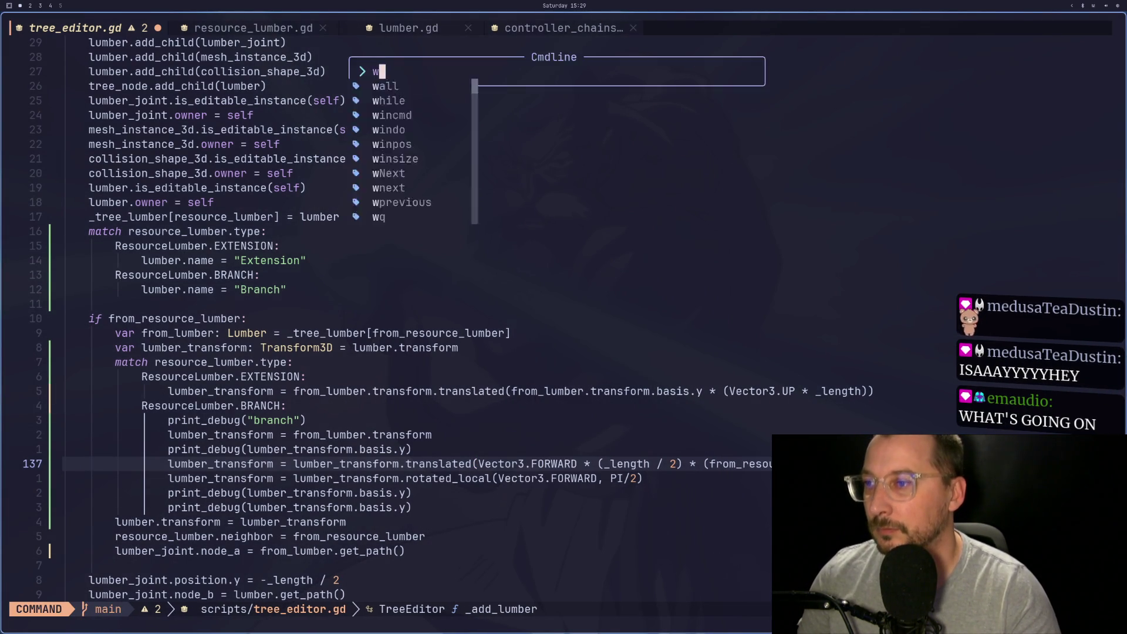
key(Return)
key(super+2)
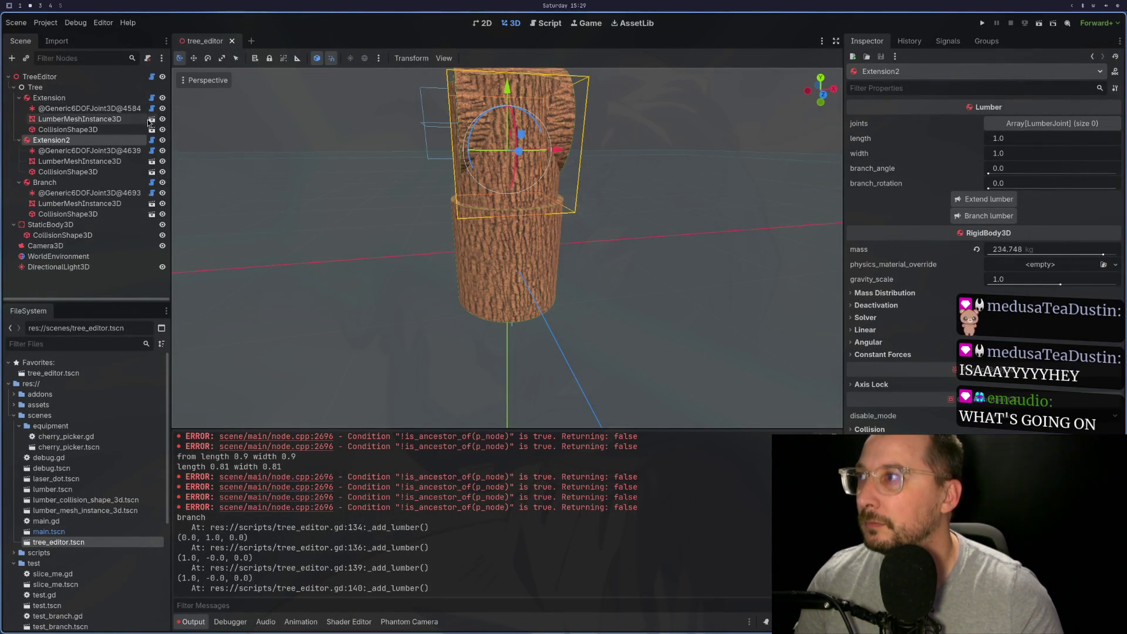
Add a Branch2 and inspect the Branch joint, then reopen tree_editor.tscn
click(986, 216)
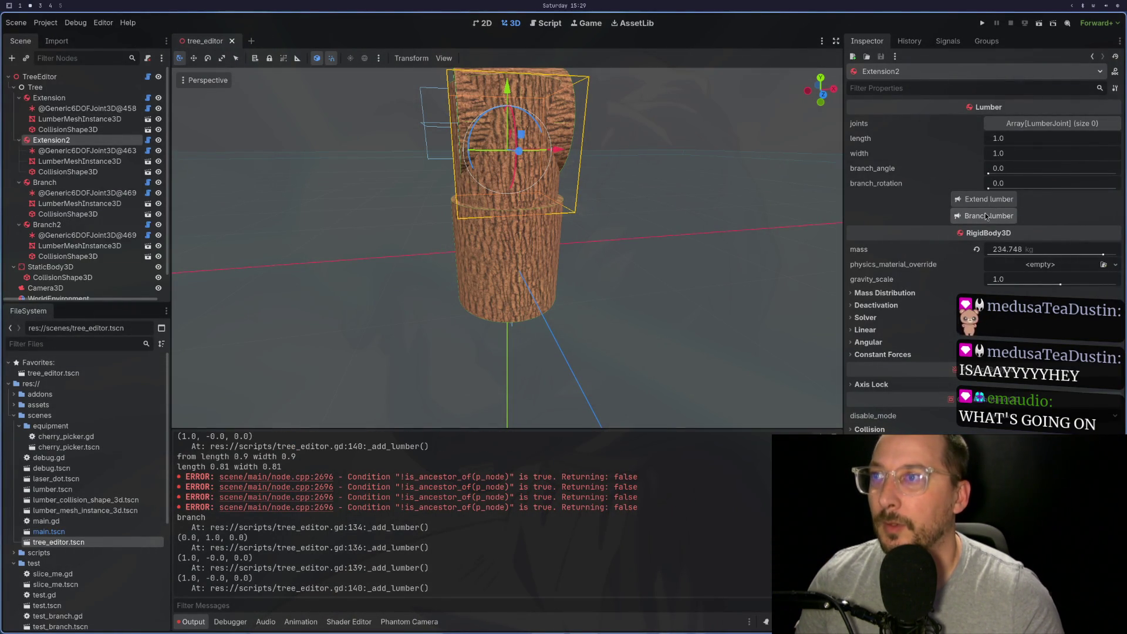
click(44, 229)
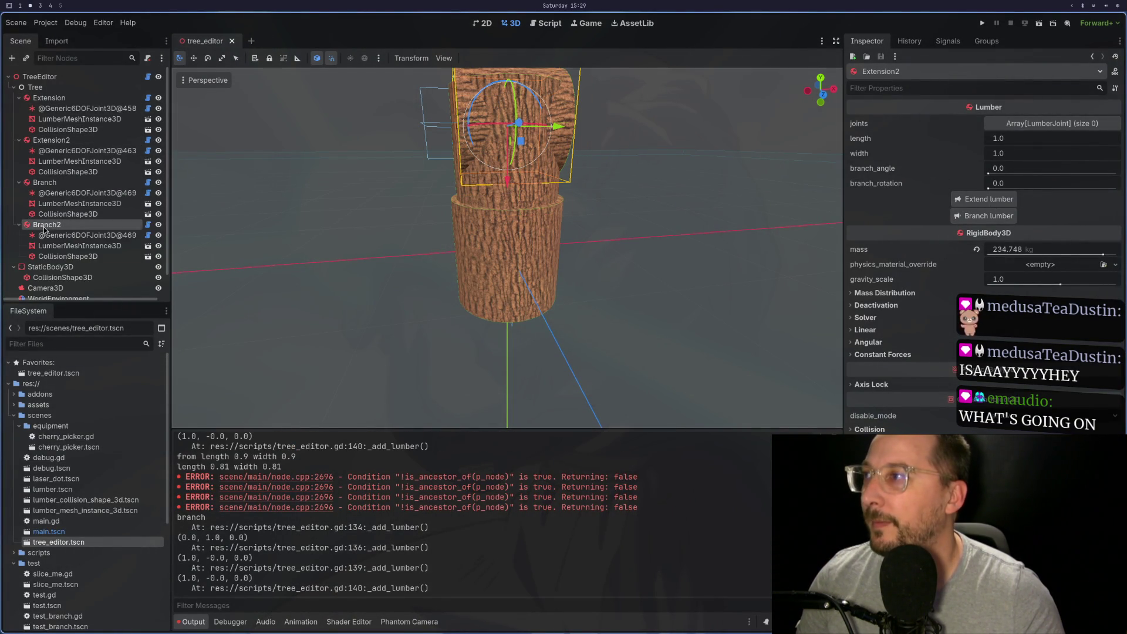
click(73, 193)
click(233, 41)
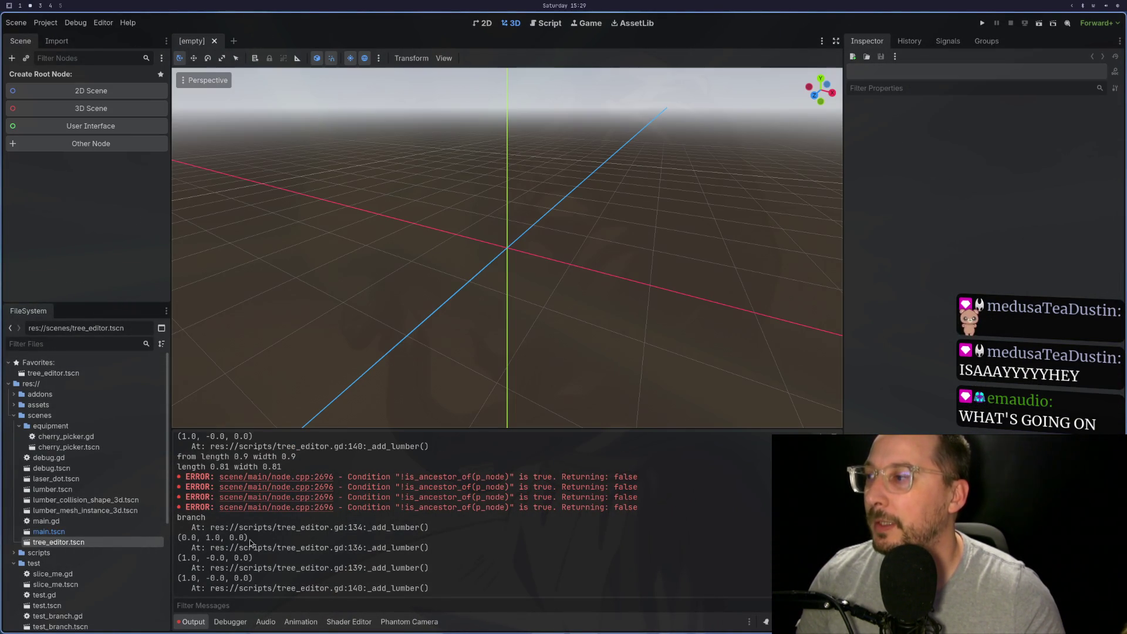
double_click(125, 543)
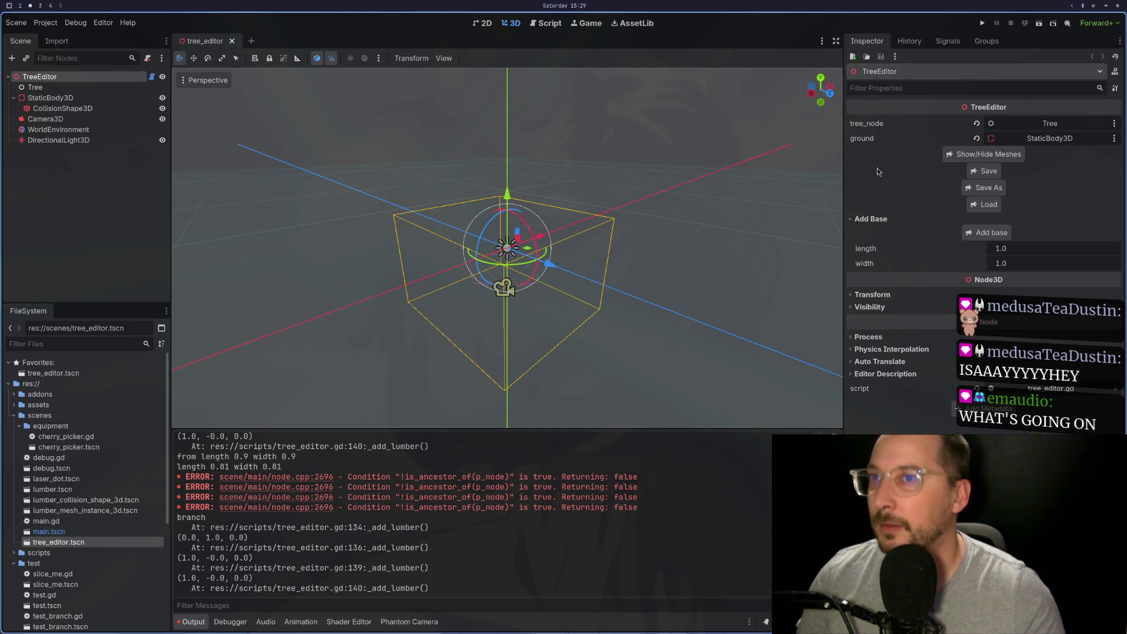
Build a base, Extension2 and a Branch, orbiting to check the Branch orientation
click(988, 232)
click(49, 98)
click(986, 204)
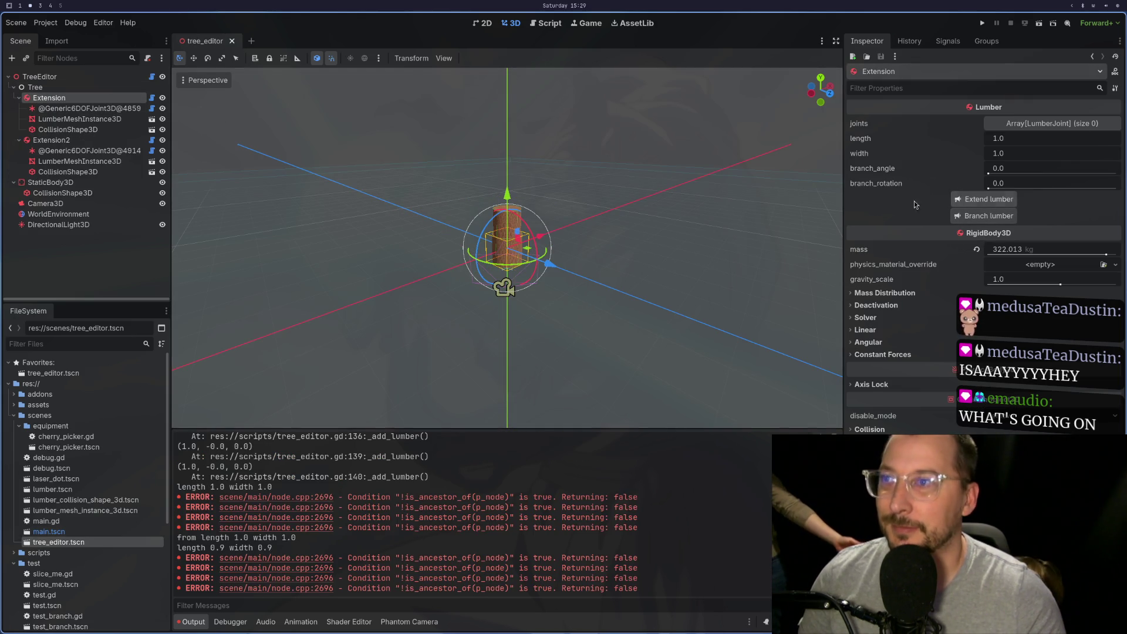
click(987, 221)
scroll(548, 235, up, 4)
mouse_move(547, 236)
mouse_down()
mouse_move(651, 217)
mouse_move(681, 255)
mouse_up()
Delete FORWARD from the Vector3 direction on line 137
key(super+1)
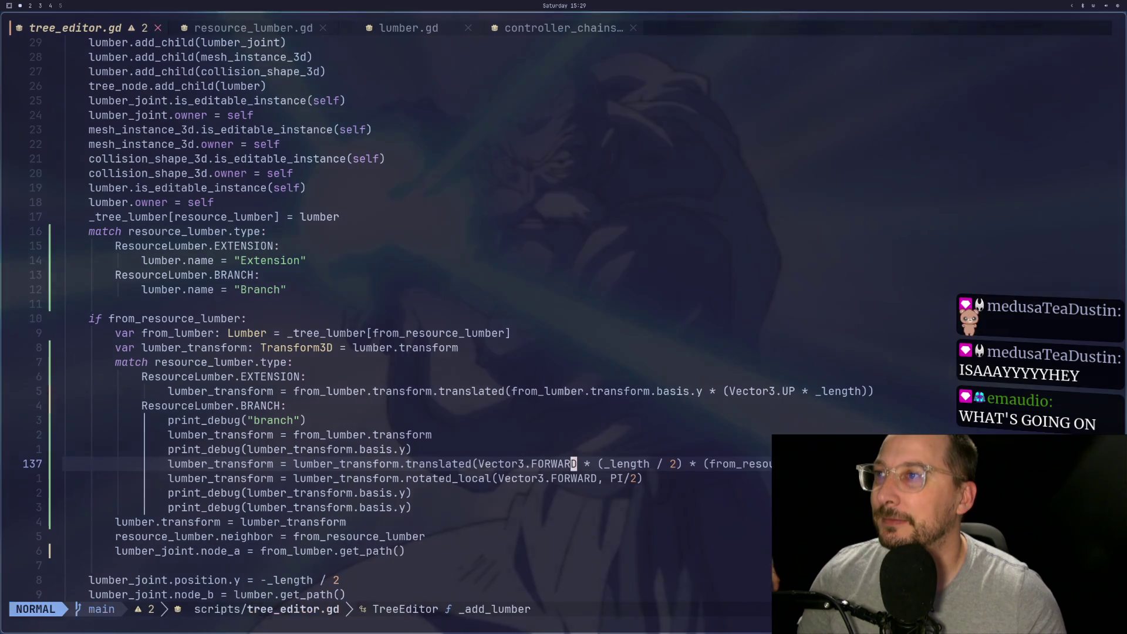
key(a)
key(BackSpace)
key(BackSpace)
key(BackSpace)
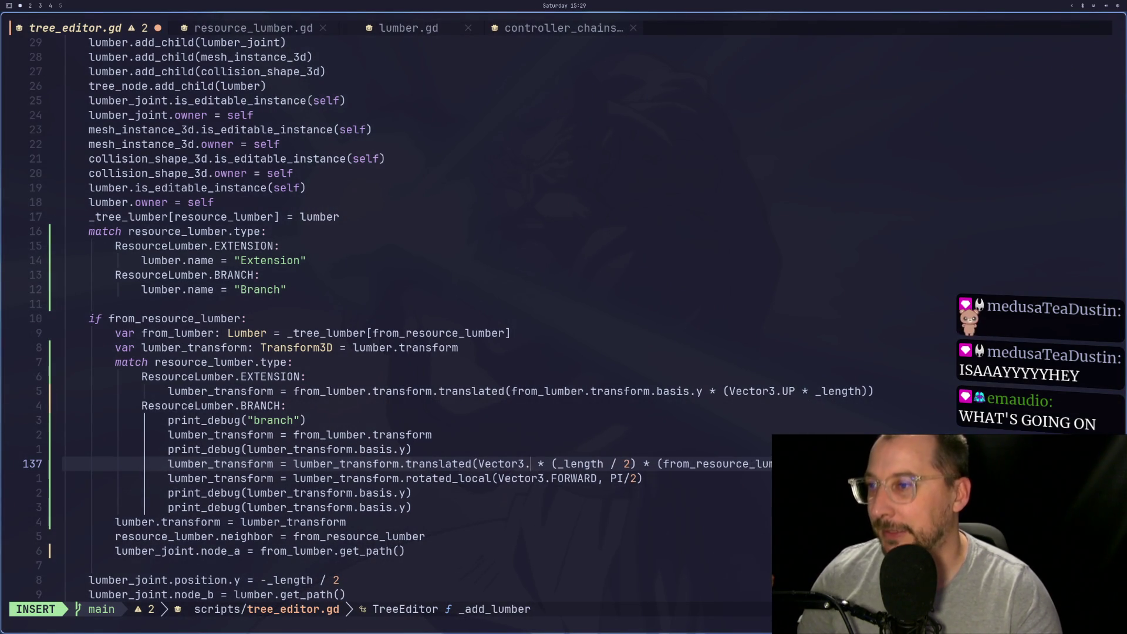
key(super+3)
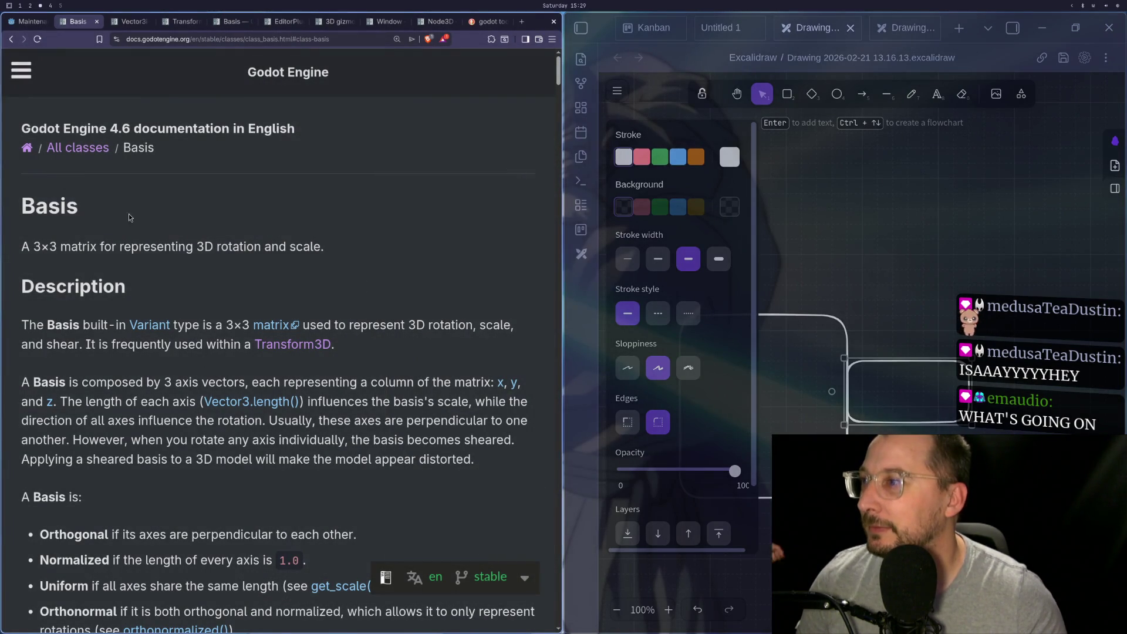
Browse the Transform3D and Vector3i docs to the LEFT/RIGHT/UP direction constants
key(alt+Left)
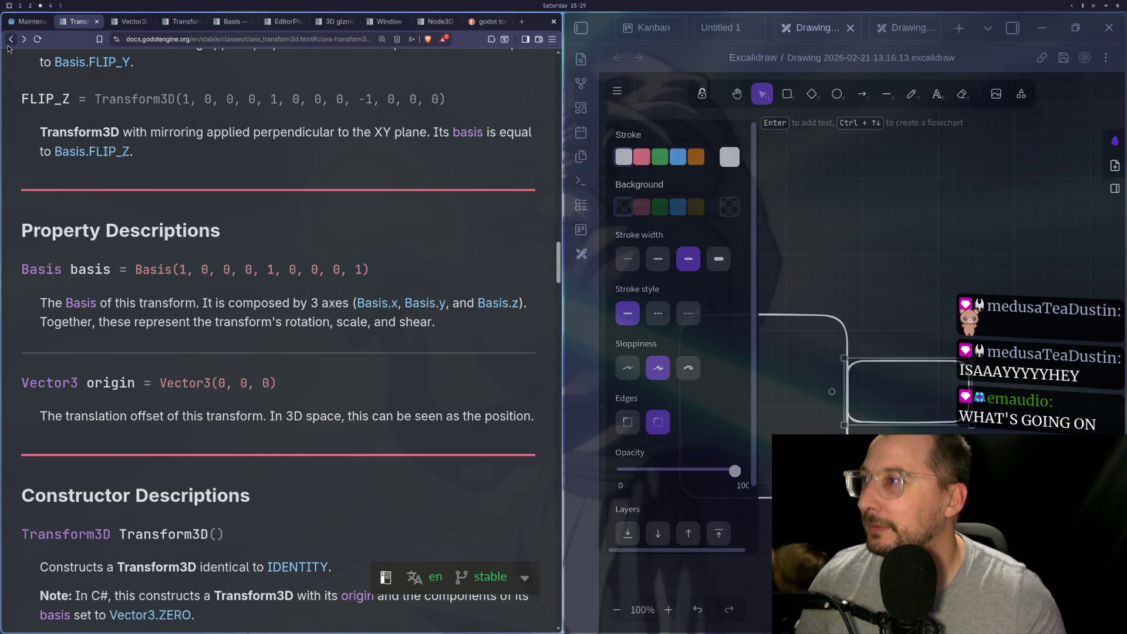
click(130, 21)
scroll(338, 395, down, 5)
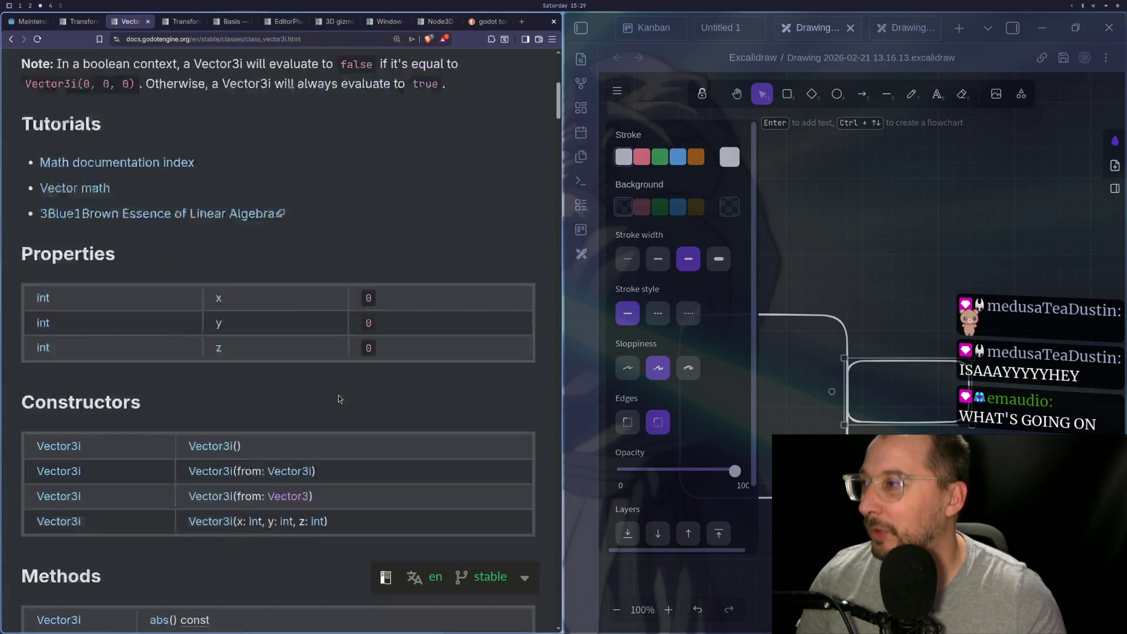
scroll(338, 399, down, 20)
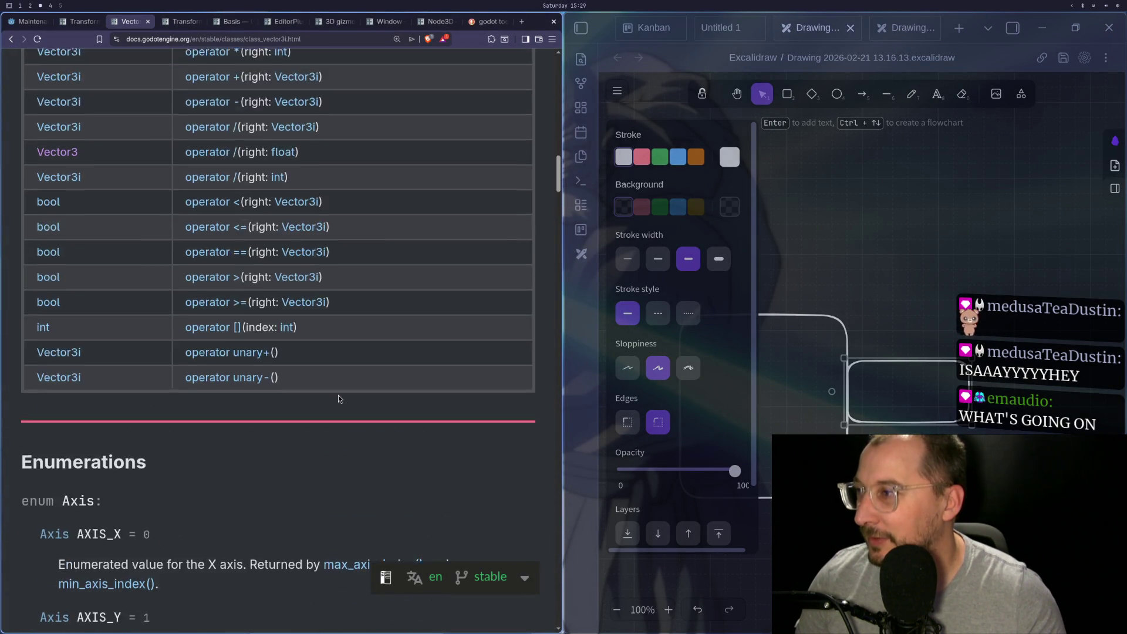
scroll(338, 396, up, 4)
scroll(338, 396, down, 20)
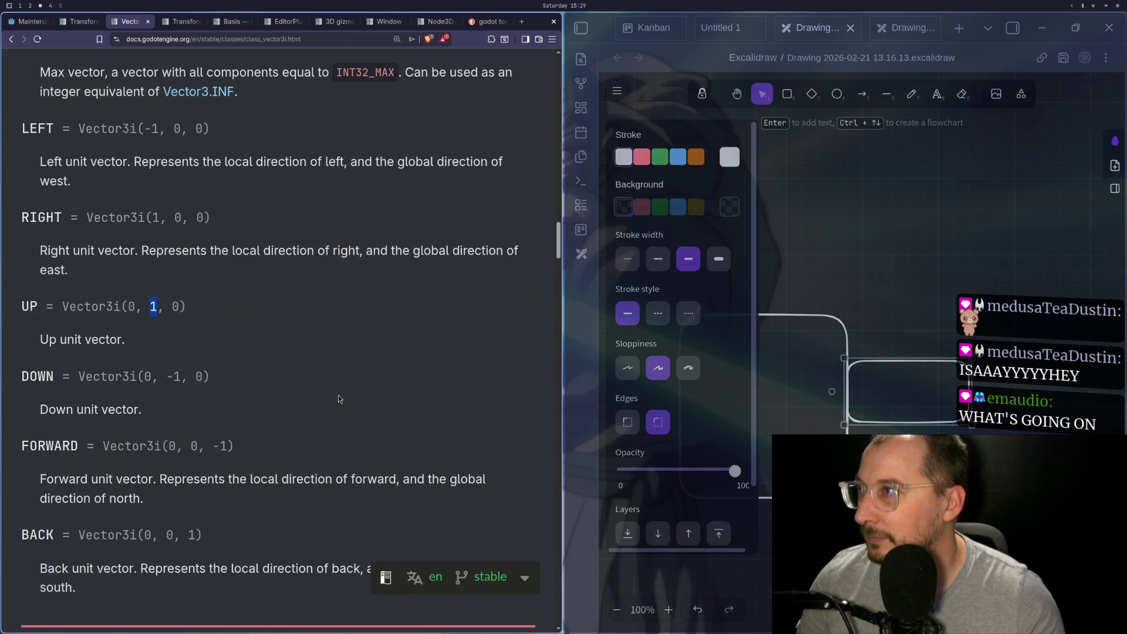
Set line 137's direction to Vector3.RIGHT and save with :w
key(super+1)
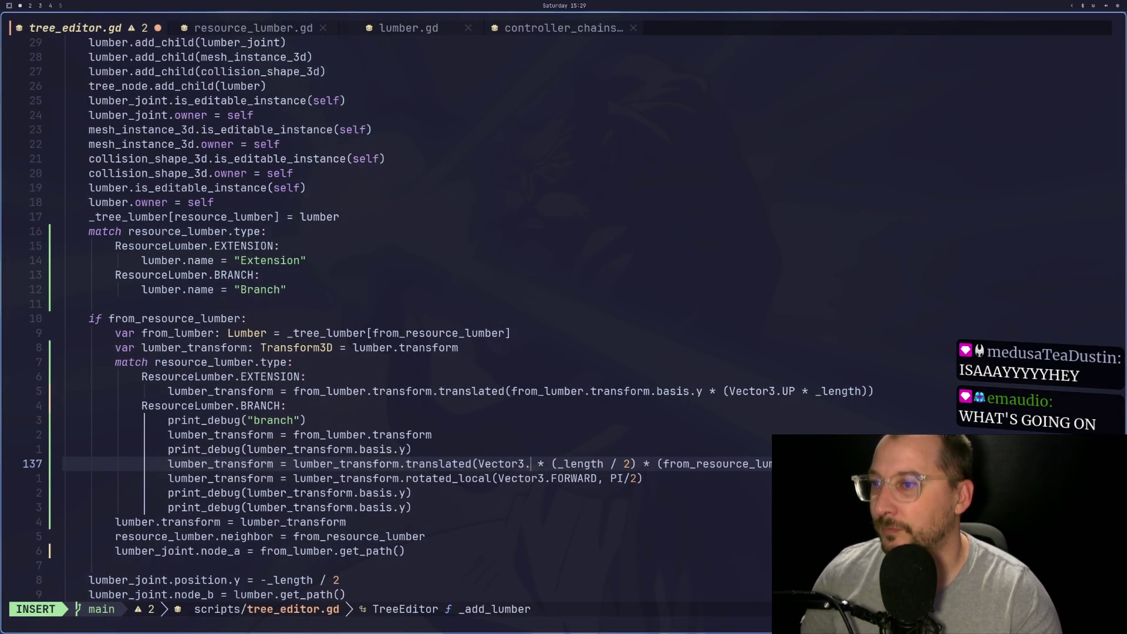
text(RIGHT)
key(Escape)
text(:w)
key(Return)
key(super+2)
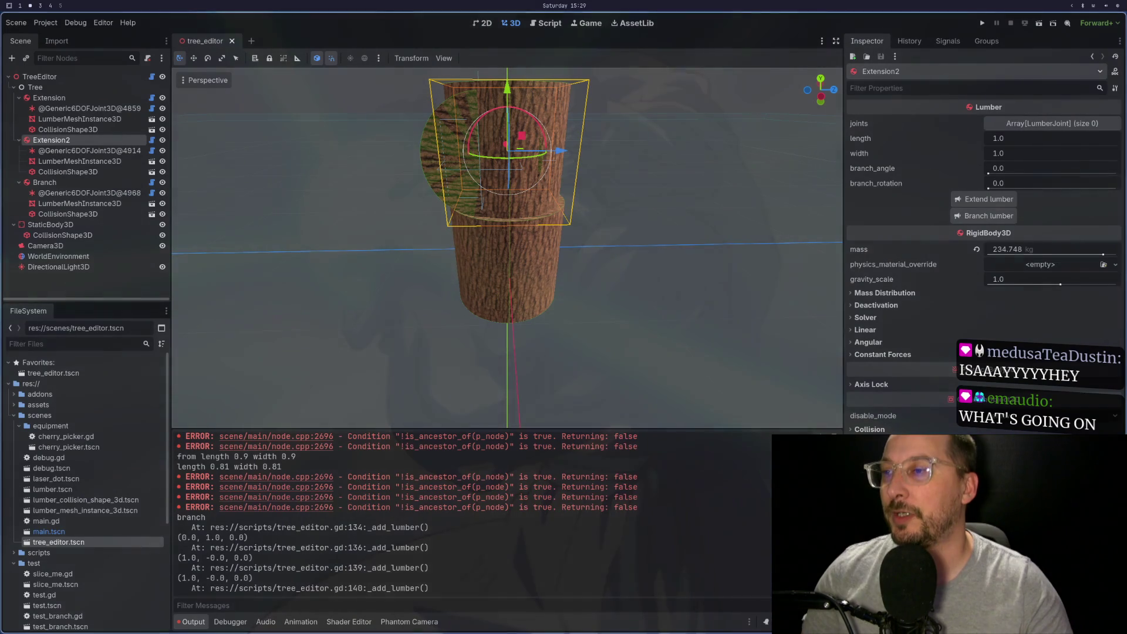
Reload the tree_editor scene from the project files and add a base lumber piece
click(233, 41)
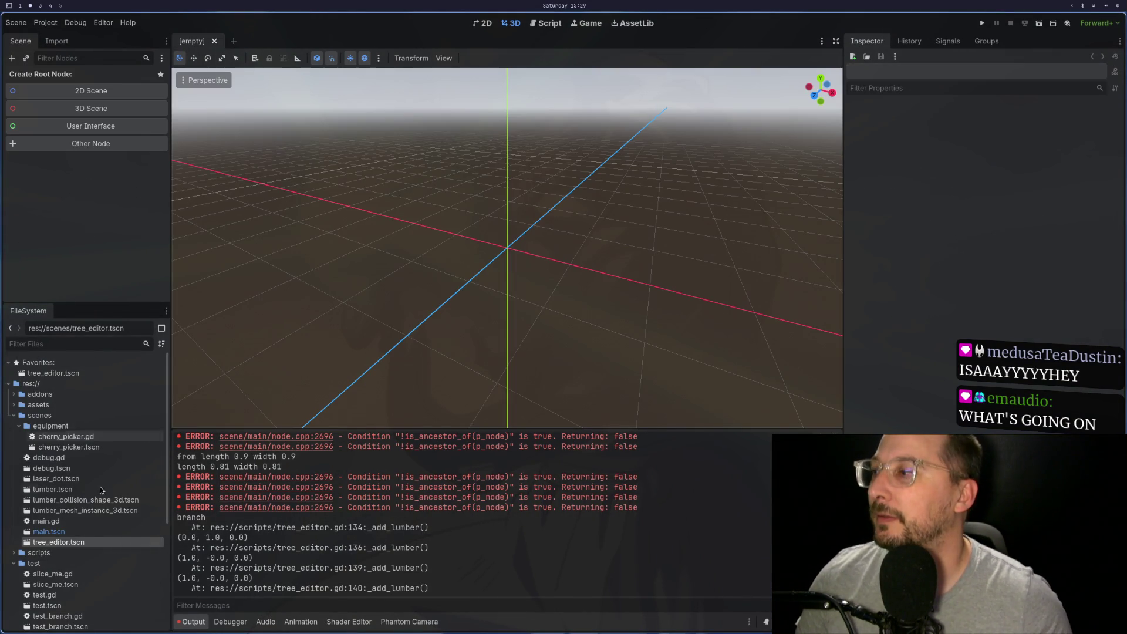
double_click(95, 552)
double_click(95, 541)
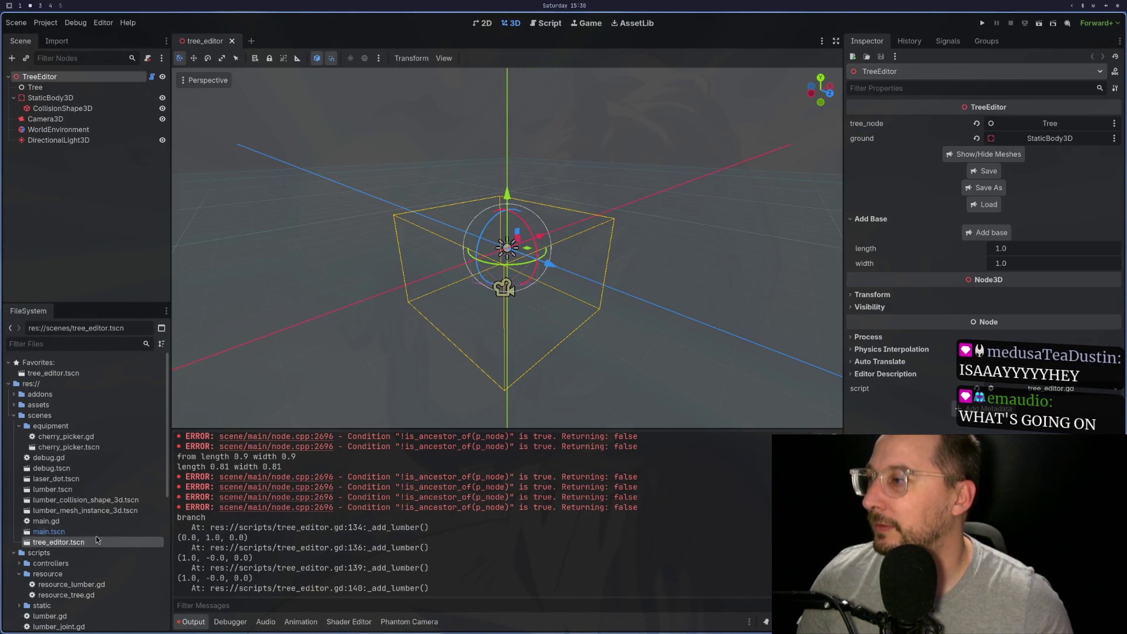
click(987, 232)
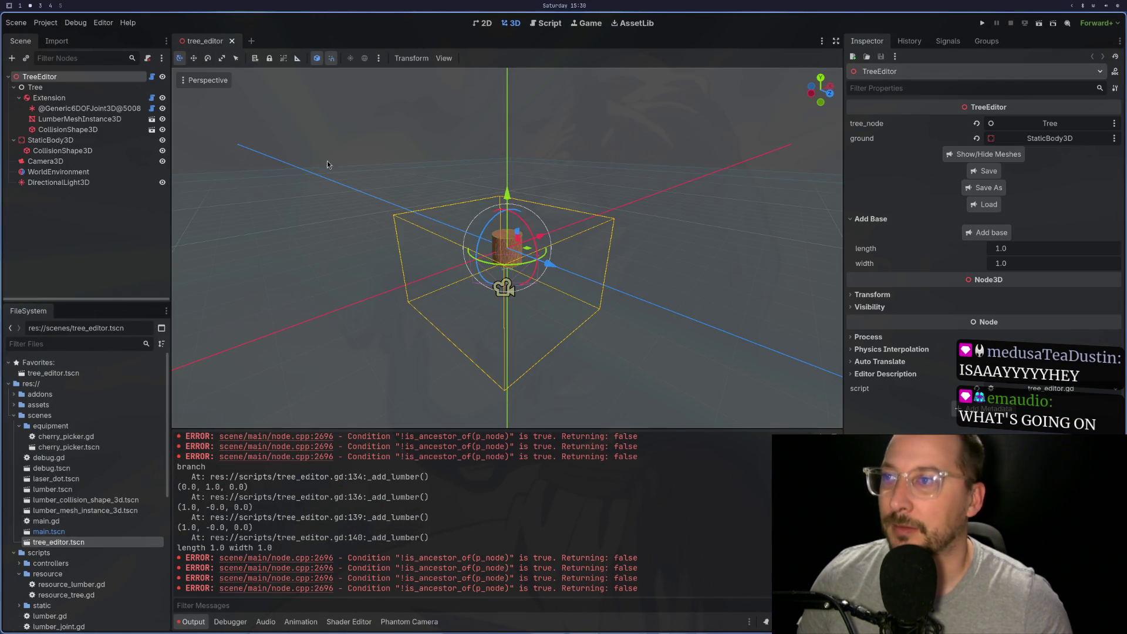
Extend the trunk from Extension with Extension2, attach a Branch to it, and orbit to inspect
click(49, 97)
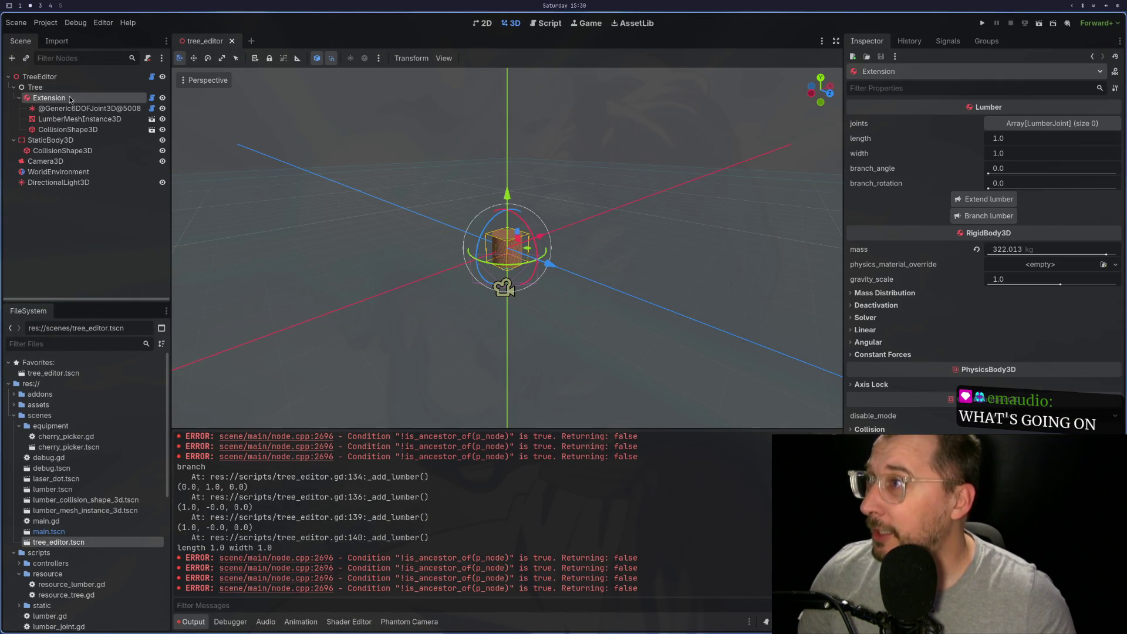
click(987, 201)
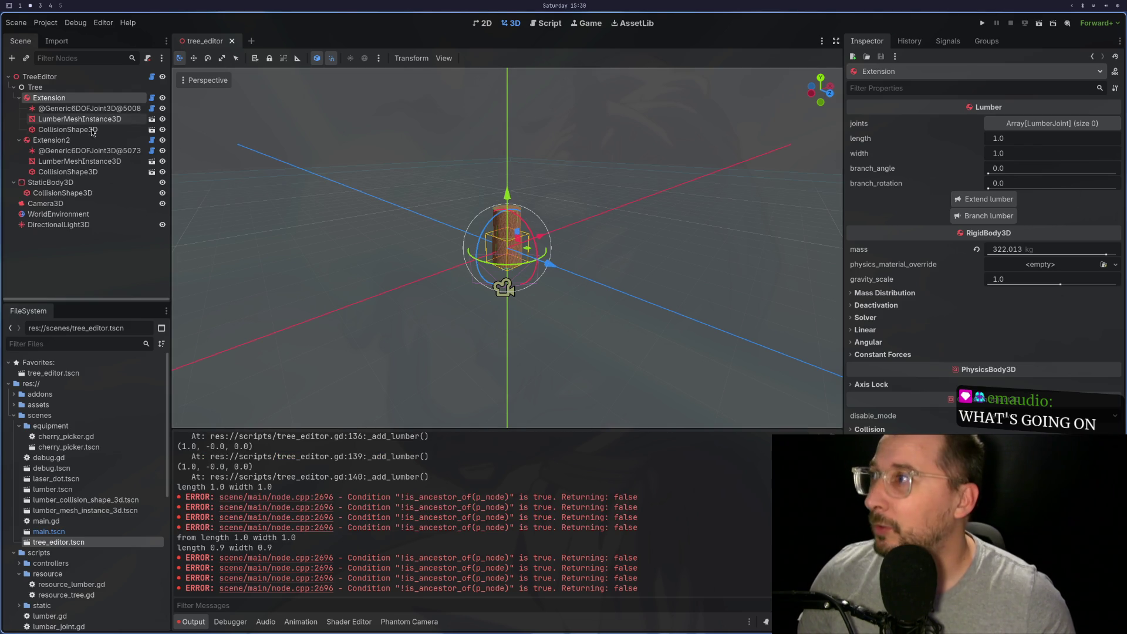
click(88, 141)
click(988, 216)
scroll(532, 229, up, 5)
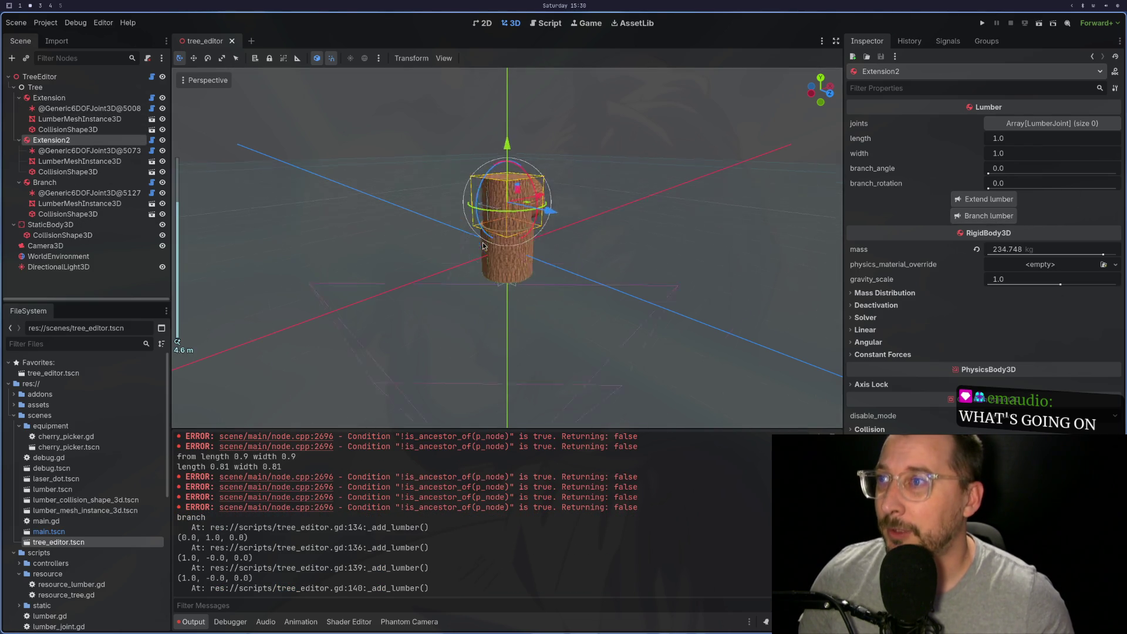
mouse_move(538, 224)
mouse_down()
mouse_move(526, 278)
mouse_move(491, 260)
mouse_move(523, 256)
mouse_move(499, 249)
mouse_move(534, 259)
mouse_up()
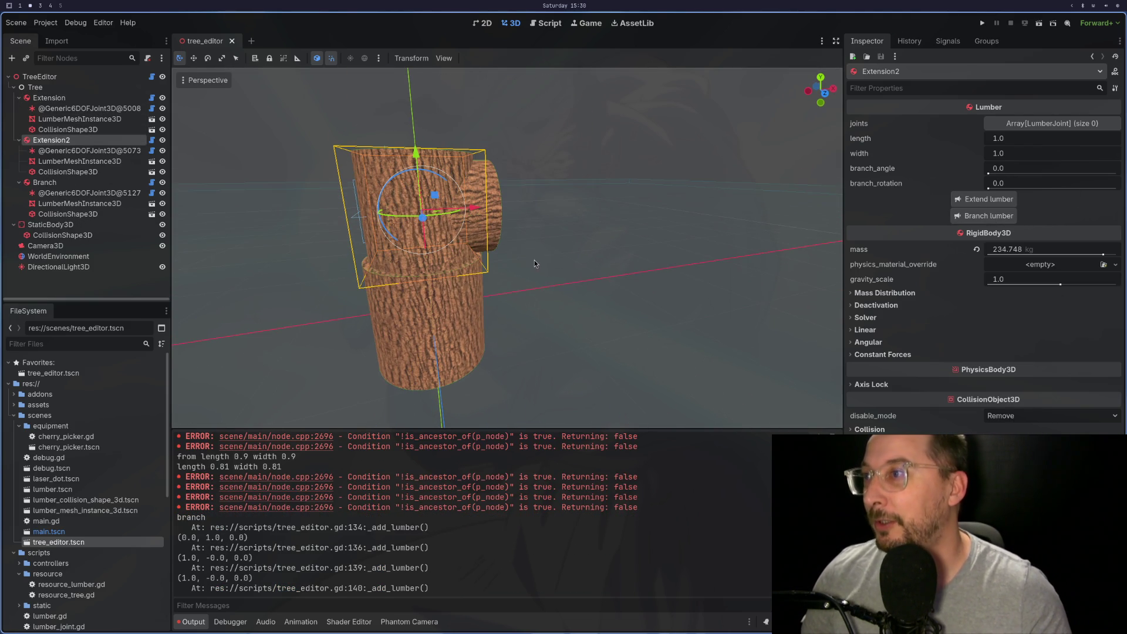
mouse_move(456, 223)
mouse_down()
mouse_move(532, 255)
mouse_move(478, 264)
mouse_up()
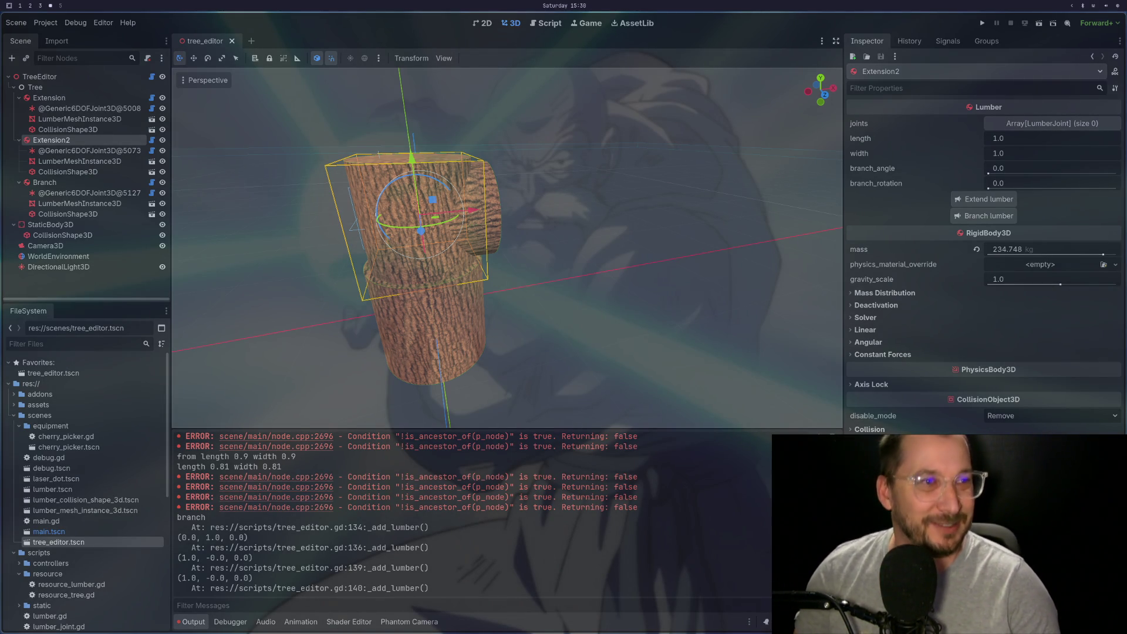
key(super+1)
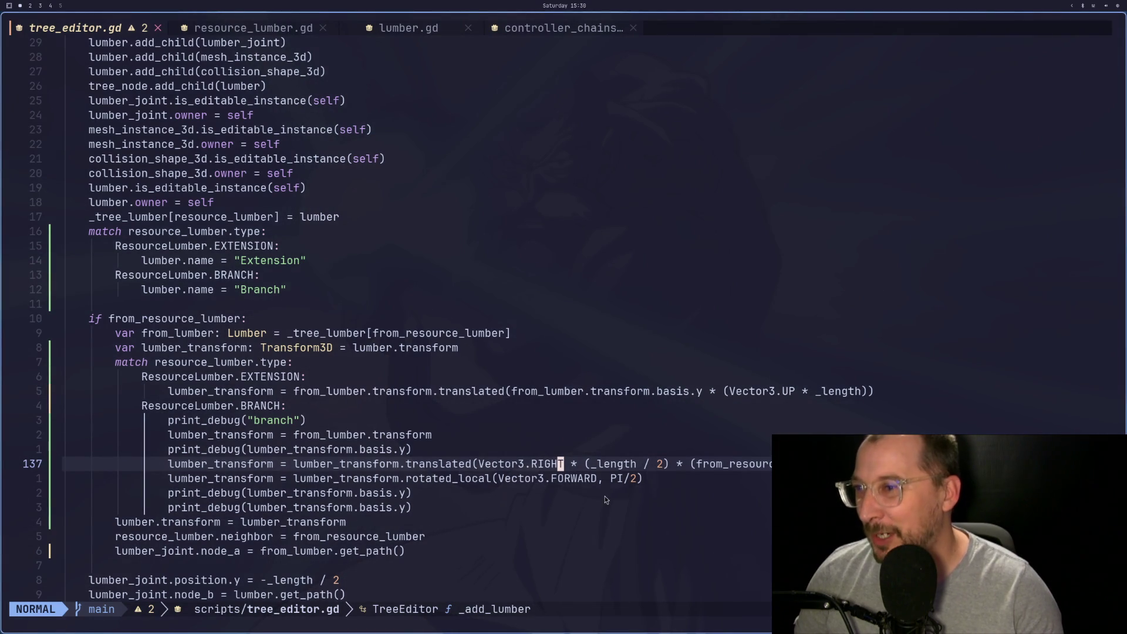
Compare the Branch rotation code in Neovim against the Godot scene, landing on line 137
click(581, 479)
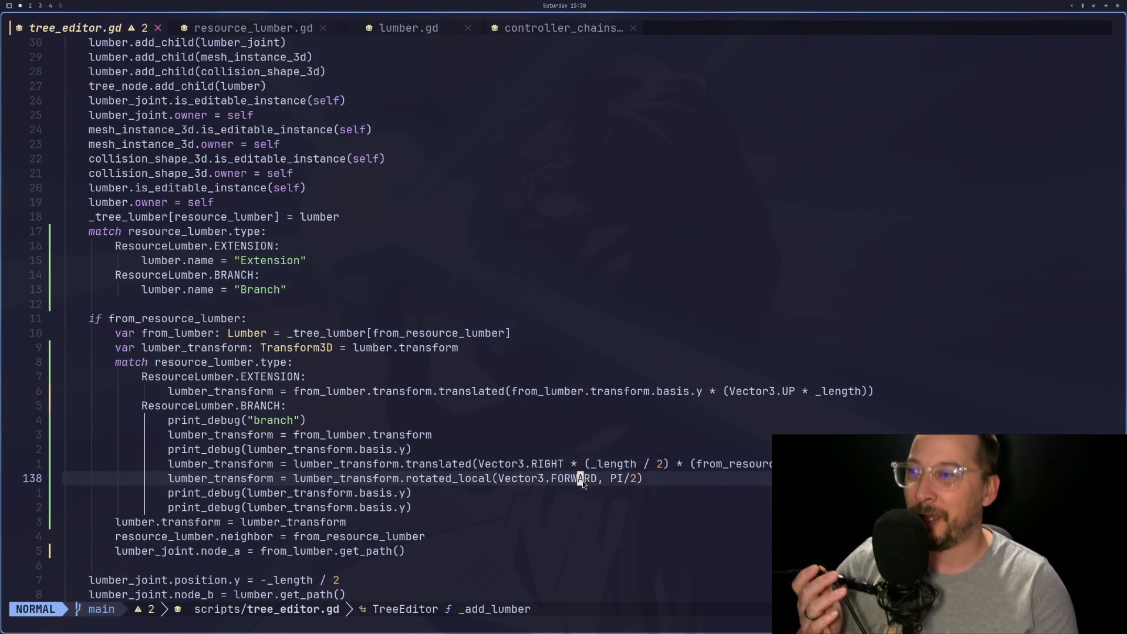
key(super+2)
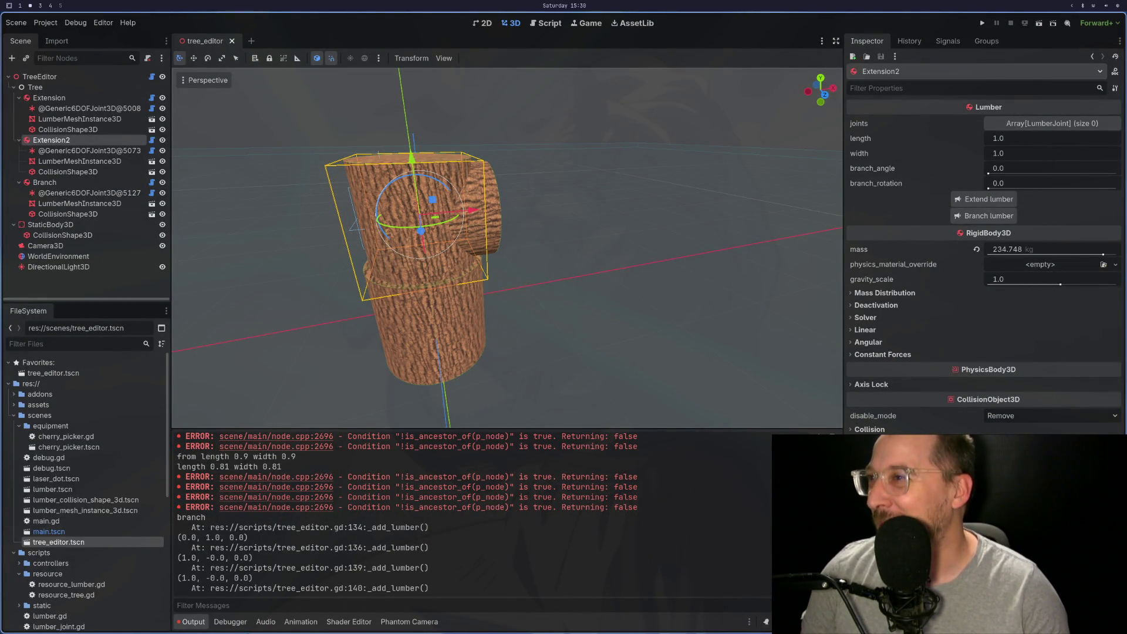
key(super+1)
click(375, 469)
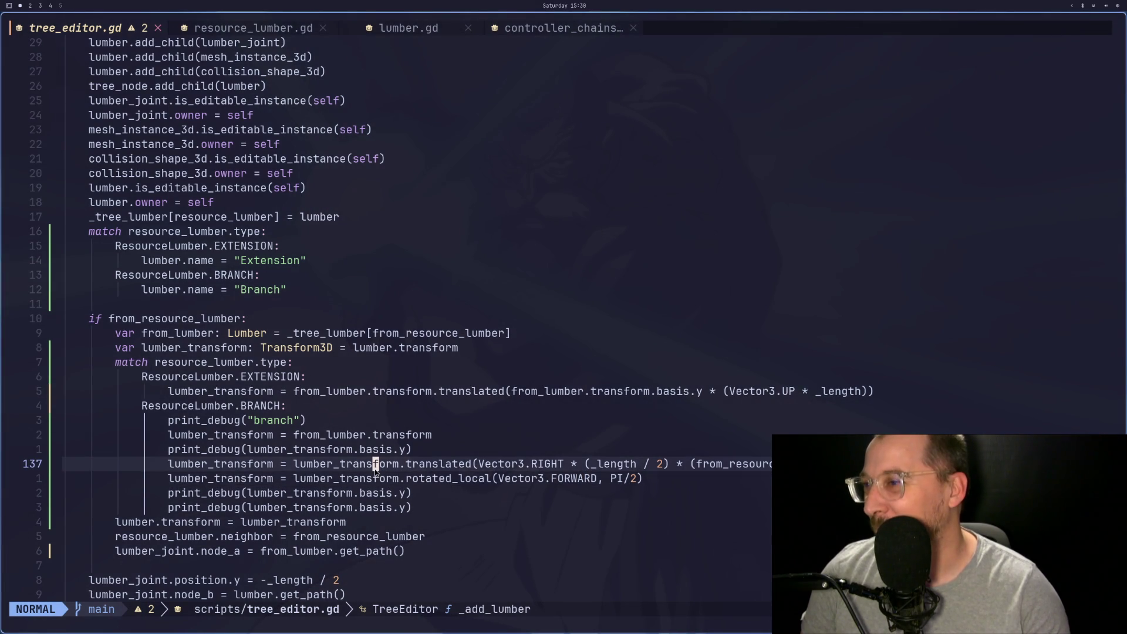
Delete the duplicate basis.y print_debug line and save tree_editor.gd with :w
key(j)
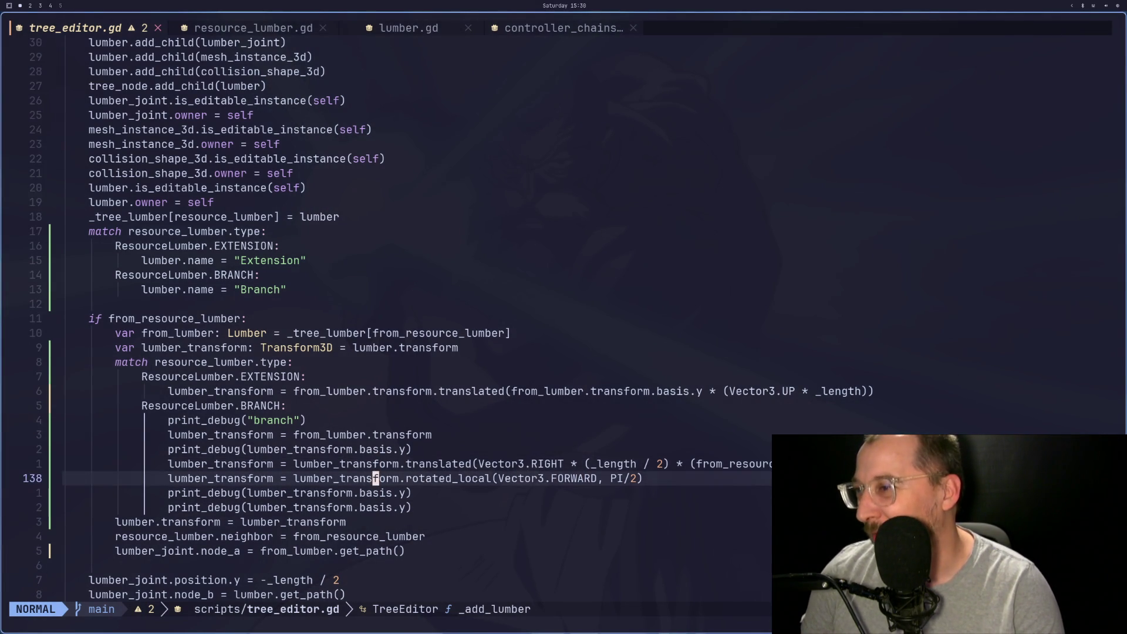
key(k)
key(j)
key(j)
key(j)
key(d)
key(d)
text(:w)
key(Escape)
Move the cursor to the Vector3.RIGHT offset on line 137
key(k)
key(k)
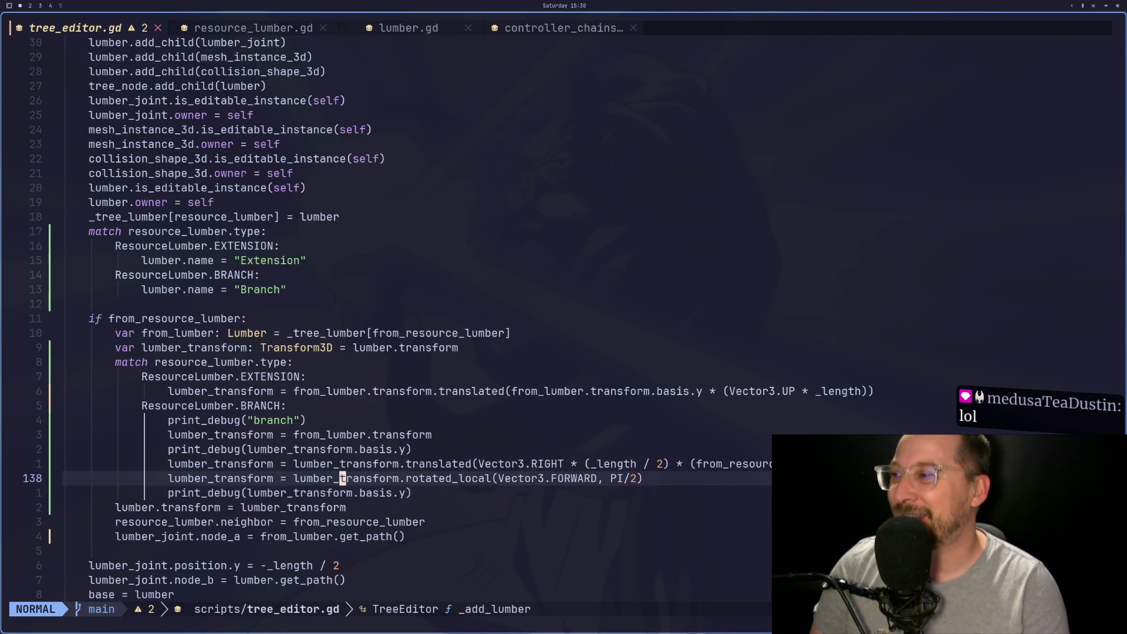
key(k)
key(w)
key(w)
key(w)
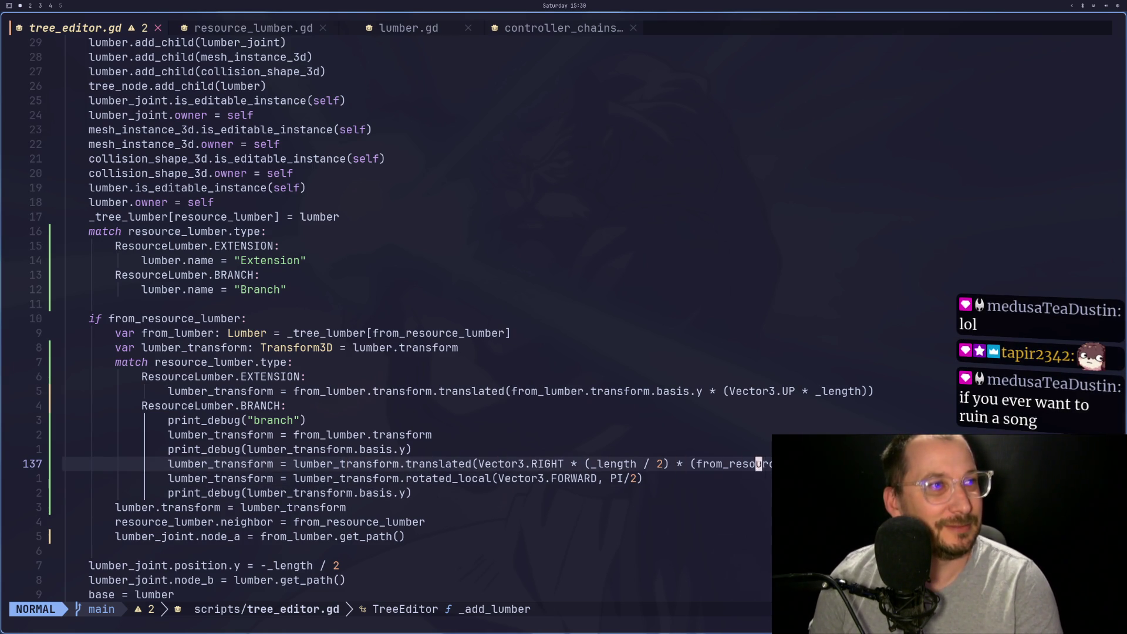
key(j)
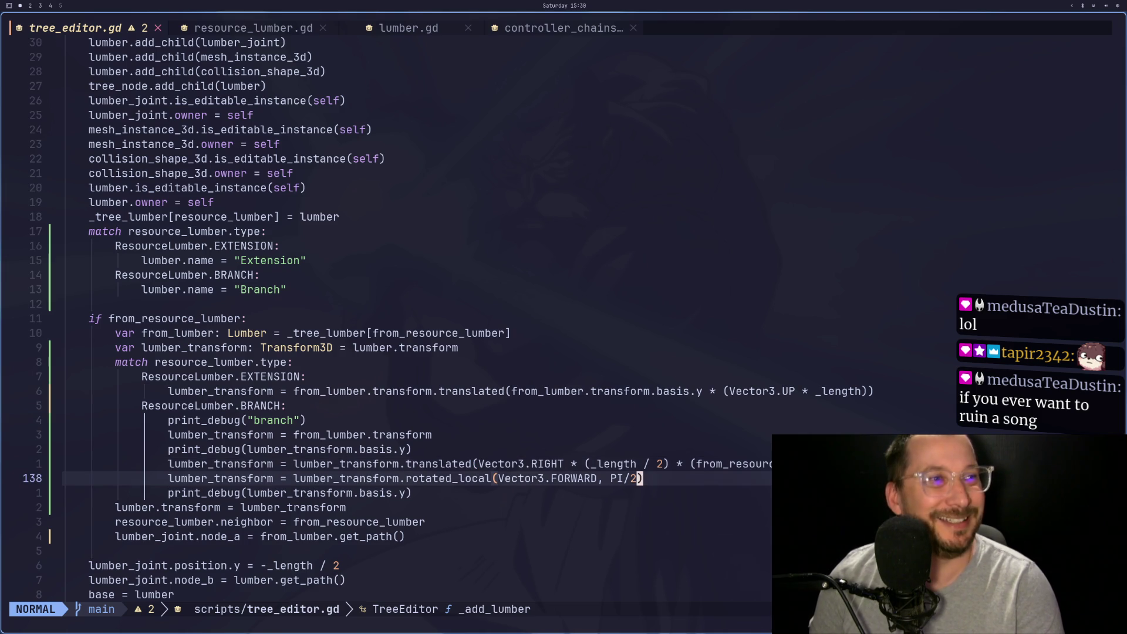
key(j)
key(k)
key(k)
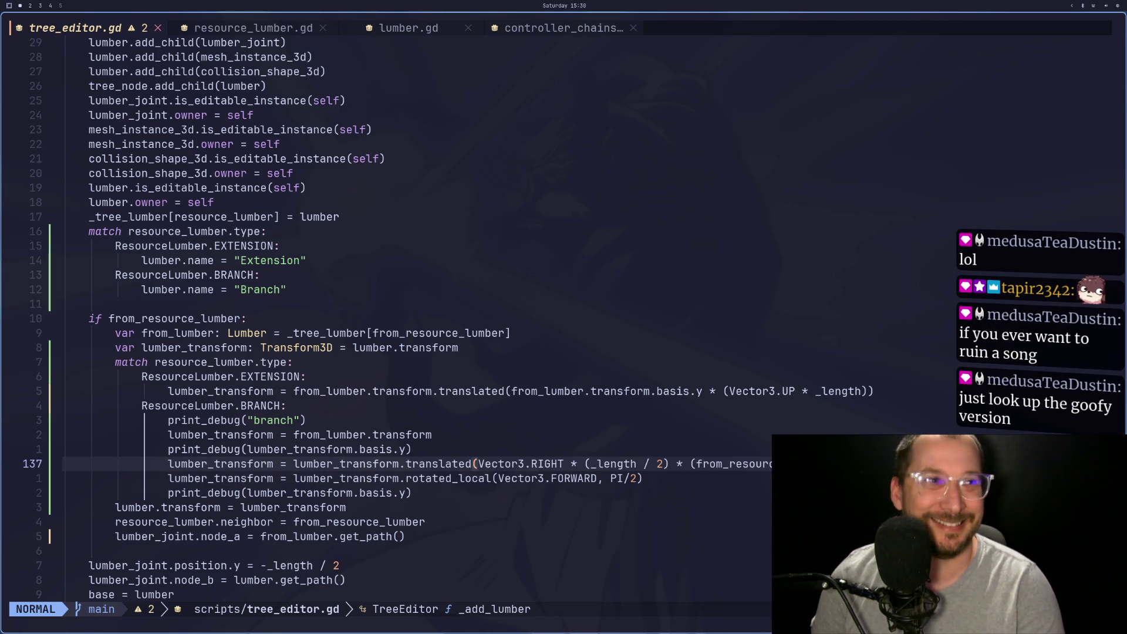
key(h)
key(h)
key(h)
key(super+2)
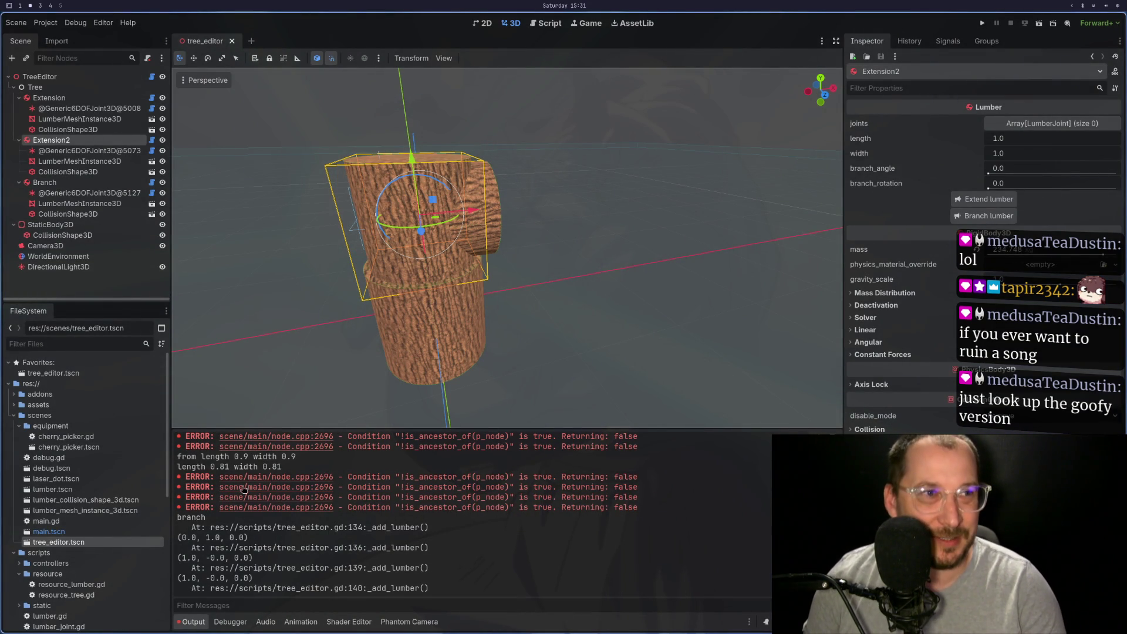
key(super+4)
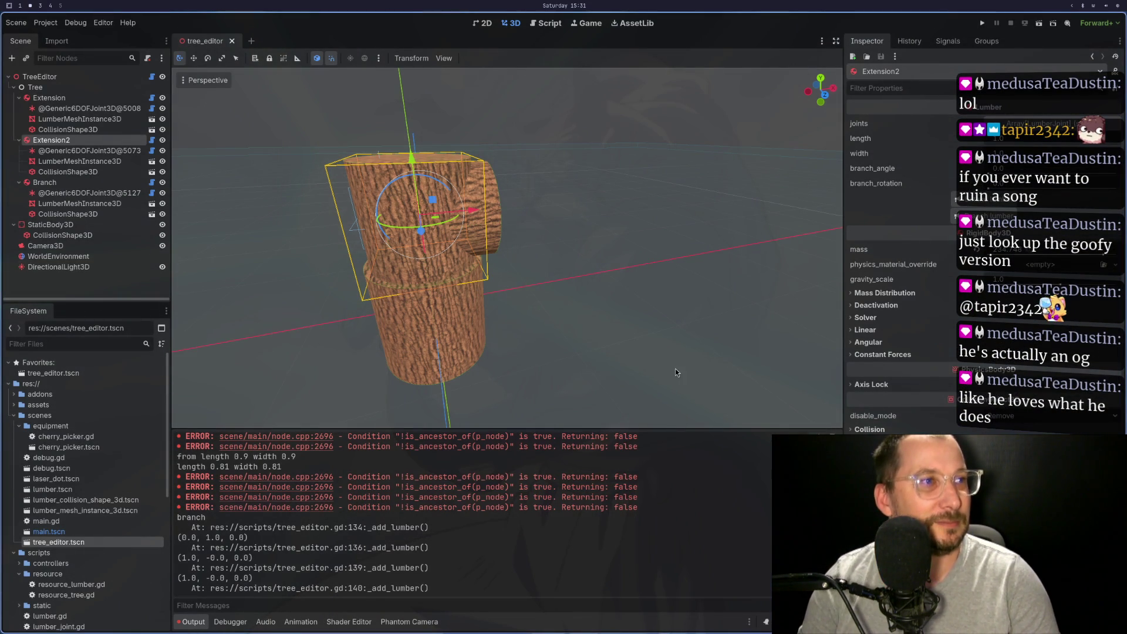
key(alt+Tab)
key(alt+Tab)
drag(472, 209, 567, 210)
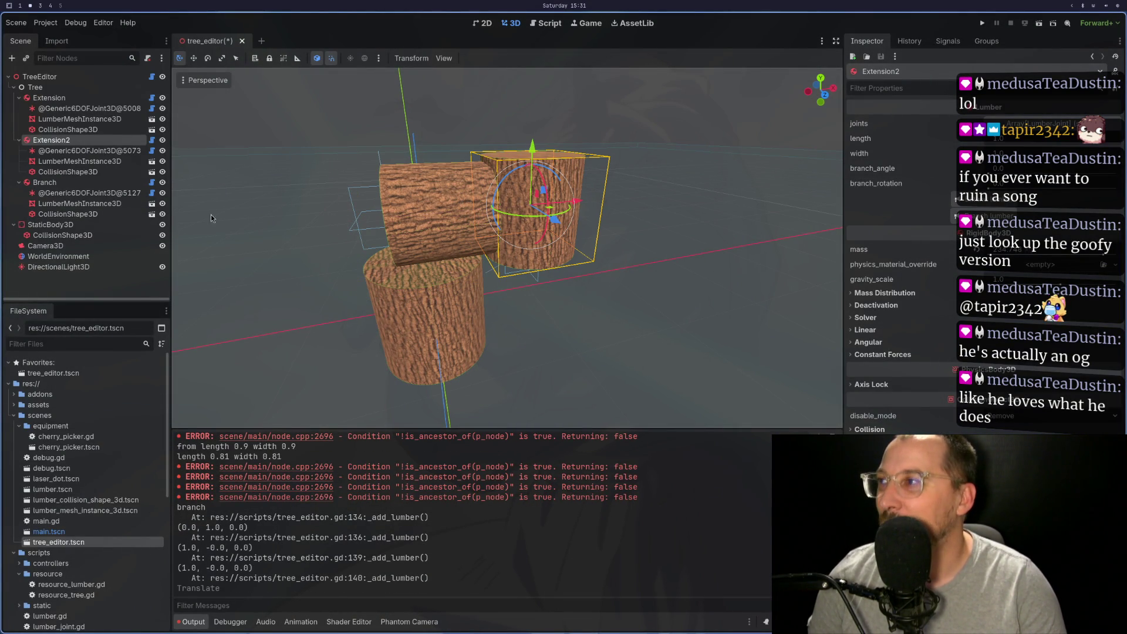
key(ctrl+z)
click(93, 182)
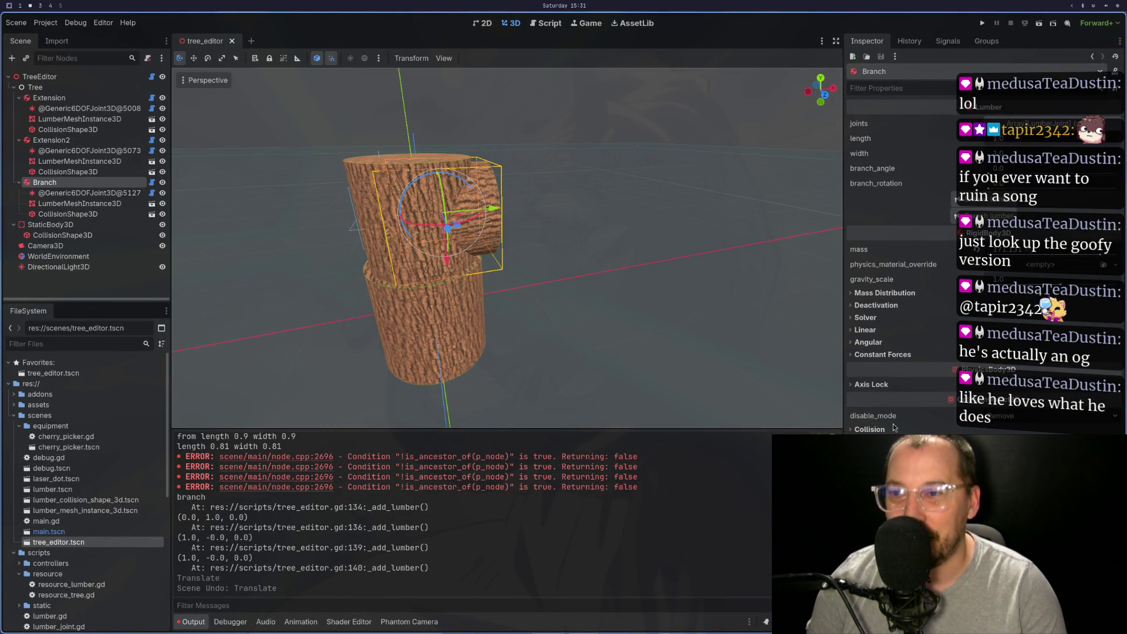
key(alt+Tab)
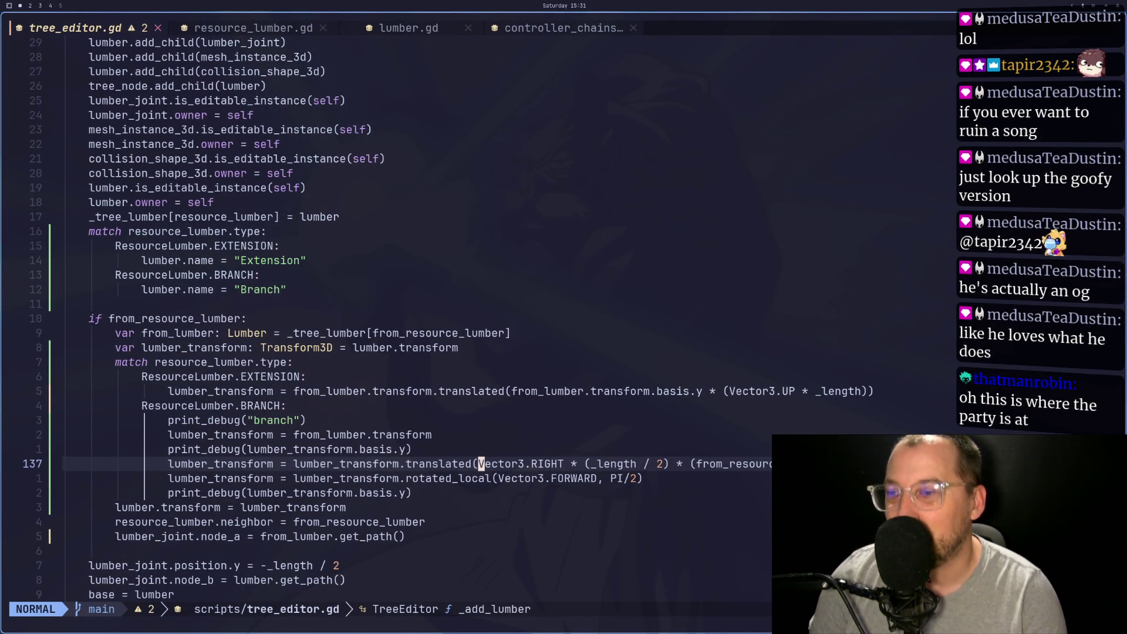
click(534, 463)
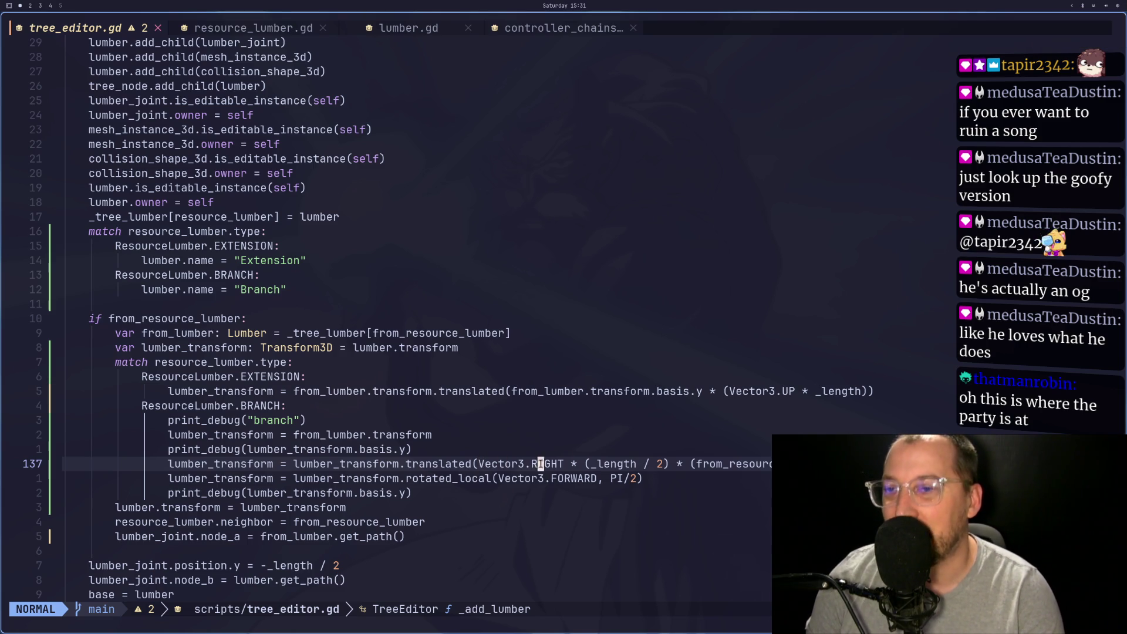
key(w)
key(w)
key(w)
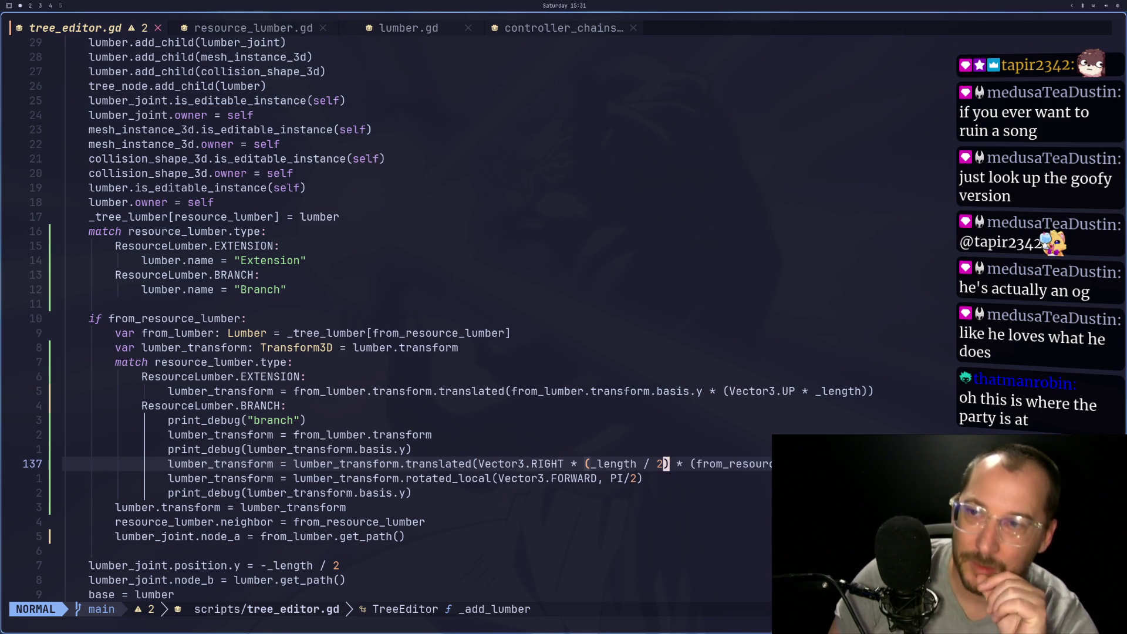
key(l)
key(l)
key(l)
key(l)
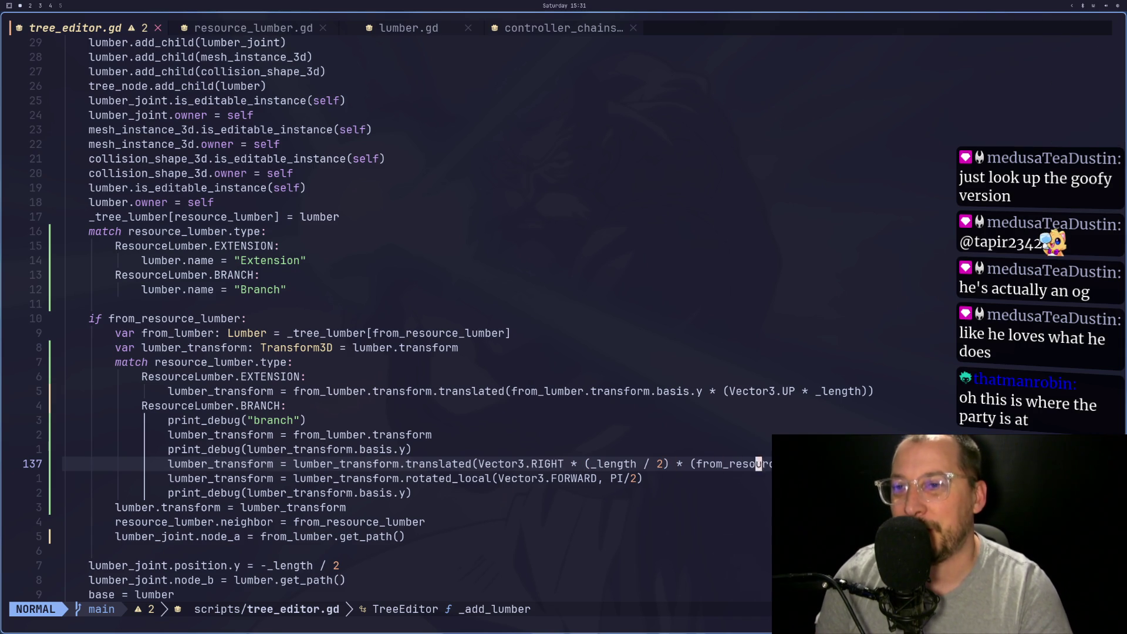
key(i)
key(Escape)
text(:w)
key(Return)
key(super+2)
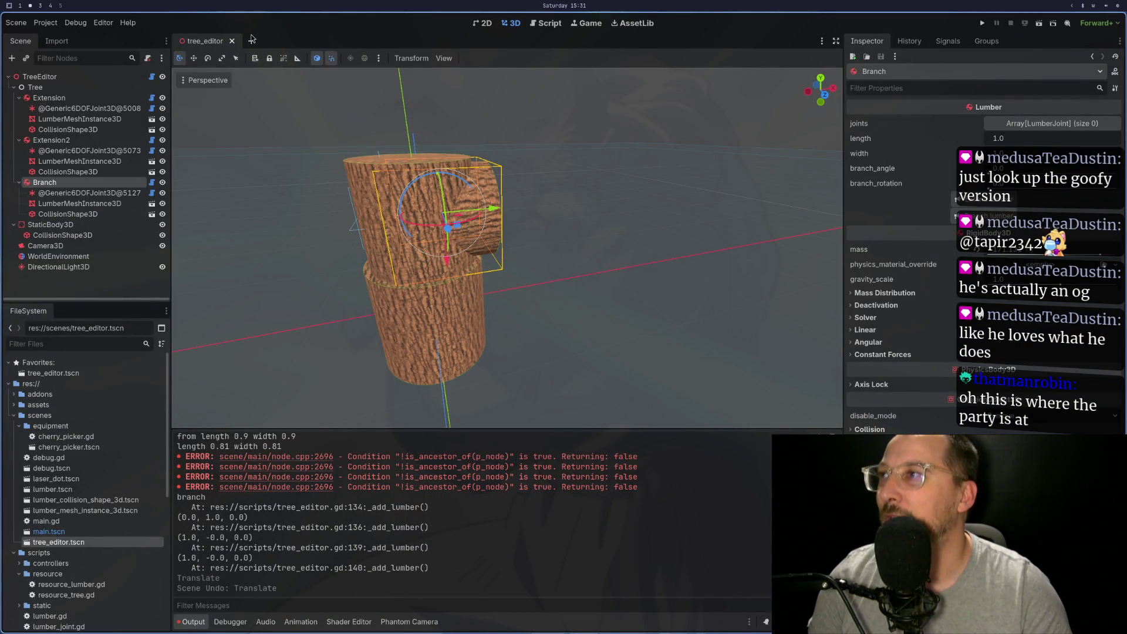
Add a second Branch (Branch2) to Extension2 and check its joint position
click(51, 140)
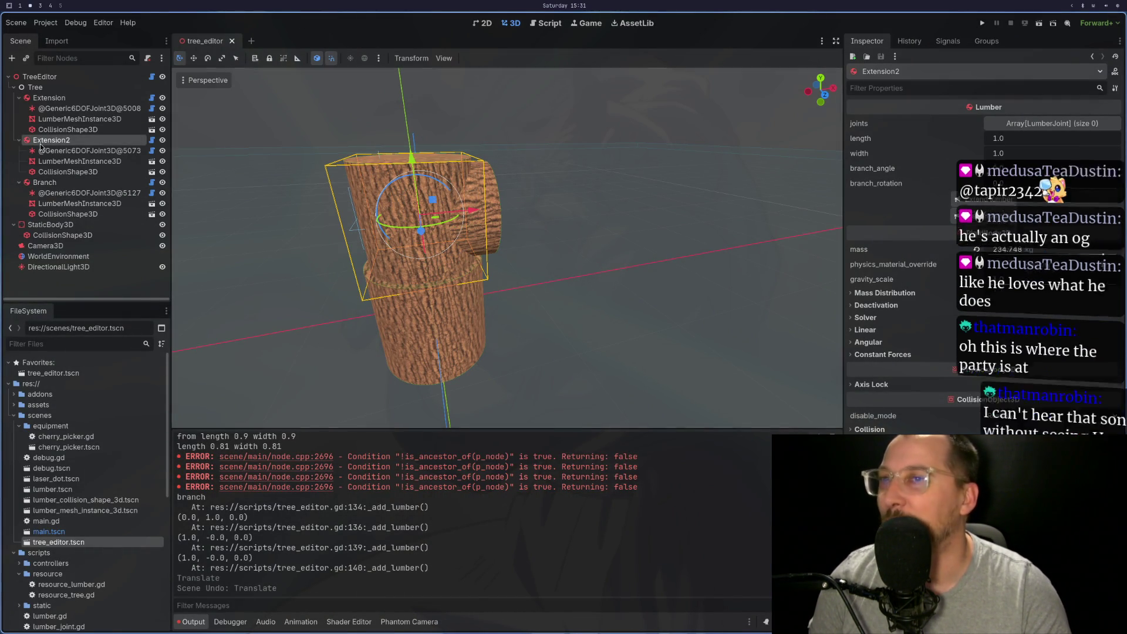
click(1009, 218)
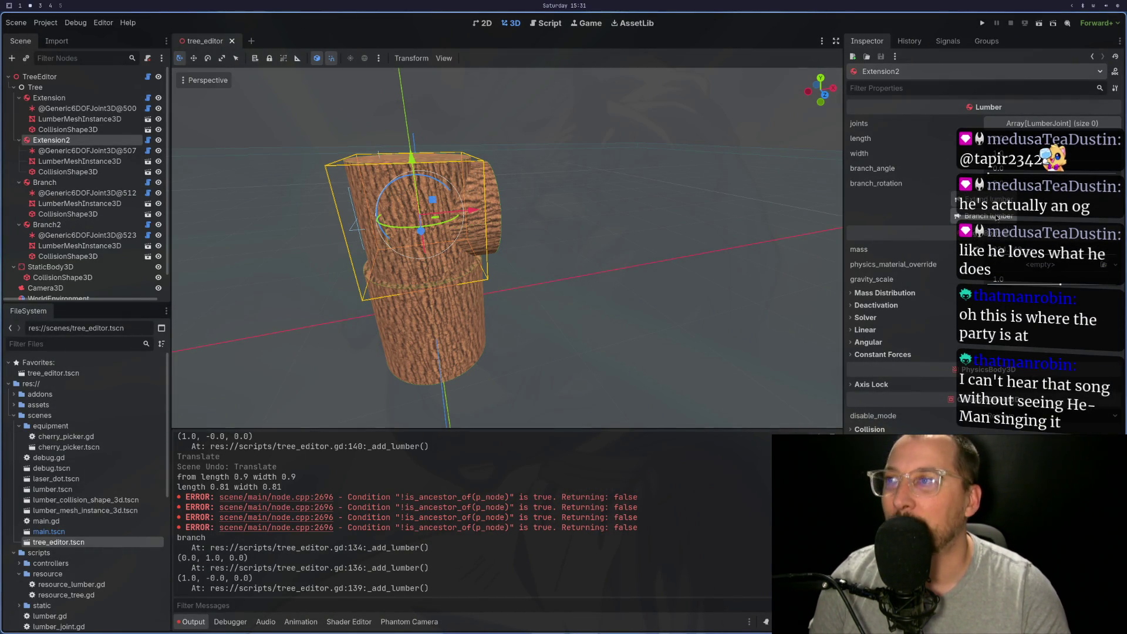
click(90, 236)
key(f)
mouse_move(622, 274)
mouse_down()
mouse_move(498, 315)
mouse_move(443, 319)
mouse_move(436, 302)
mouse_up()
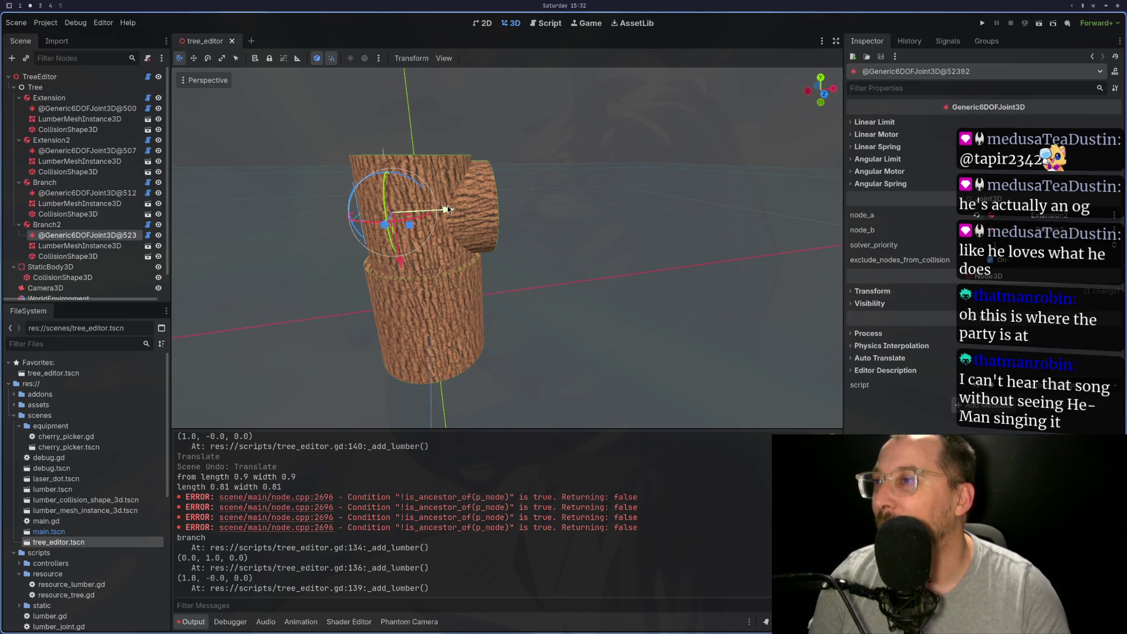
mouse_move(446, 210)
mouse_down()
mouse_move(502, 210)
mouse_move(453, 216)
mouse_up()
click(102, 226)
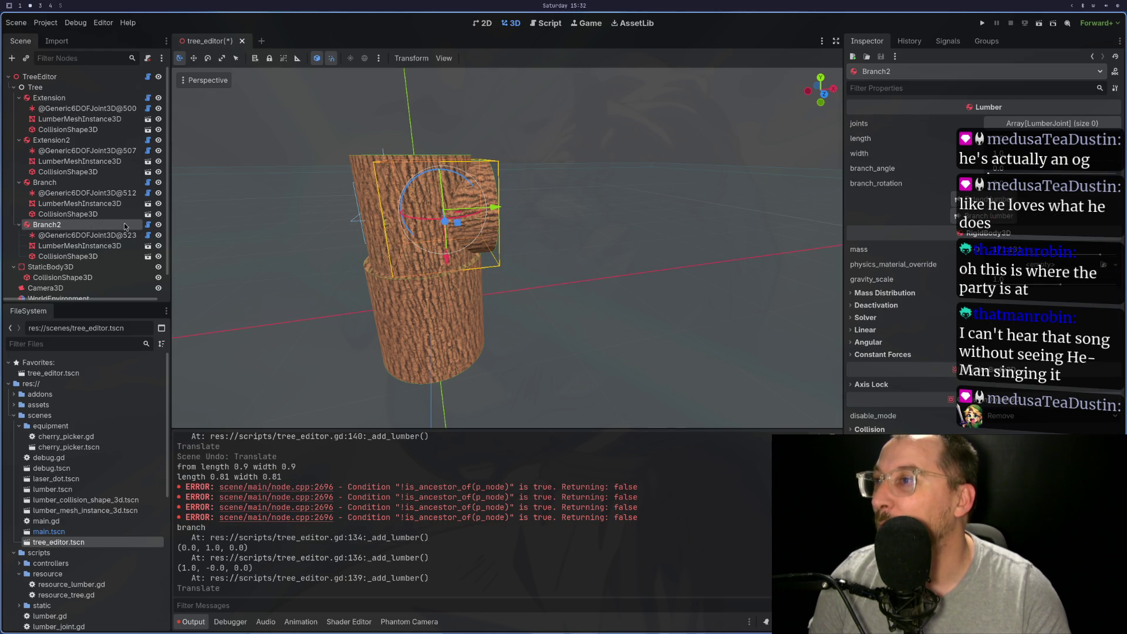
click(94, 183)
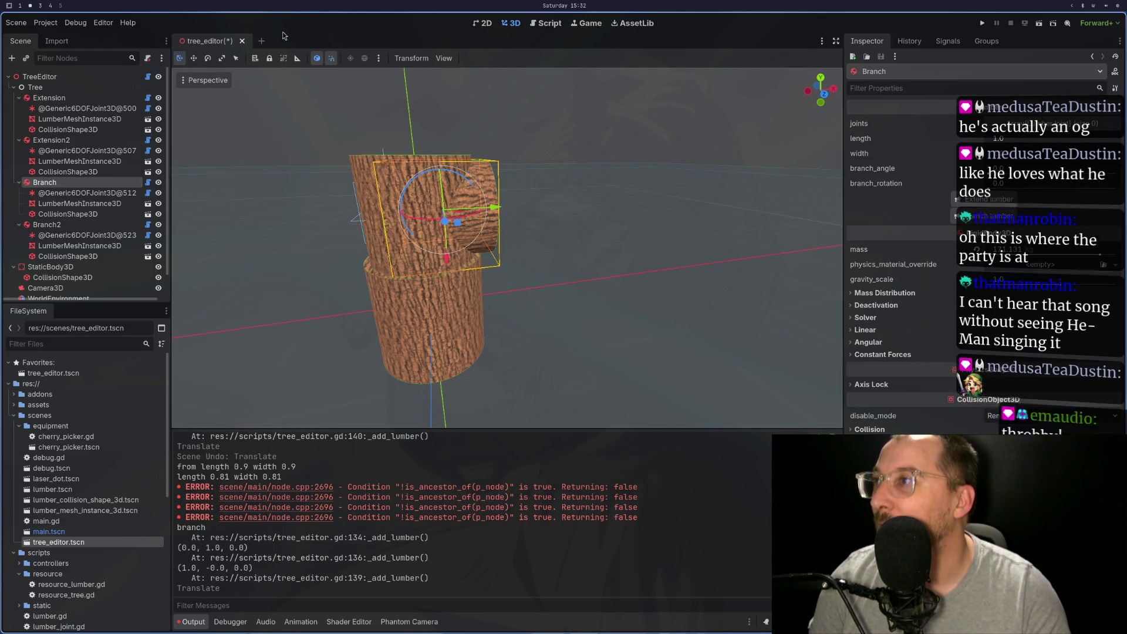
Discard changes, reopen tree_editor, add Extension2 and a Branch, and focus on the branch mesh
click(505, 346)
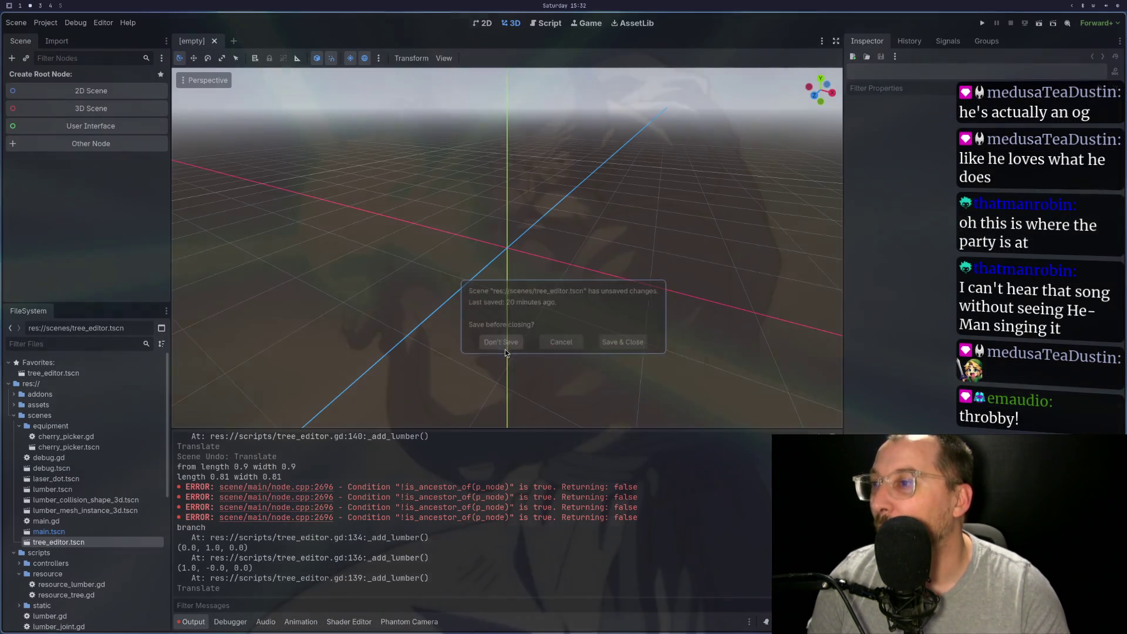
double_click(120, 543)
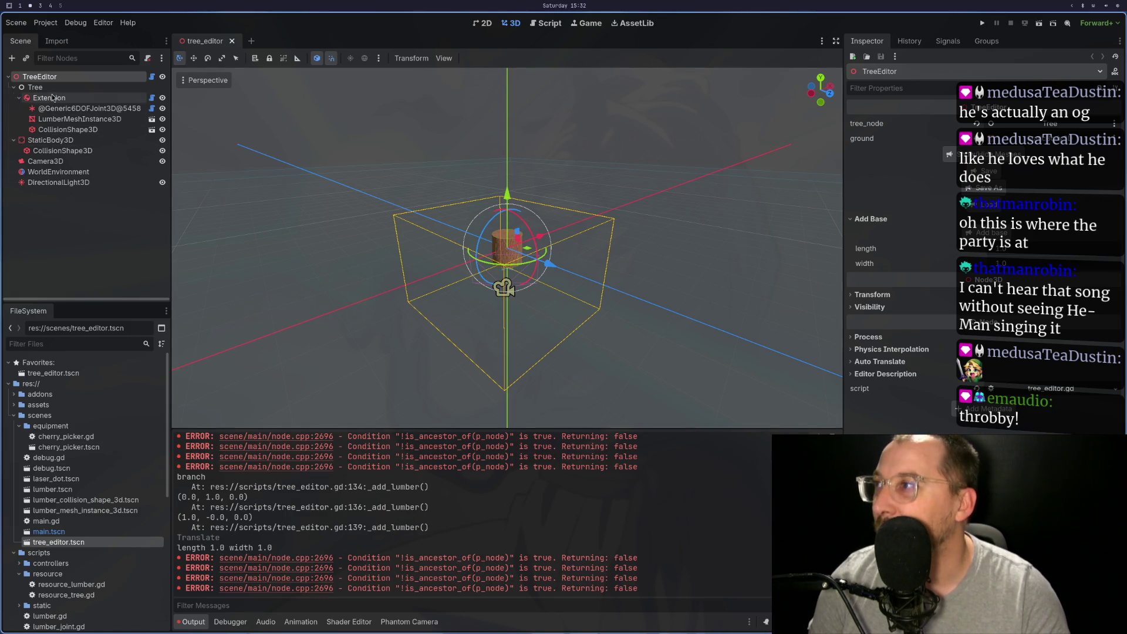
click(963, 199)
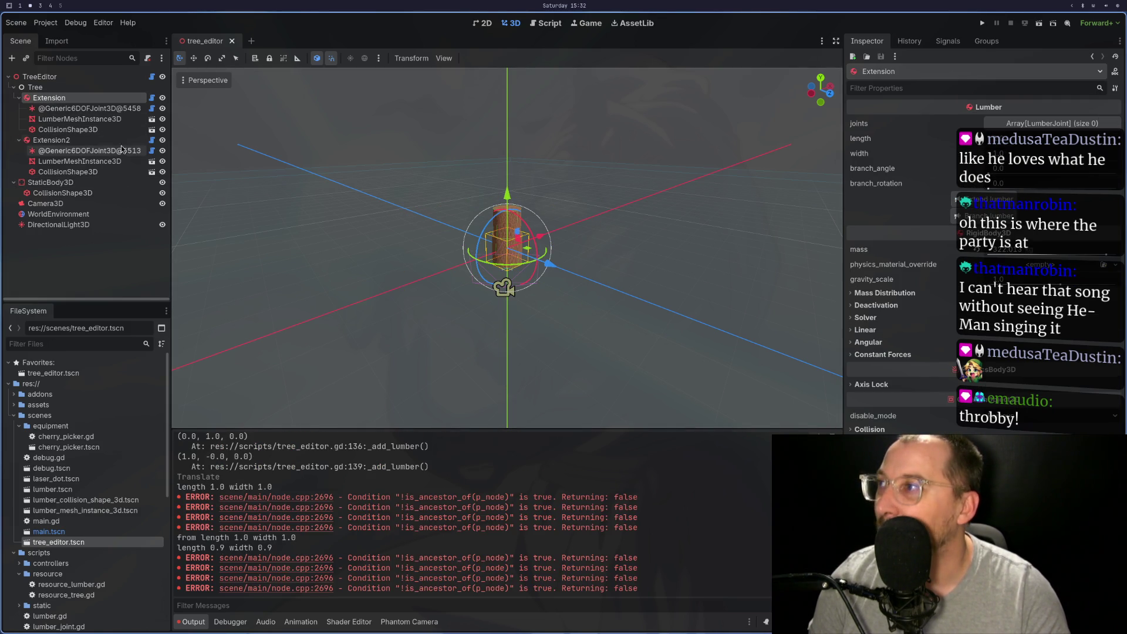
click(954, 216)
scroll(598, 224, up, 4)
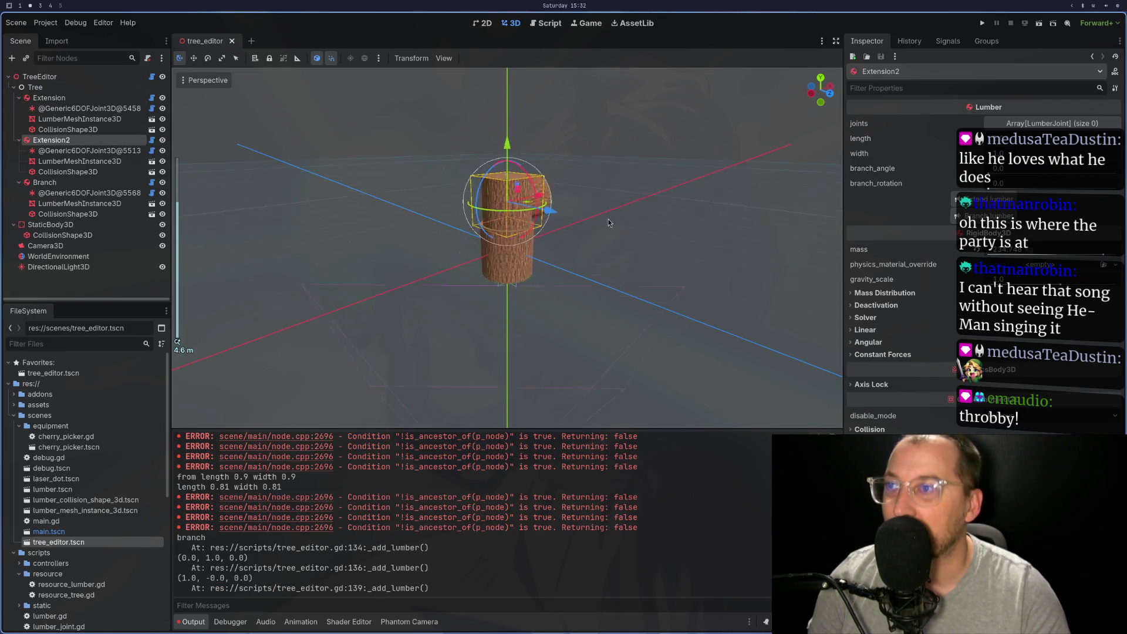
mouse_move(580, 198)
mouse_down()
mouse_move(587, 231)
mouse_move(616, 230)
mouse_move(618, 216)
mouse_up()
scroll(615, 244, up, 3)
click(618, 216)
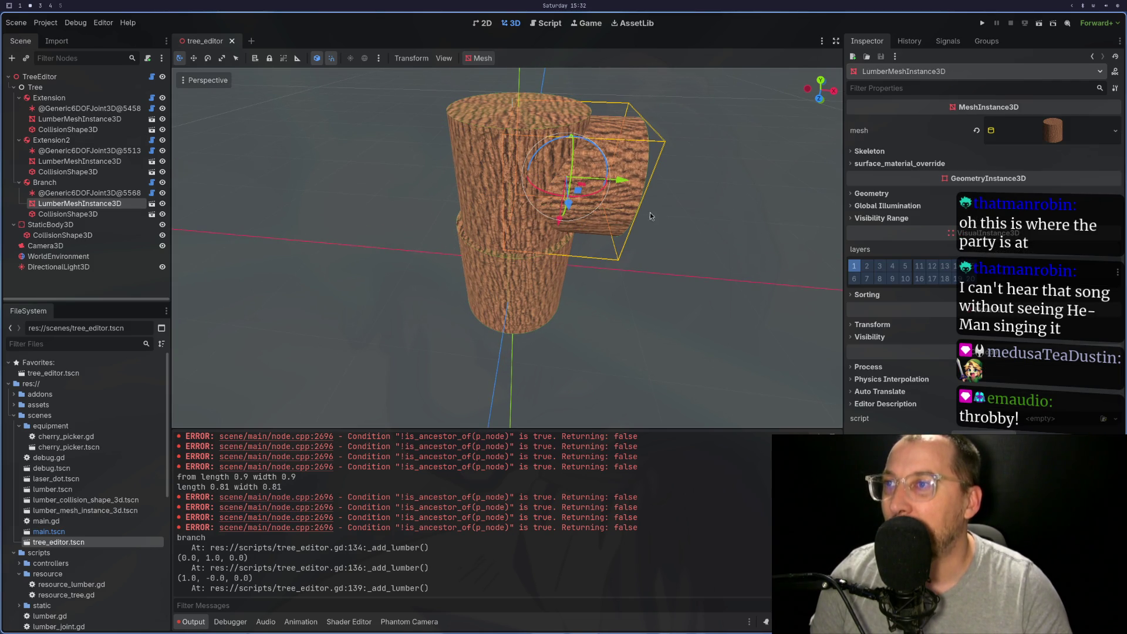
key(f)
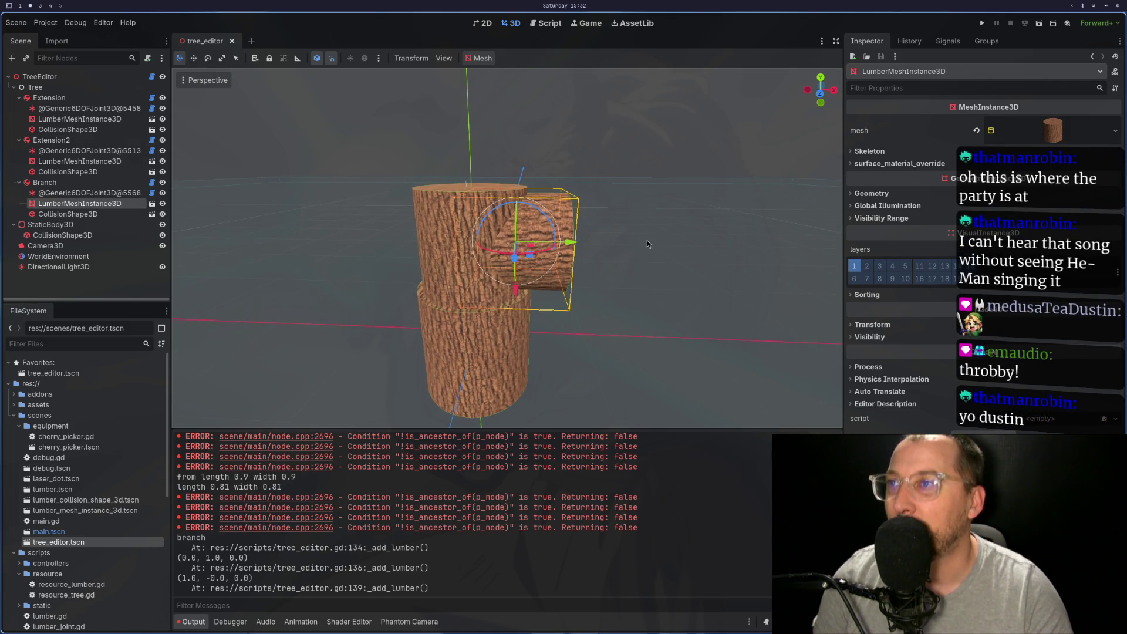
key(super+1)
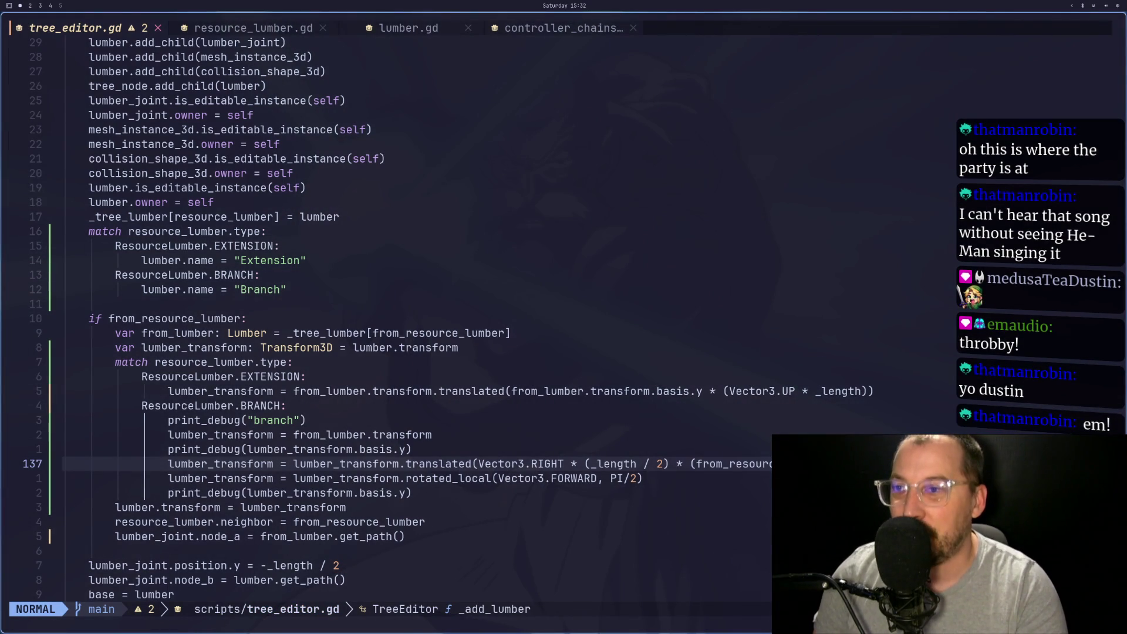
Edit line 137 so the Branch offset is Vector3.RIGHT * _length, removing ' / 2' and the extra parentheses
key(h)
key(h)
key(l)
key(a)
key(BackSpace)
key(BackSpace)
key(BackSpace)
key(BackSpace)
key(Escape)
key(b)
key(i)
key(Escape)
key(x)
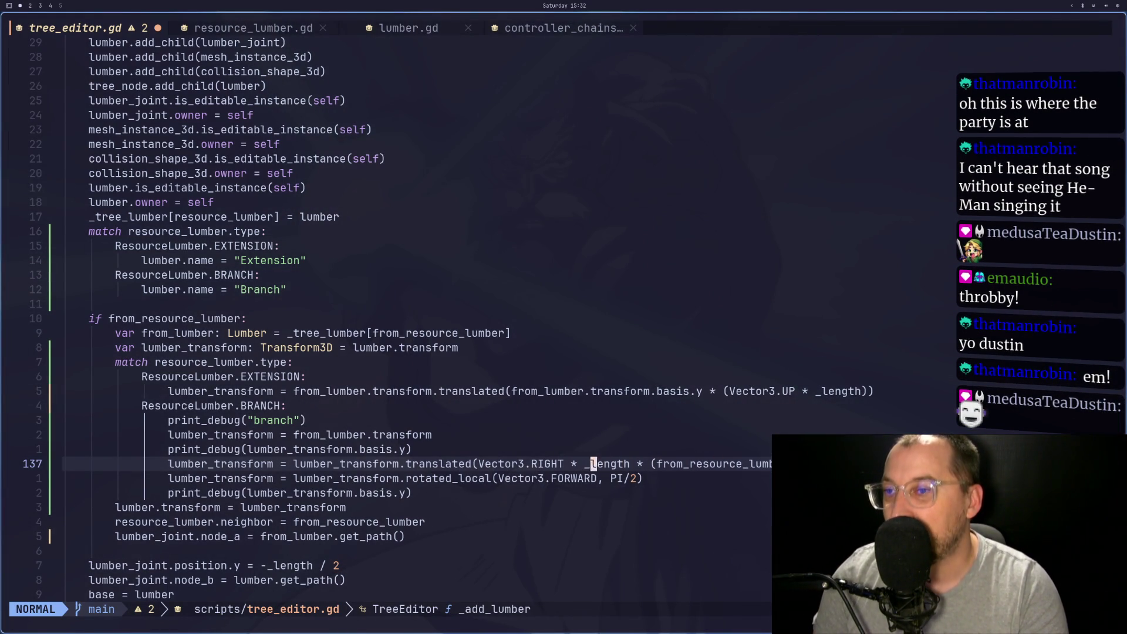
key(w)
key(i)
key(BackSpace)
key(Escape)
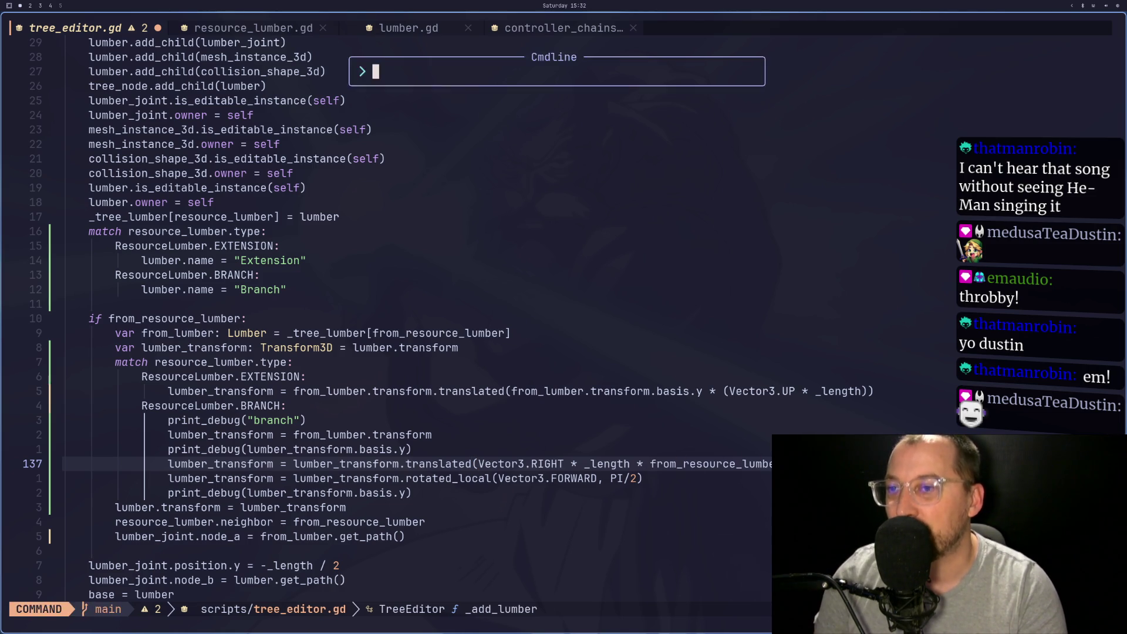
key(super+2)
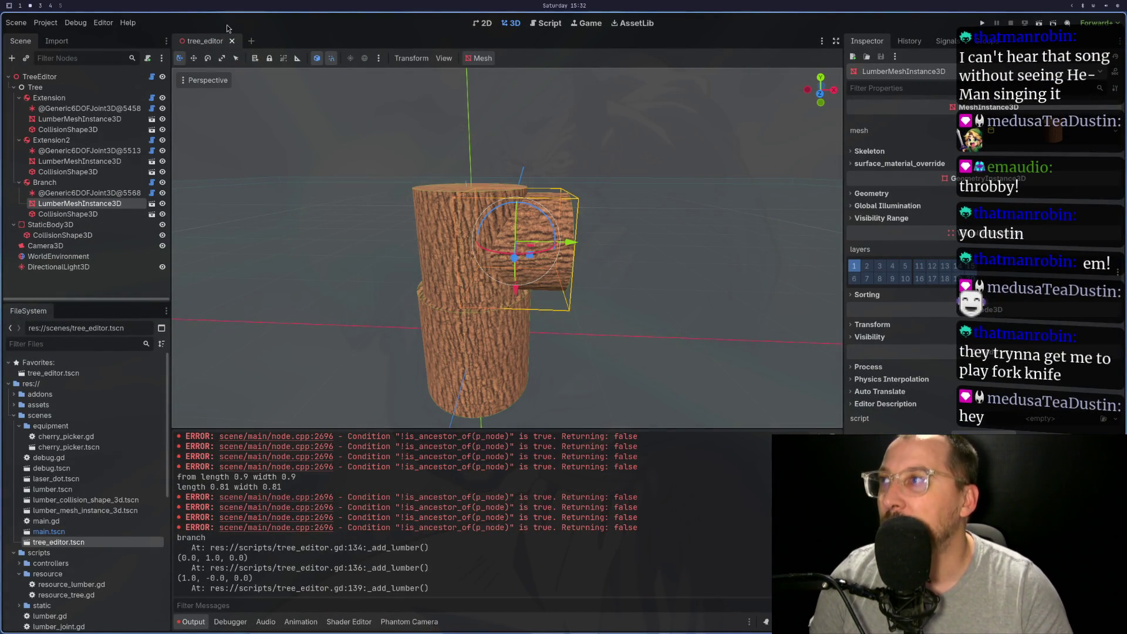
Add another Branch to Extension2, then close tree_editor without saving and reopen the saved scene
click(80, 183)
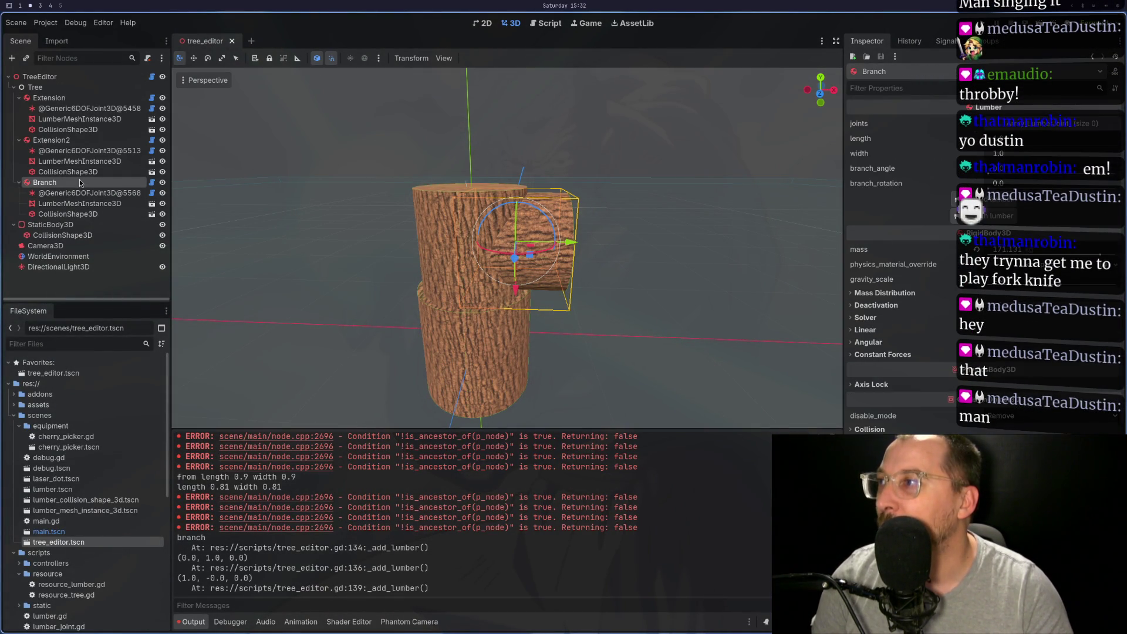
click(118, 141)
click(997, 221)
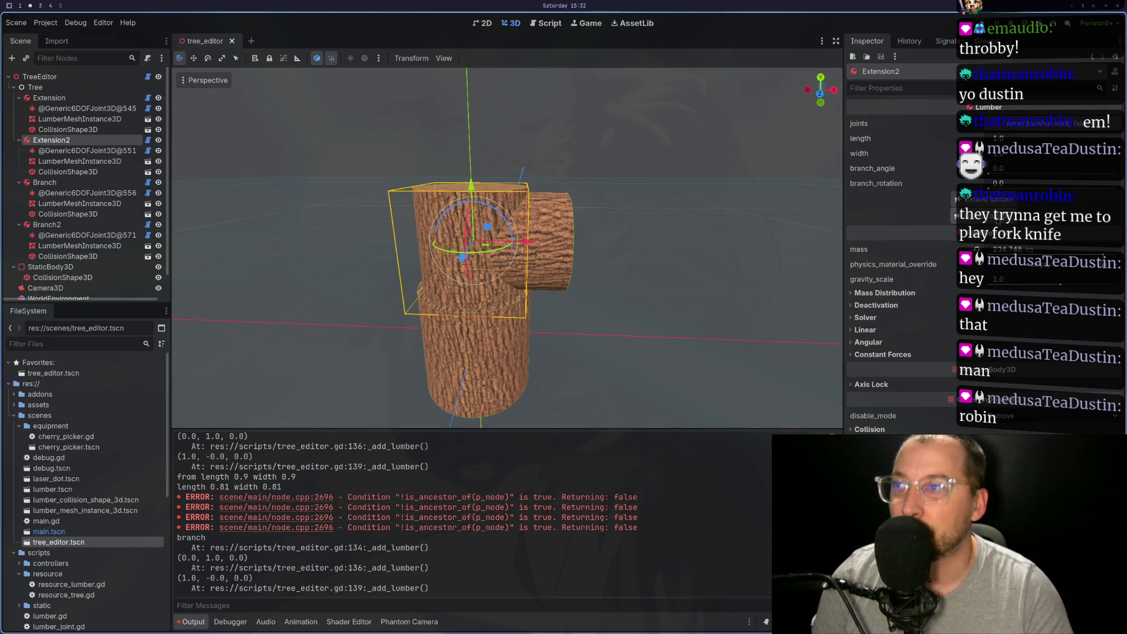
key(ctrl+shift+w)
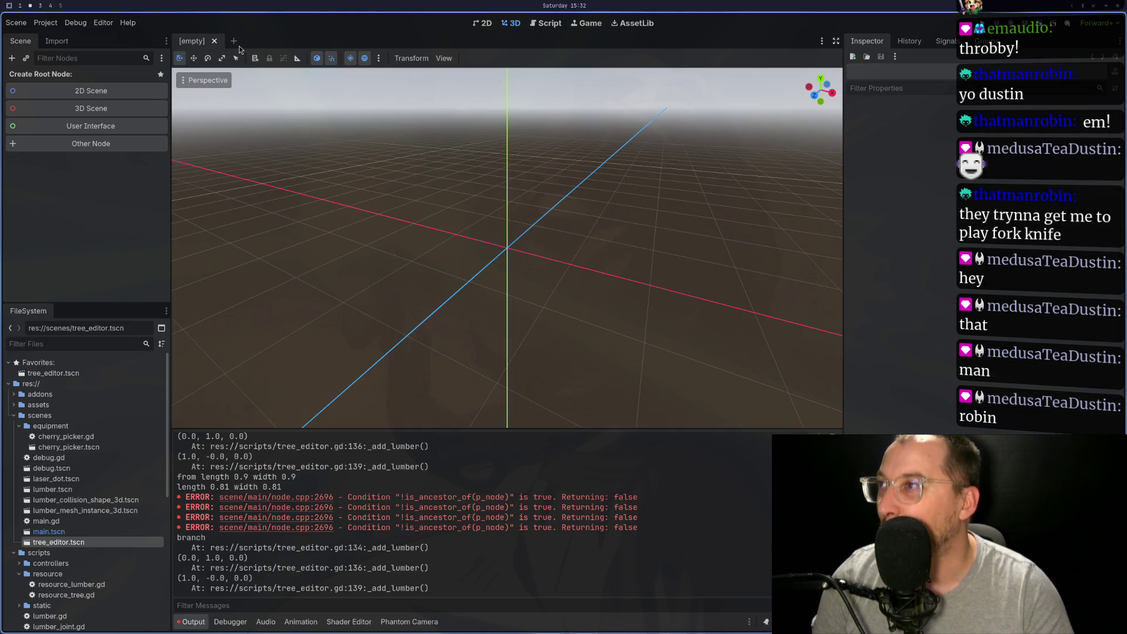
double_click(104, 542)
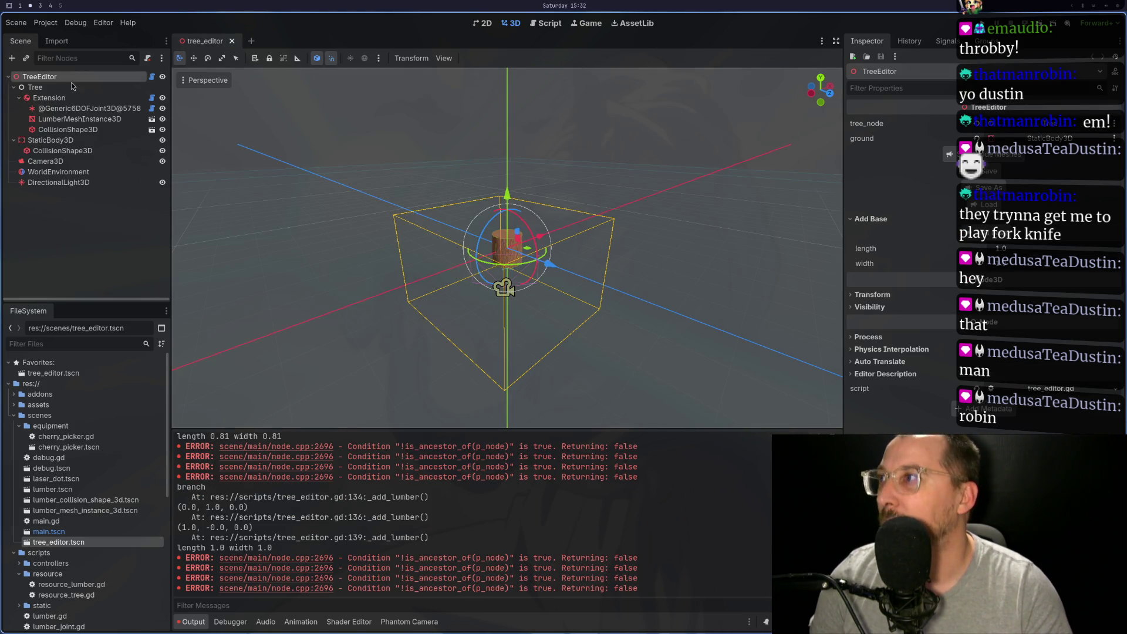
click(49, 97)
key(super+1)
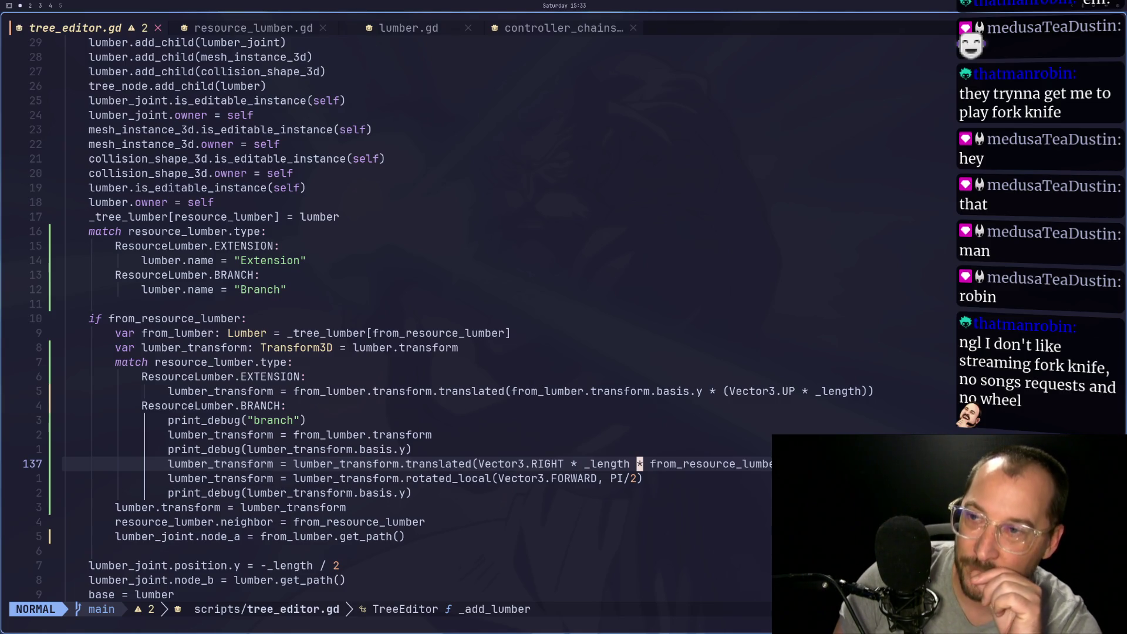
Return to the Godot editor from Neovim
key(super+2)
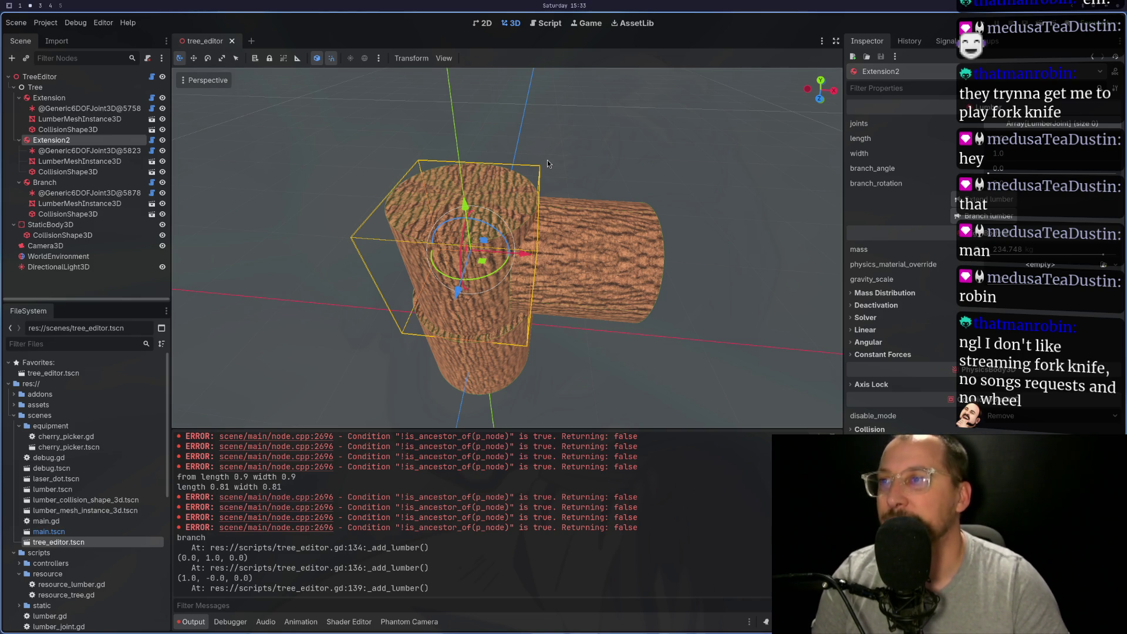
Select the TreeEditor root and hide the lumber meshes to reveal the collision shapes
click(79, 150)
click(83, 142)
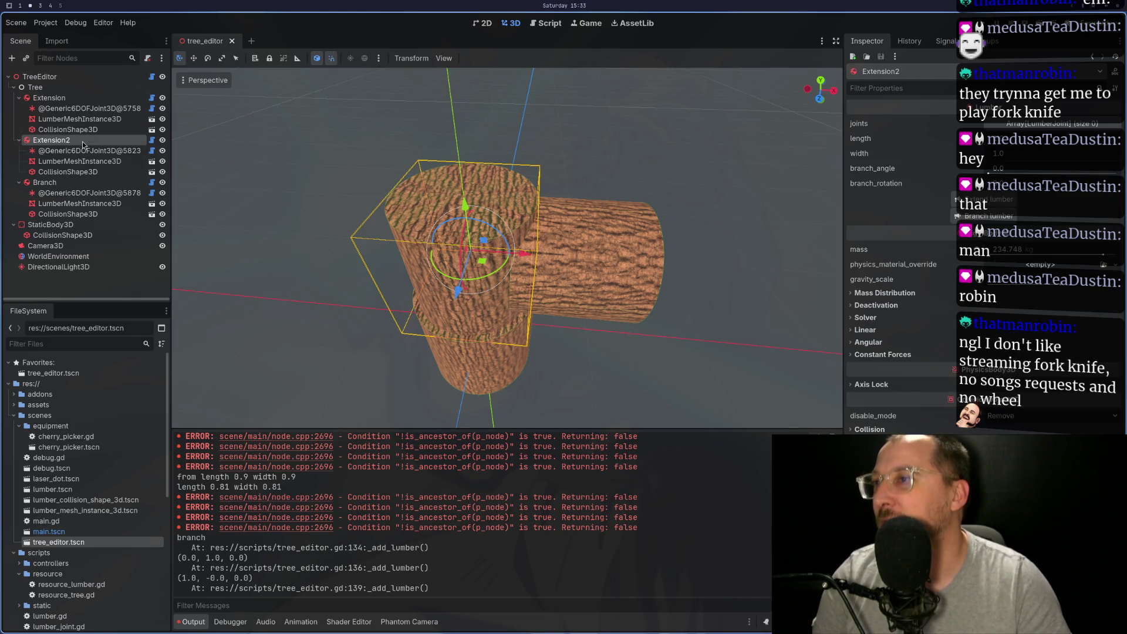
click(40, 77)
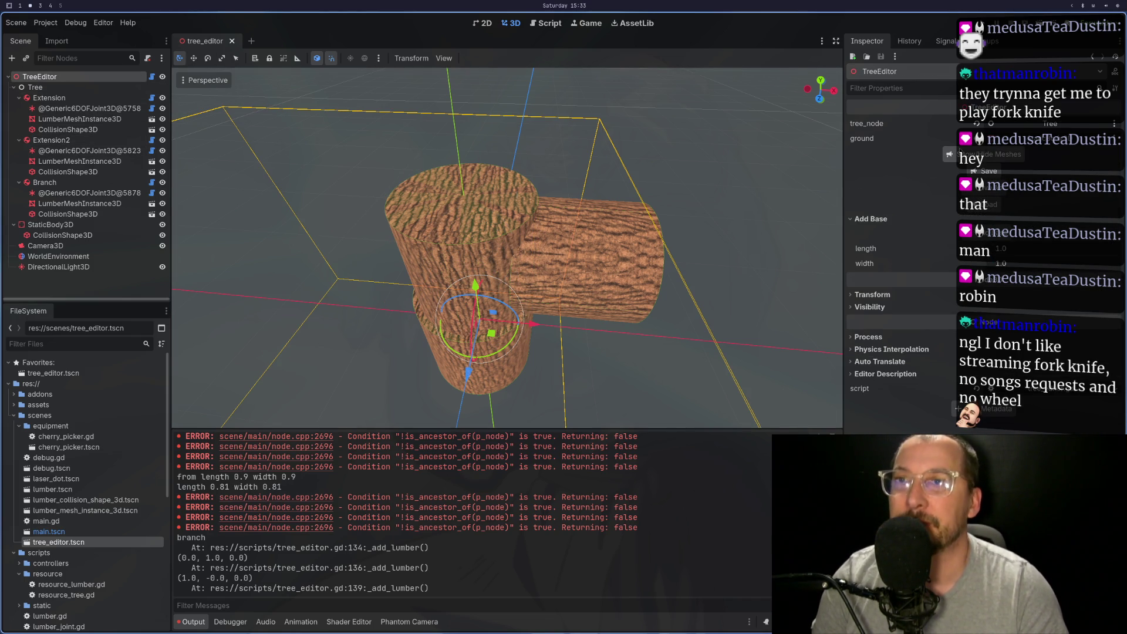
click(949, 154)
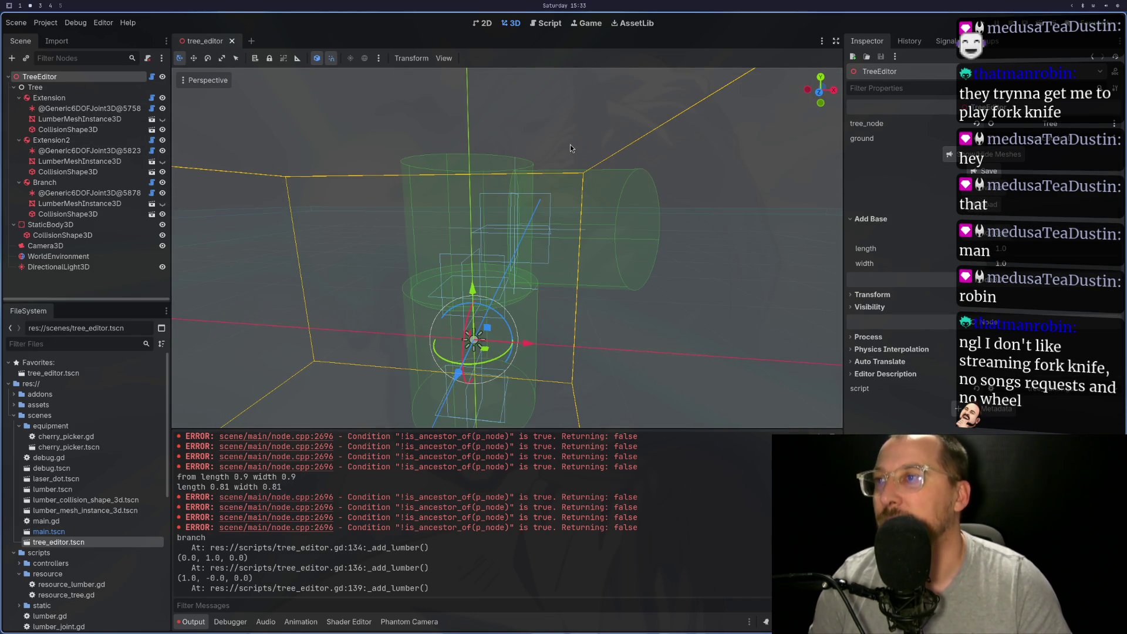
Select Extension2 and the Branch and orbit to examine their collision shapes
drag(566, 143, 578, 159)
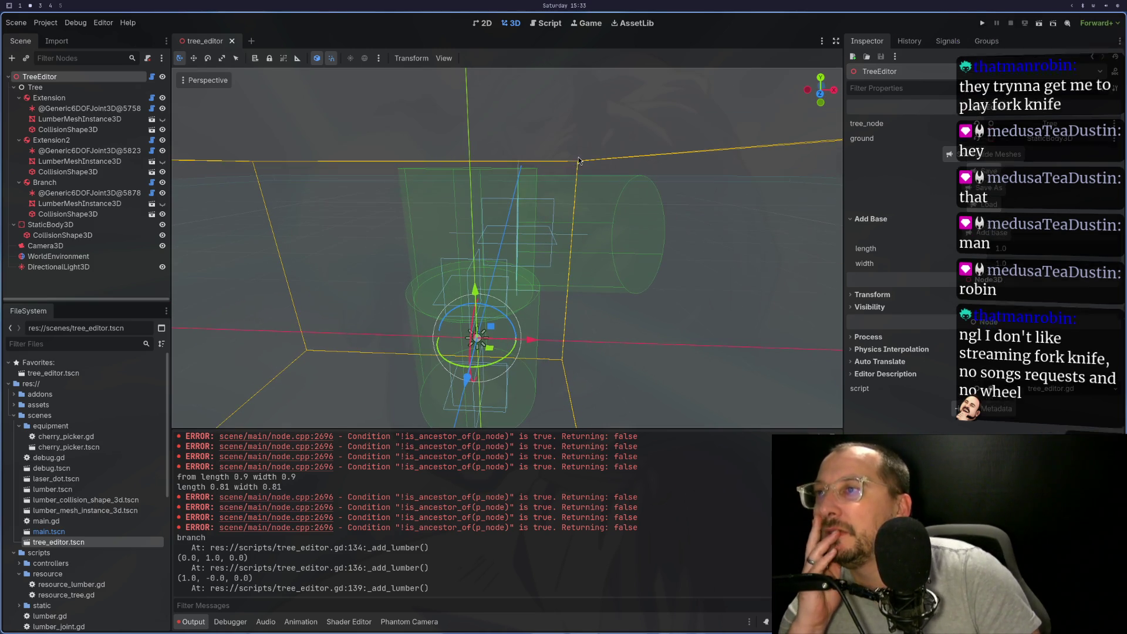
click(48, 141)
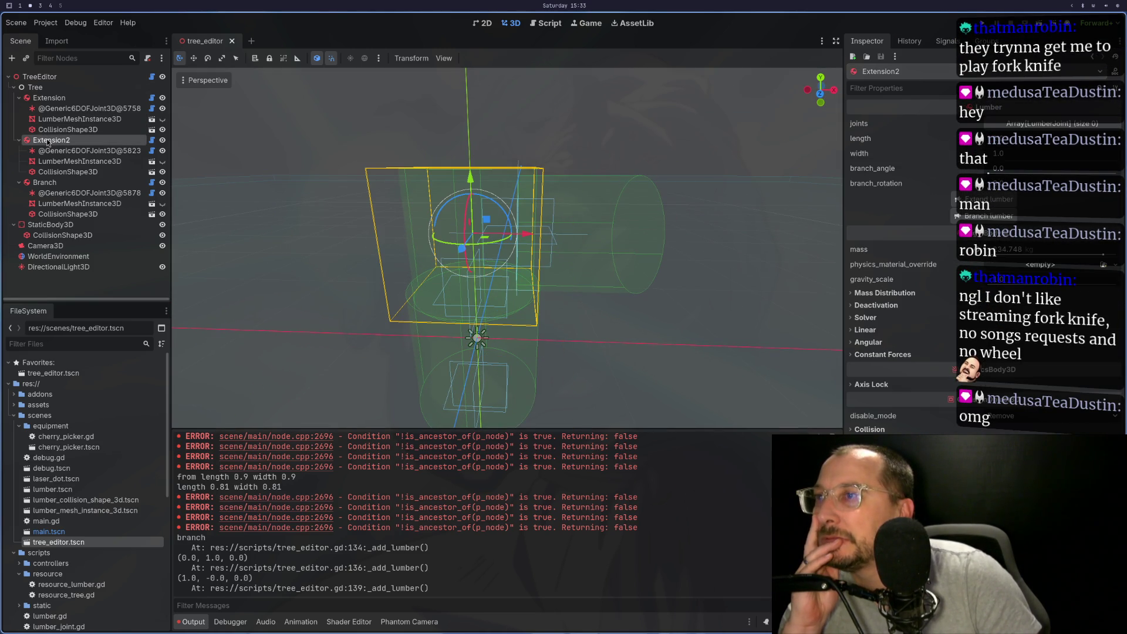
click(45, 183)
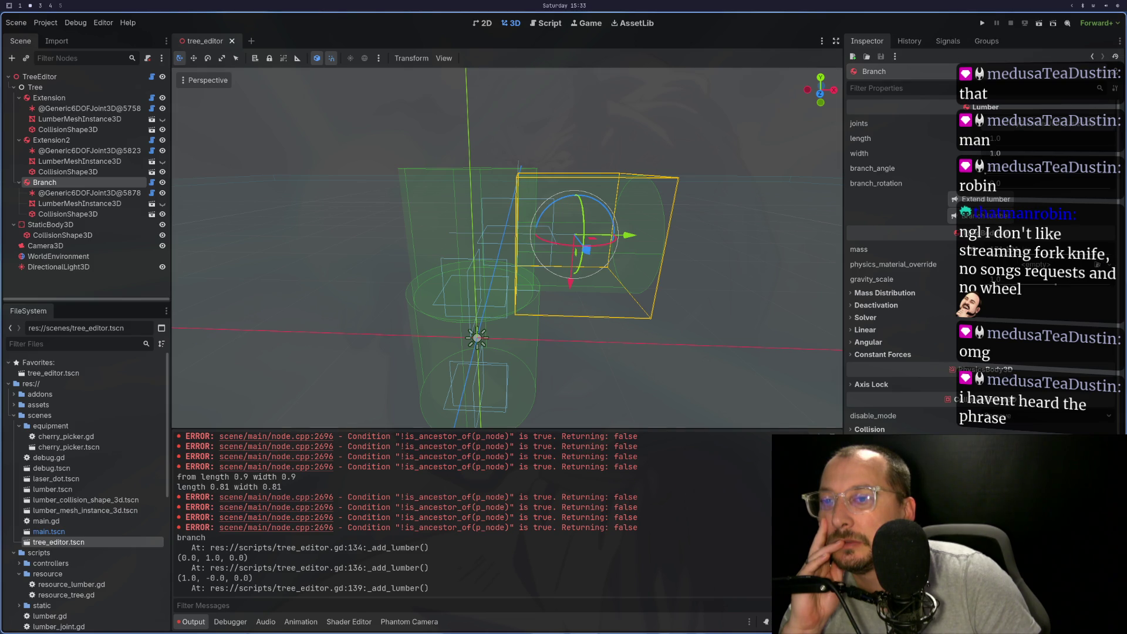
mouse_move(666, 329)
mouse_down()
mouse_move(595, 303)
mouse_move(509, 330)
mouse_move(665, 313)
mouse_up()
scroll(665, 312, up, 5)
scroll(663, 310, down, 2)
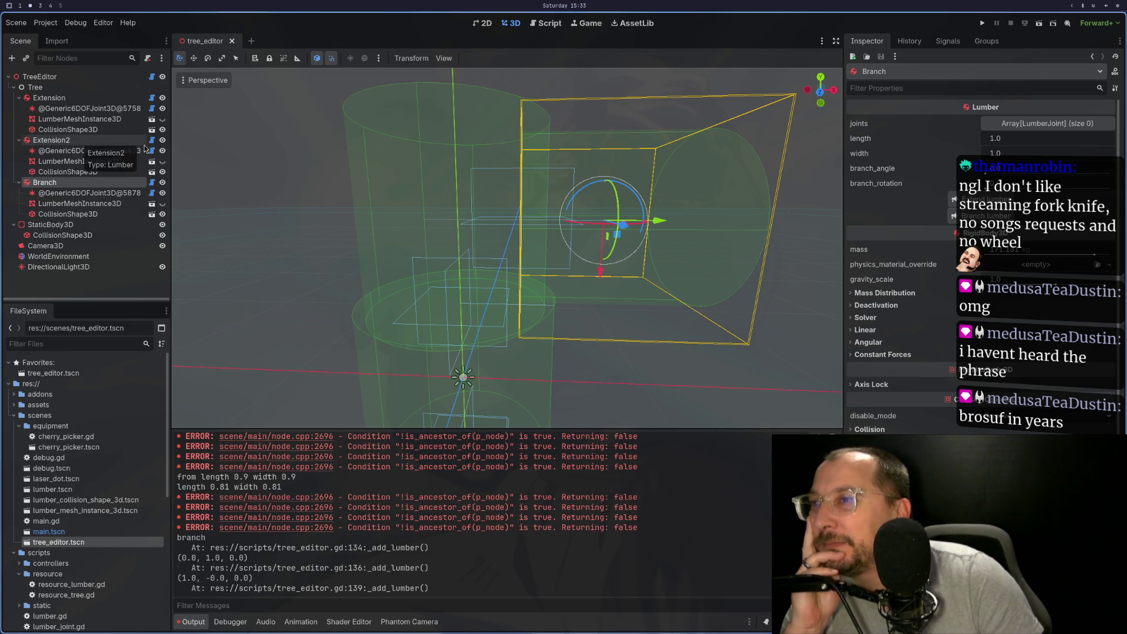
click(58, 141)
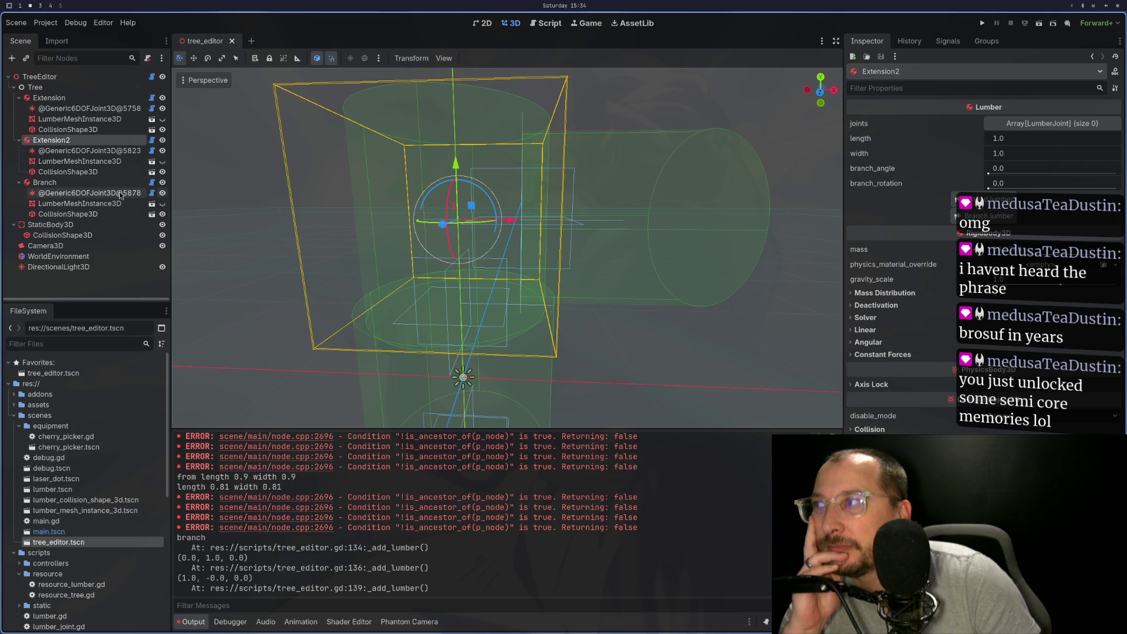
click(41, 173)
click(48, 184)
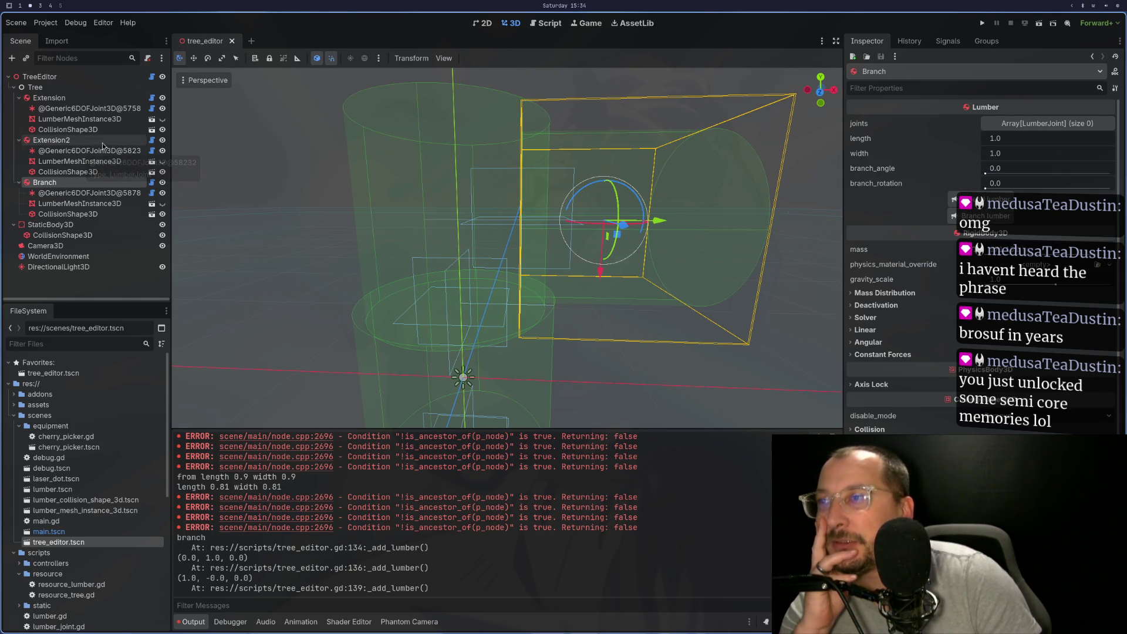
click(59, 140)
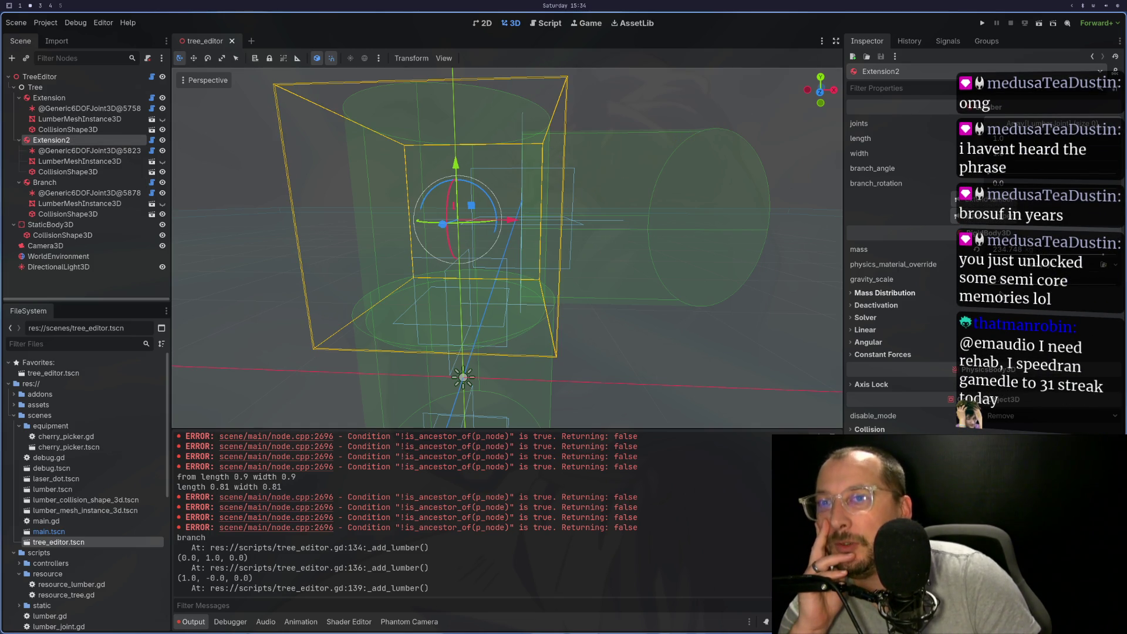
click(68, 162)
click(1034, 136)
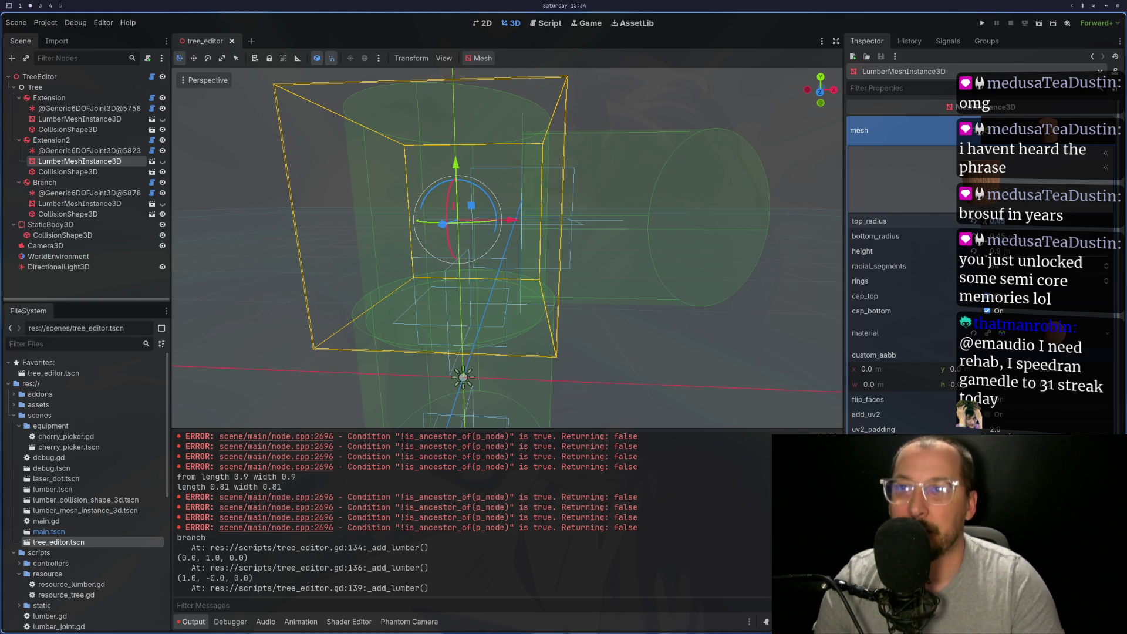
click(70, 203)
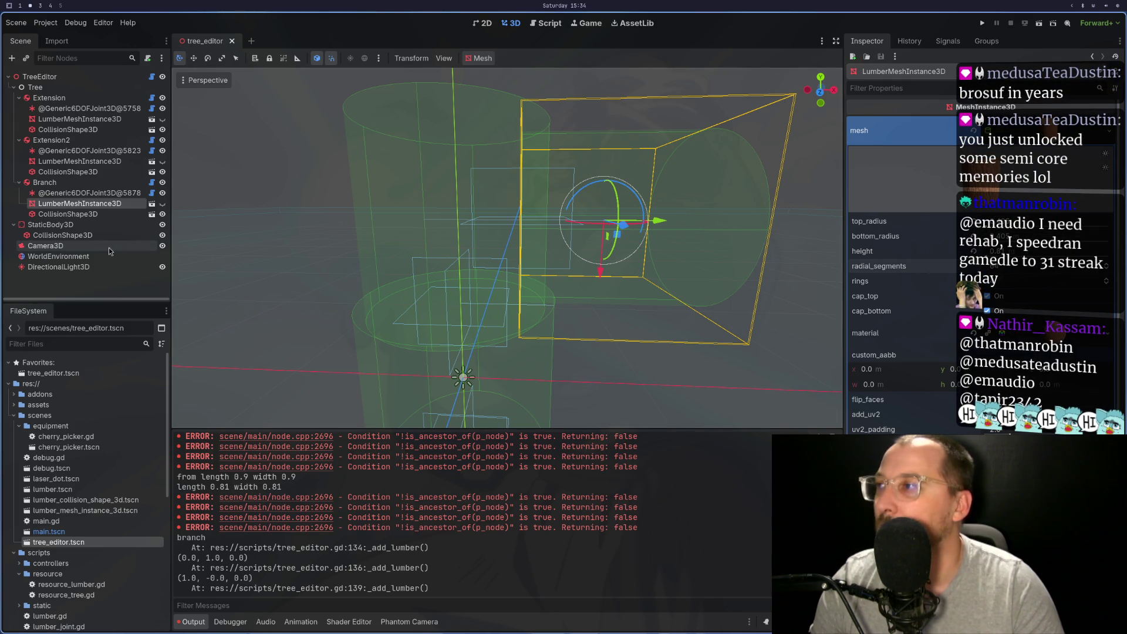
click(69, 184)
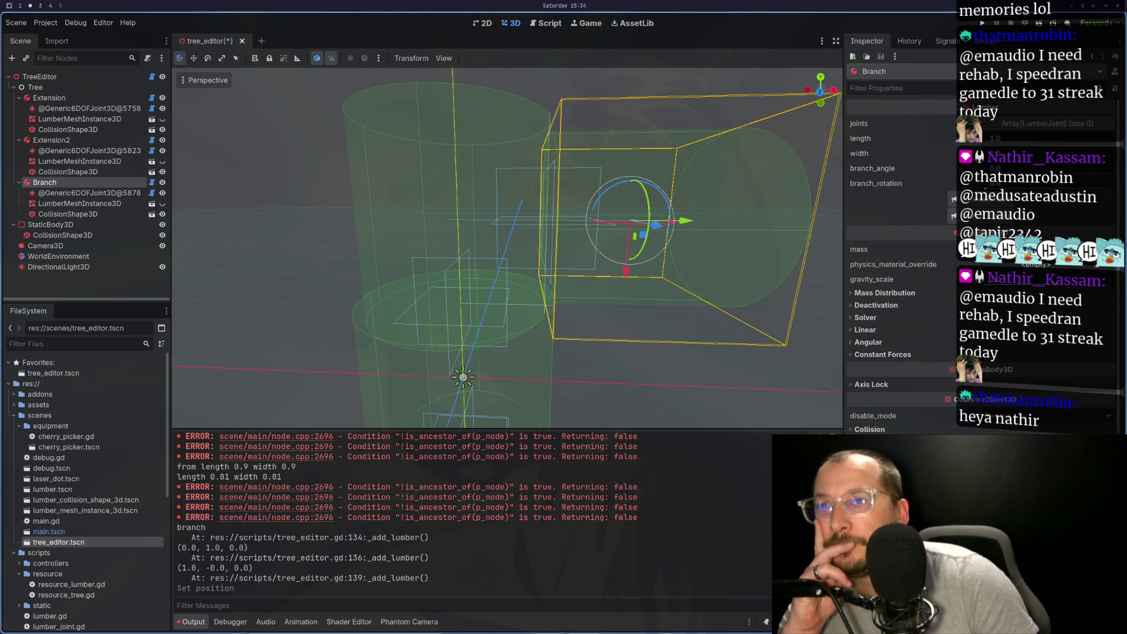
scroll(555, 367, down, 5)
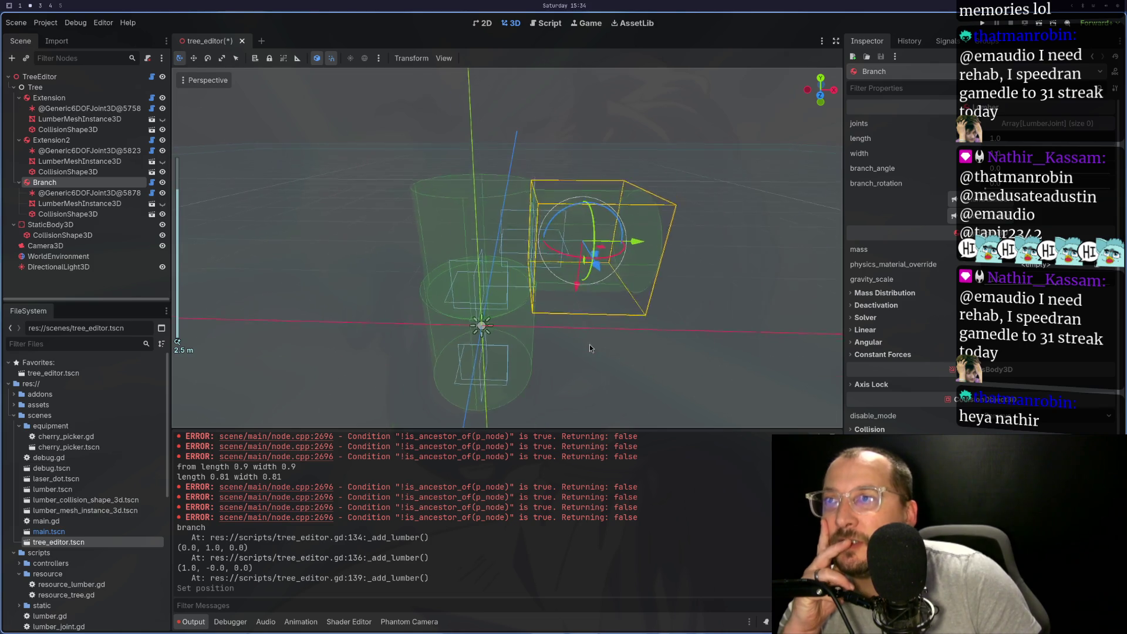
mouse_move(584, 334)
mouse_down()
mouse_move(549, 351)
mouse_move(593, 277)
mouse_move(621, 281)
mouse_move(566, 311)
mouse_up()
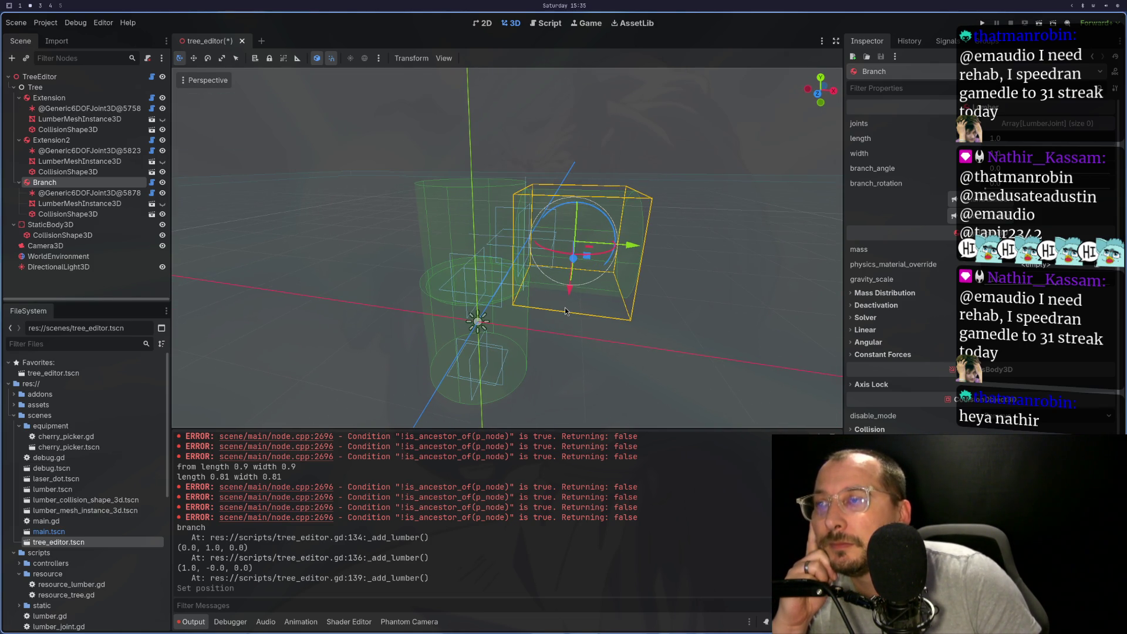
Step through the _add_lumber setup code to the resource_lumber.length line
key(super+1)
key(k)
key(k)
key(k)
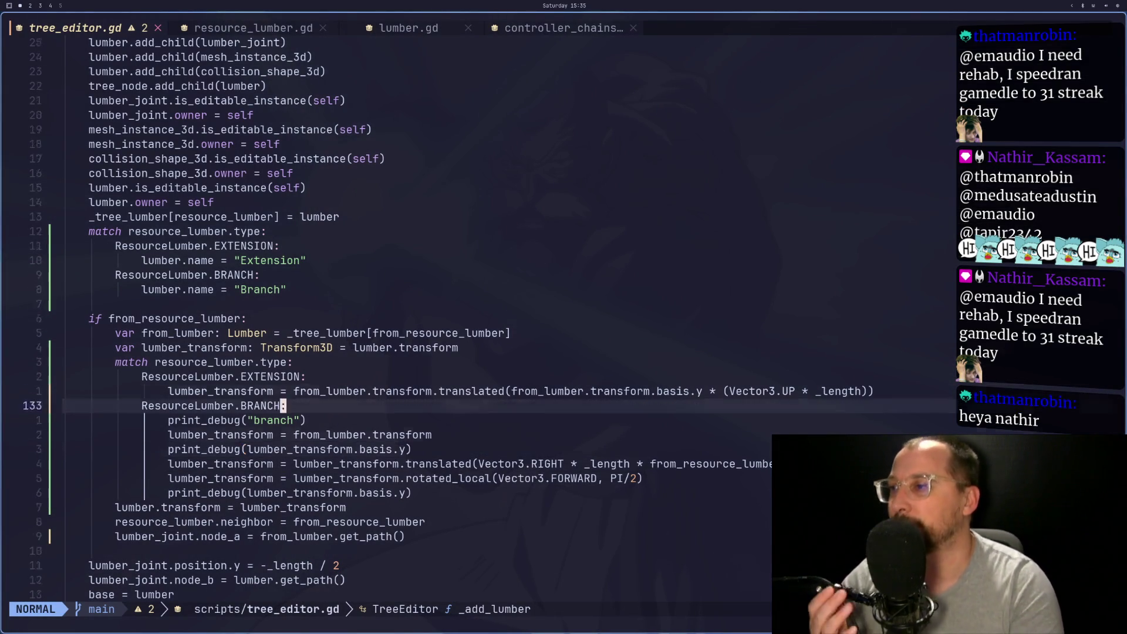
key(k)
key(k)
key(k)
key(1)
key(0)
key(j)
key(1)
key(0)
key(j)
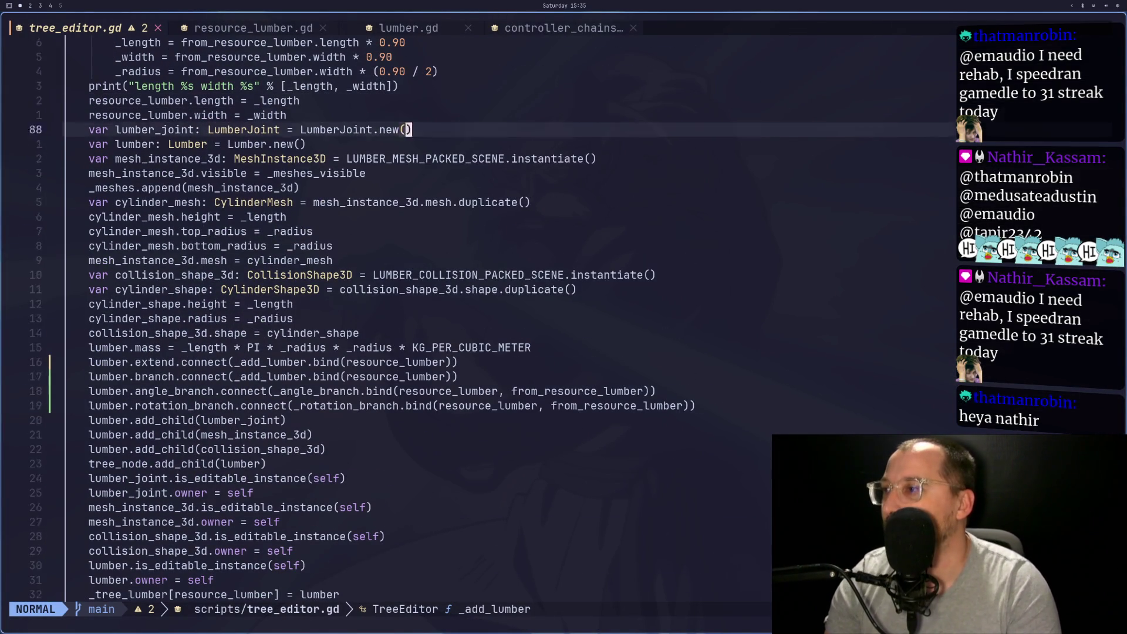
key(j)
key(k)
key(5)
key(k)
key(9)
key(k)
key(dollar)
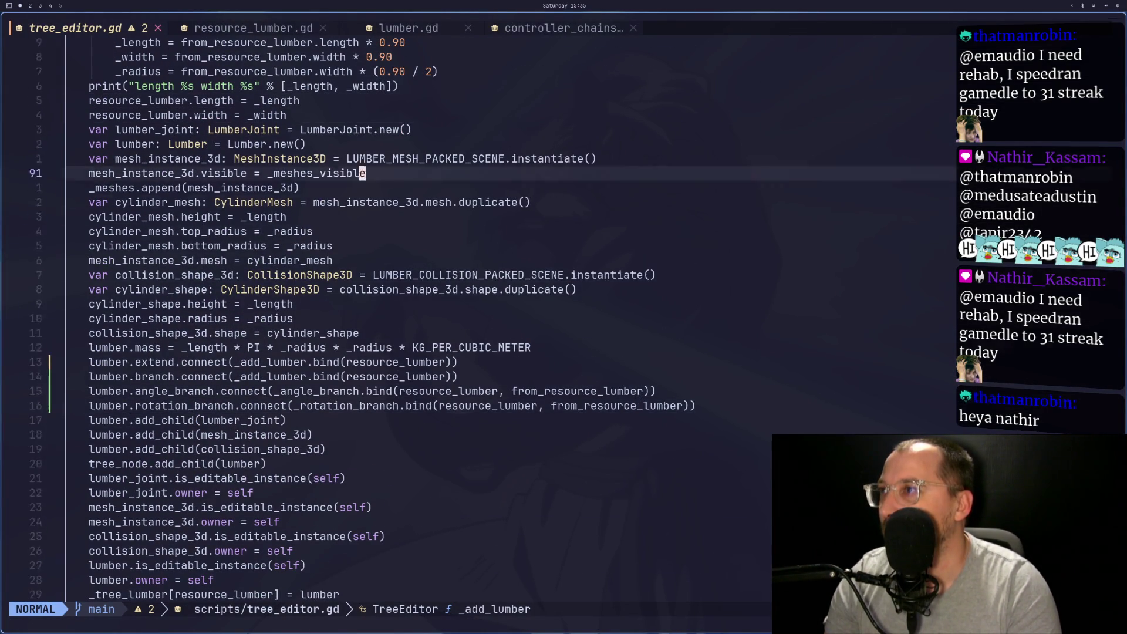
key(k)
key(k)
key(k)
key(j)
key(j)
key(j)
key(j)
key(j)
key(j)
key(j)
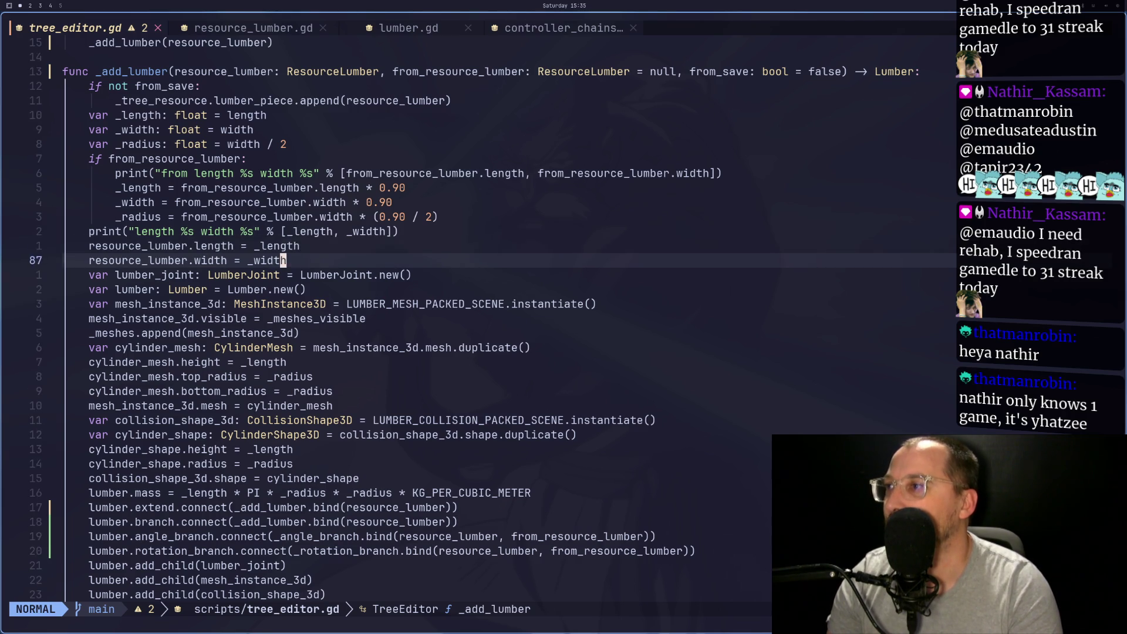
key(h)
key(b)
key(b)
key(k)
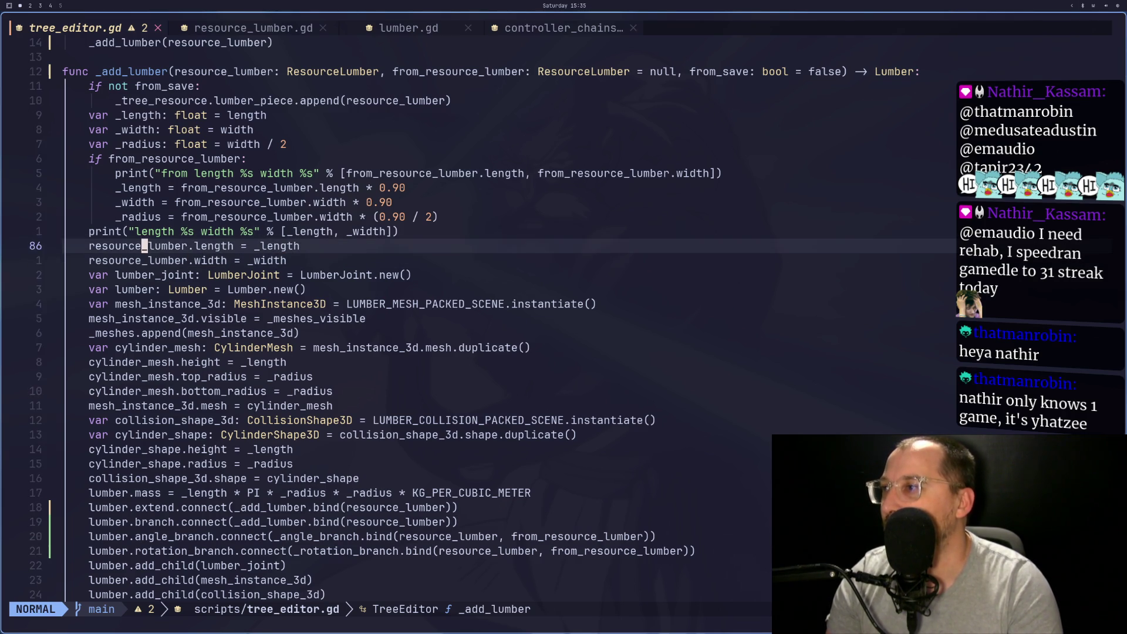
Search for resource_lumber with * and cycle through each use, ending in _angle_branch
key(asterisk)
key(n)
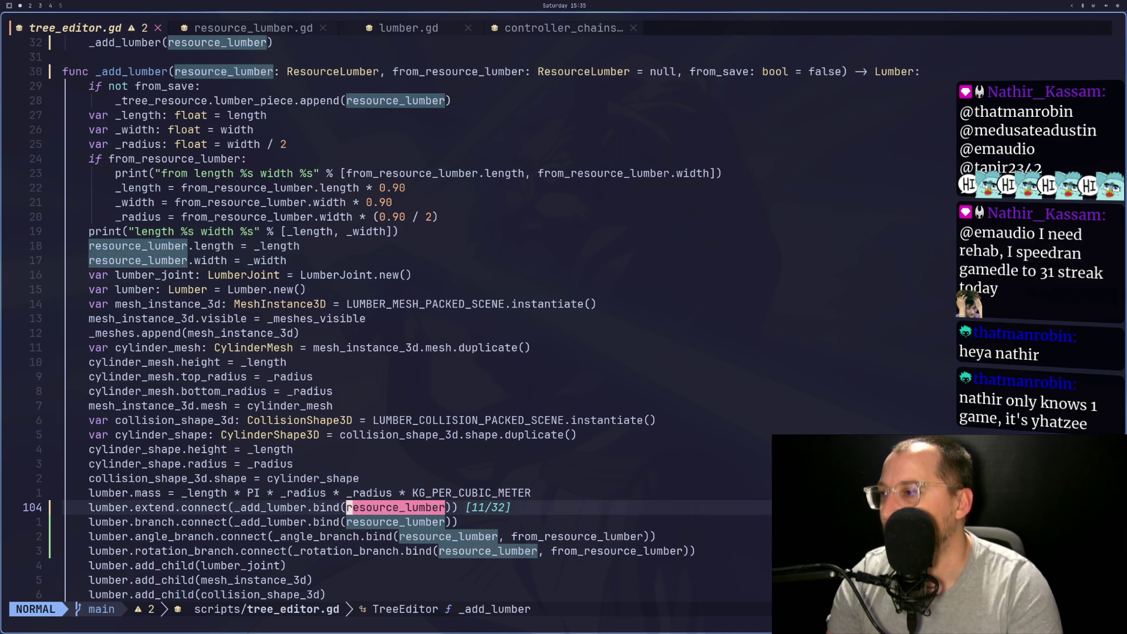
key(n)
key(n)
key(n)
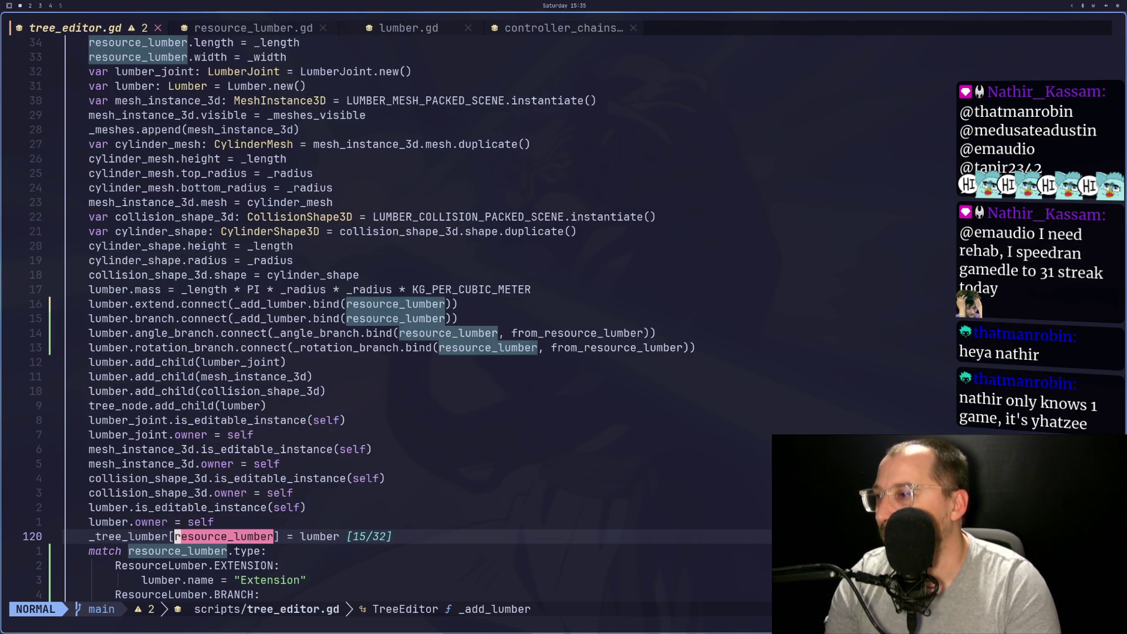
key(n)
key(n)
key(n)
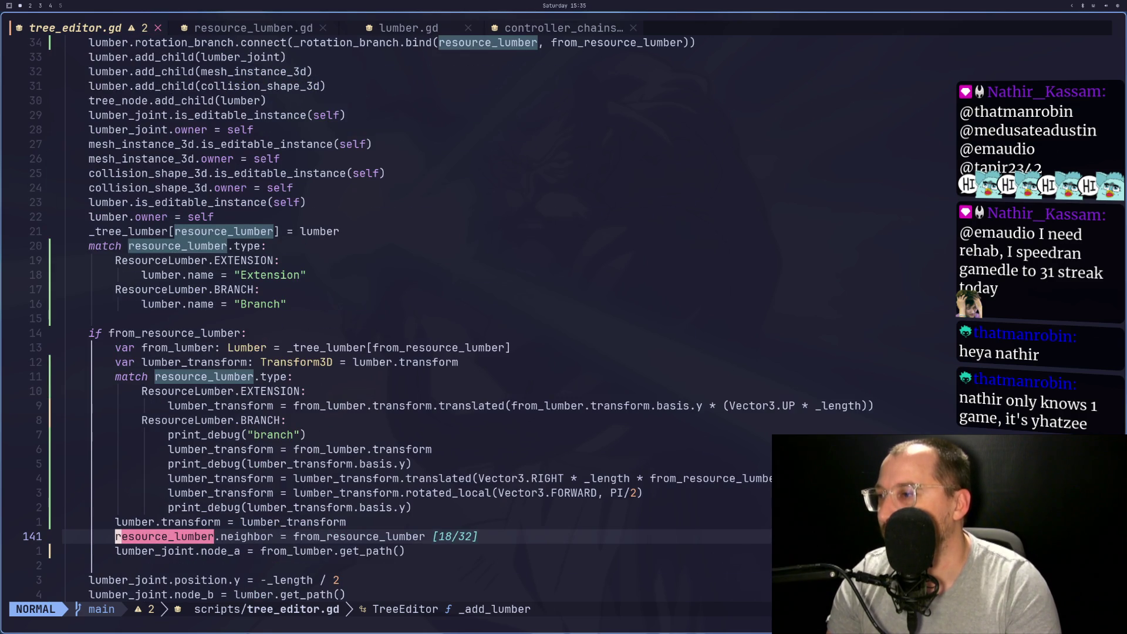
key(n)
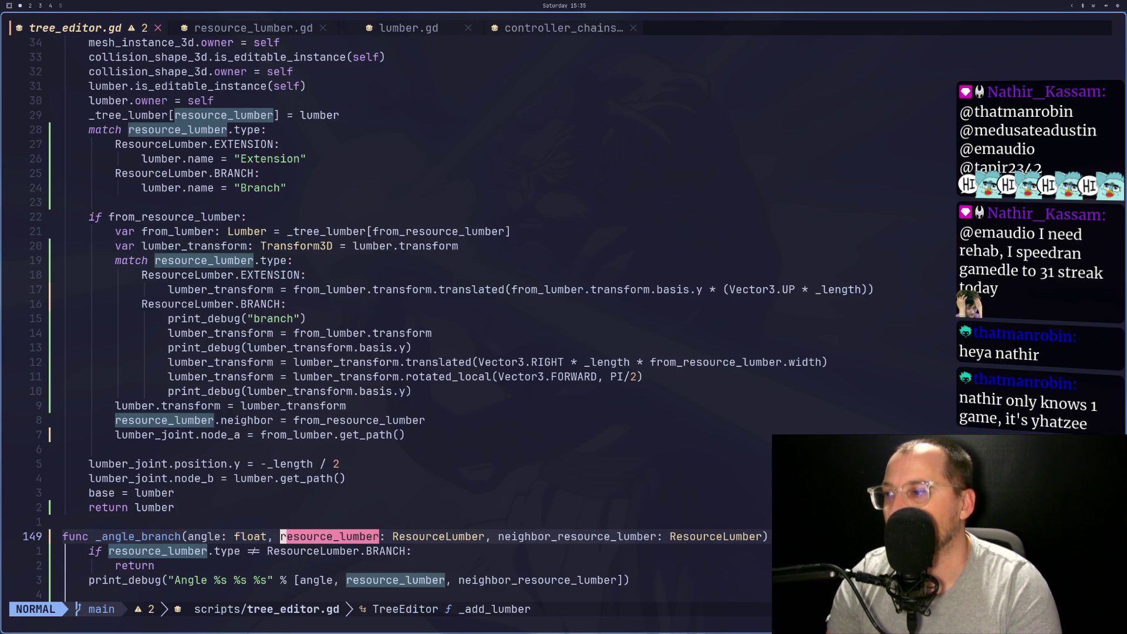
key(super+2)
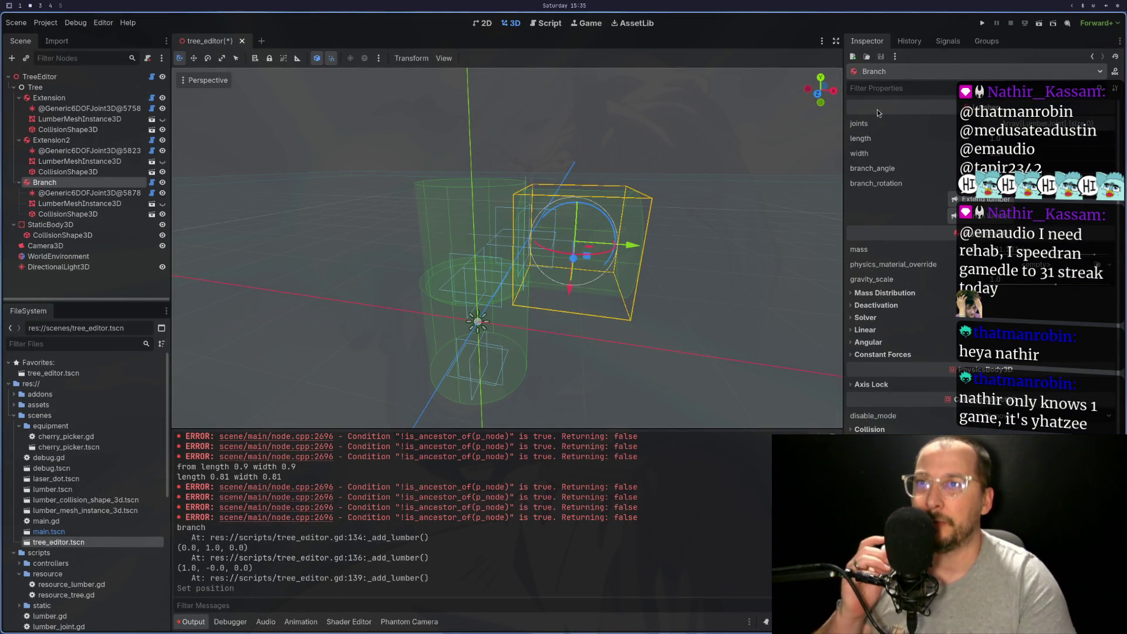
Inspect Extension2 in the Scene dock, then go back to tree_editor.gd
click(65, 142)
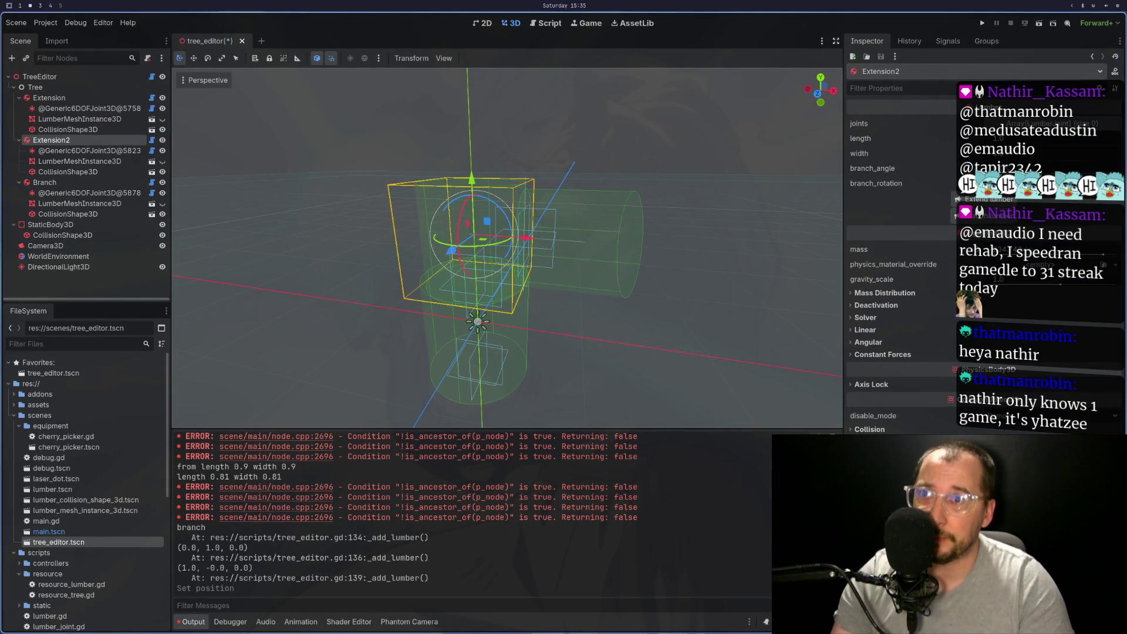
key(super+1)
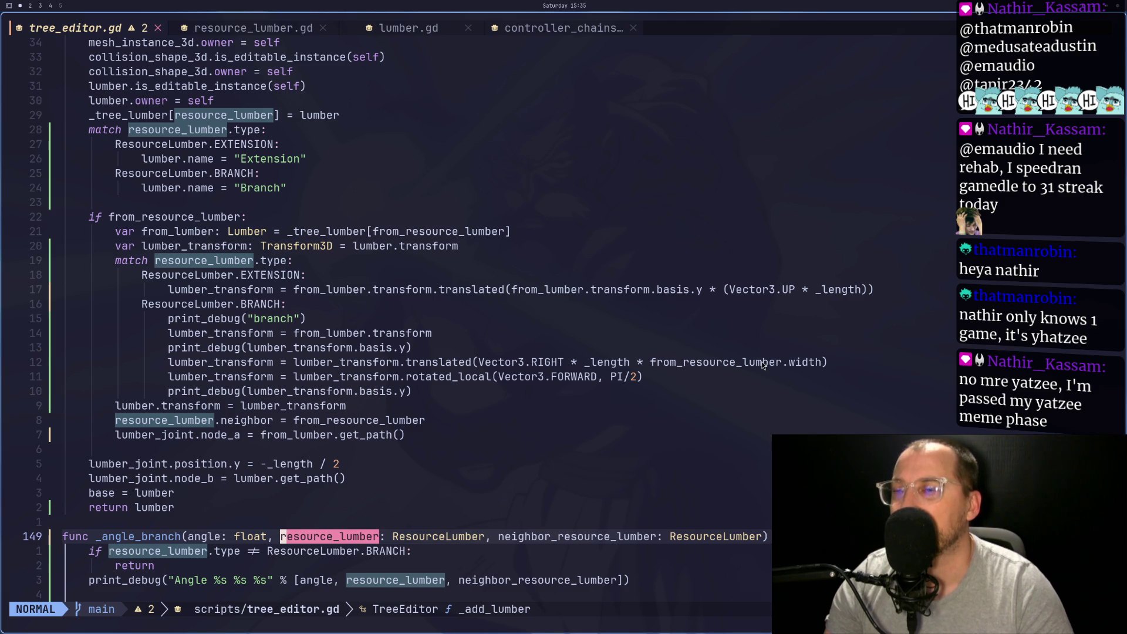
Review the _length and _width calculations that use from_resource_lumber.width
scroll(762, 362, up, 16)
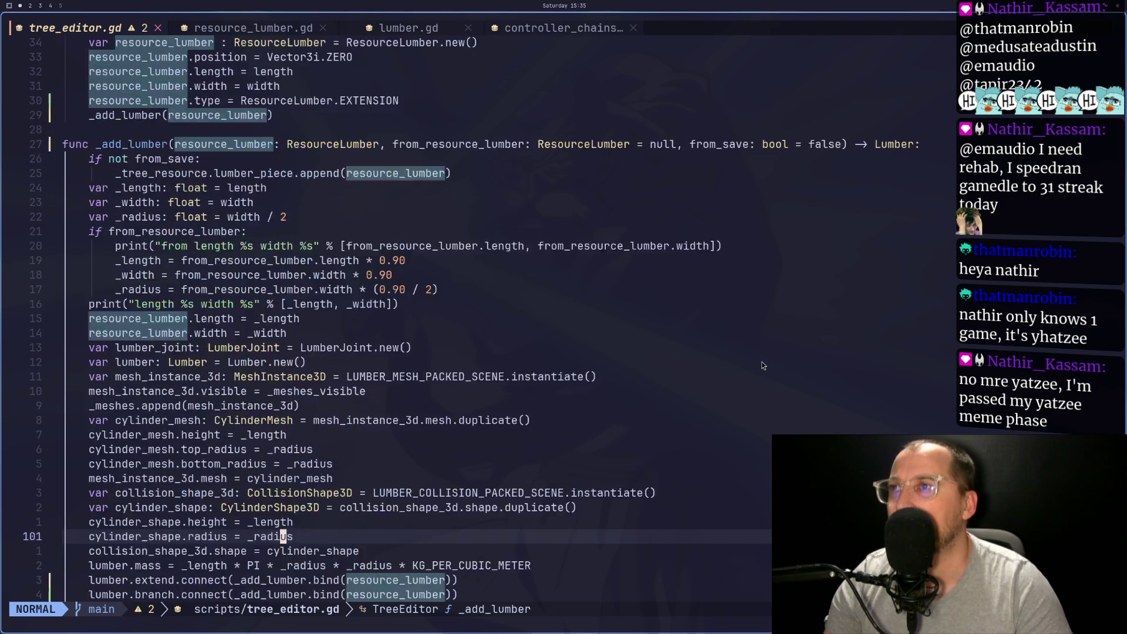
scroll(762, 362, down, 13)
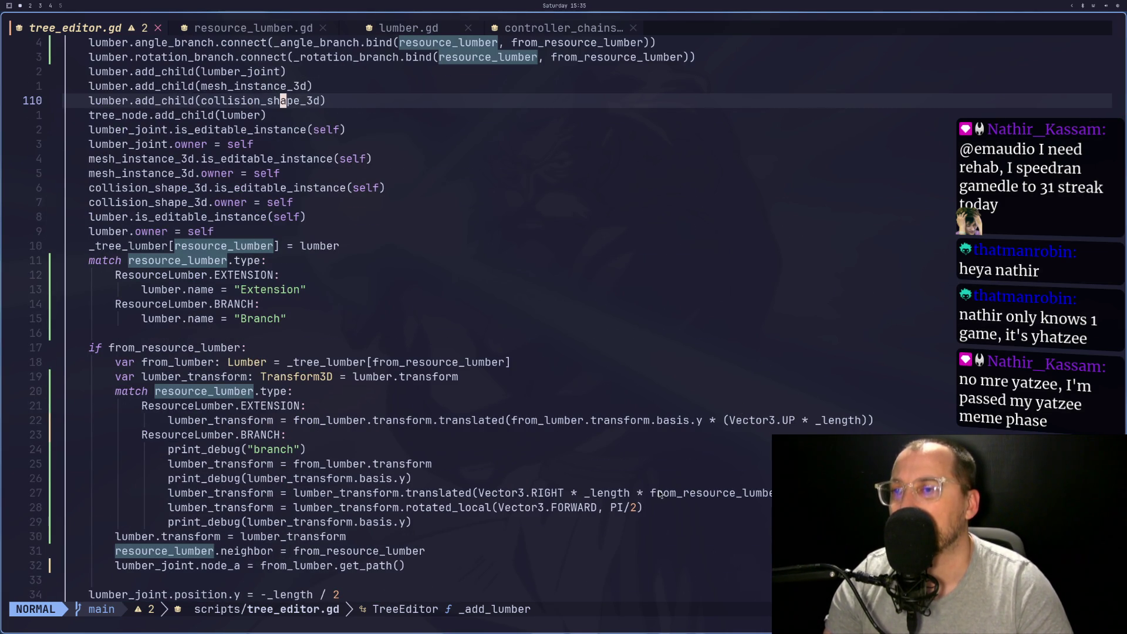
scroll(676, 478, up, 7)
scroll(675, 478, up, 6)
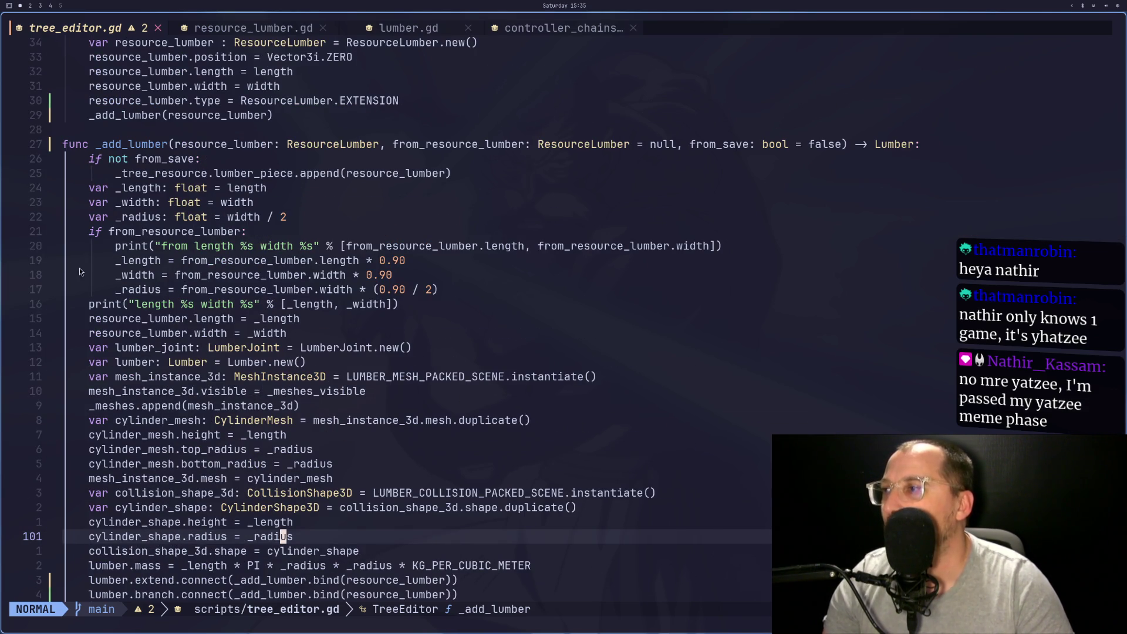
click(175, 261)
click(183, 275)
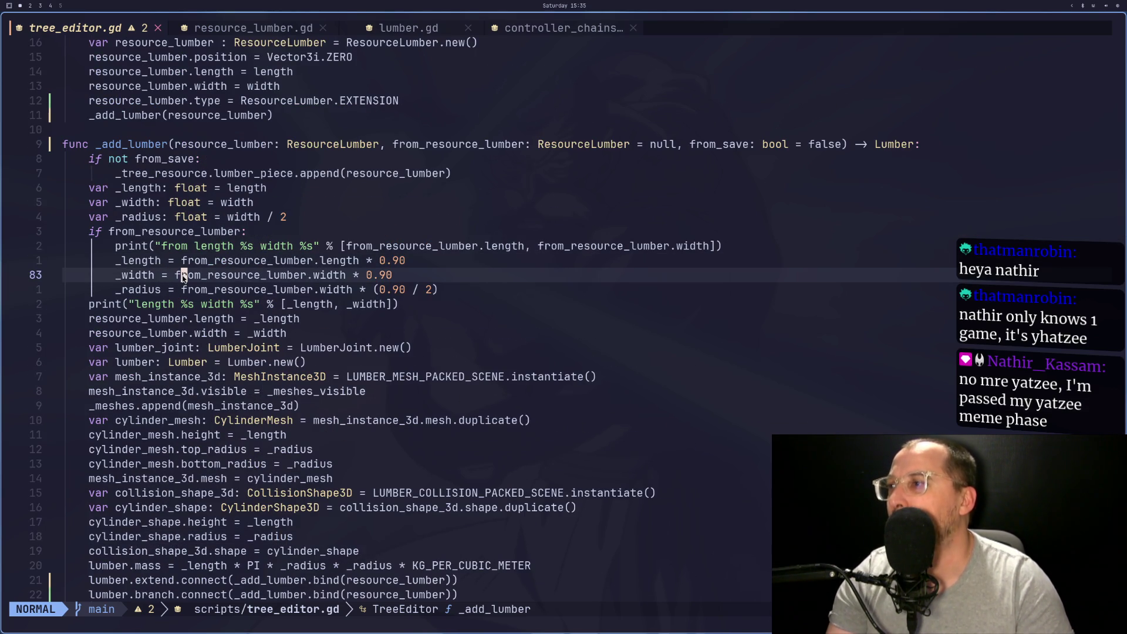
click(175, 280)
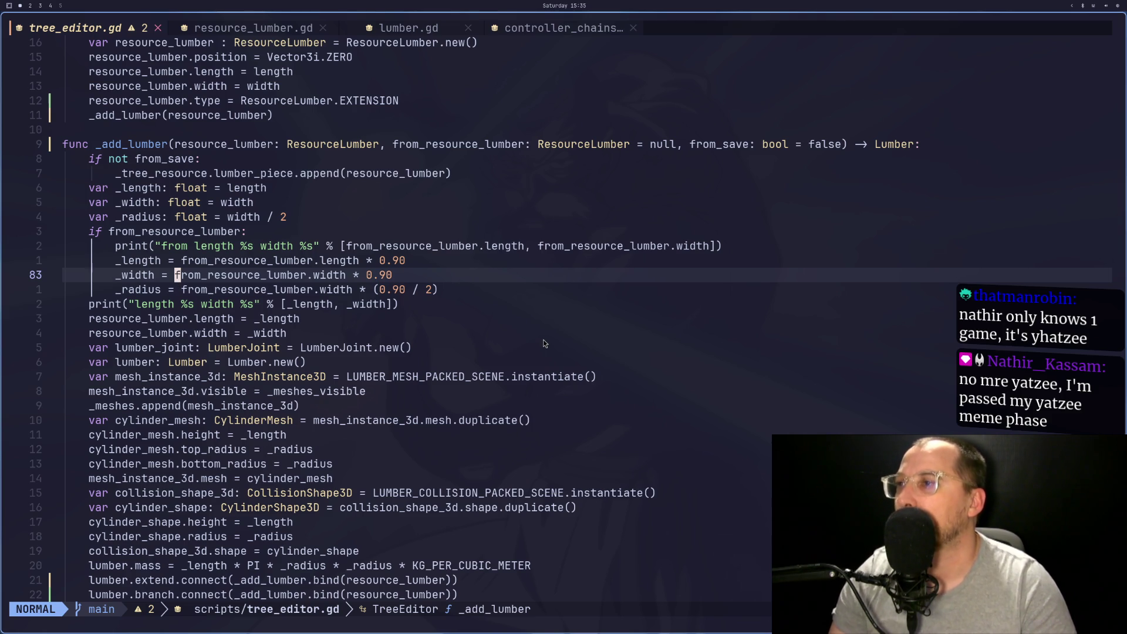
Delete the print_debug line following the from_lumber.transform copy and save tree_editor.gd
scroll(545, 362, down, 4)
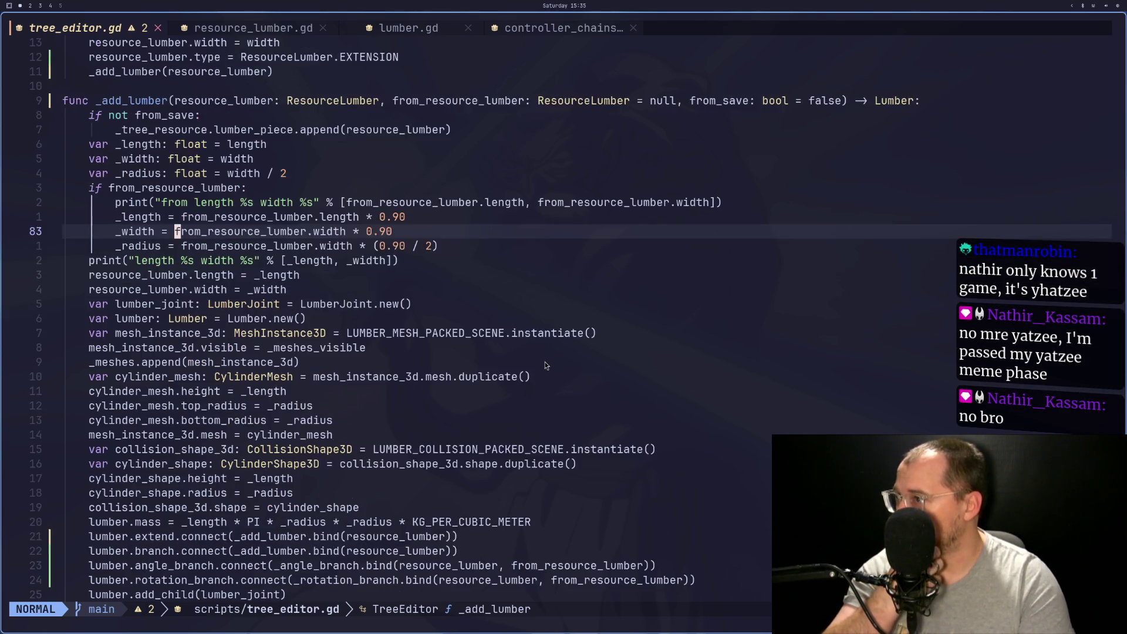
scroll(545, 361, down, 11)
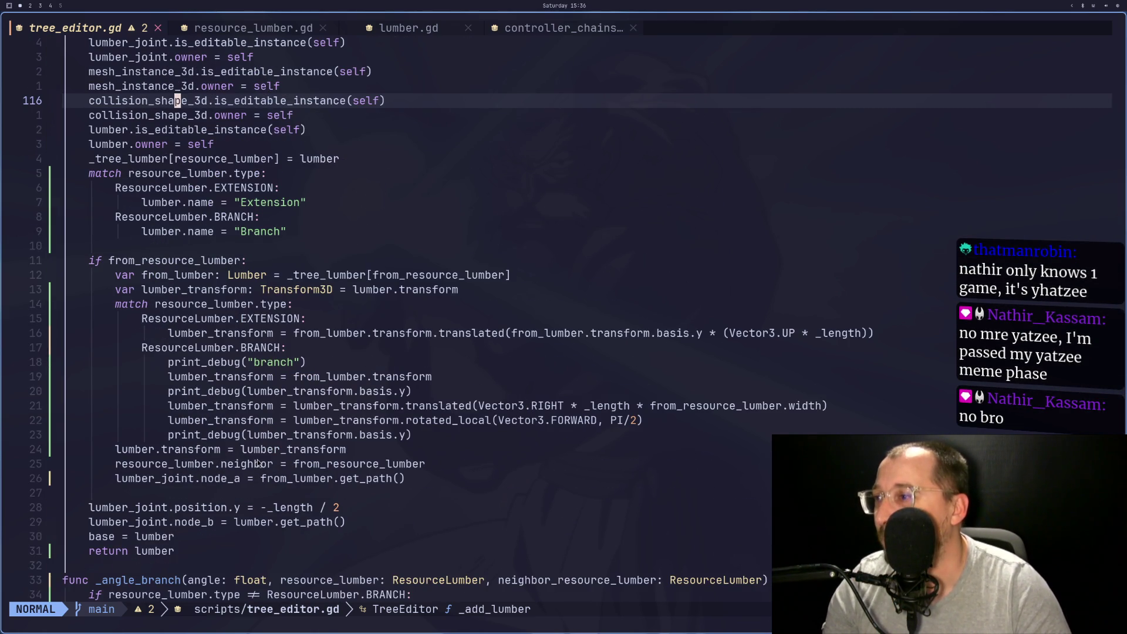
click(319, 408)
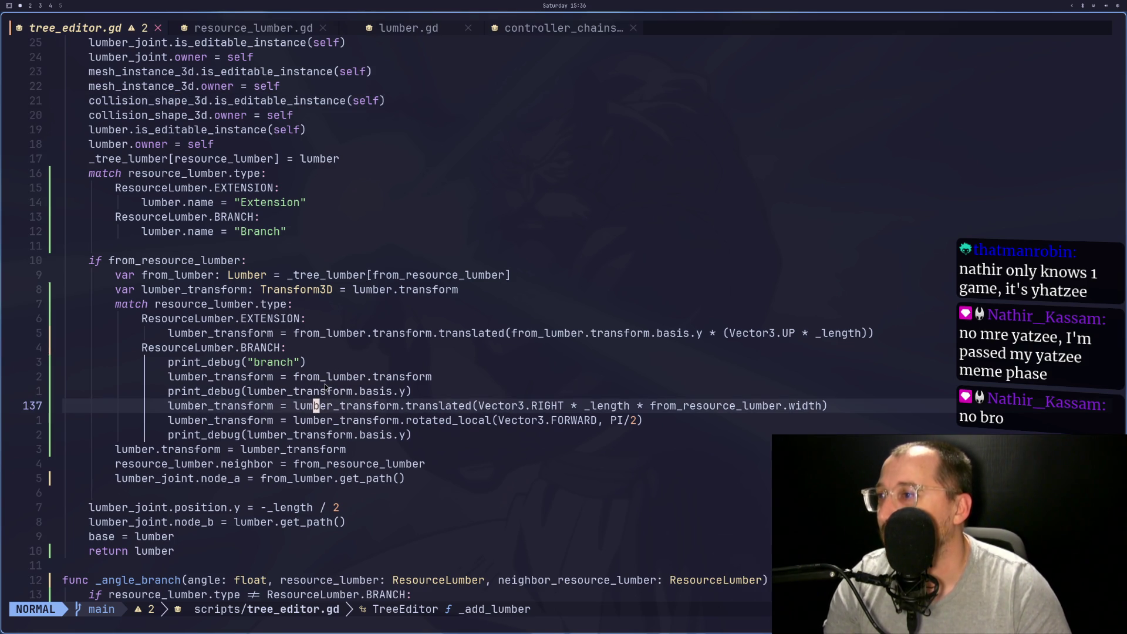
click(313, 350)
click(311, 406)
click(315, 377)
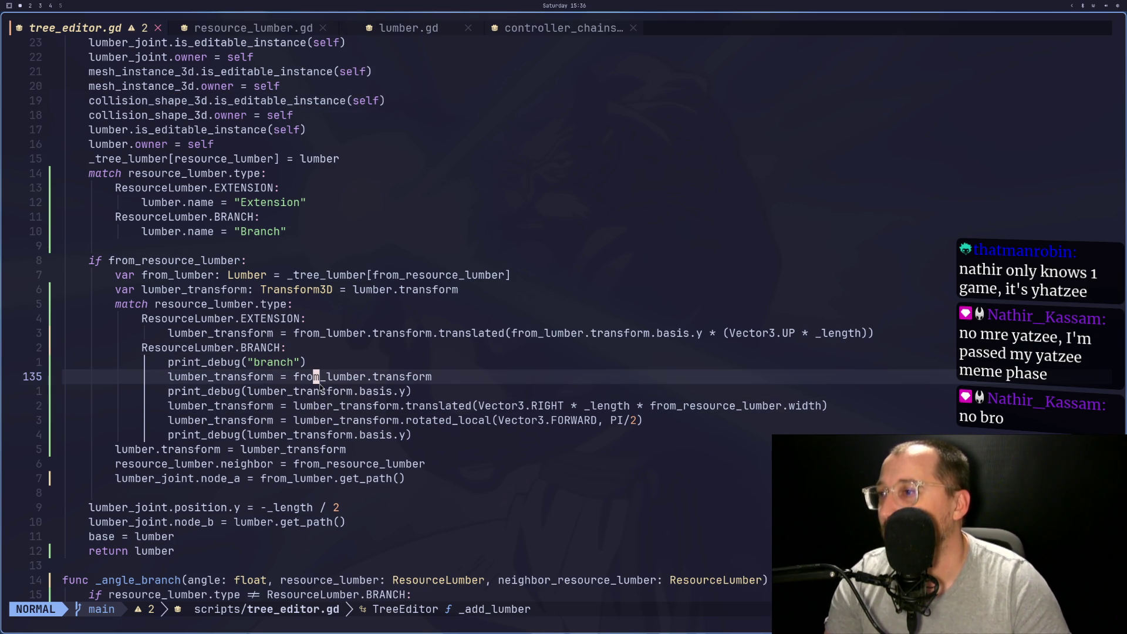
click(307, 389)
key(d)
key(d)
text(:w)
key(Return)
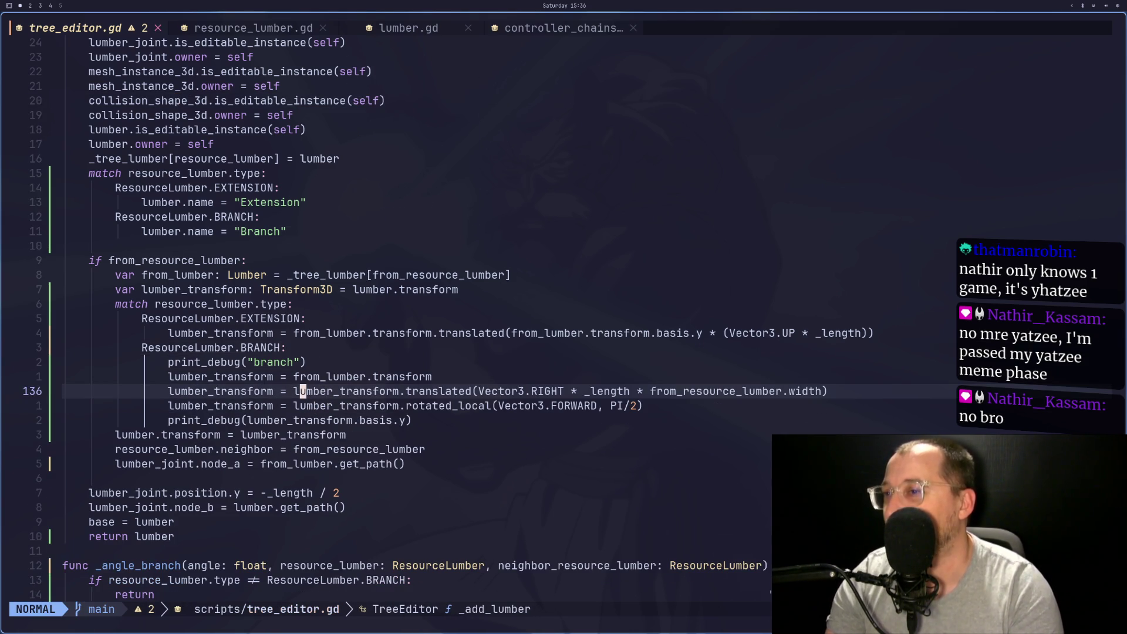
key(j)
key(j)
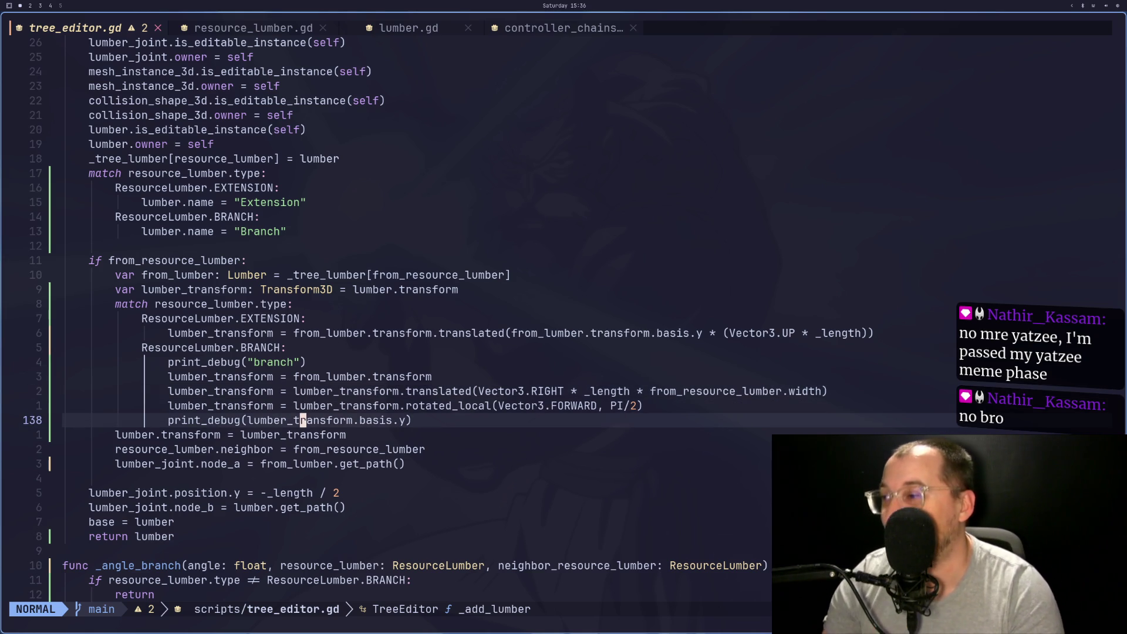
text(:)
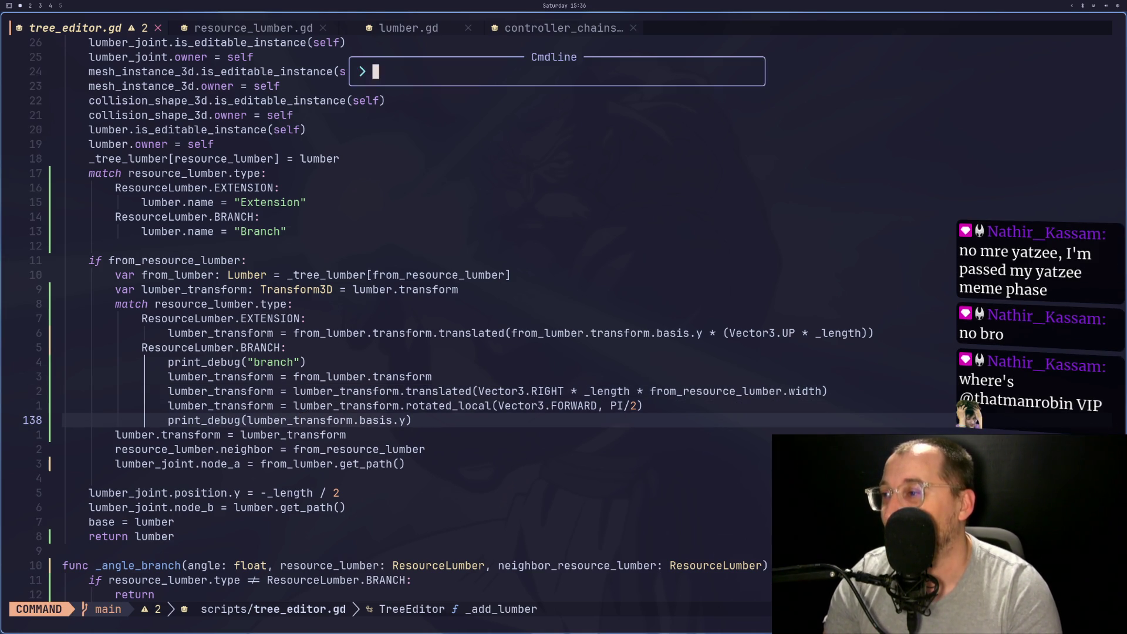
key(Escape)
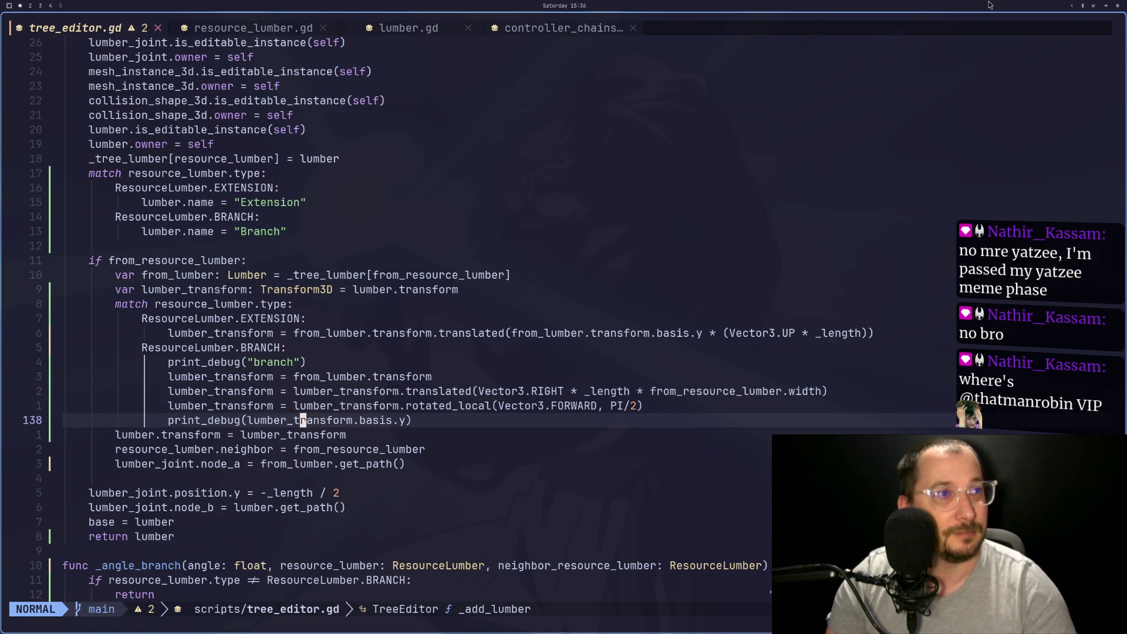
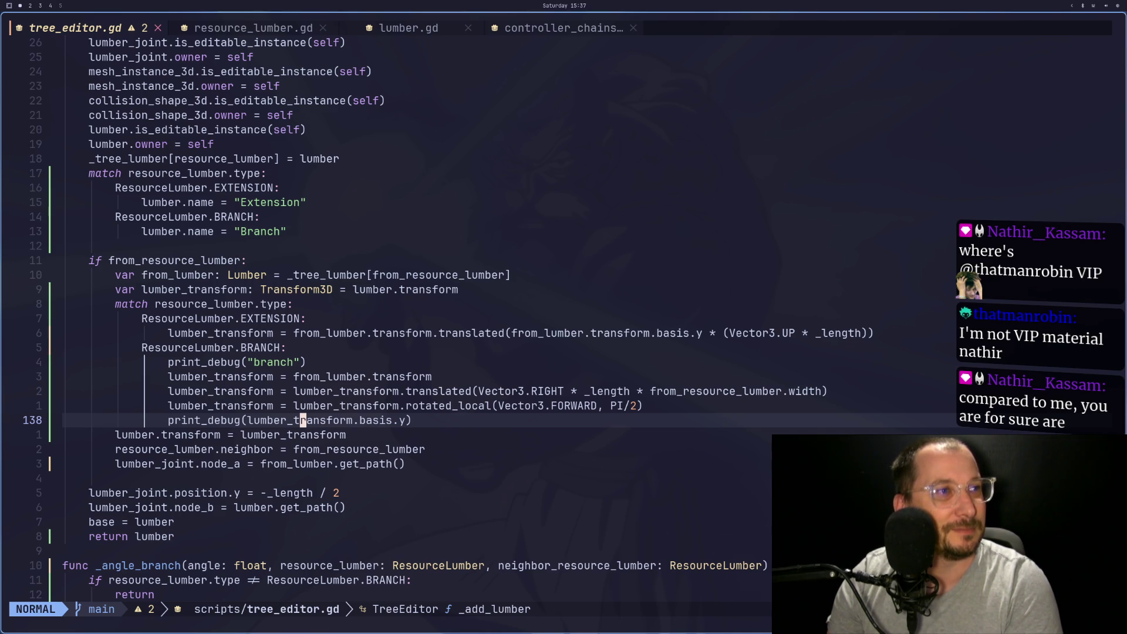
Review the BRANCH transform lines 138–140 and the rest of _add_lumber in tree_editor.gd
key(j)
key(j)
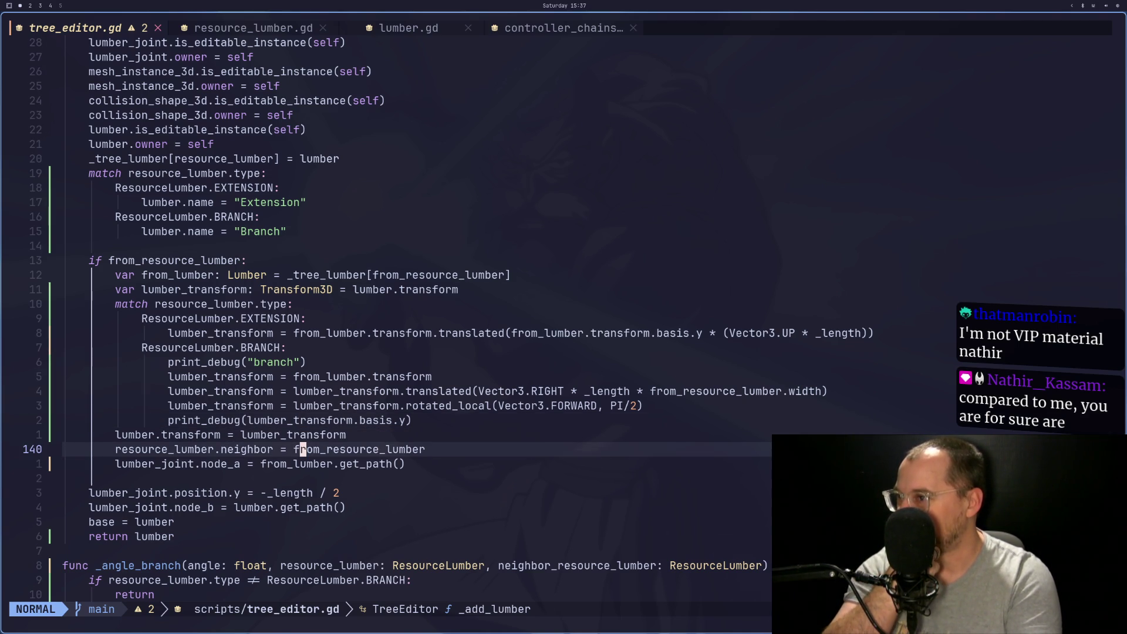
key(k)
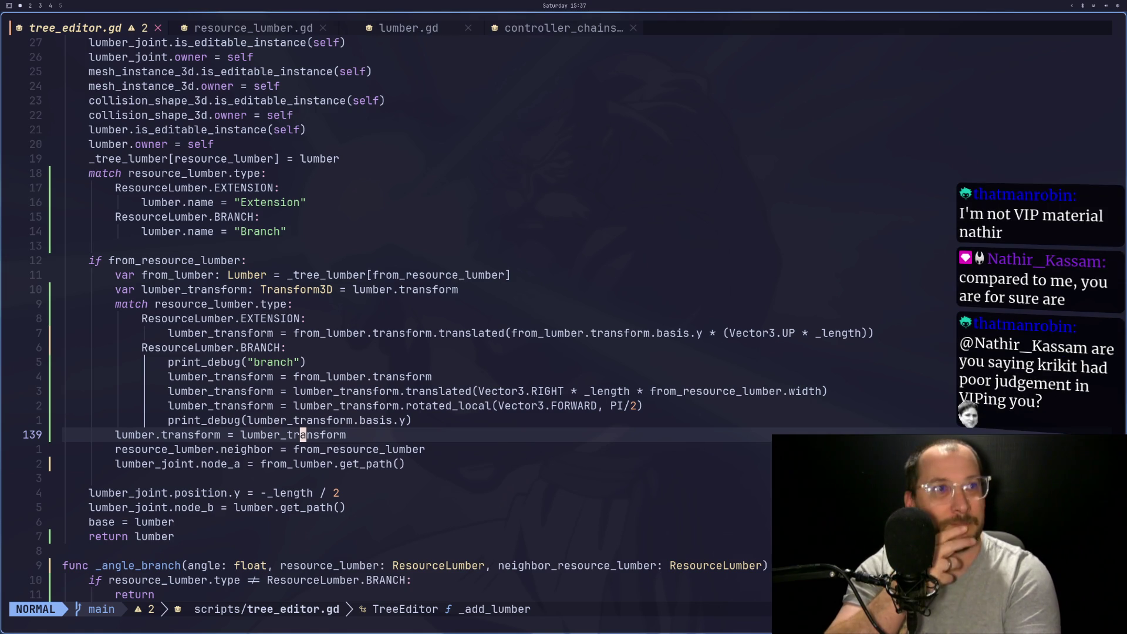
key(k)
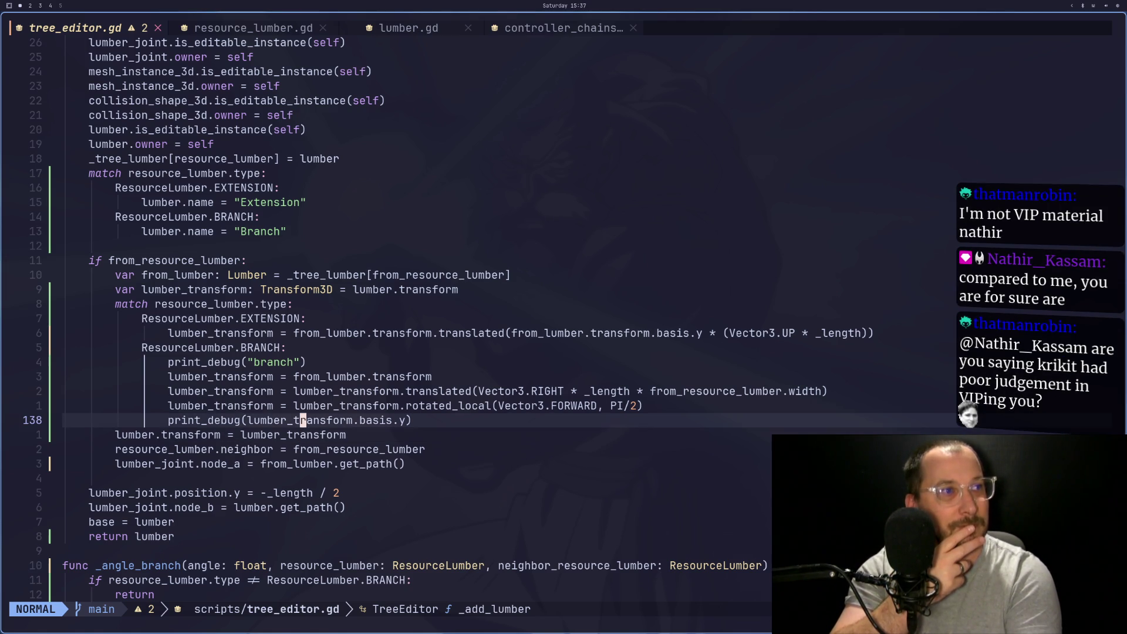
key(super+4)
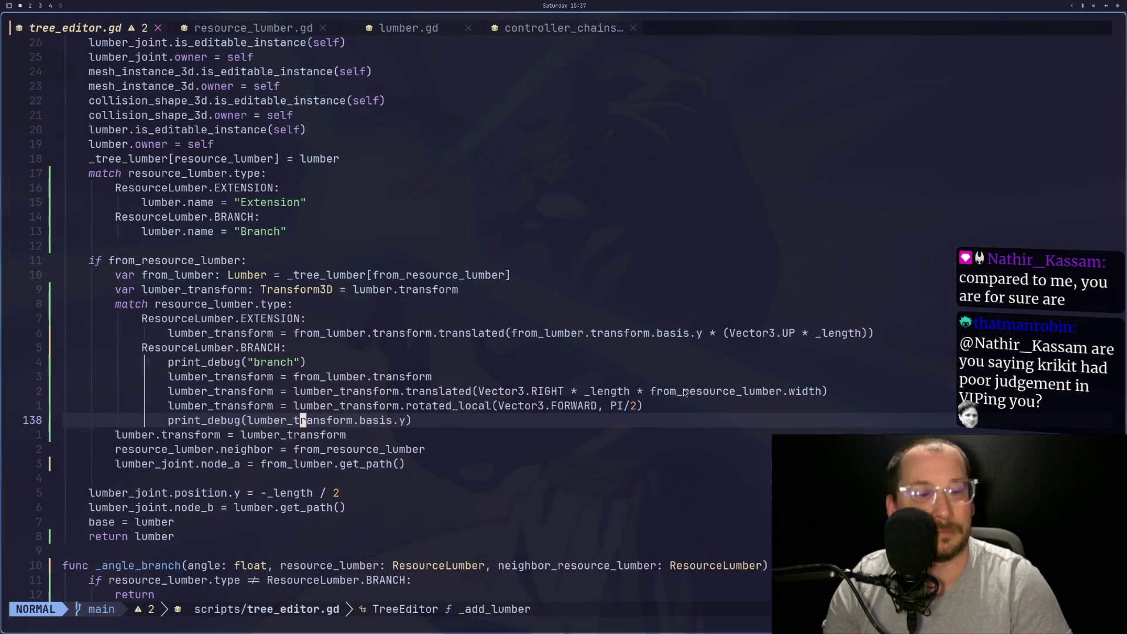
scroll(431, 405, down, 1)
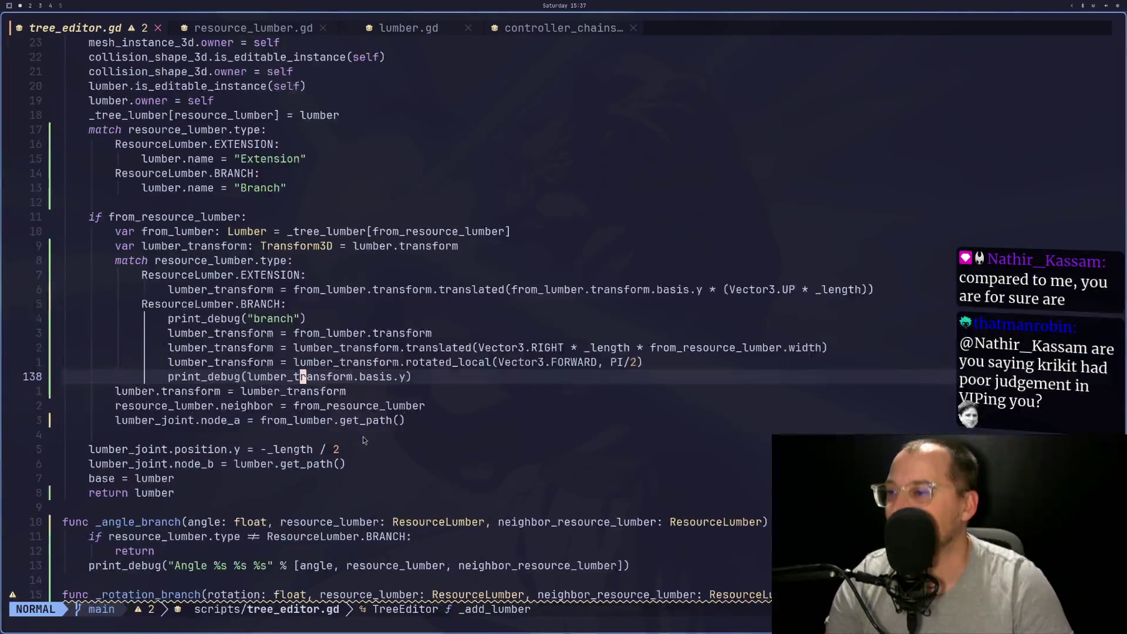
scroll(363, 436, down, 2)
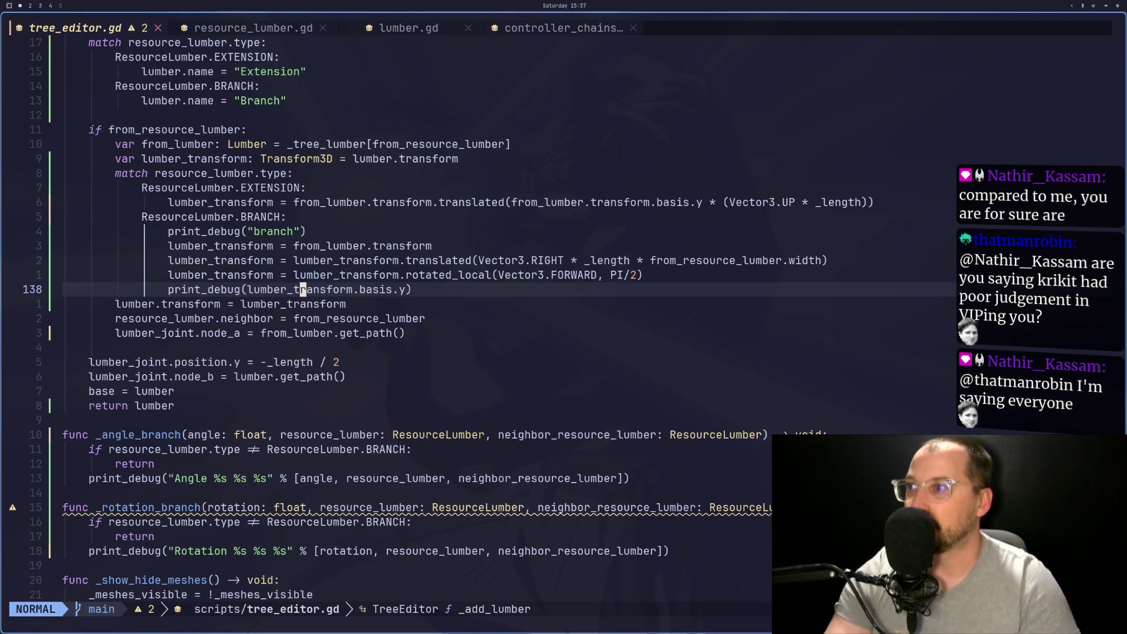
key(super+2)
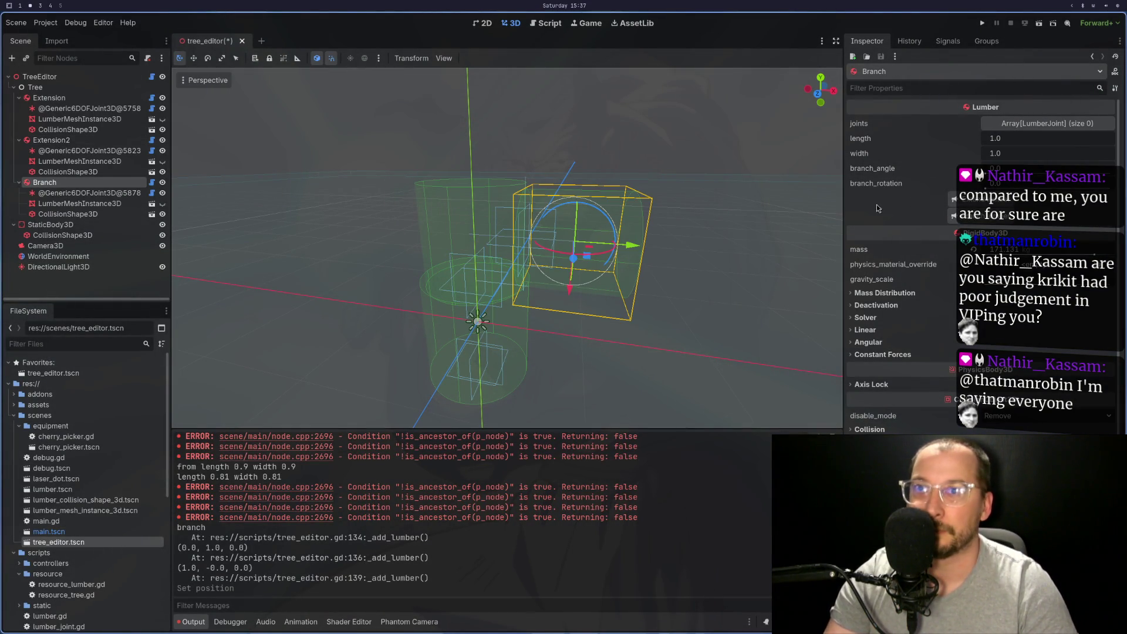
Add a Branch2 lumber and orbit the 3D view to see where it lands
click(981, 216)
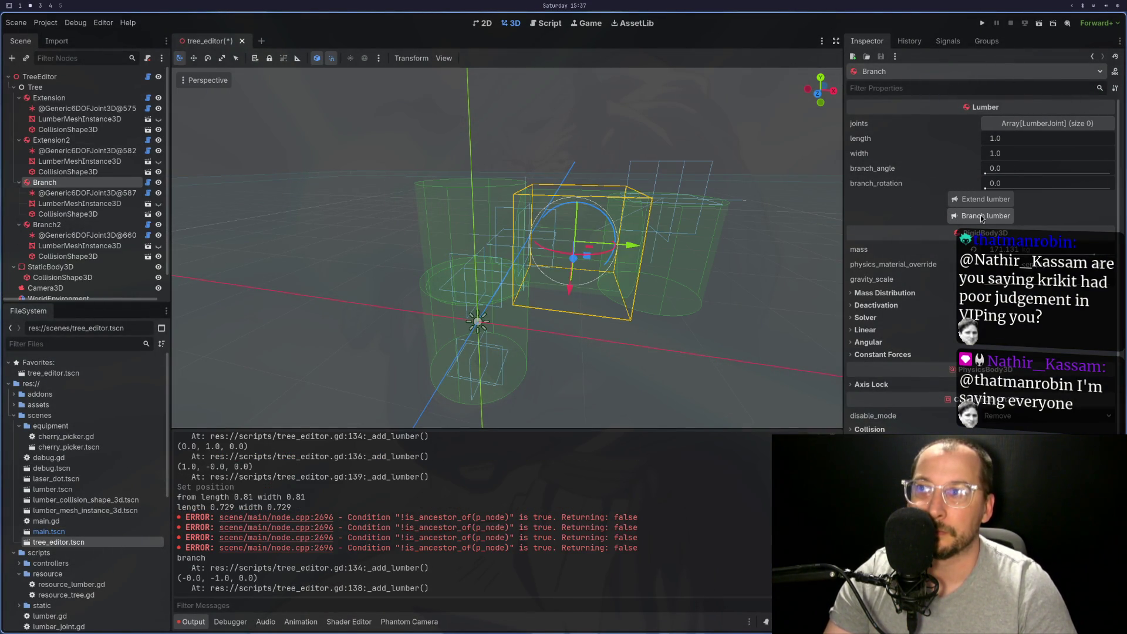
drag(648, 247, 666, 225)
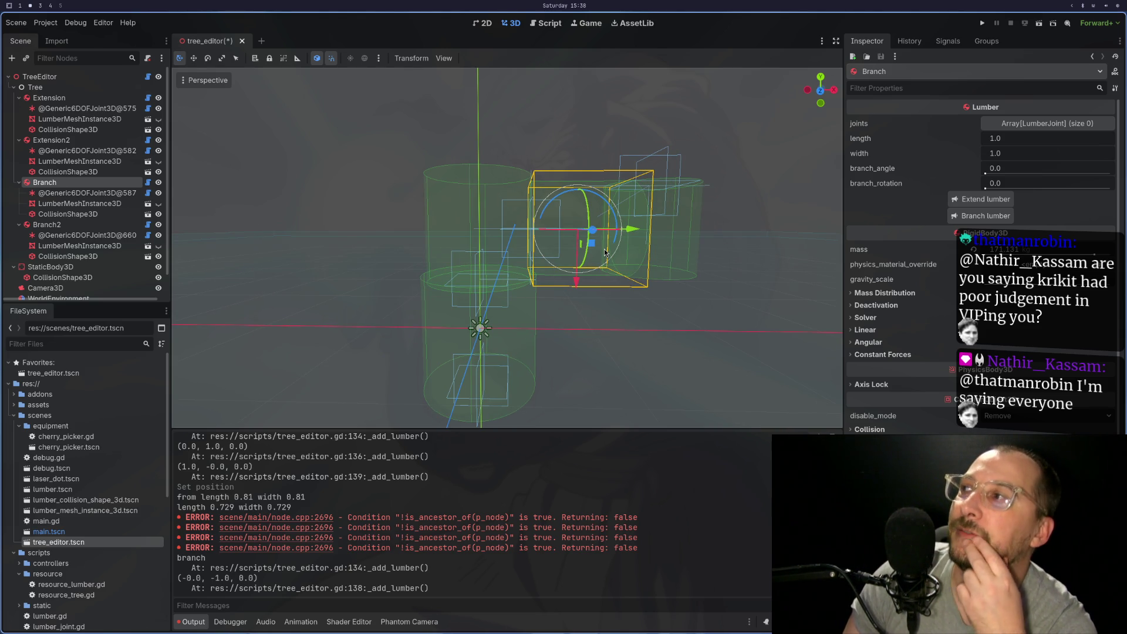
key(super+1)
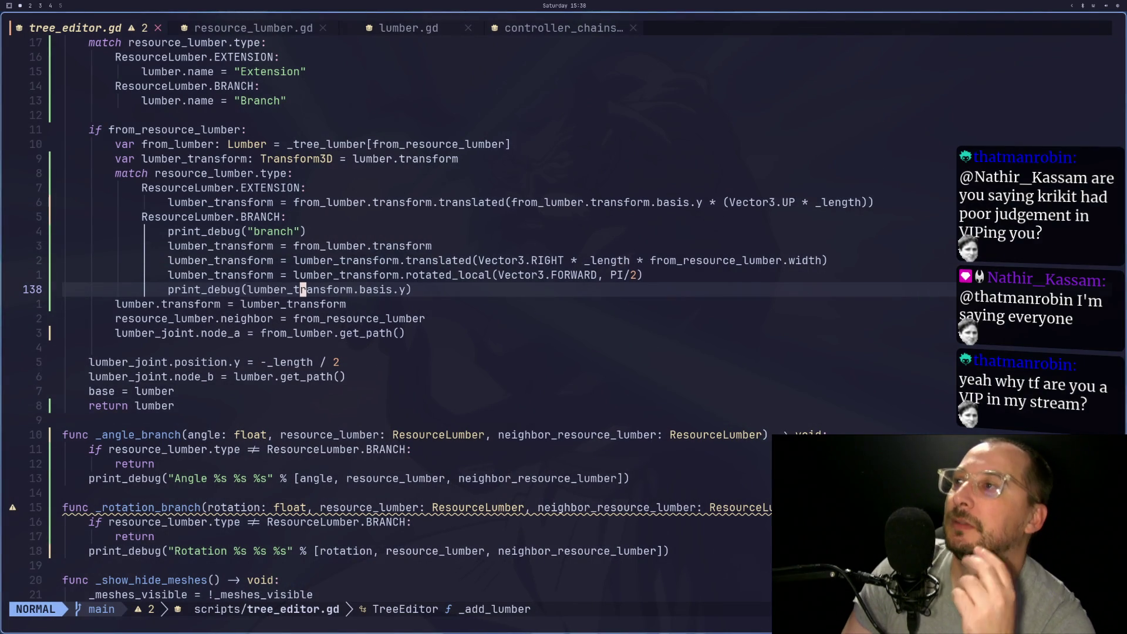
Search for every use of from_lumber in the BRANCH code
key(k)
key(k)
key(k)
key(k)
key(j)
key(j)
key(k)
key(asterisk)
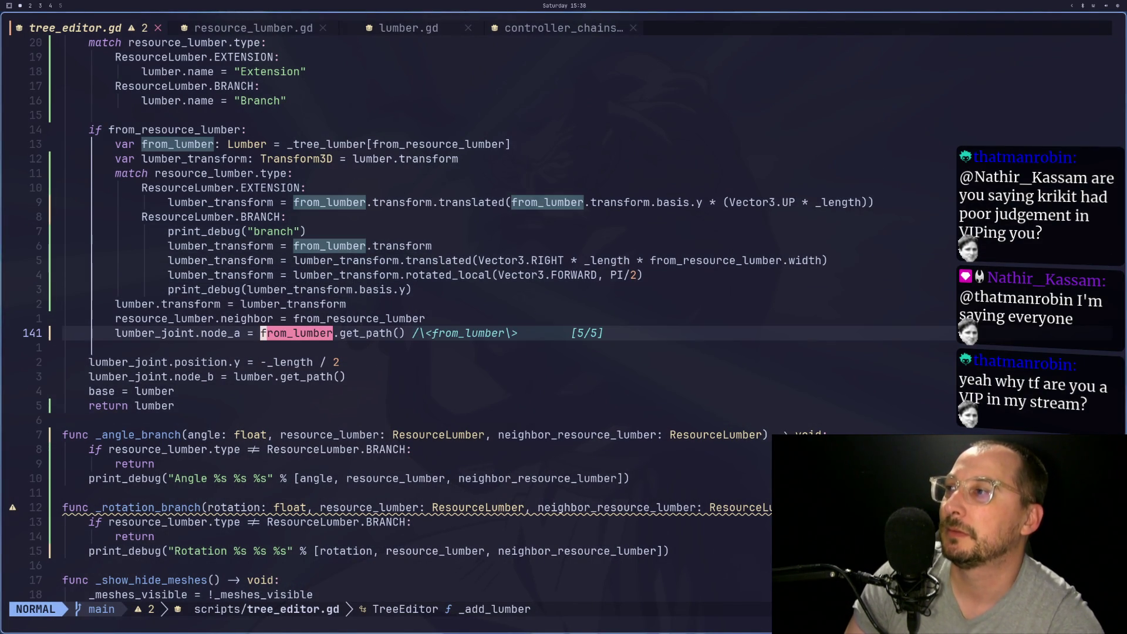
key(k)
key(k)
key(k)
key(k)
key(k)
key(l)
key(l)
key(l)
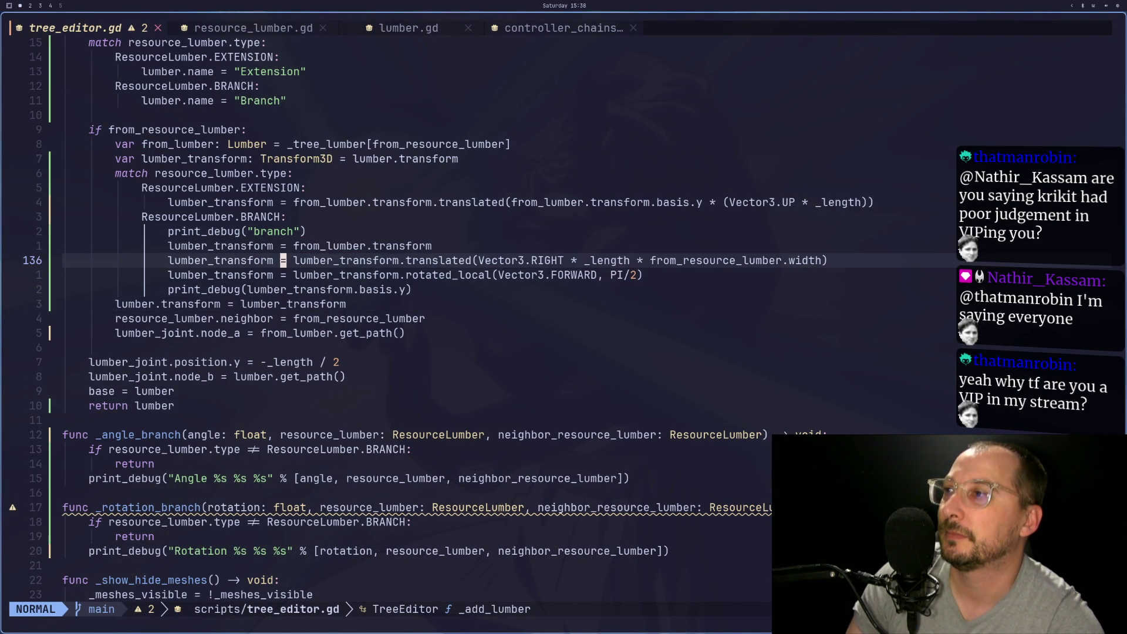
key(k)
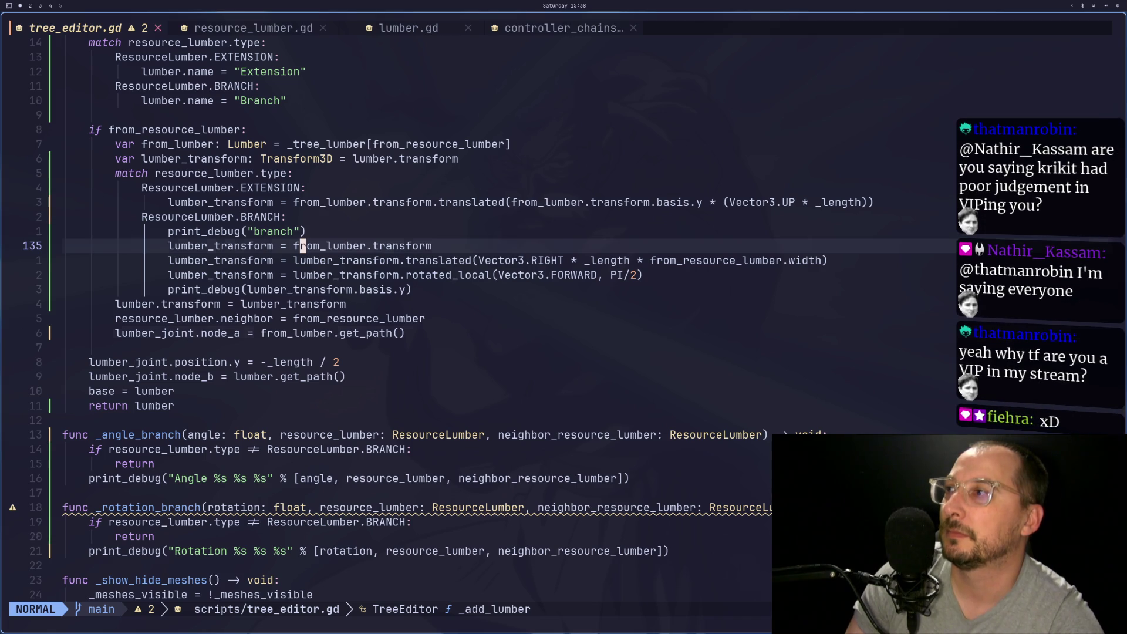
key(asterisk)
key(Escape)
key(k)
key(k)
key(k)
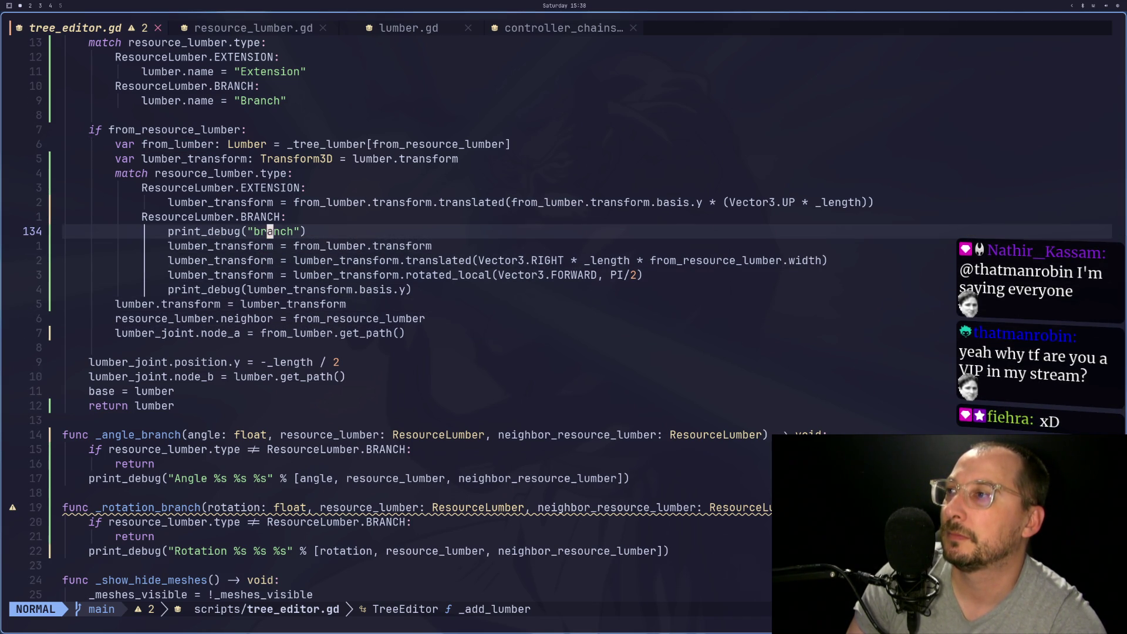
Append .duplicate() to from_lumber.transform on line 135
key(j)
key(j)
key(w)
key(w)
text(wkA.)
text(ica)
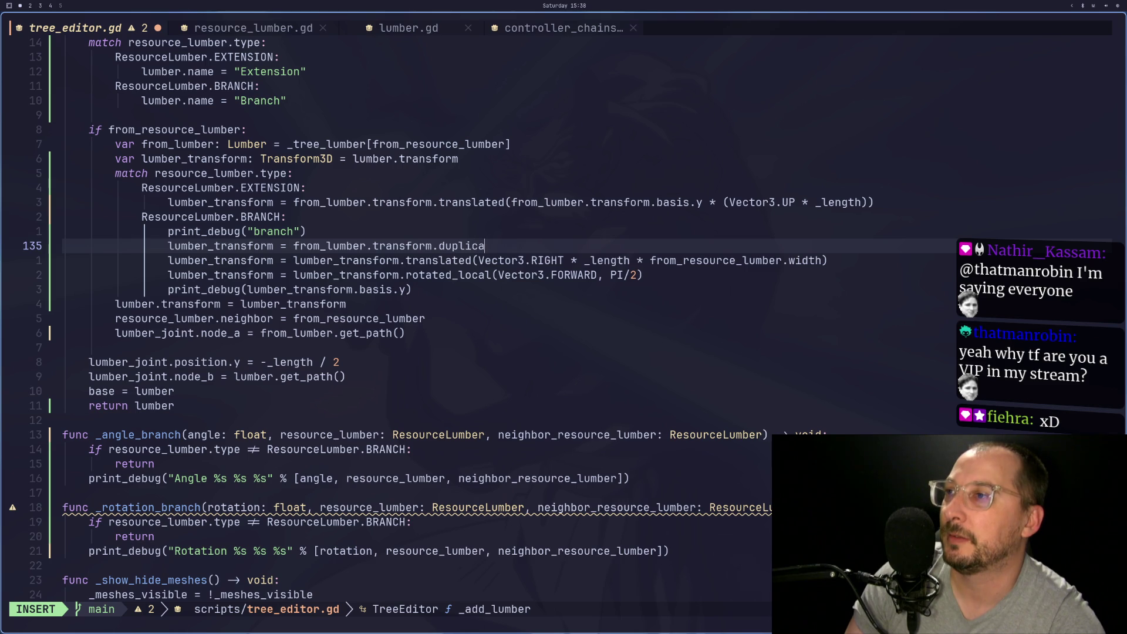
text(())
key(Escape)
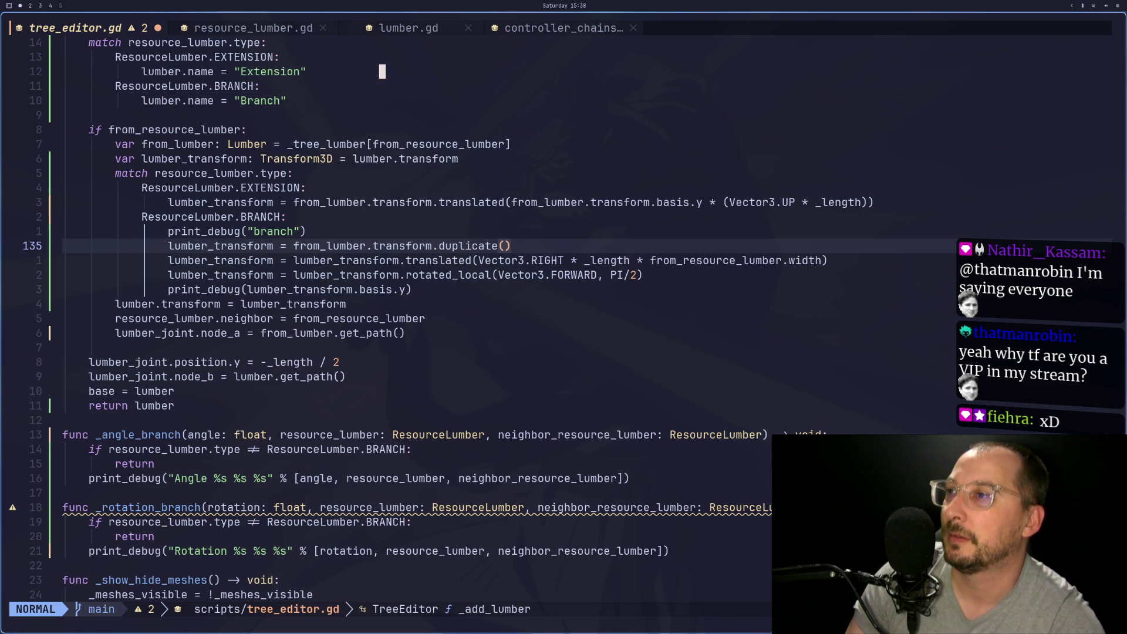
key(super+2)
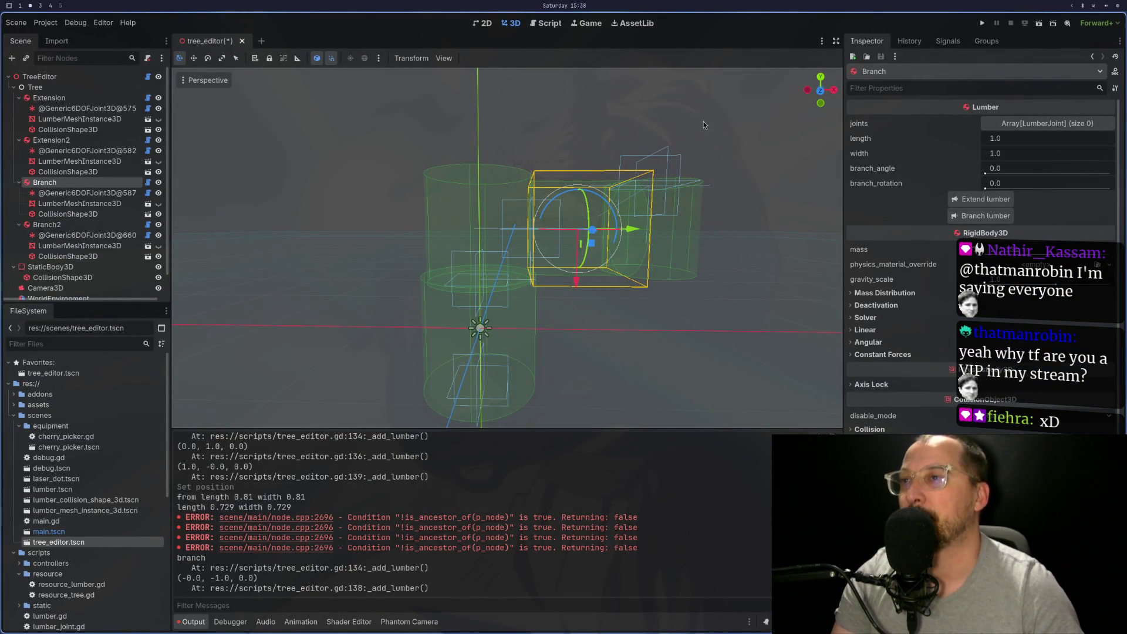
Add a Branch3 lumber, undo its position change, and inspect it beside the trunk
click(963, 216)
key(ctrl+z)
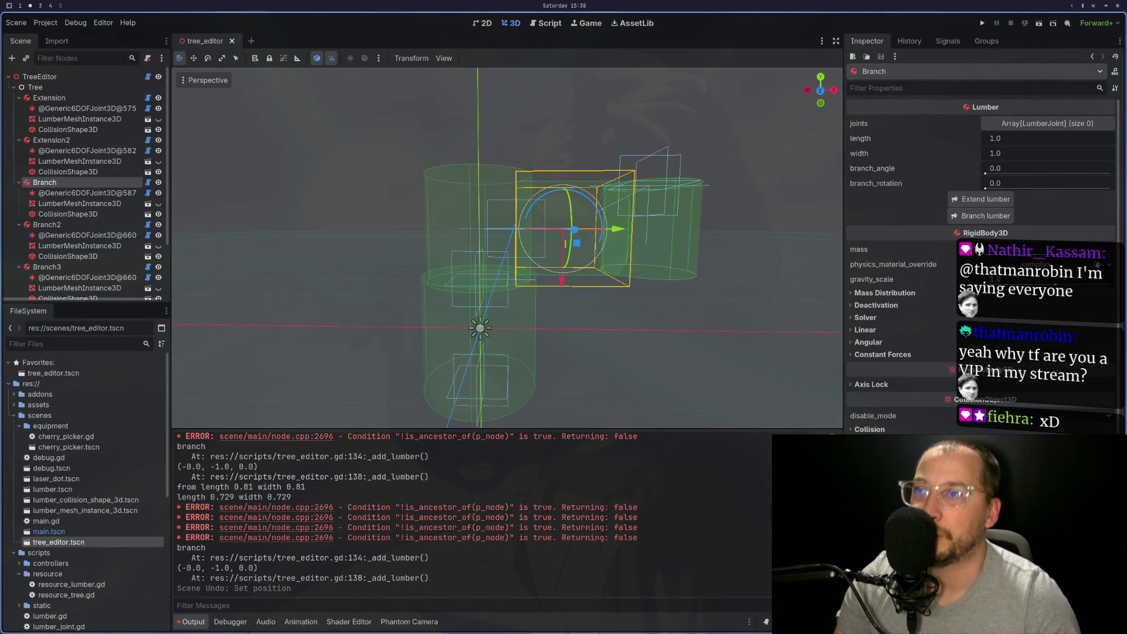
scroll(692, 242, up, 1)
mouse_move(693, 242)
mouse_down()
mouse_move(680, 305)
mouse_move(618, 315)
mouse_move(643, 291)
mouse_up()
scroll(783, 284, up, 2)
mouse_move(783, 284)
mouse_down()
mouse_move(803, 288)
mouse_move(780, 277)
mouse_up()
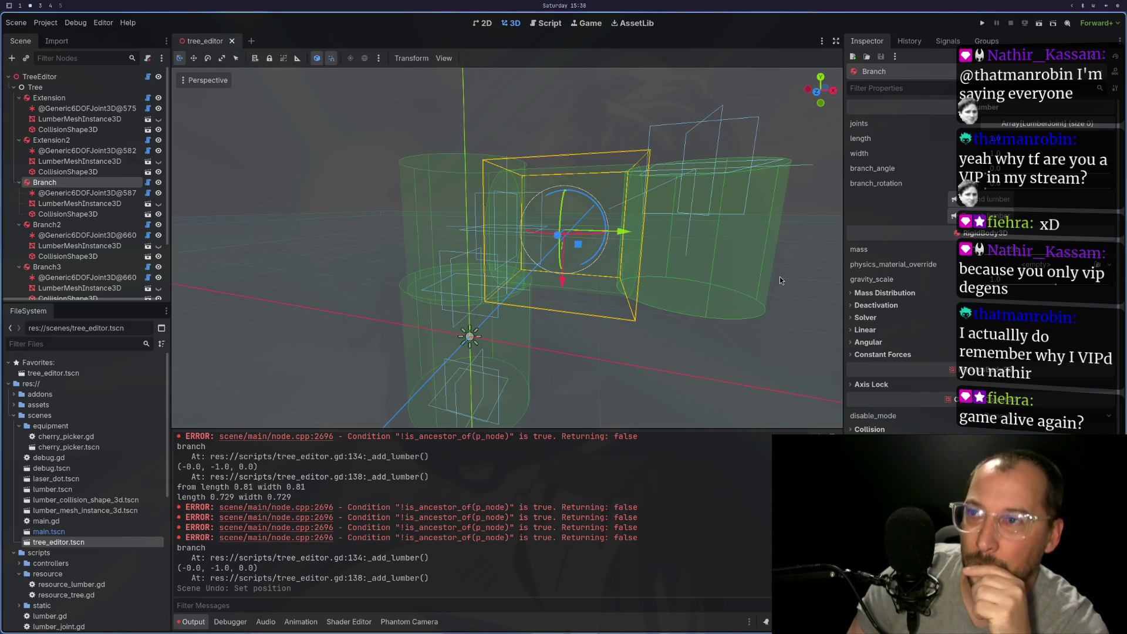
key(super+1)
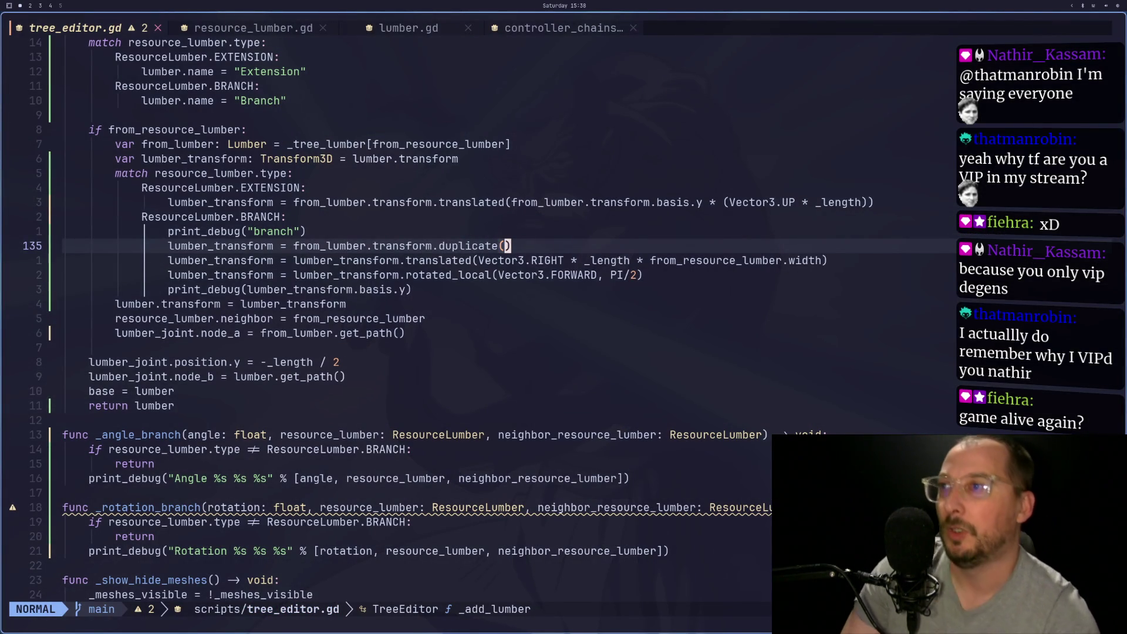
Insert 'lumber_transform.basis.y *' into the translated offset on line 136
key(j)
key(h)
key(h)
key(h)
key(i)
key(Escape)
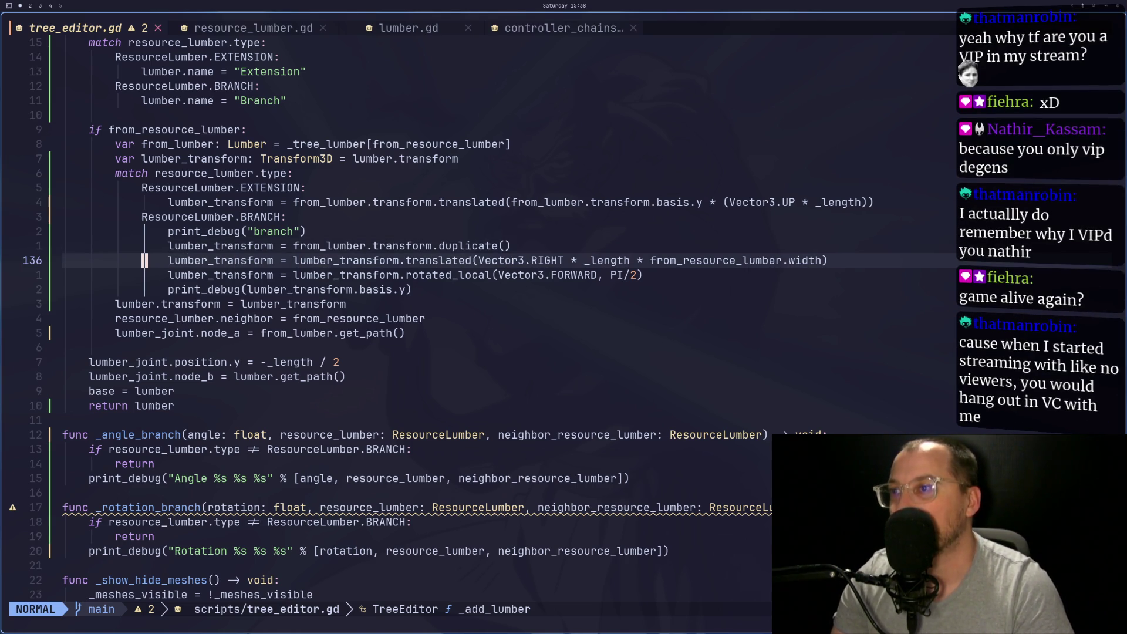
key(l)
key(l)
key(l)
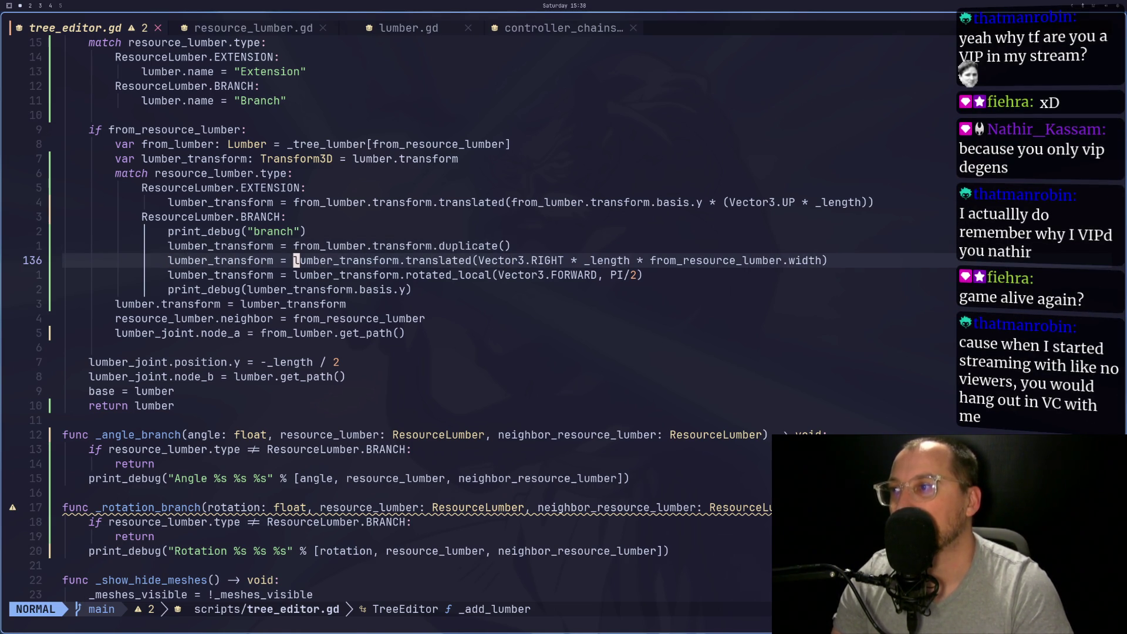
key(v)
key(l)
key(l)
key(l)
key(l)
key(l)
key(l)
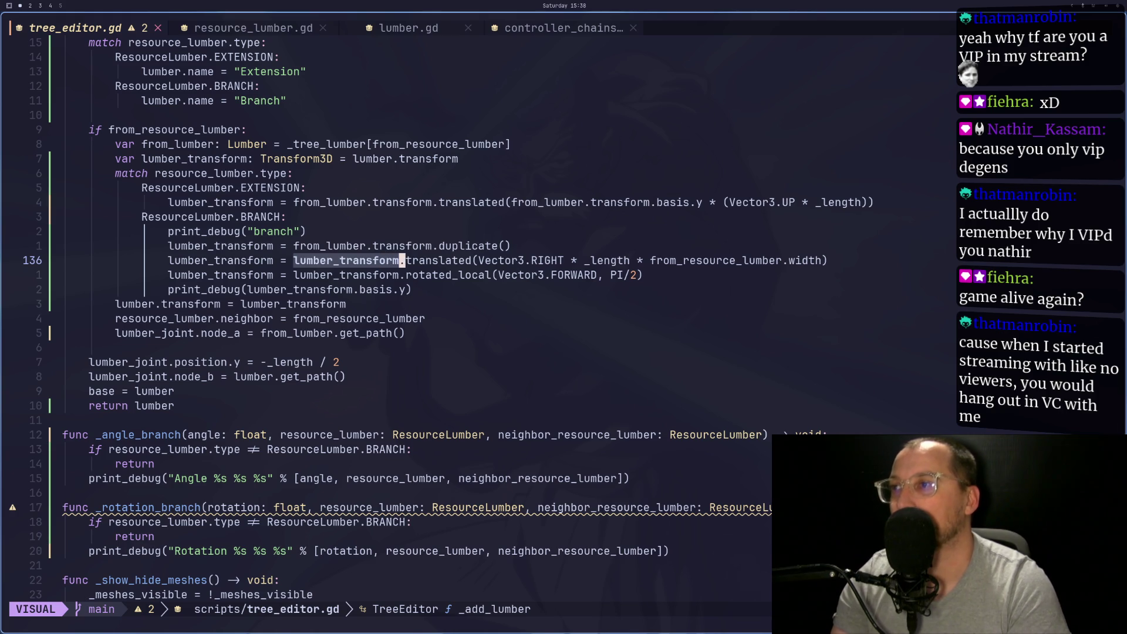
key(y)
key(l)
key(l)
key(l)
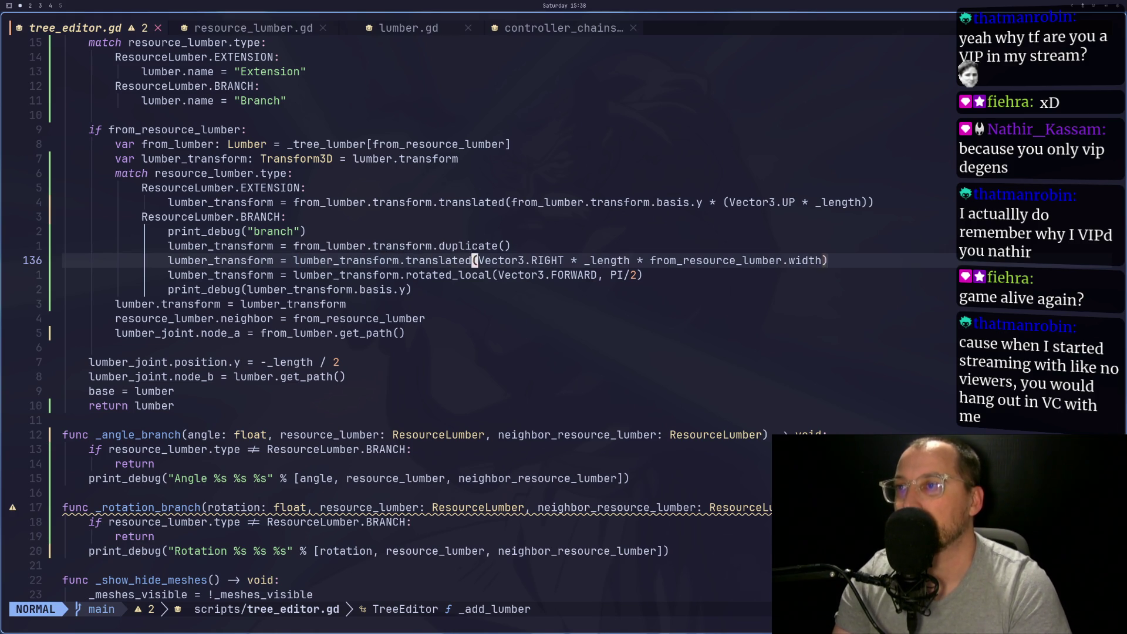
key(b)
key(b)
key(b)
text(h)
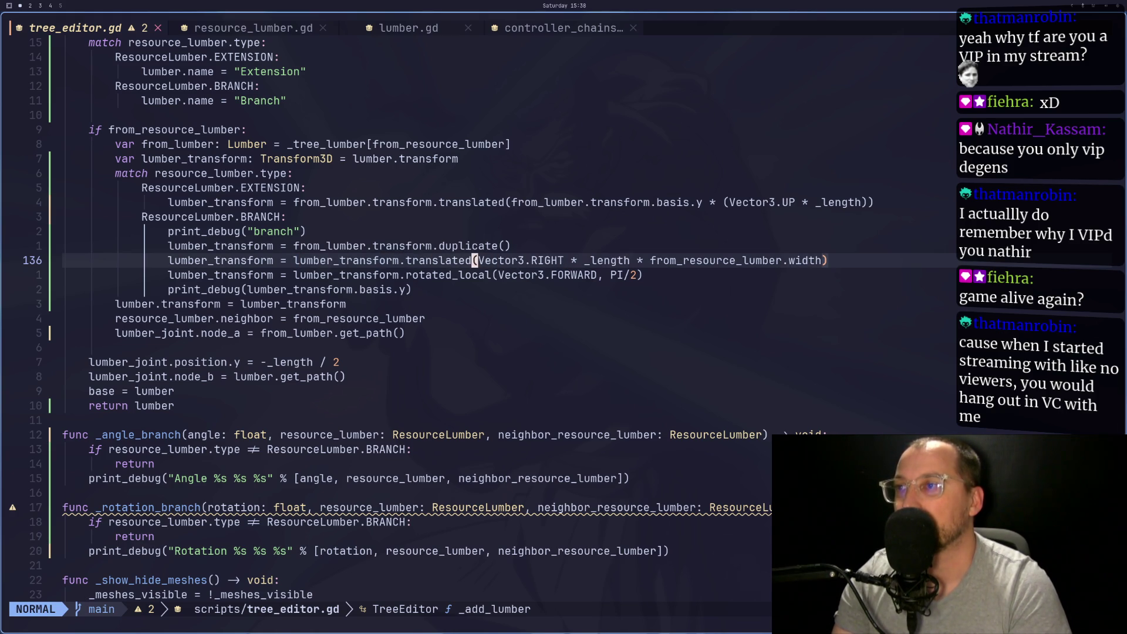
text(pabas)
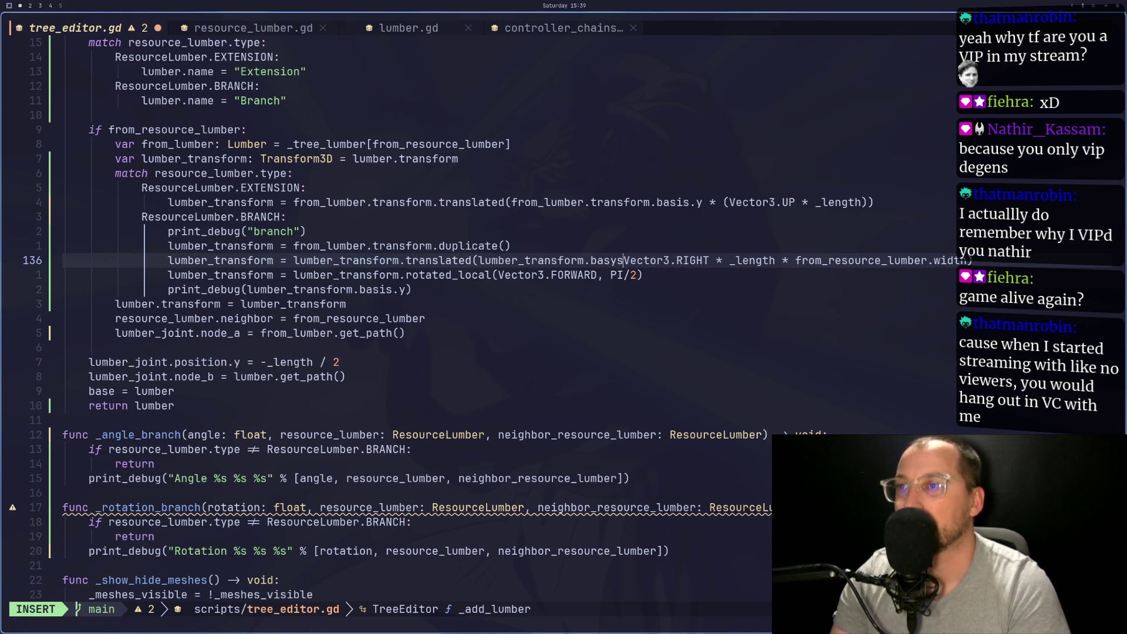
text(is.y )
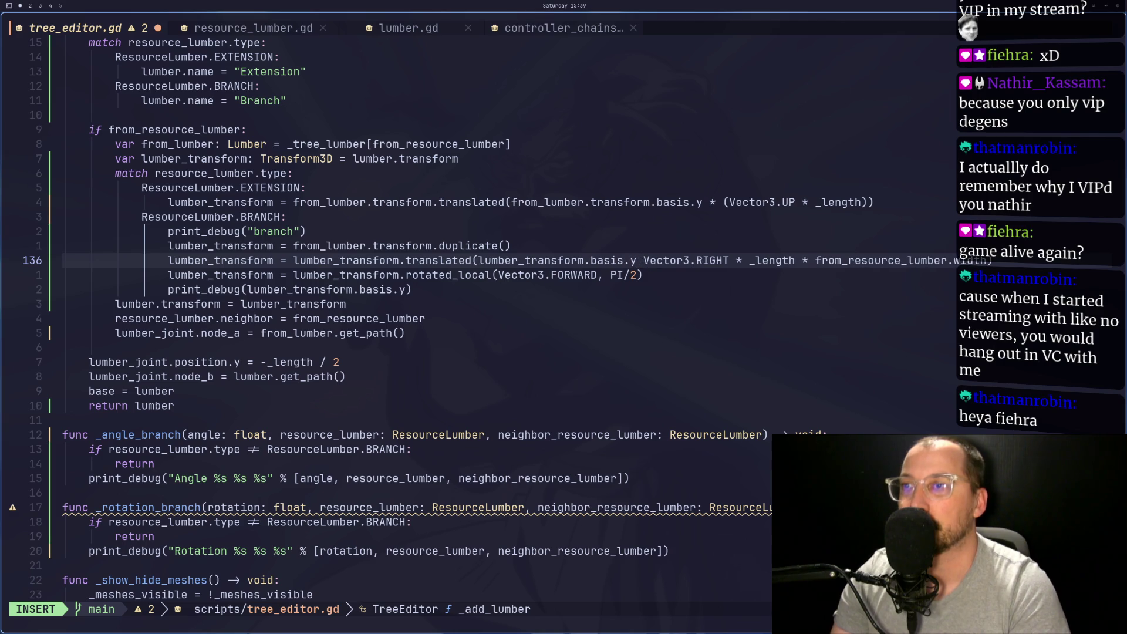
text(*)
key(Escape)
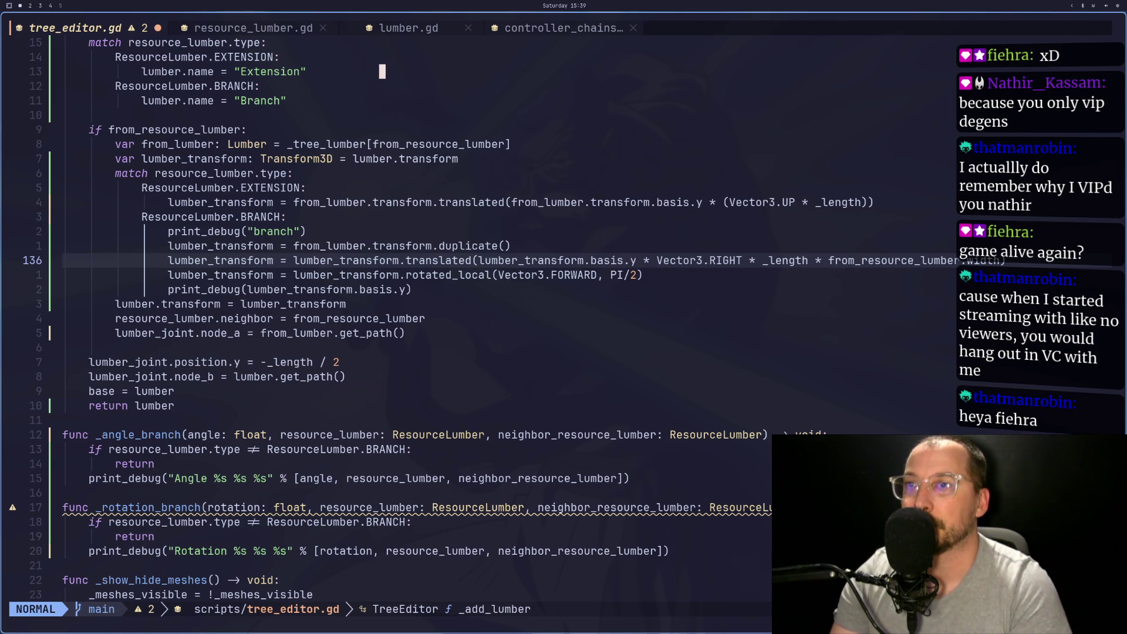
Delete Vector3.RIGHT from the branch offset expression
key(w)
key(d)
key(w)
key(d)
key(w)
key(d)
key(w)
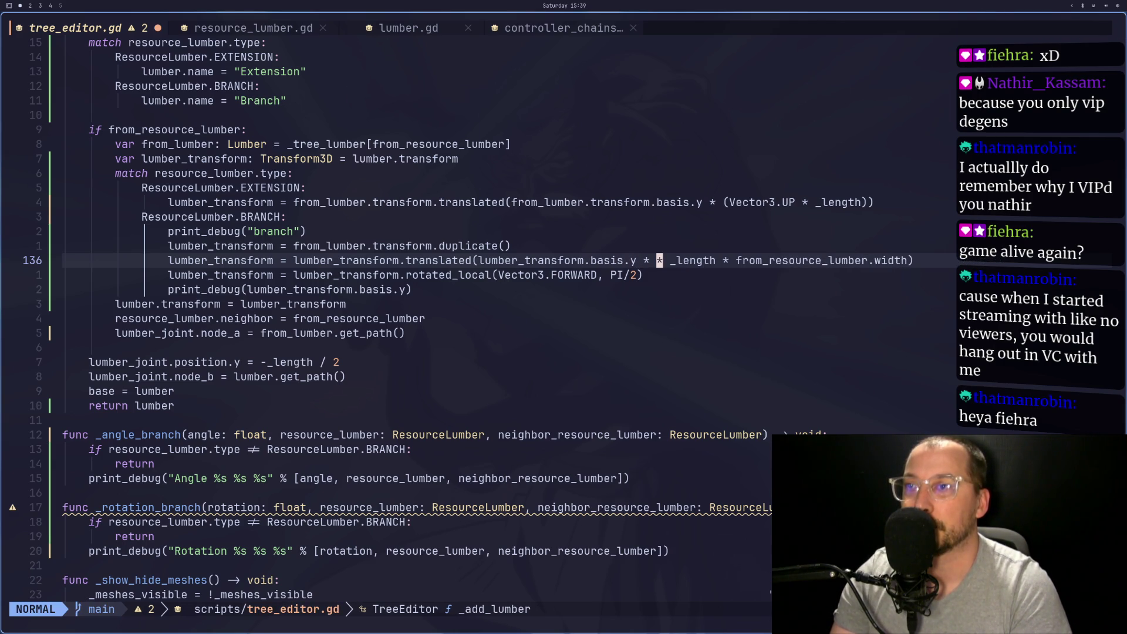
key(d)
key(w)
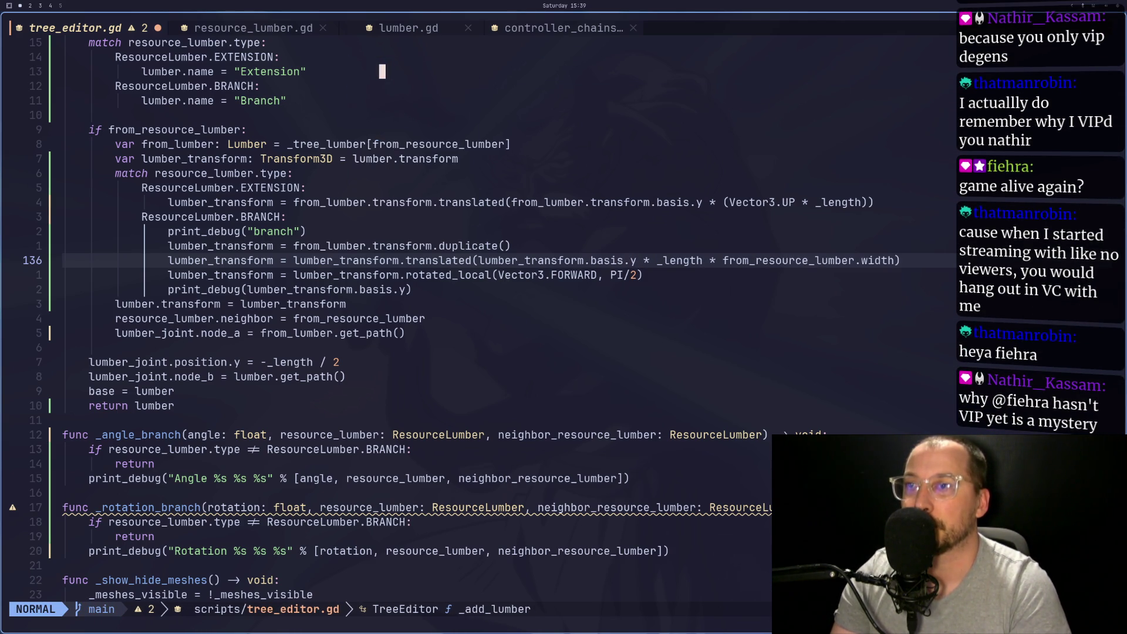
Close and reopen tree_editor.tscn in Godot to reload the scene
key(super+2)
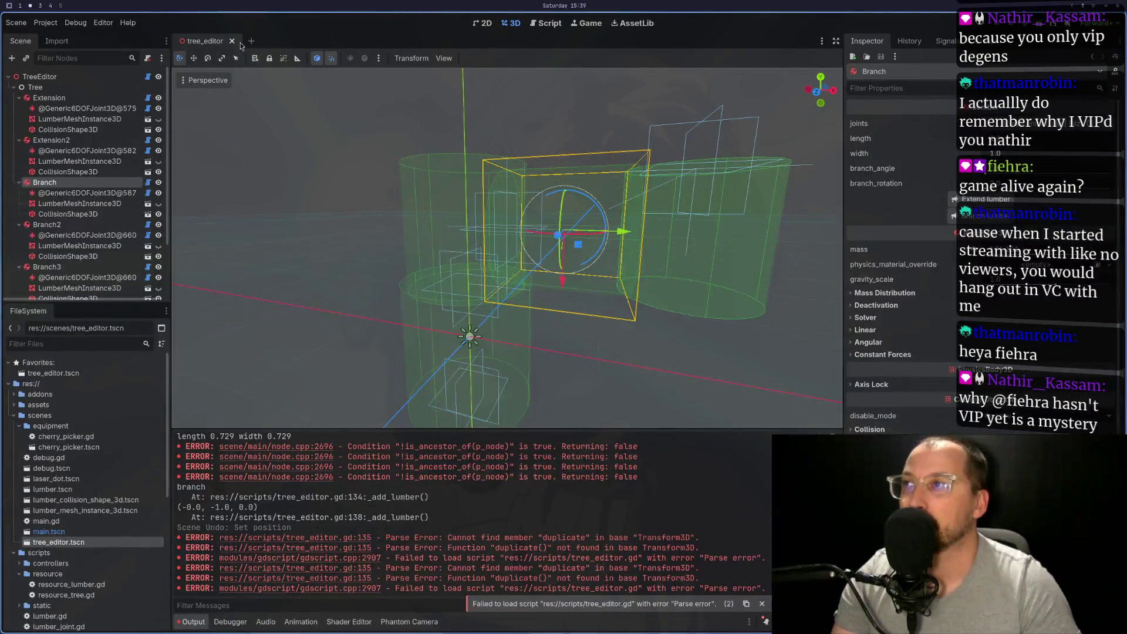
click(231, 41)
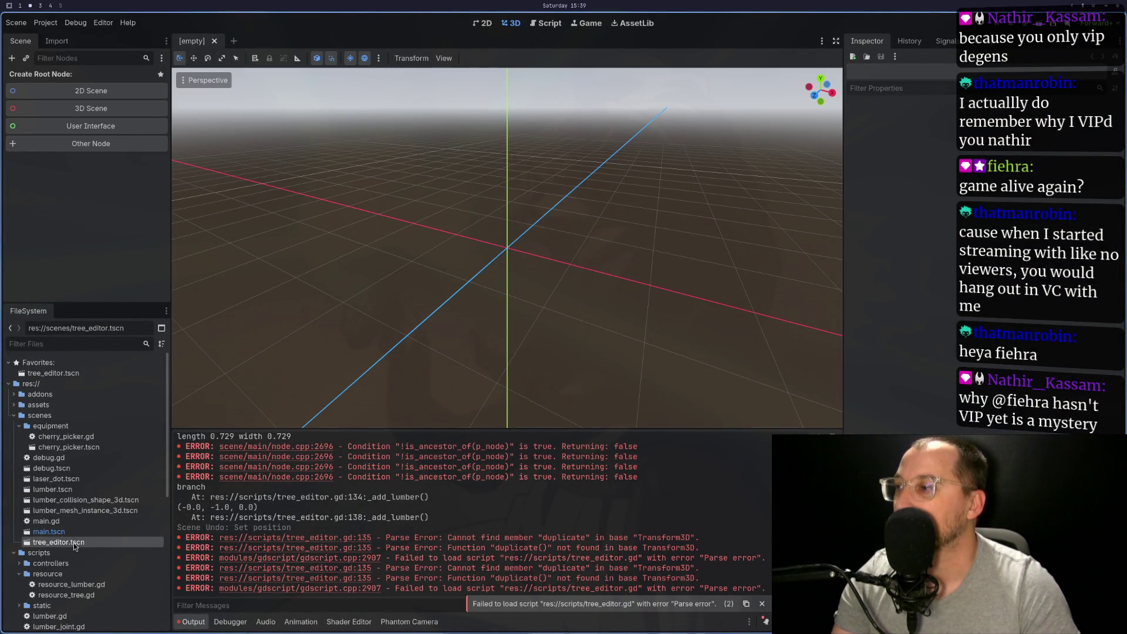
double_click(73, 542)
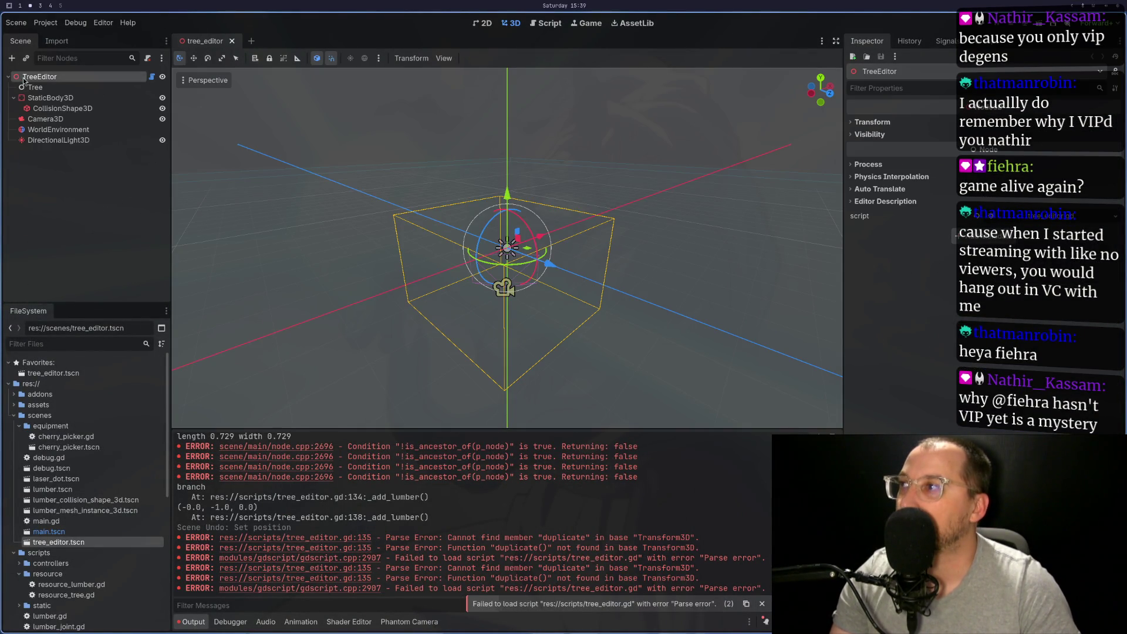
click(41, 98)
key(super+1)
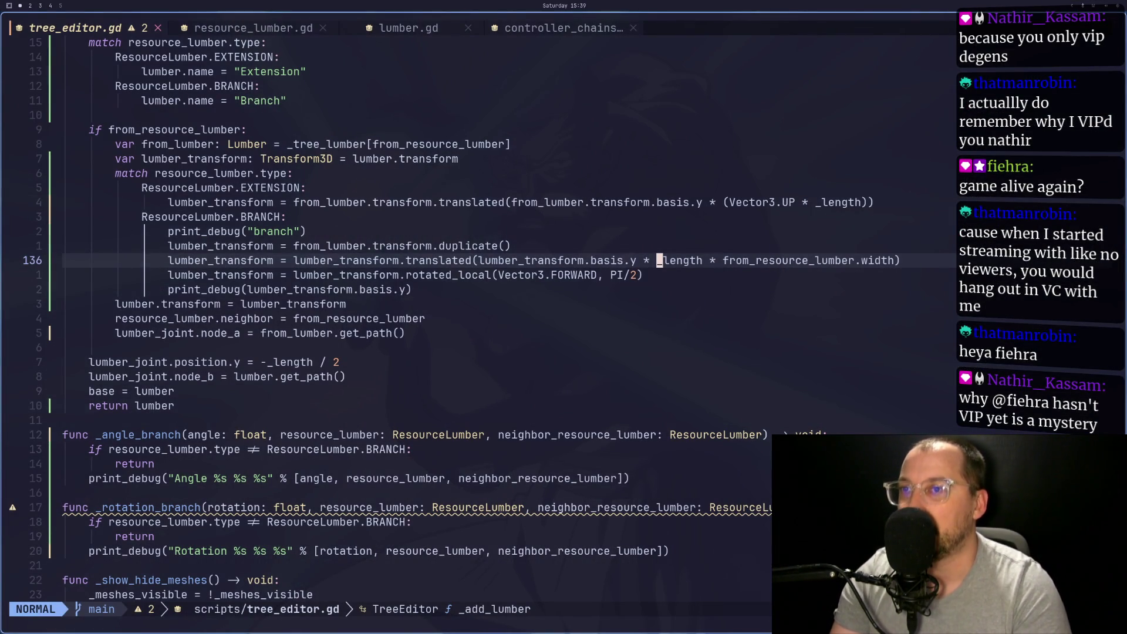
Quit Neovim with :qa and relaunch it through ~/gdvim from the shell
key(h)
key(h)
key(h)
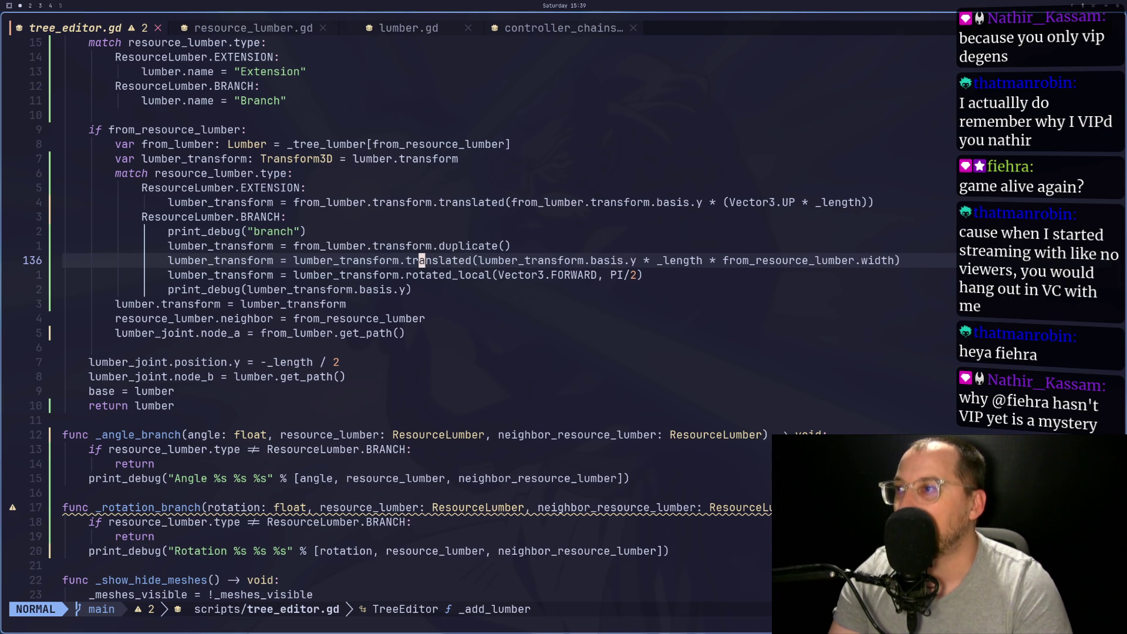
text(:qa)
key(Return)
key(Up)
key(Return)
key(q)
key(q)
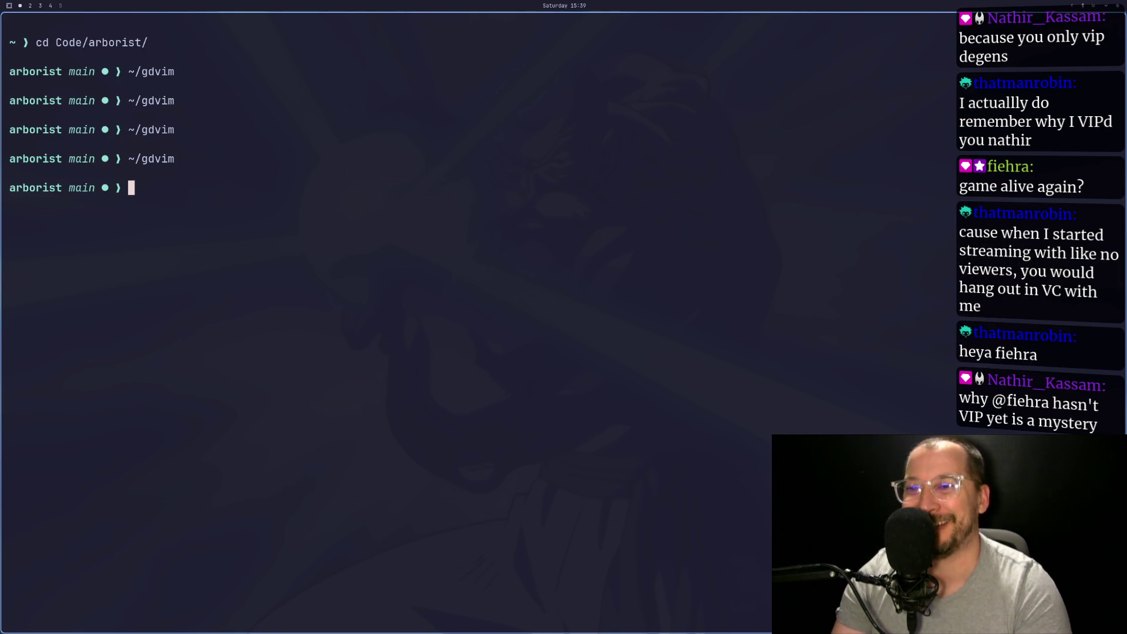
key(Up)
key(Return)
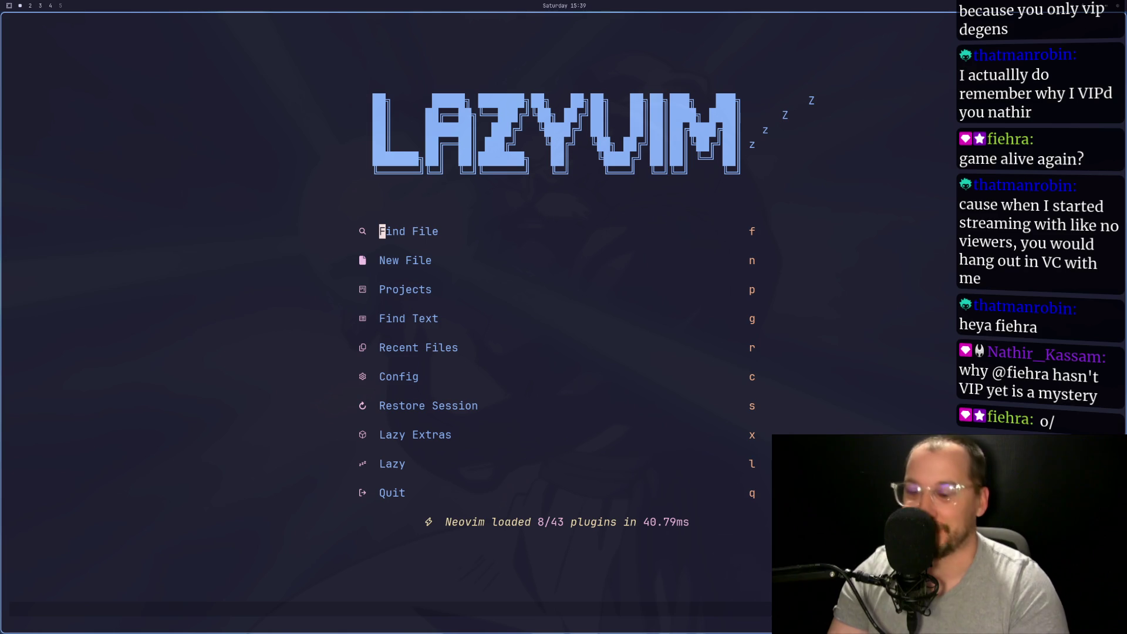
Open the Lazy plugin manager and close it again
key(space)
key(l)
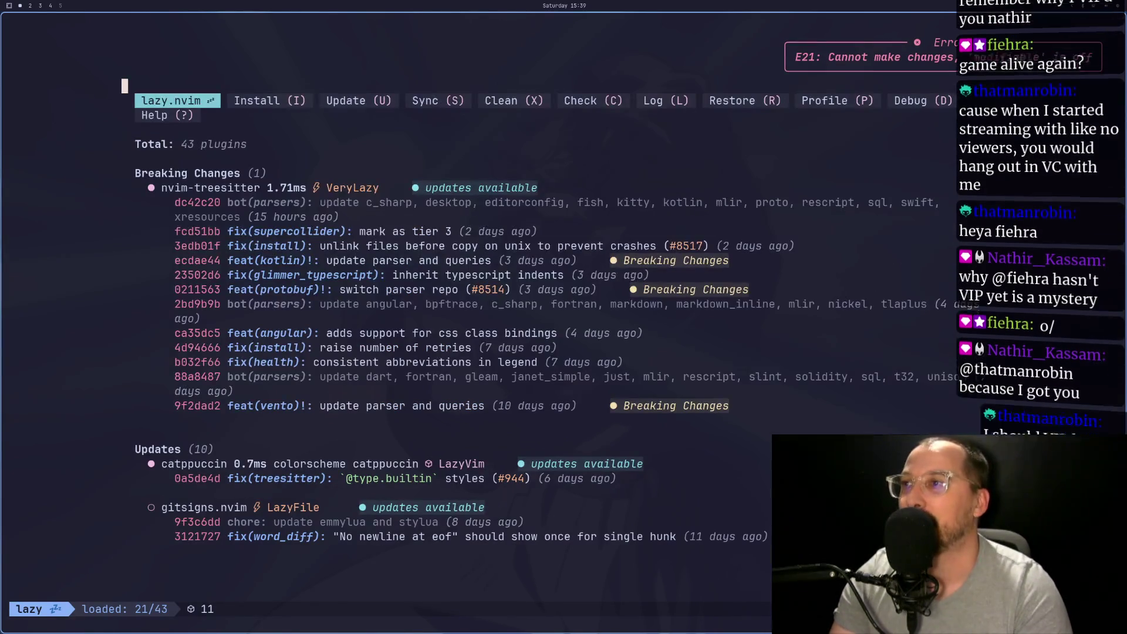
key(q)
key(space)
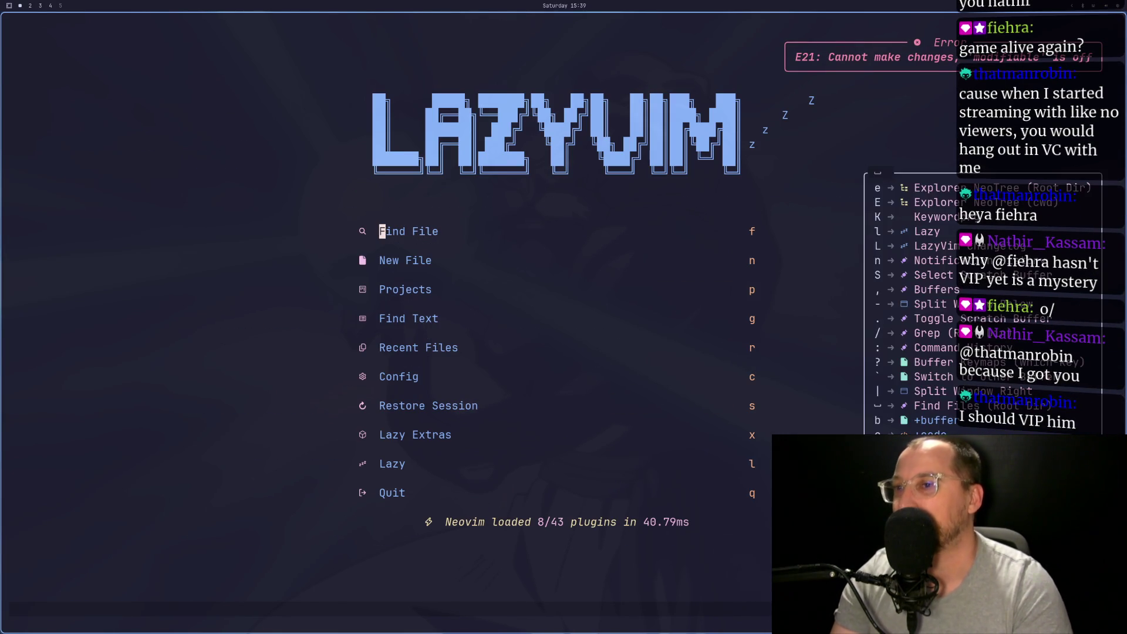
Restore the previous session, remove .duplicate() from line 135, and save
key(q)
key(s)
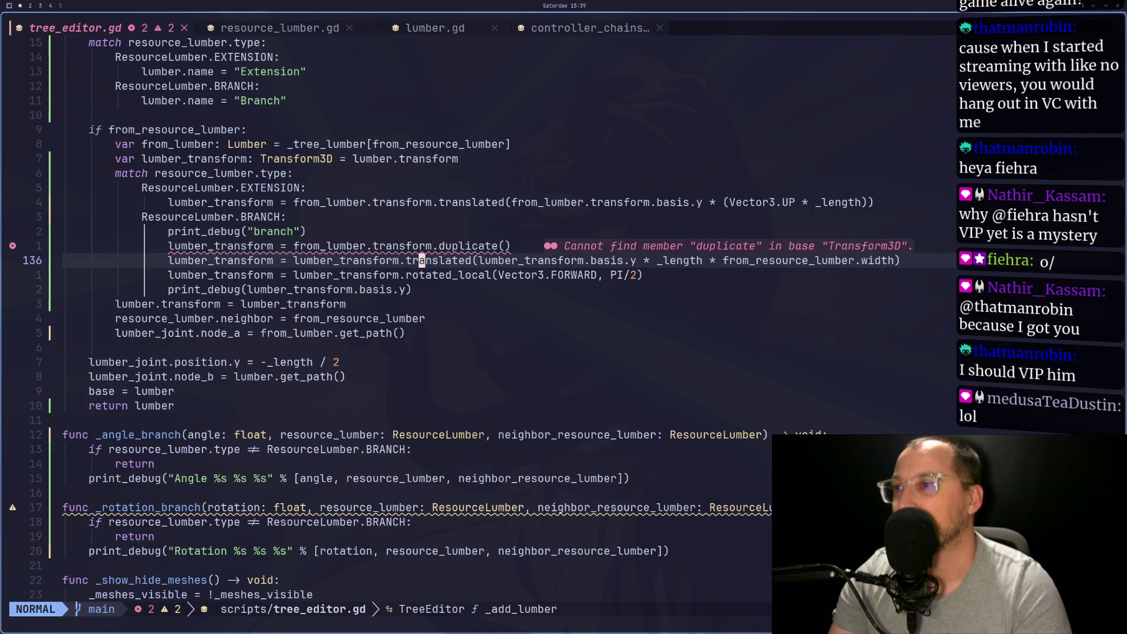
key(k)
key(w)
key(w)
key($)
key(A)
key(BackSpace)
key(BackSpace)
key(BackSpace)
key(Escape)
text(:w)
key(Return)
Initialise lumber_transform on line 129 with from_lumber.transform and remove the following blank line
key(h)
key(h)
key(h)
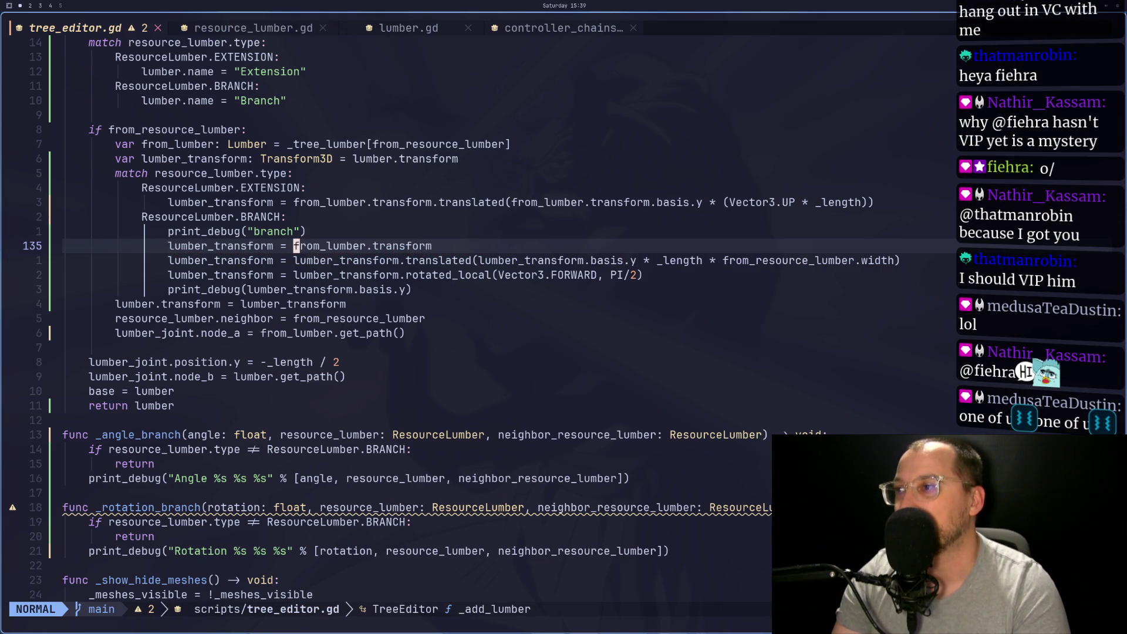
key(v)
key(l)
key(l)
key(l)
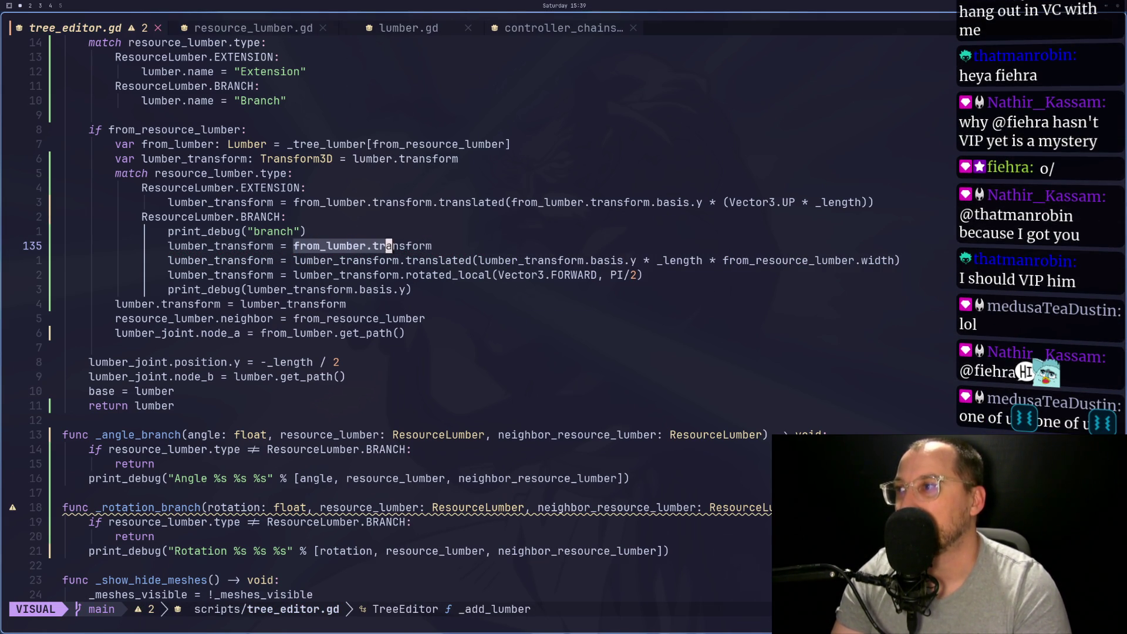
key(y)
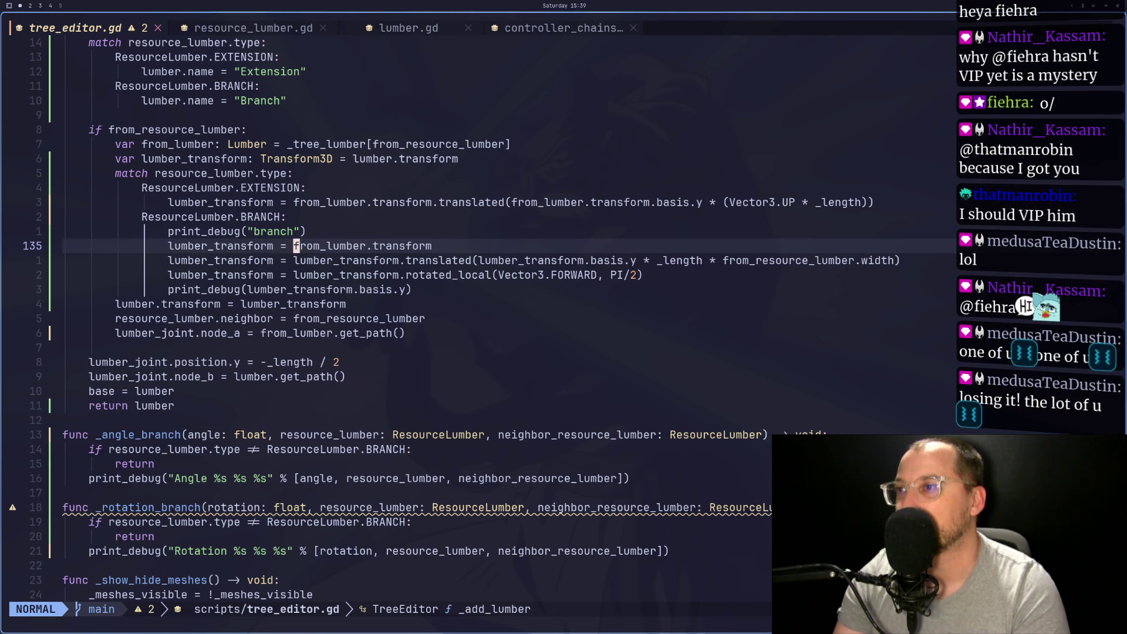
key(k)
key(k)
key(k)
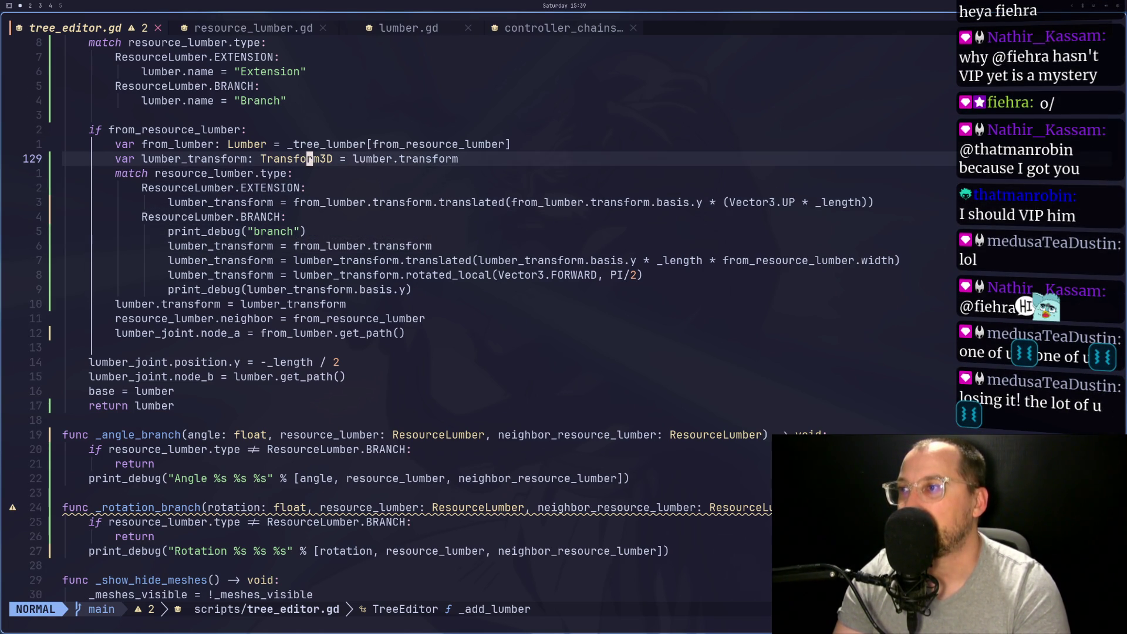
key(A)
key(BackSpace)
key(BackSpace)
key(BackSpace)
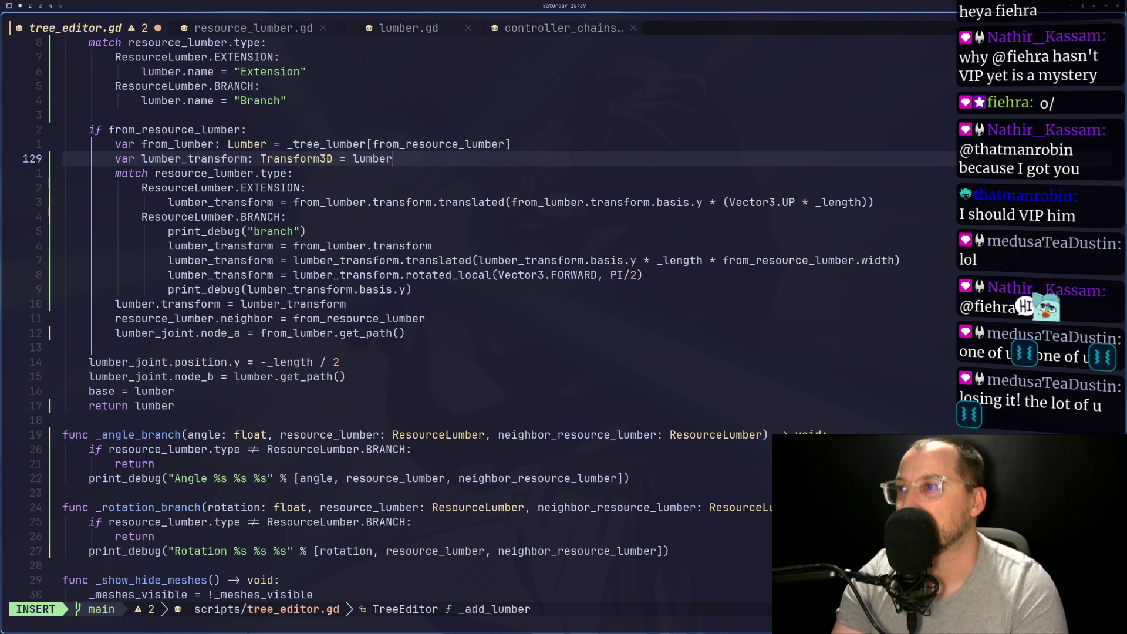
key(BackSpace)
key(BackSpace)
key(BackSpace)
key(Escape)
key(u)
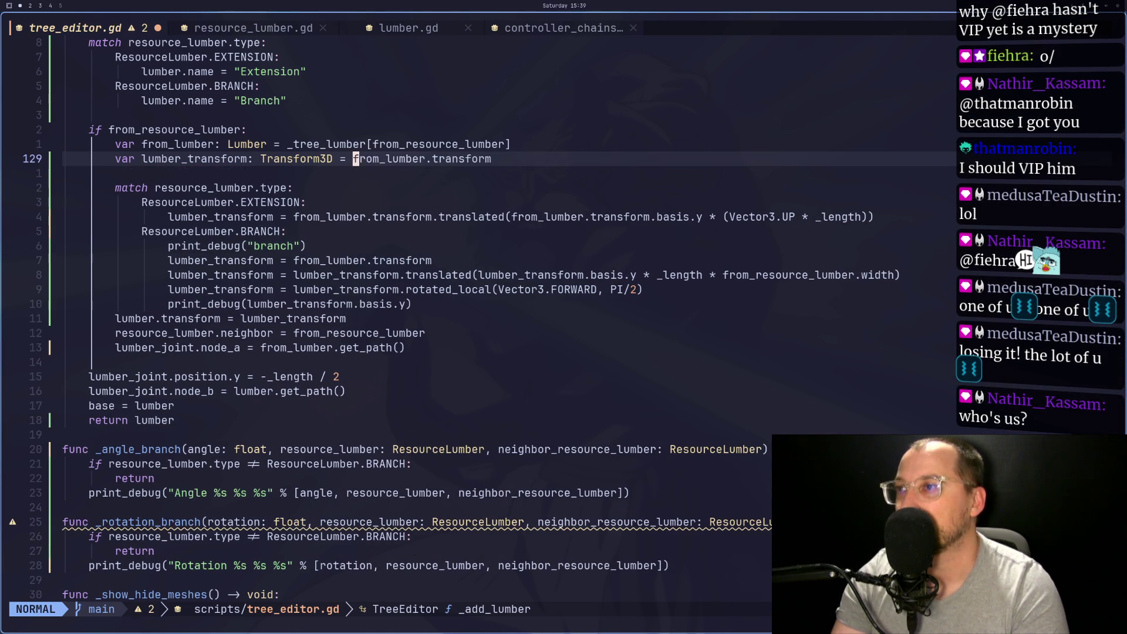
key(j)
key(d)
key(d)
key(j)
key(j)
key(c)
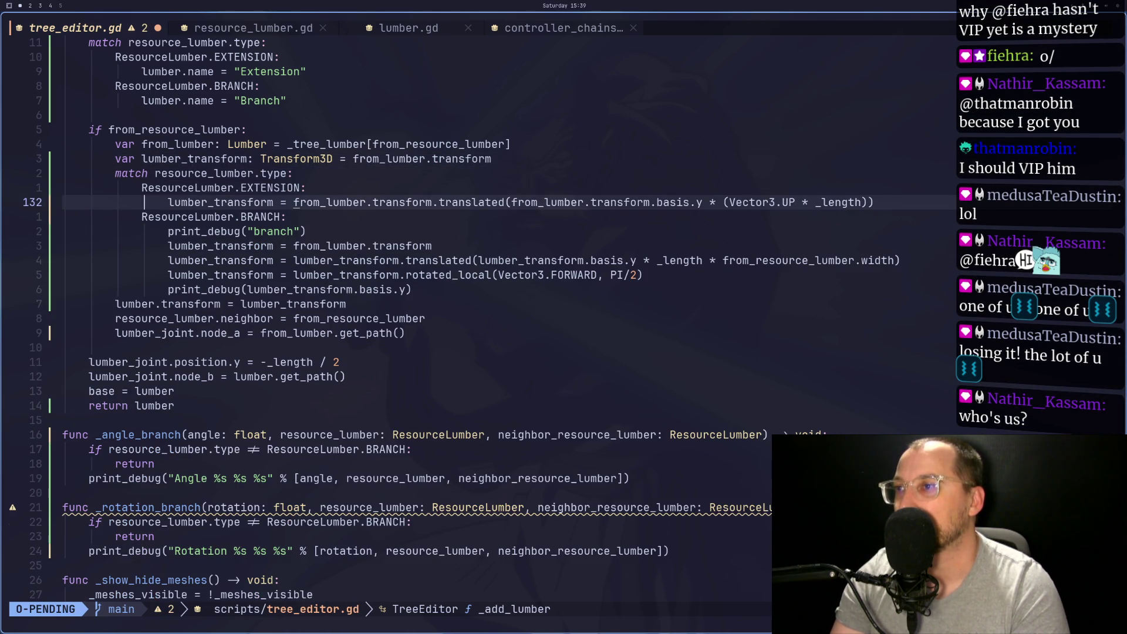
Replace from_lumber. on the extension line 132 with lumber_transform and save
key(Escape)
key(d)
key(f)
key(period)
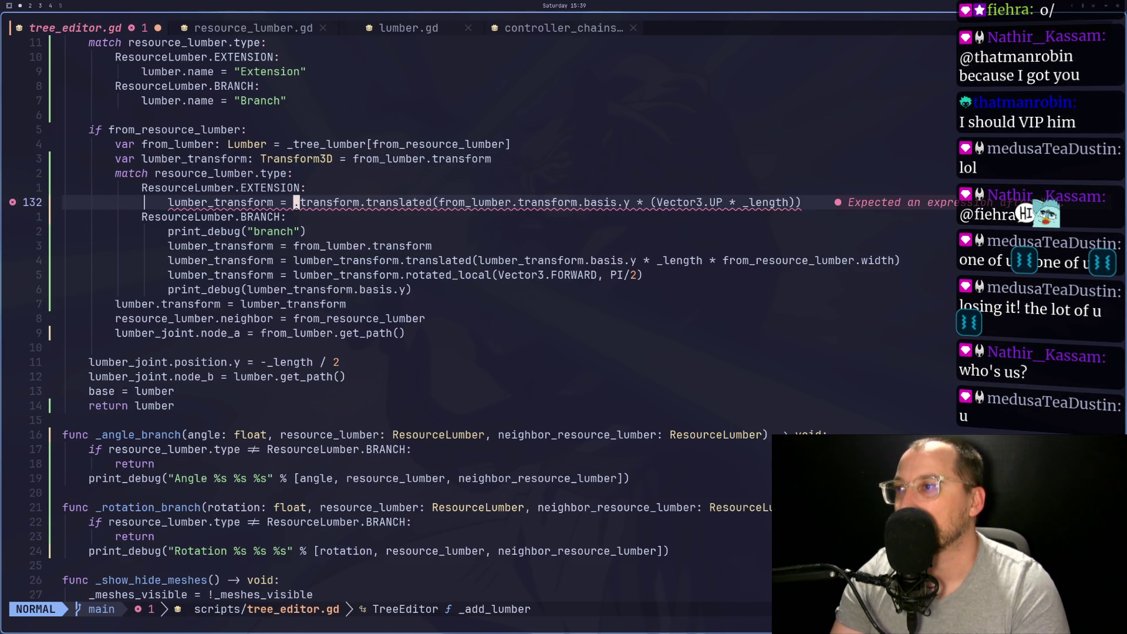
key(x)
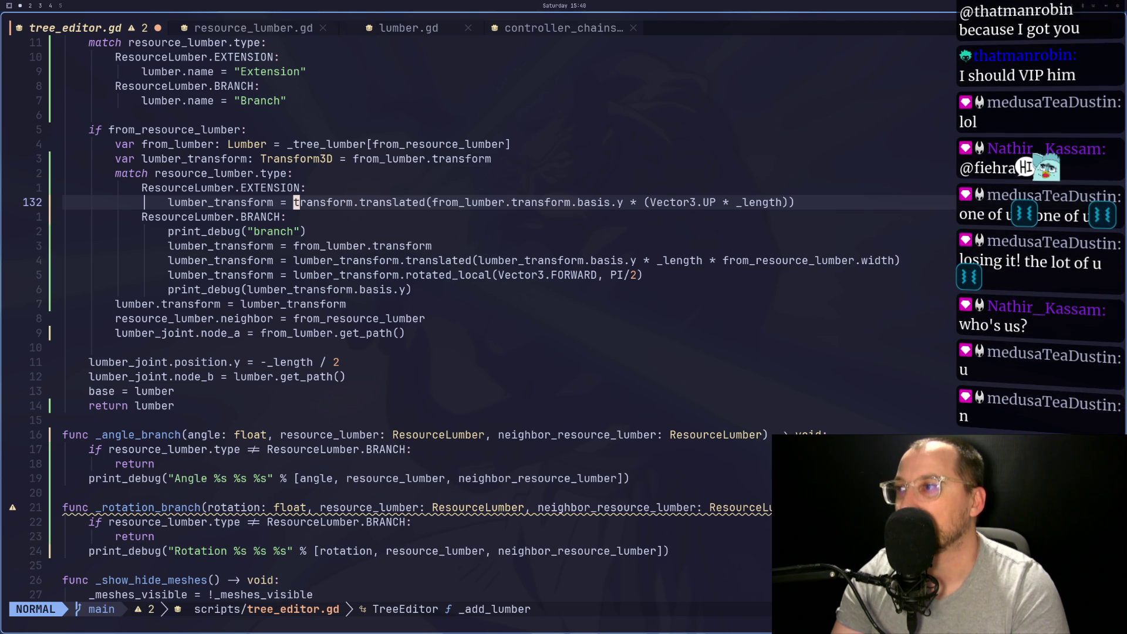
text(dwi_)
key(BackSpace)
text(l)
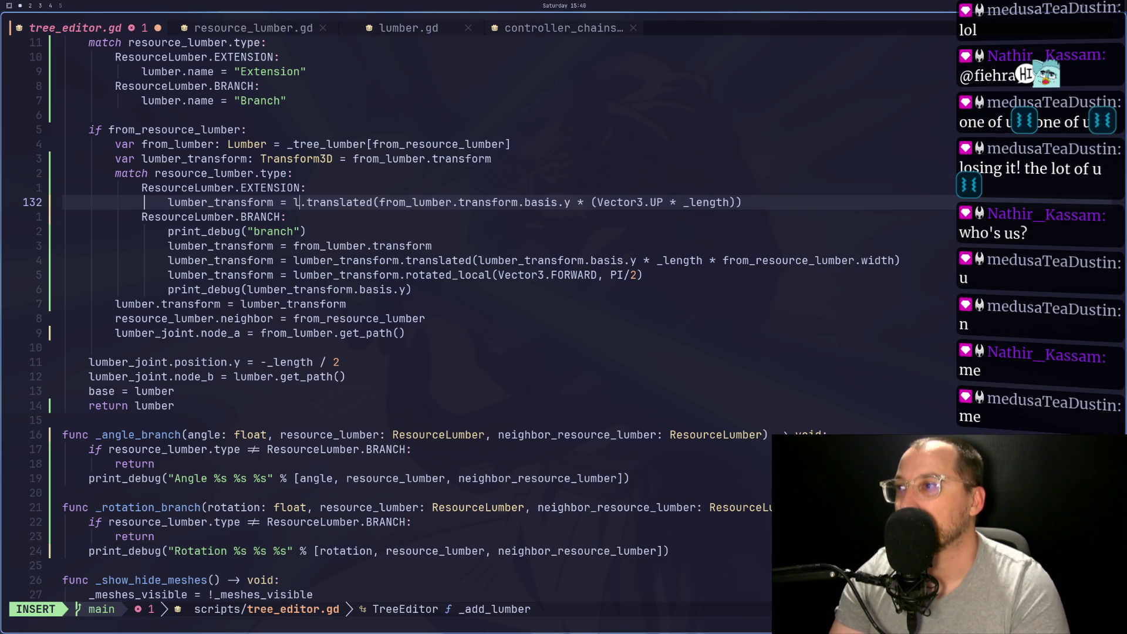
text(umber_)
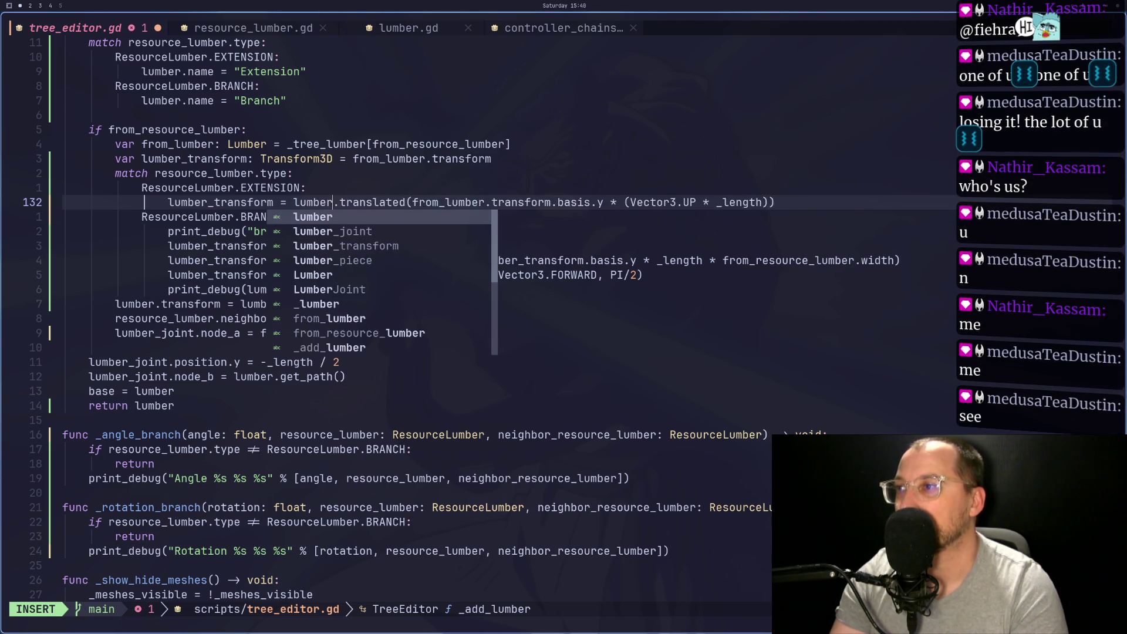
text(transform)
key(Escape)
key(colon)
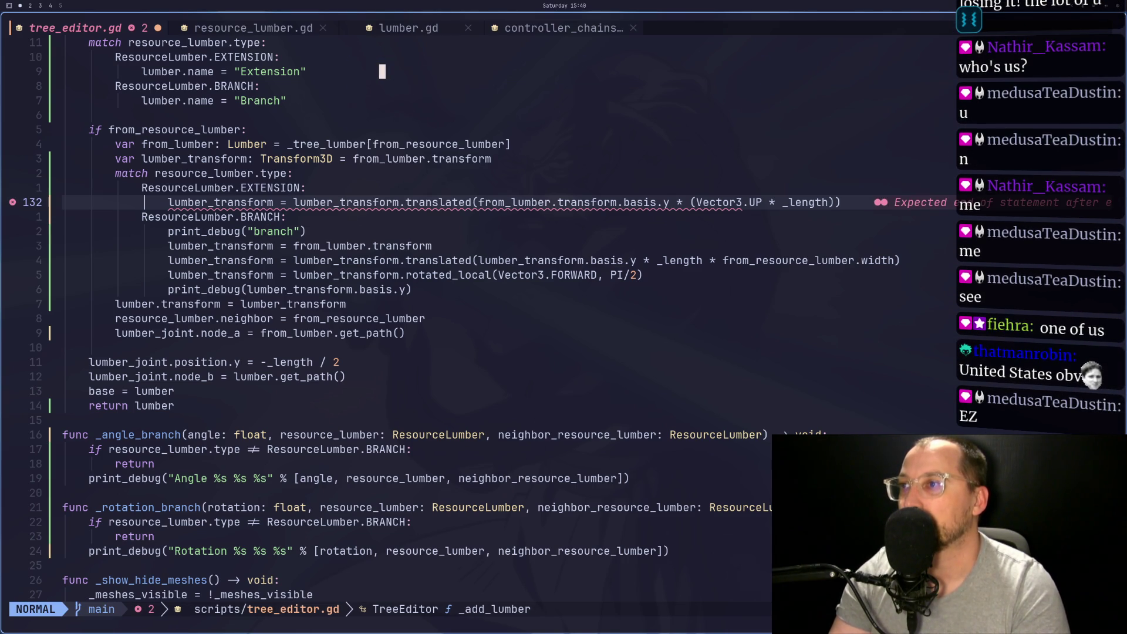
text(w)
key(Return)
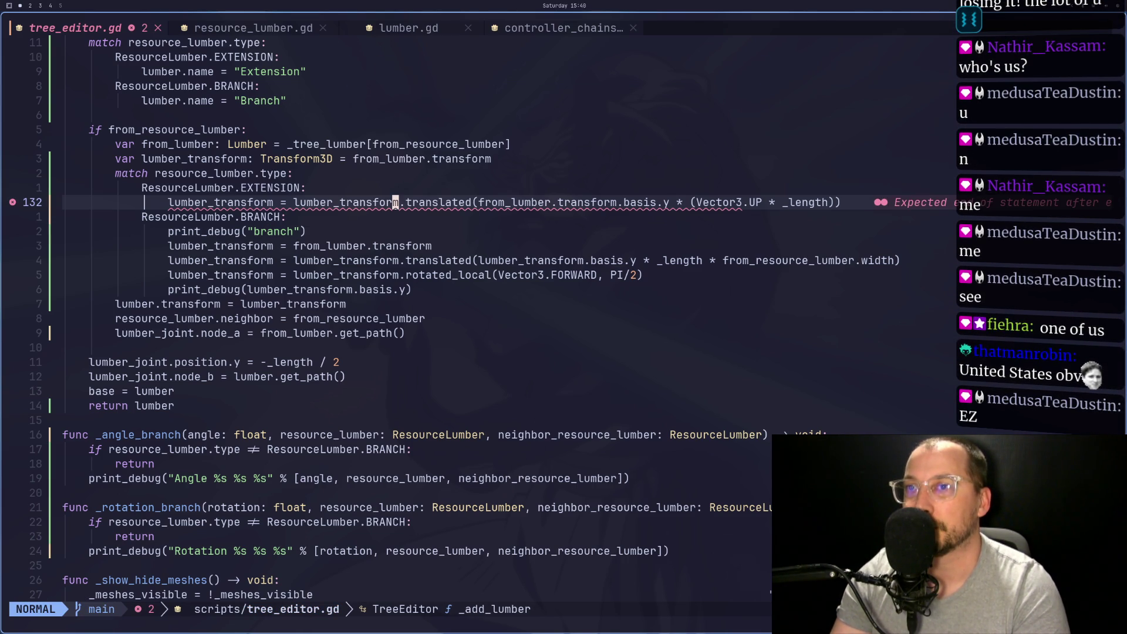
Change the from_lumber inside translated to lumber_transform and save tree_editor.gd
key(e)
key(e)
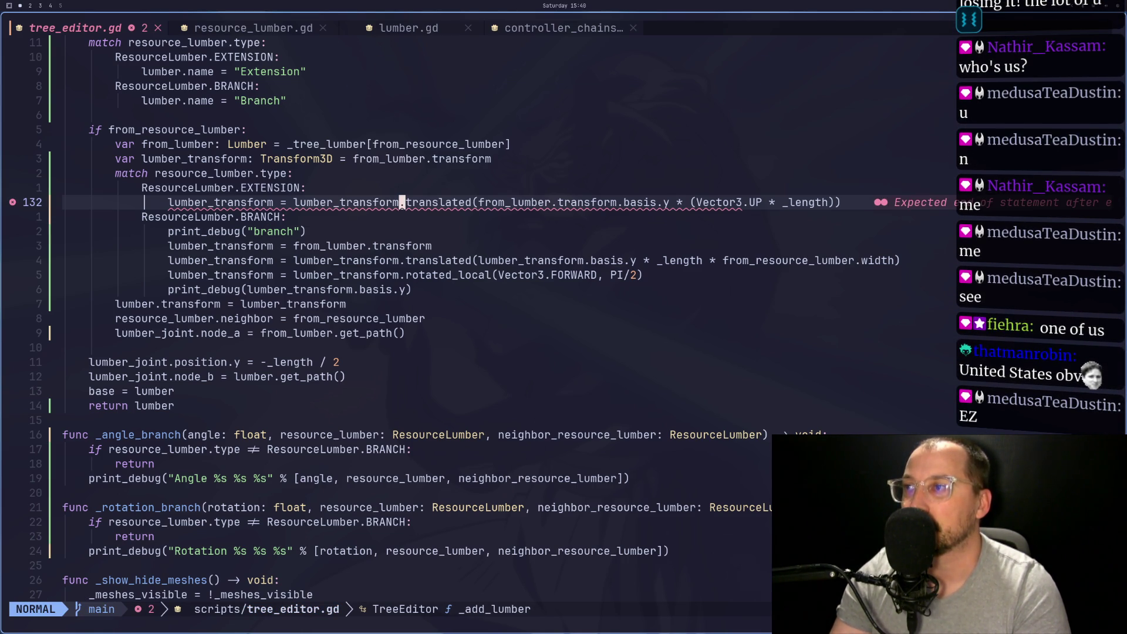
key(f)
key(o)
text(hciw)
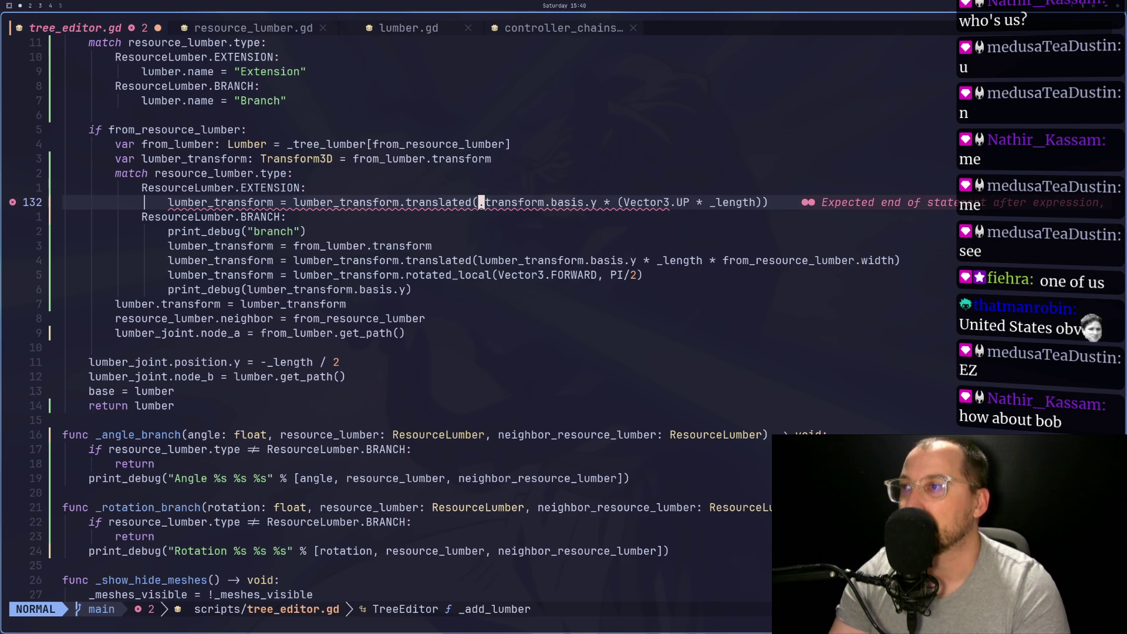
text(lumber_transform)
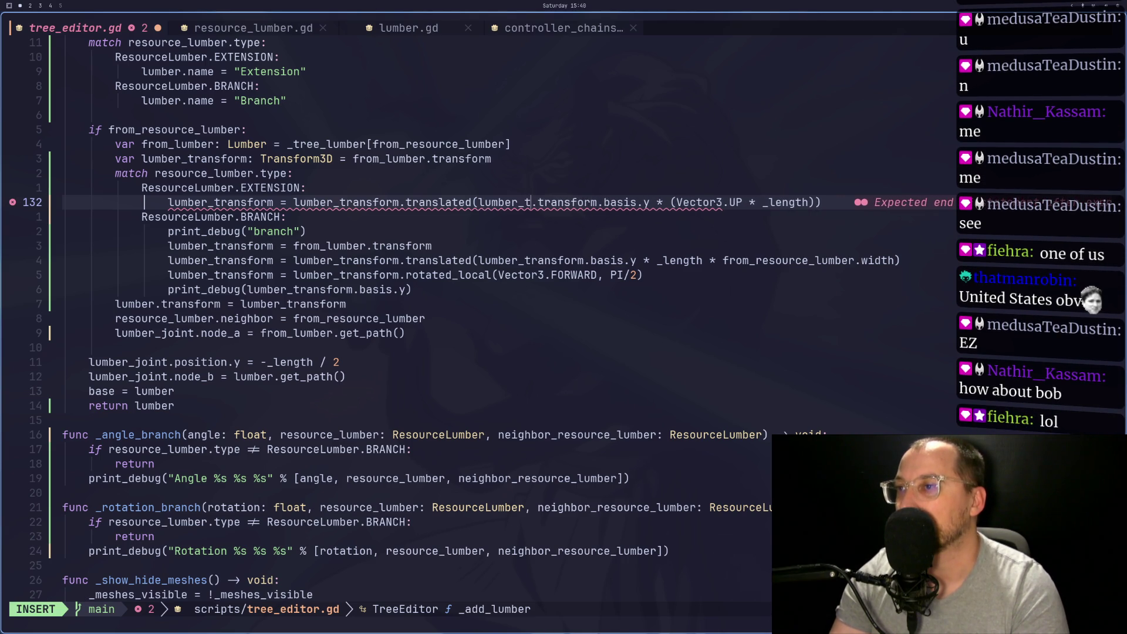
key(Escape)
text(:)
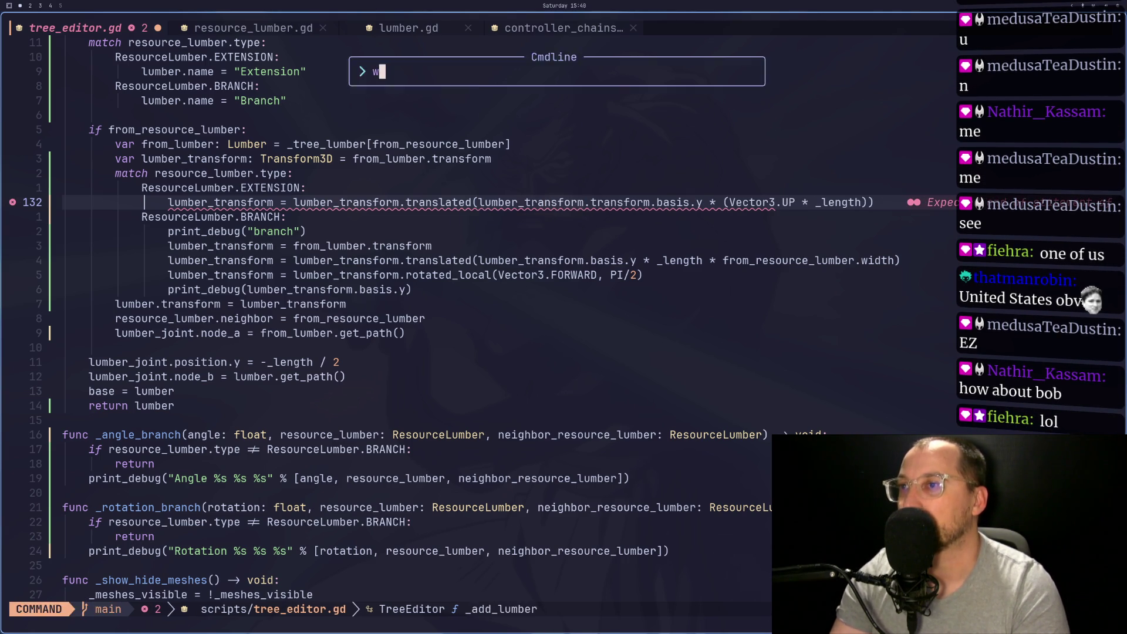
text(w)
key(Return)
key(super+2)
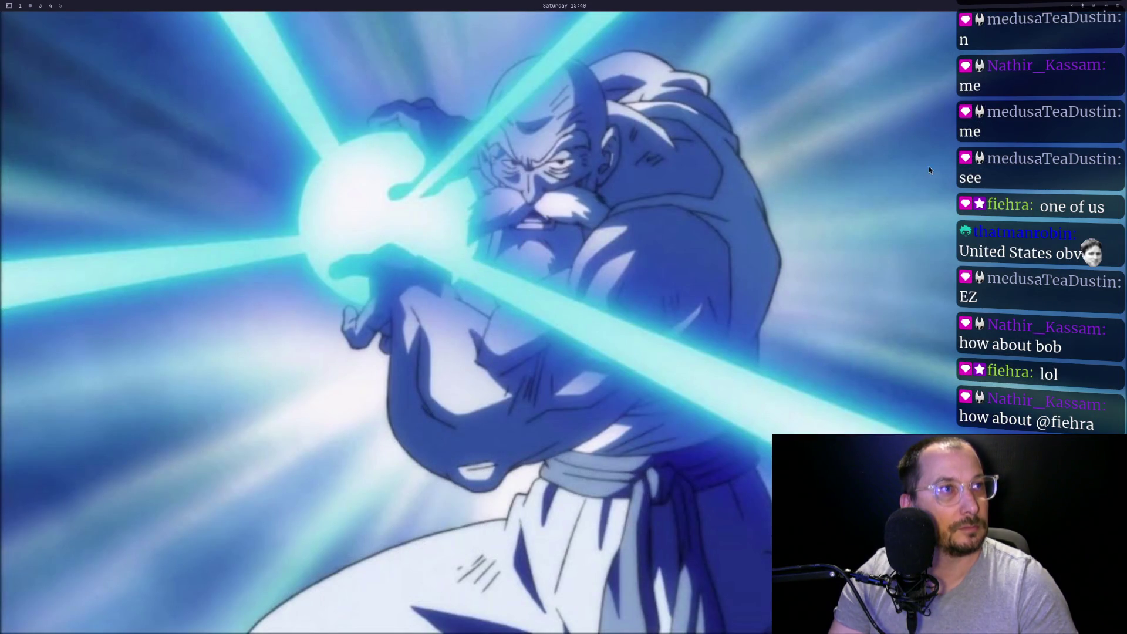
Launch Godot and open the Arborist project
key(super+space)
text(god)
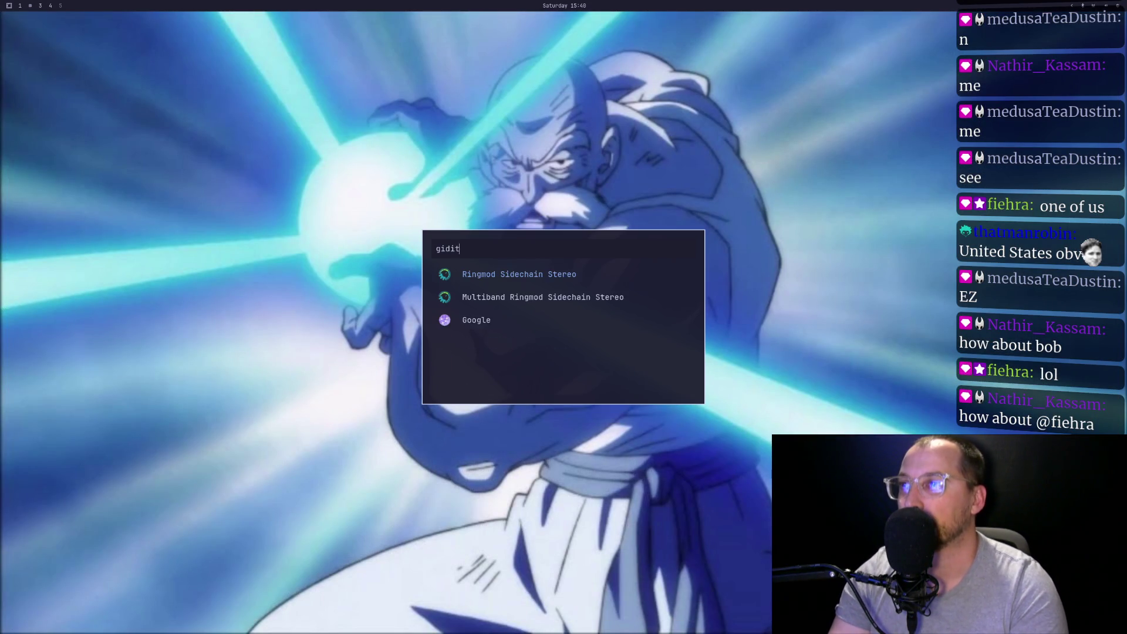
key(Return)
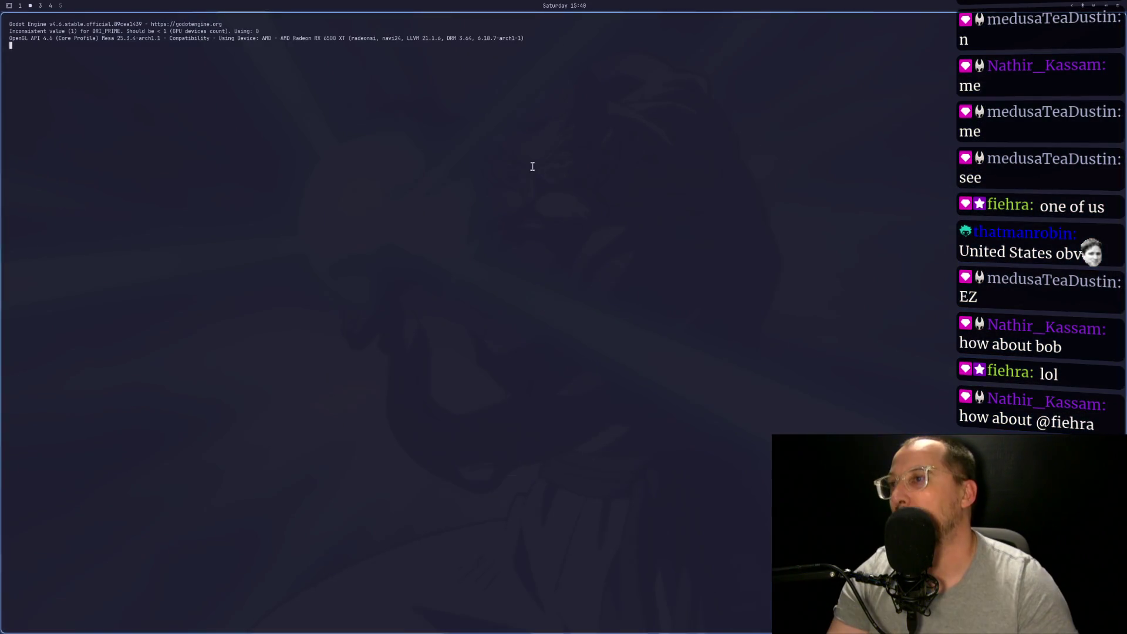
double_click(637, 209)
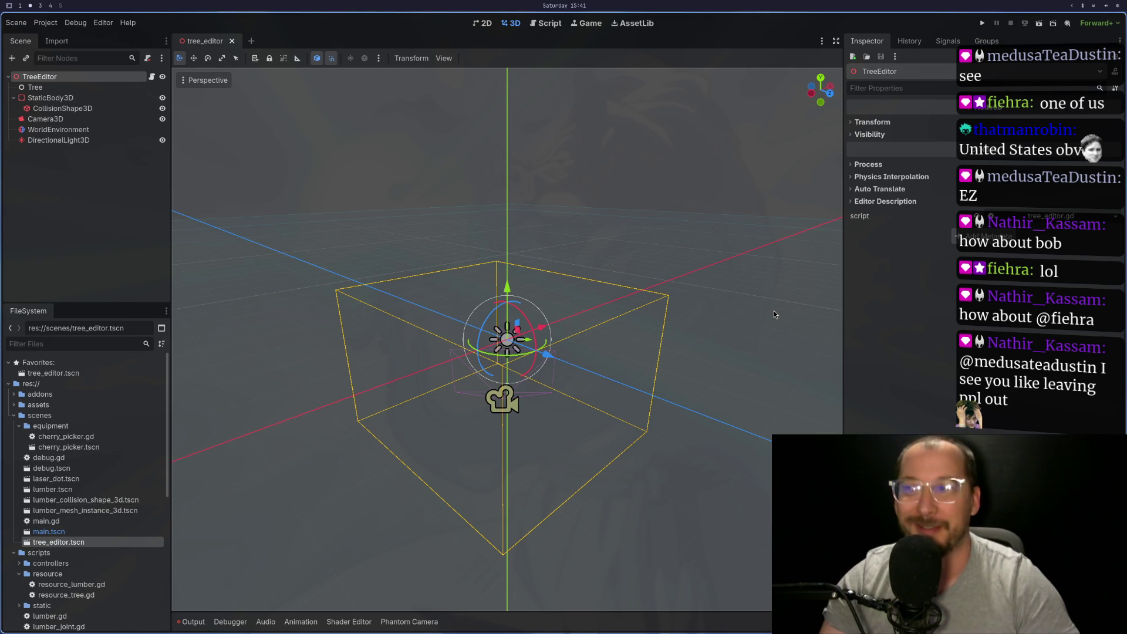
Select the TreeEditor node and show the Output log with the tree_editor.gd:132 parse error
click(105, 187)
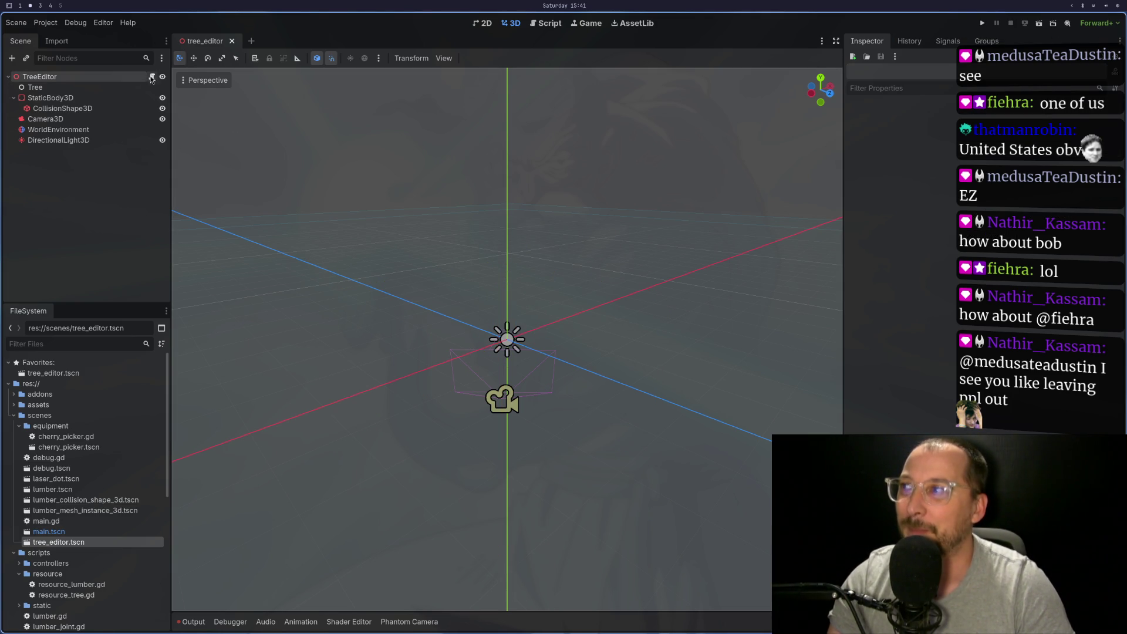
click(130, 78)
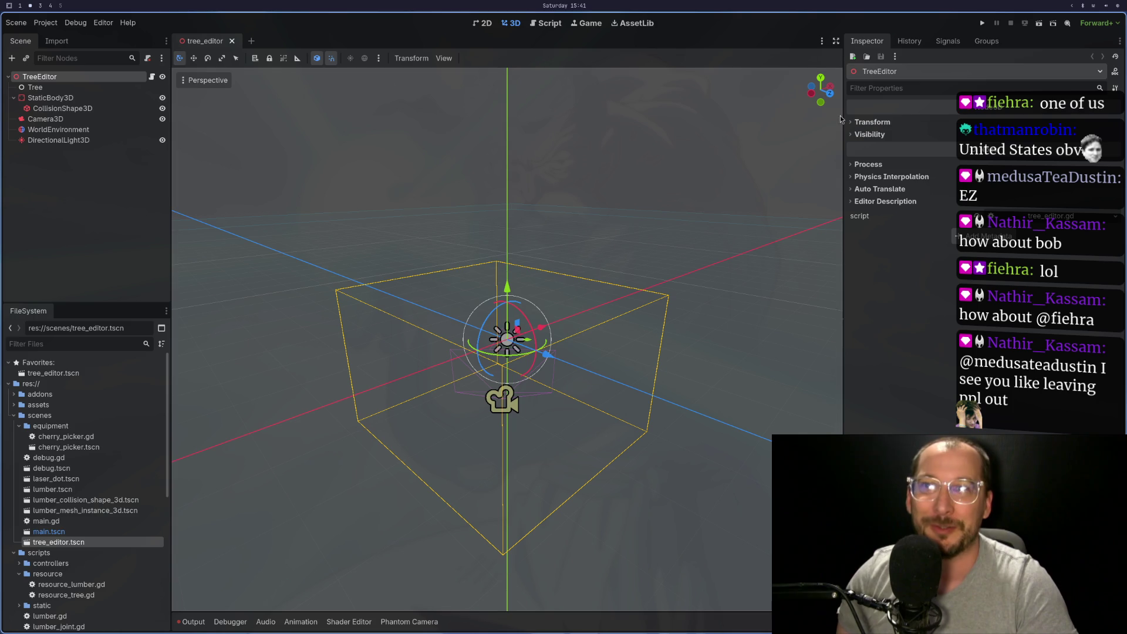
click(192, 621)
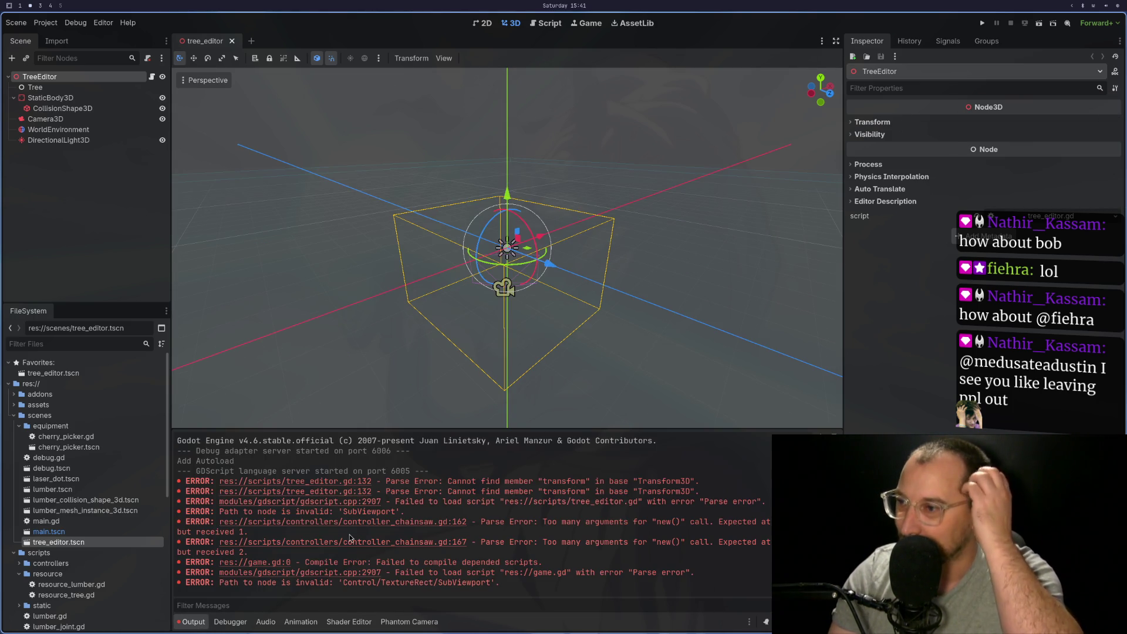
key(super+1)
From the diagnostics list, go to the error on line 132 and copy its Vector3.UP term
key(space)
key(x)
key(x)
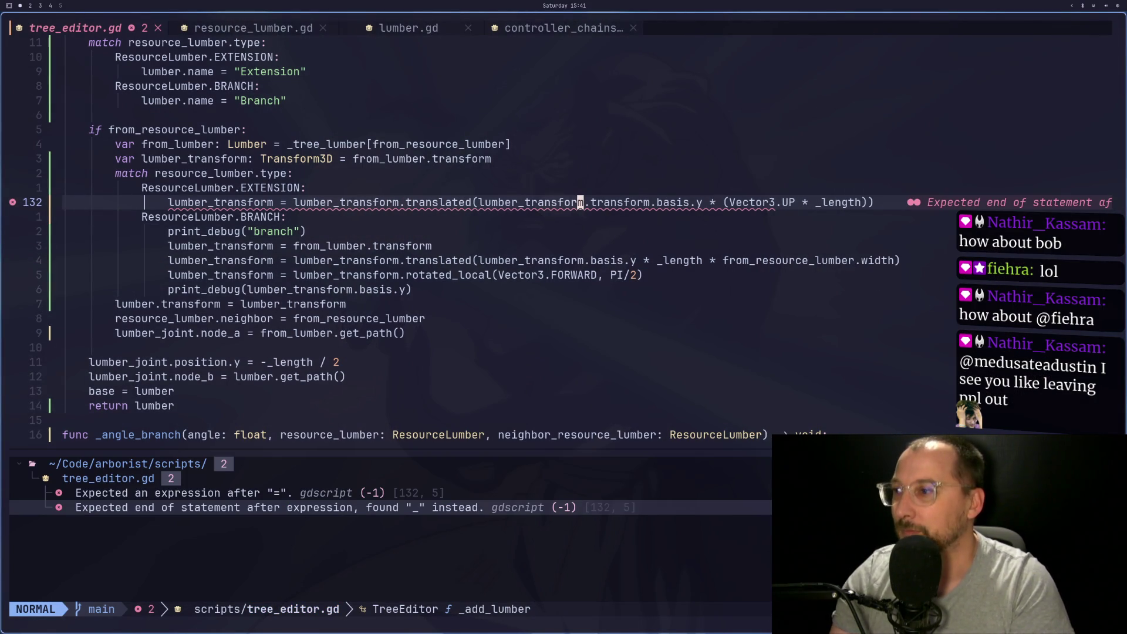
double_click(269, 500)
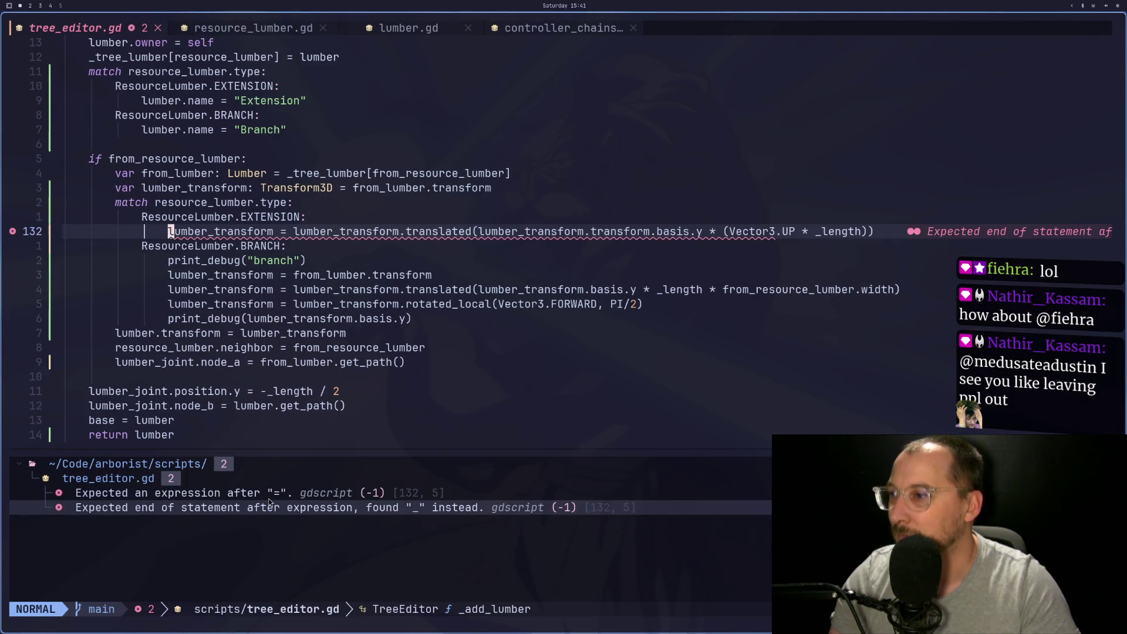
key(w)
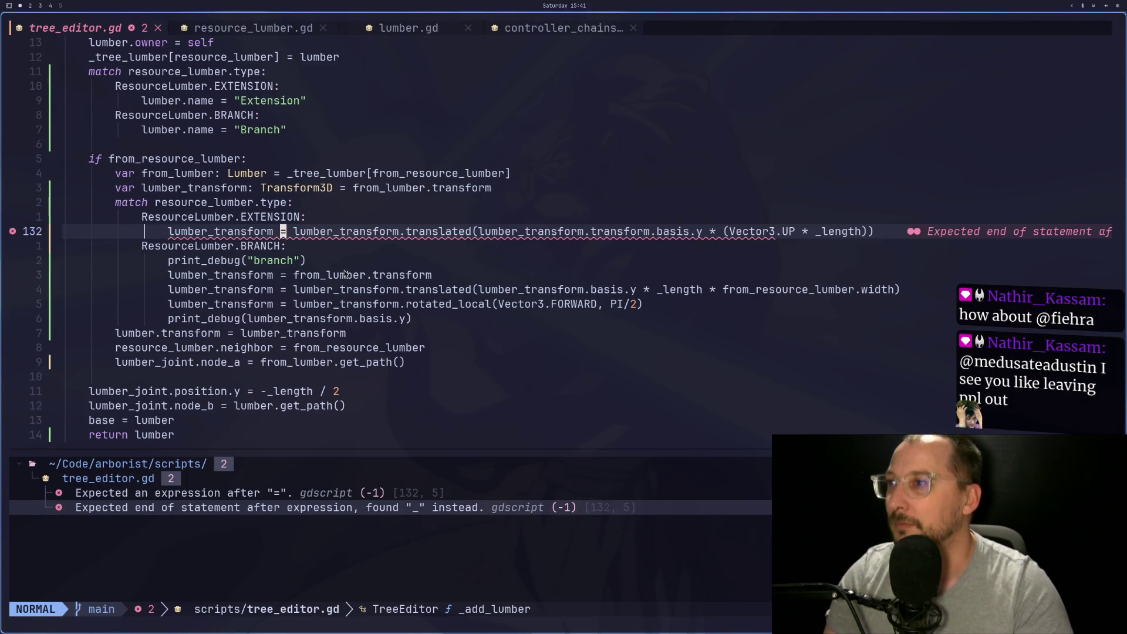
click(346, 231)
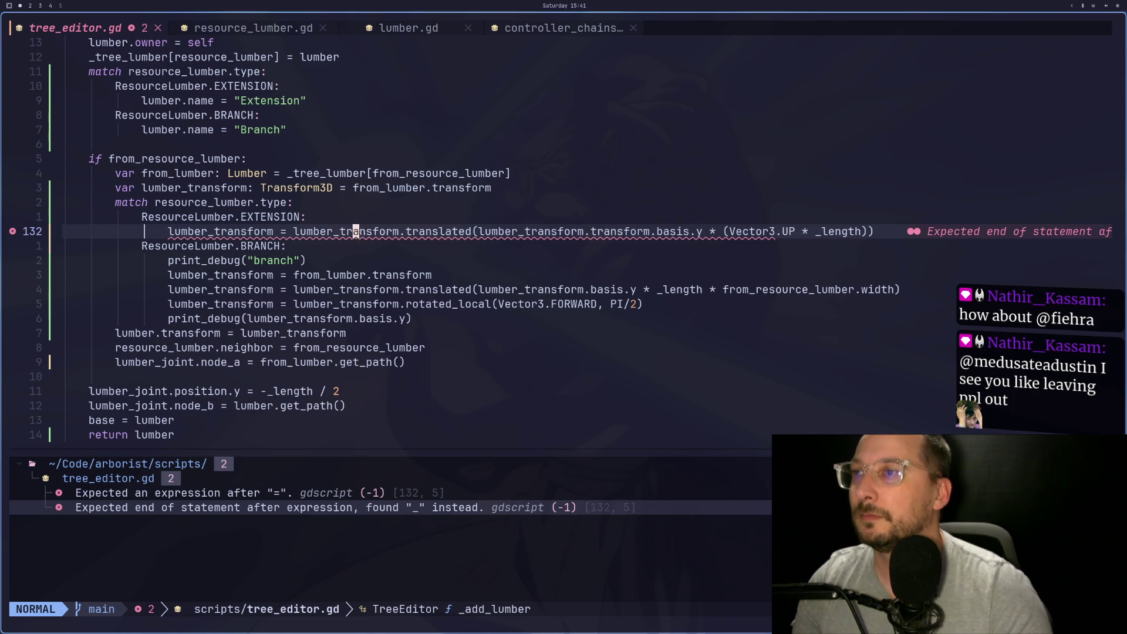
key(l)
key(l)
key(l)
key(h)
key(h)
key(h)
key(l)
key(l)
key(l)
key(l)
key(l)
key(l)
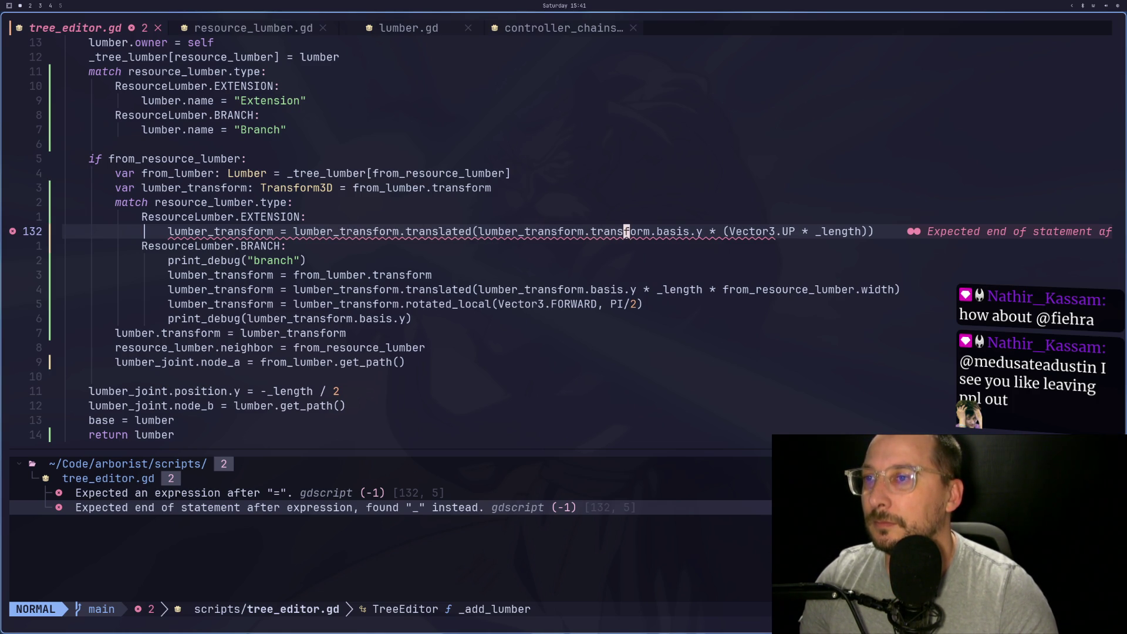
key(l)
key(l)
key(l)
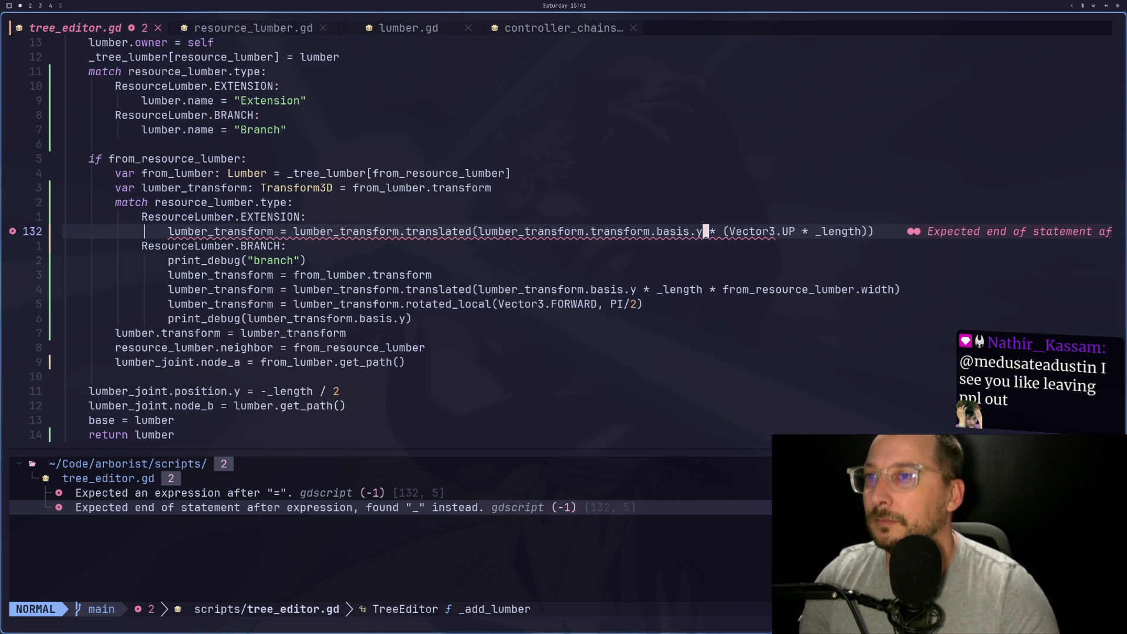
key(v)
key(l)
key(l)
key(l)
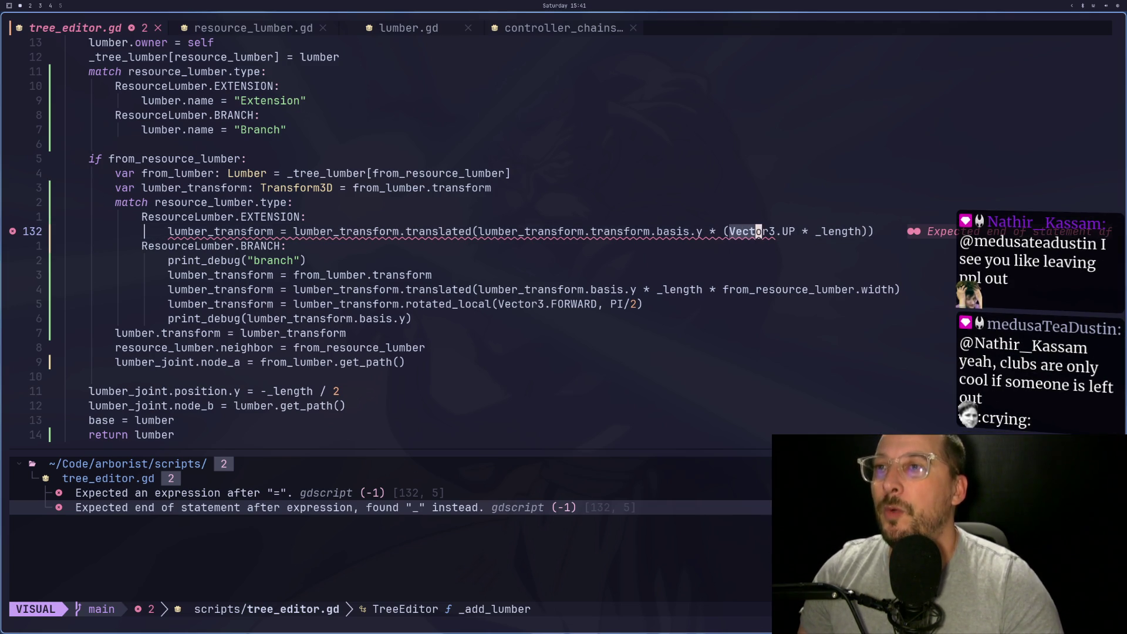
key(y)
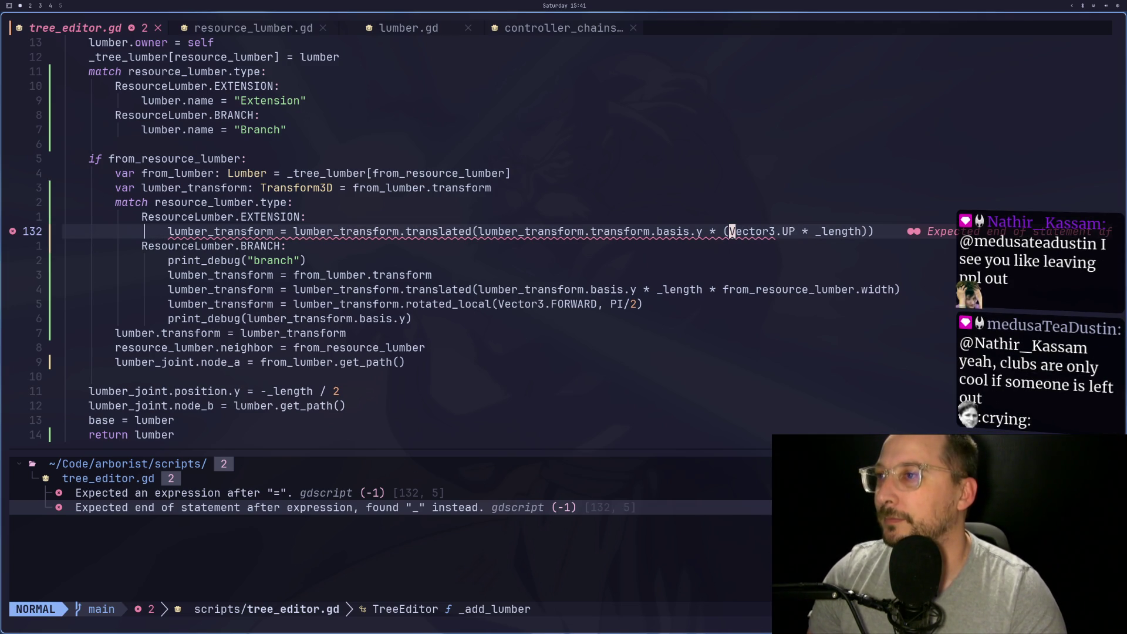
Insert 'Vector3.UP *' before _length in line 136's branch translation
key(j)
key(j)
key(j)
key(h)
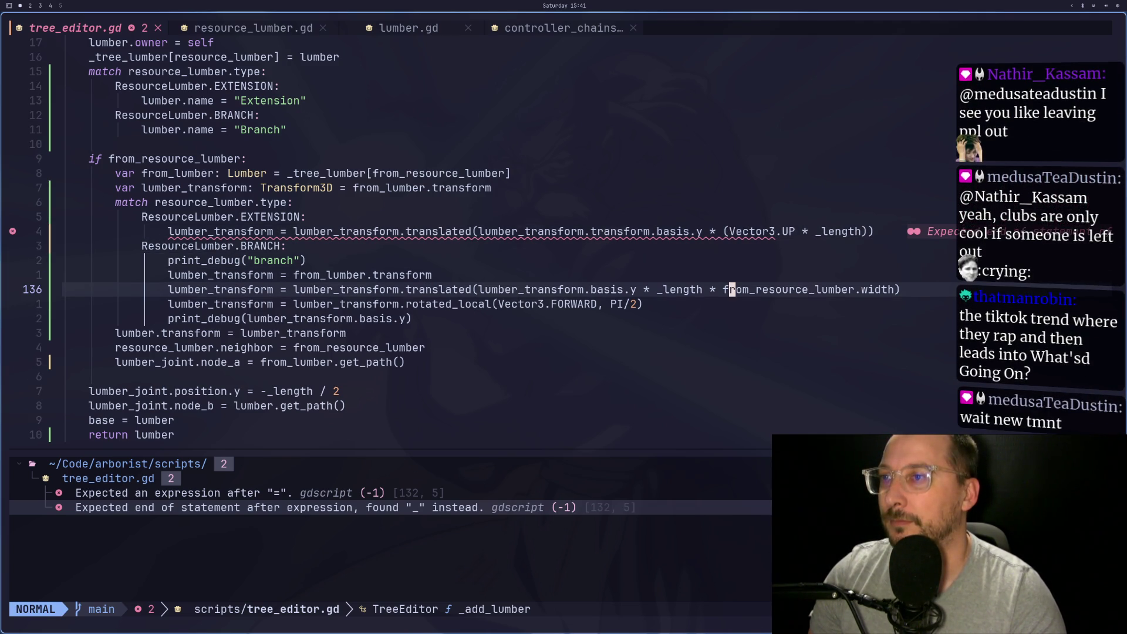
key(h)
key(h)
key(h)
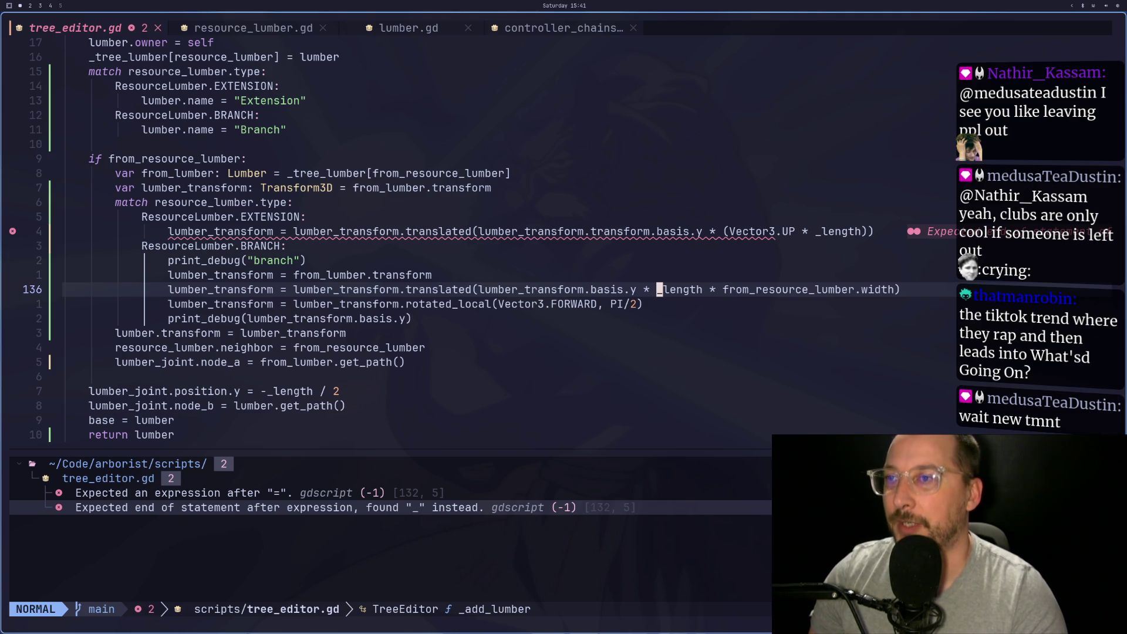
key(h)
text(P)
text(a *)
key(Escape)
key(F*)
key(a)
key(Escape)
key(a)
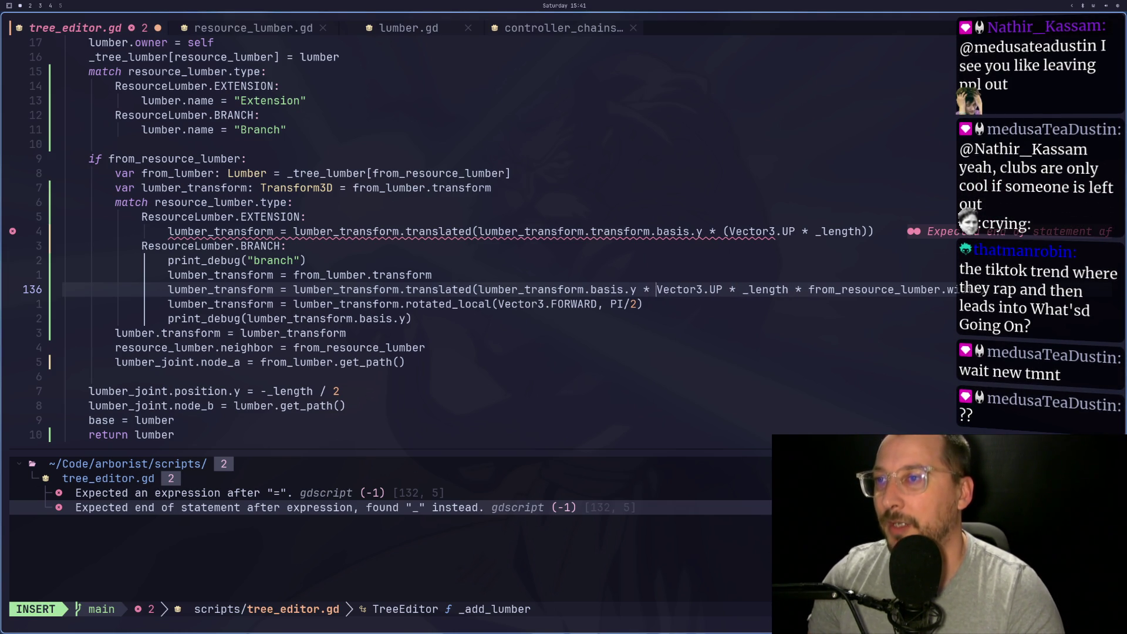
key(Escape)
click(613, 289)
key(h)
key(h)
key(h)
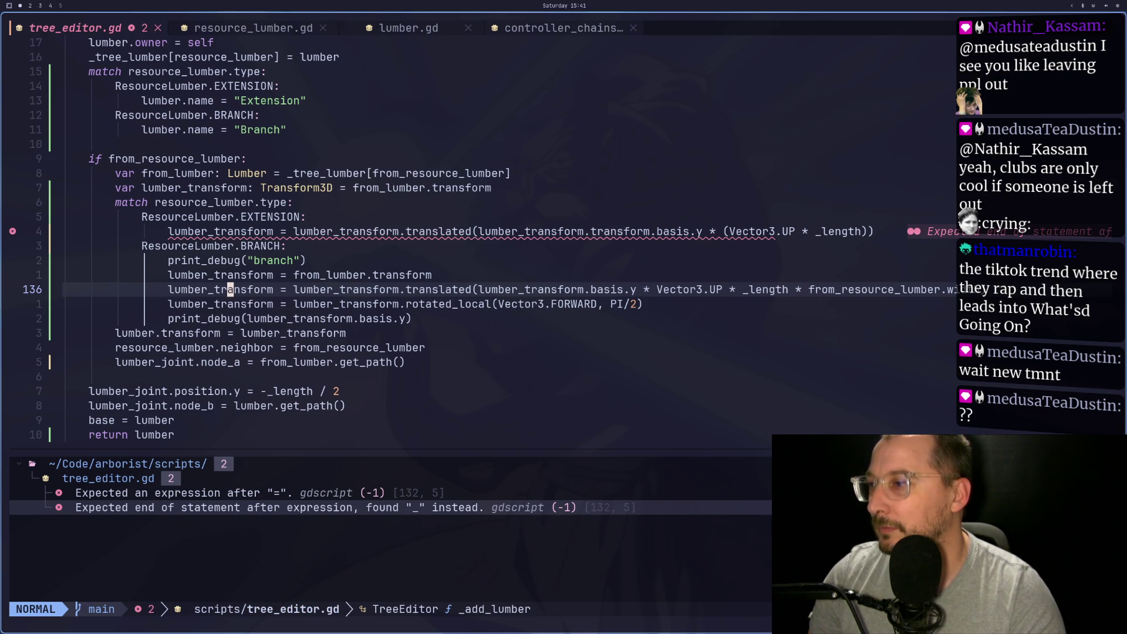
Quit Neovim with :qa, rerun gdvim and restore the saved editing session
key(k)
key(k)
key(k)
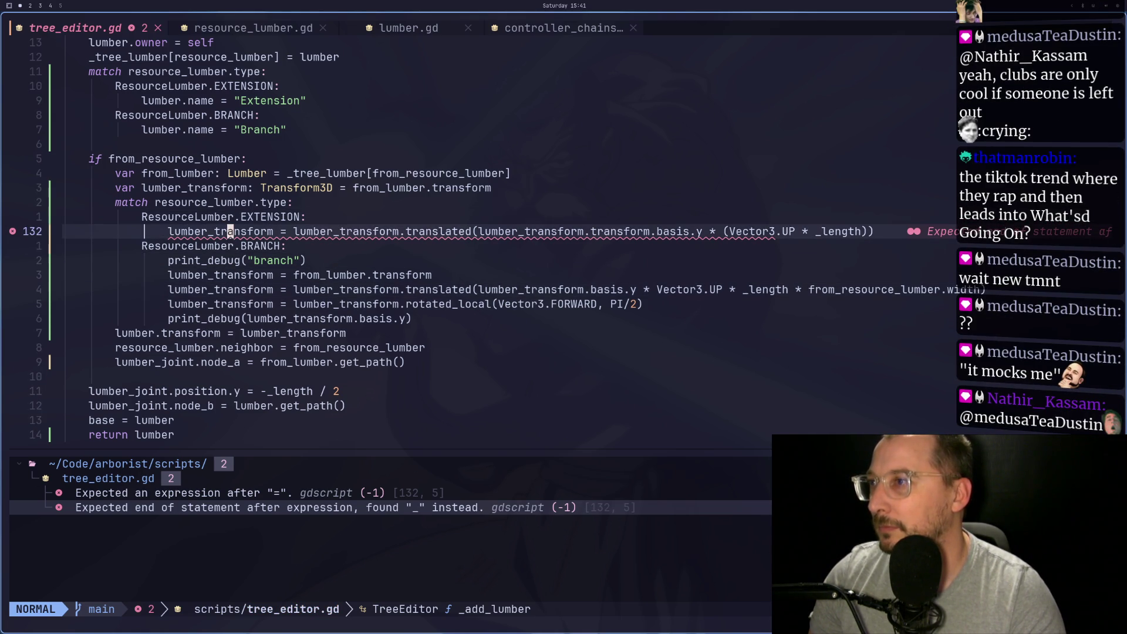
key(space)
key(x)
key(x)
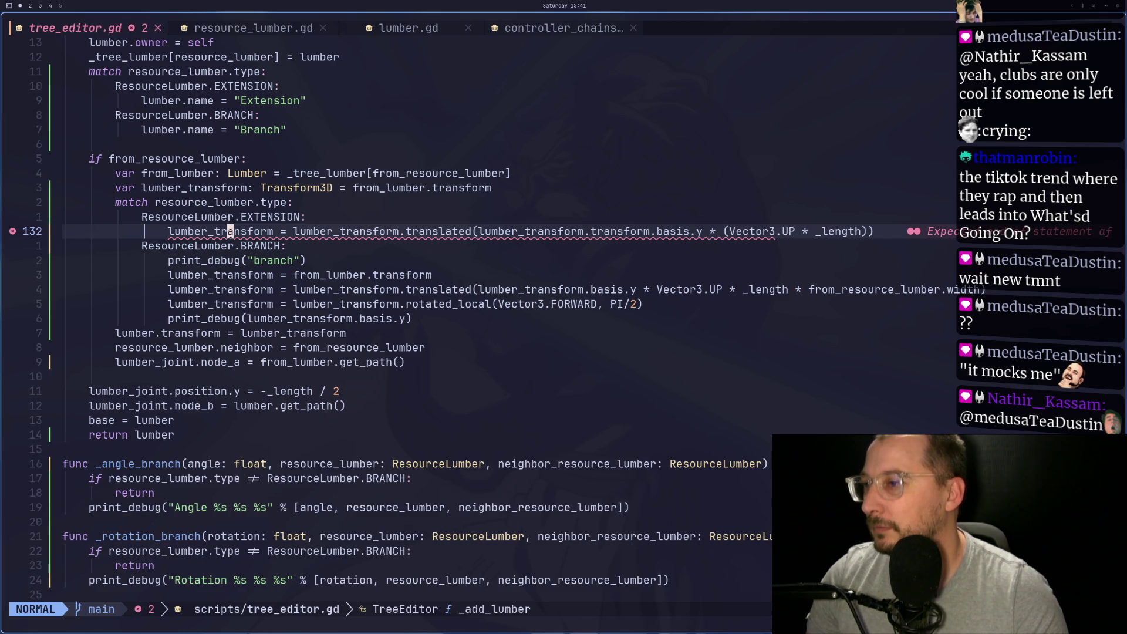
text(:qa)
key(Return)
key(Up)
key(Return)
key(space)
key(q)
key(s)
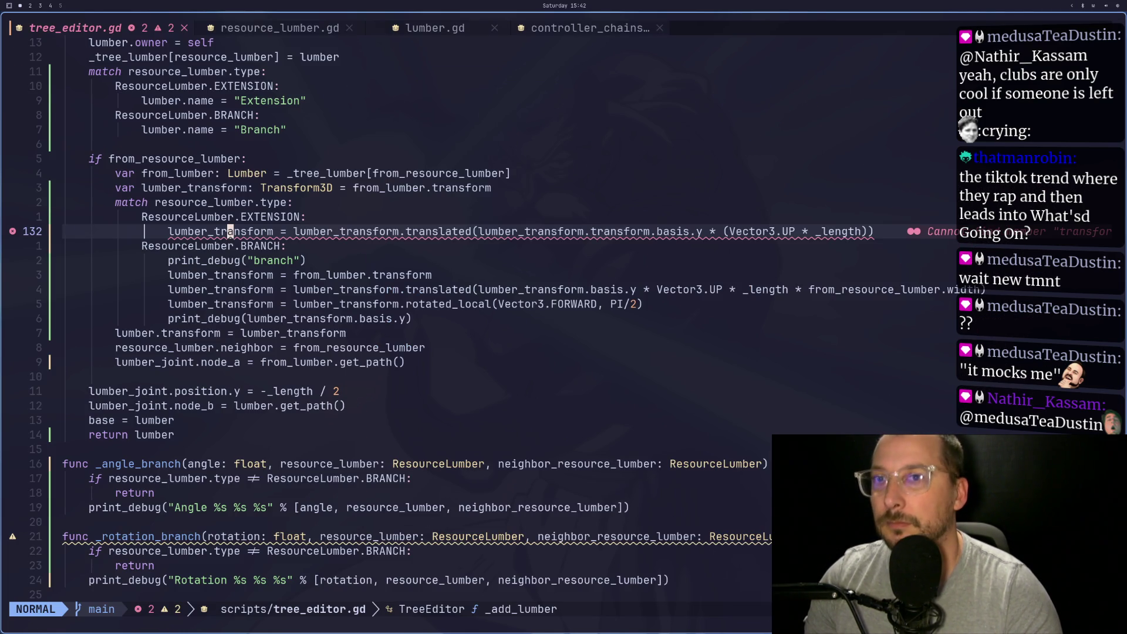
Wrap line 136's Vector3.UP offset in parentheses and save tree_editor.gd
key(l)
key(l)
key(l)
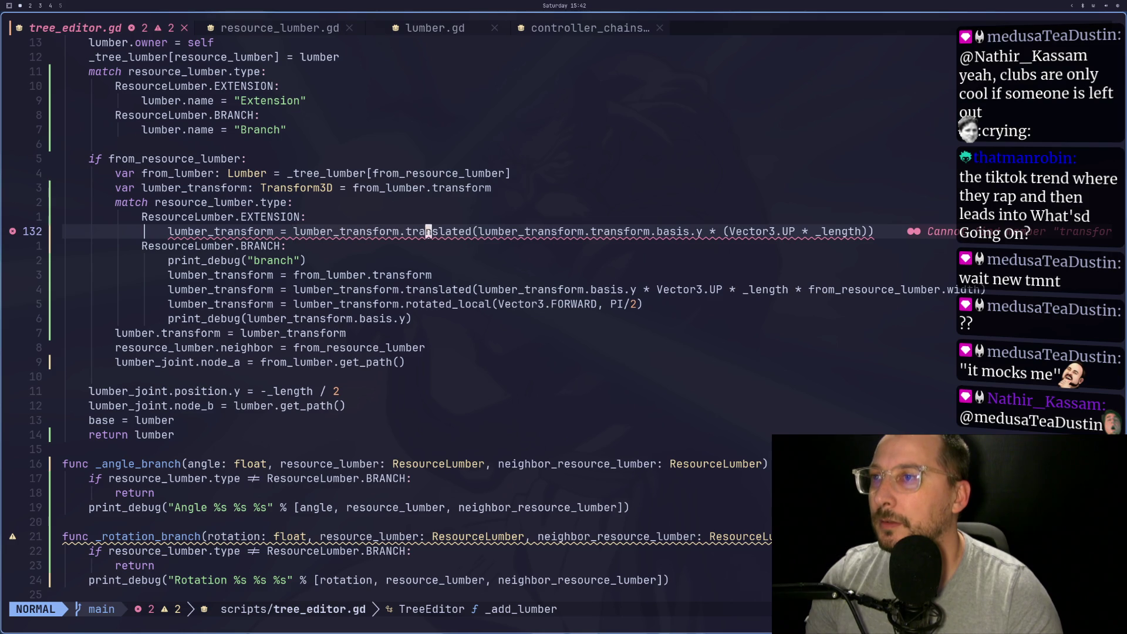
text(wdwdw:w)
key(Return)
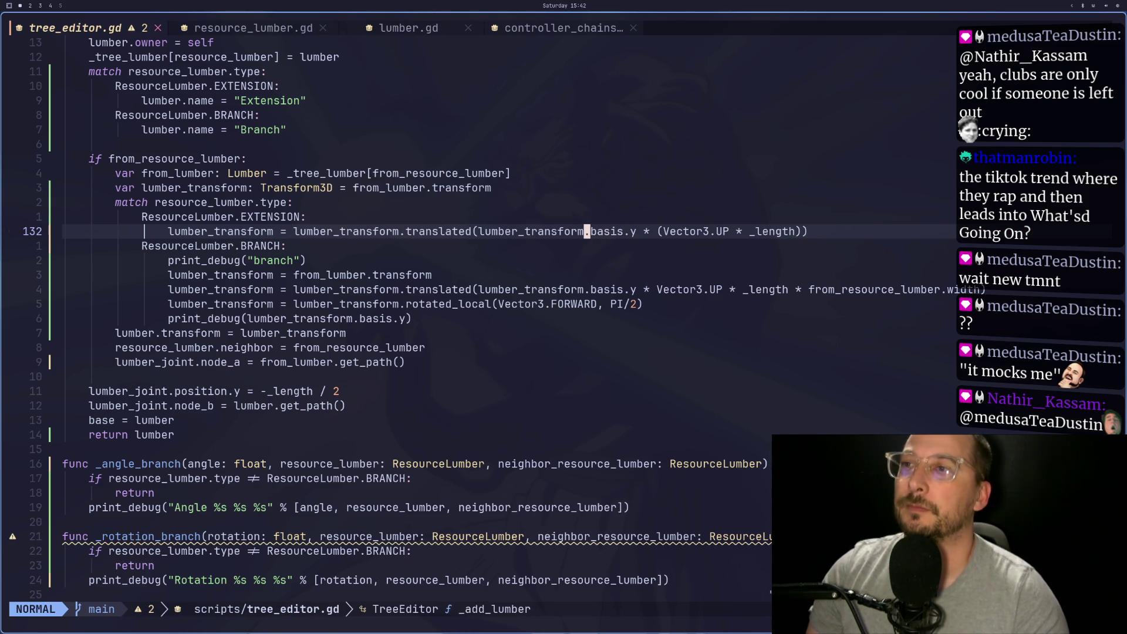
key(k)
key(j)
key(j)
key(j)
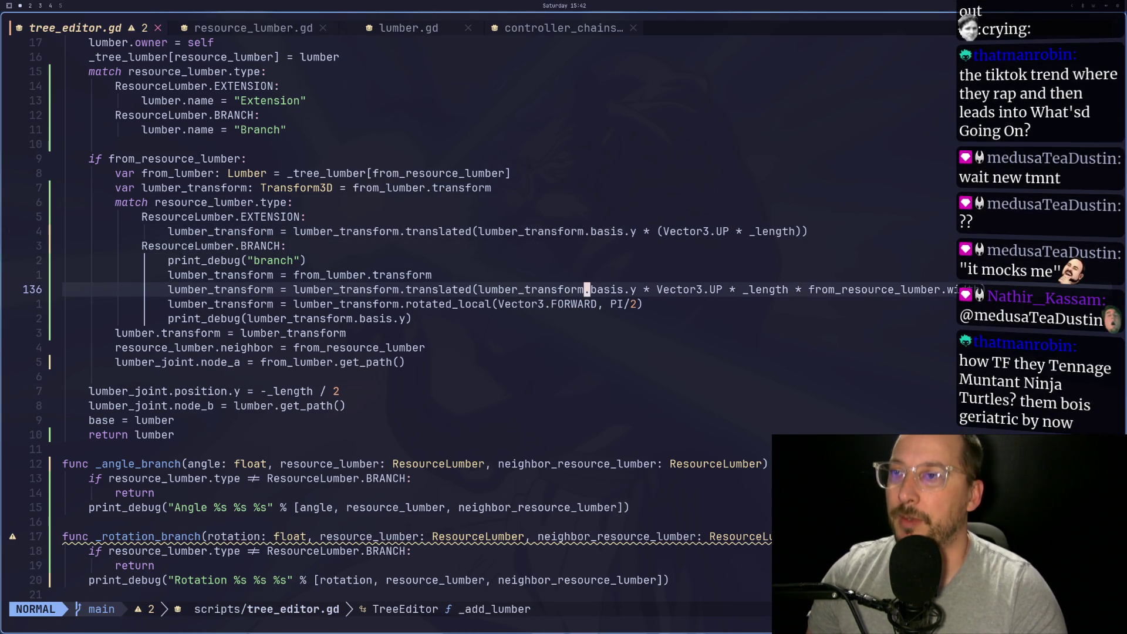
key(W)
key(W)
text(i()
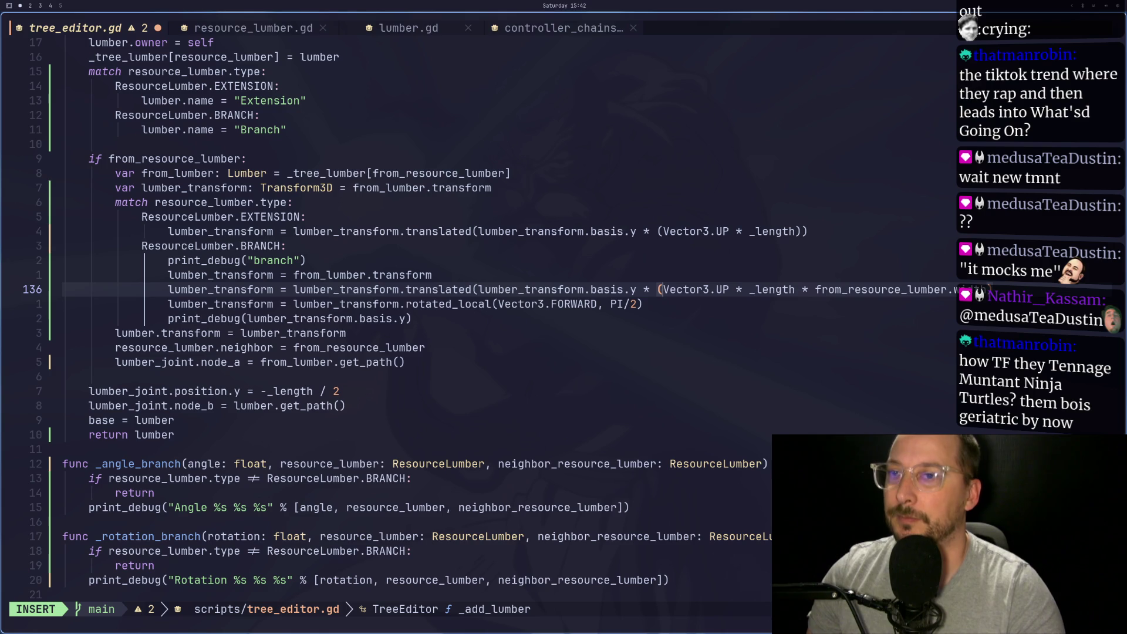
key(Escape)
key(l)
key(l)
key(l)
text(A))
key(Escape)
key(ctrl+s)
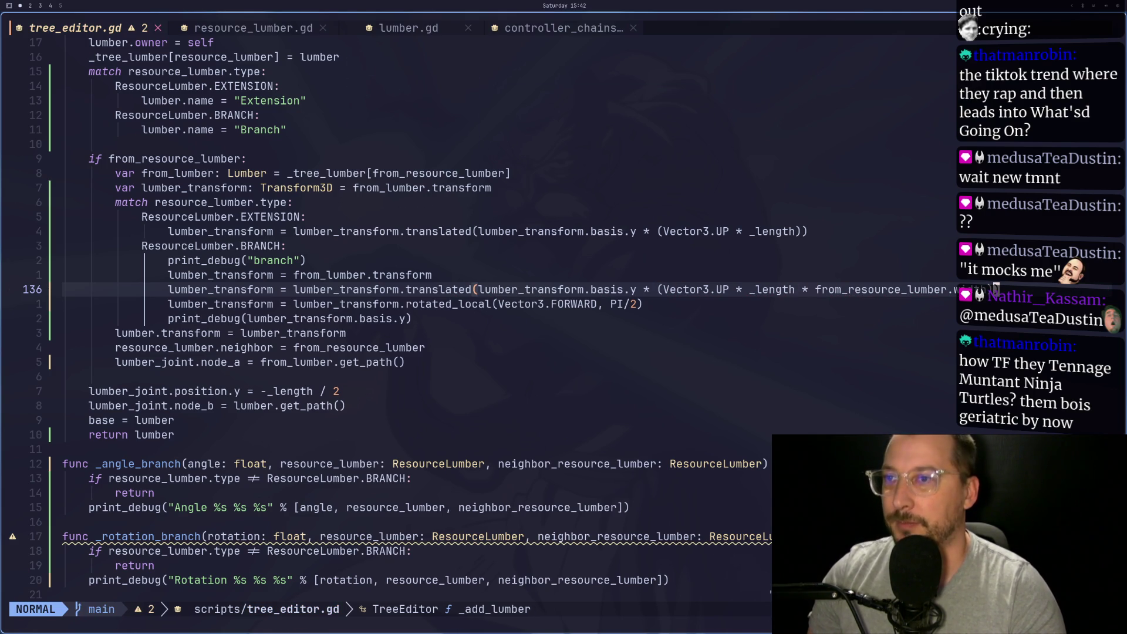
key(super+2)
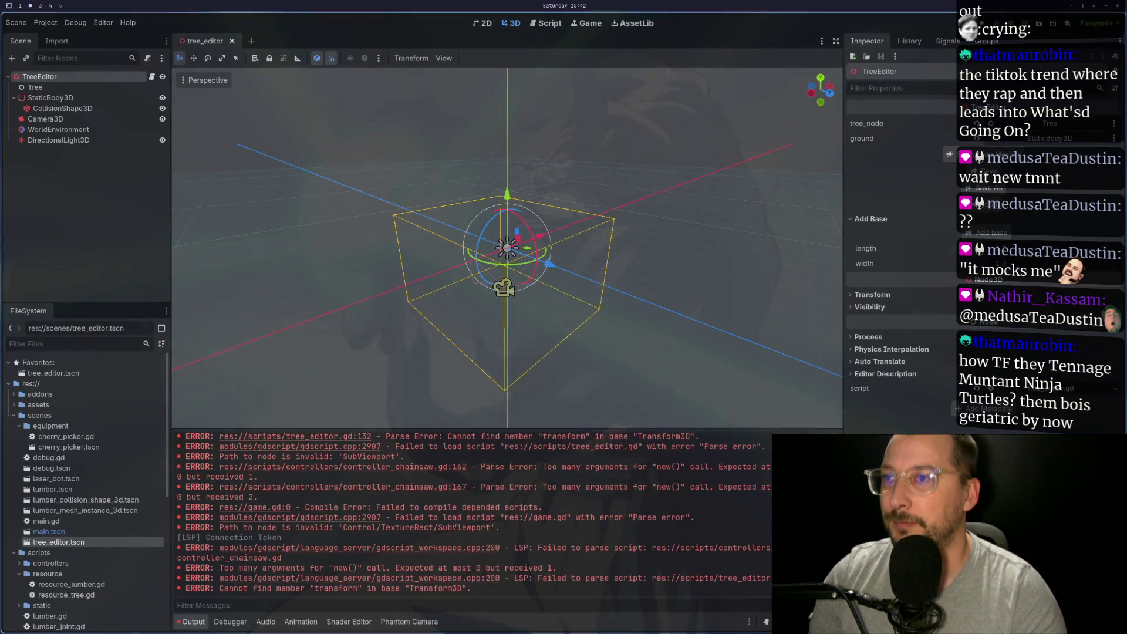
Reopen the tree_editor scene and add a base, a second extension and a branch lumber
click(231, 41)
double_click(134, 544)
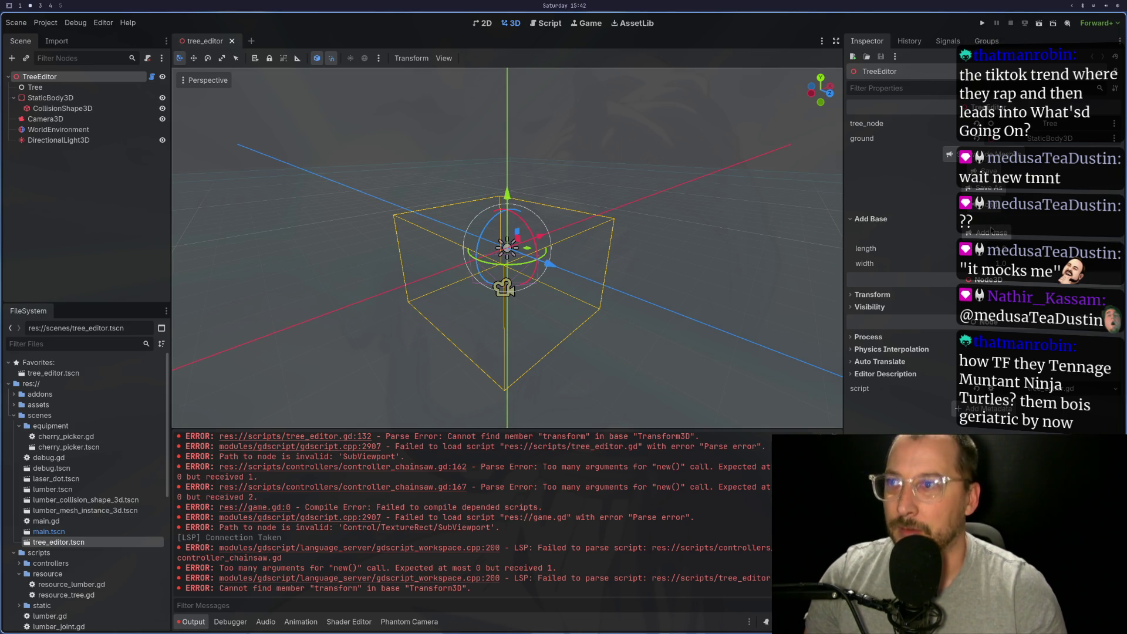
click(992, 231)
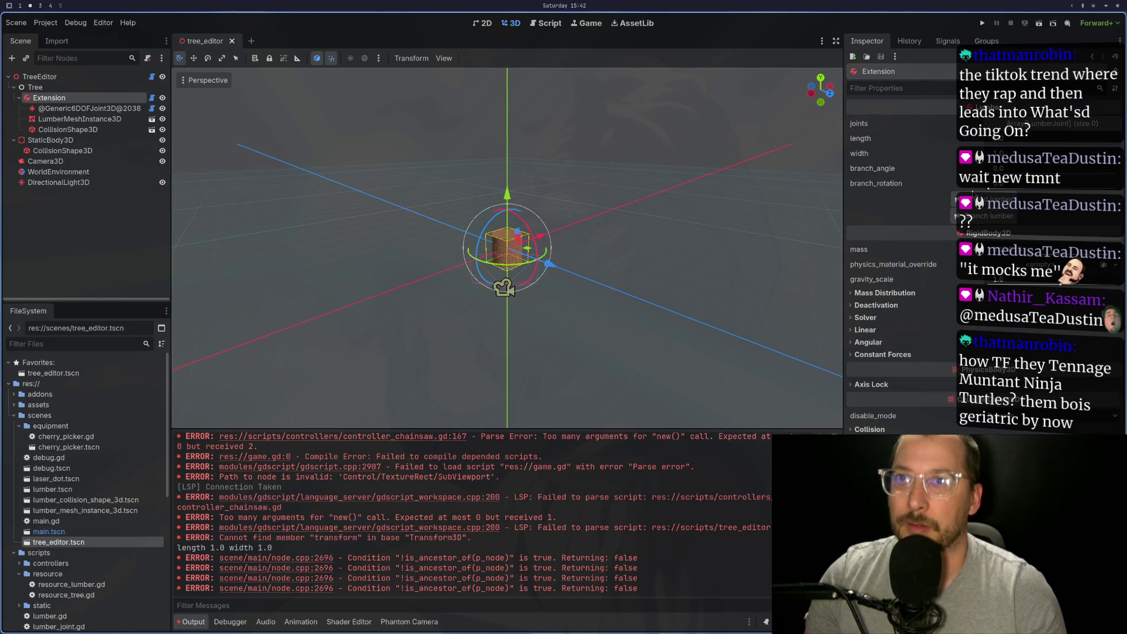
click(954, 199)
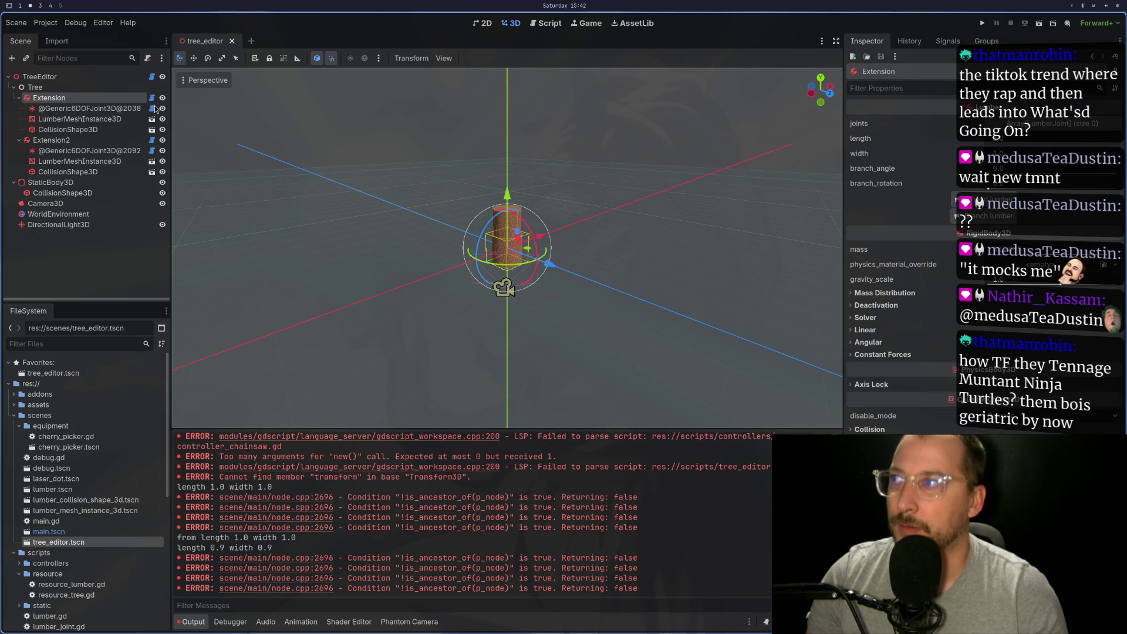
click(954, 215)
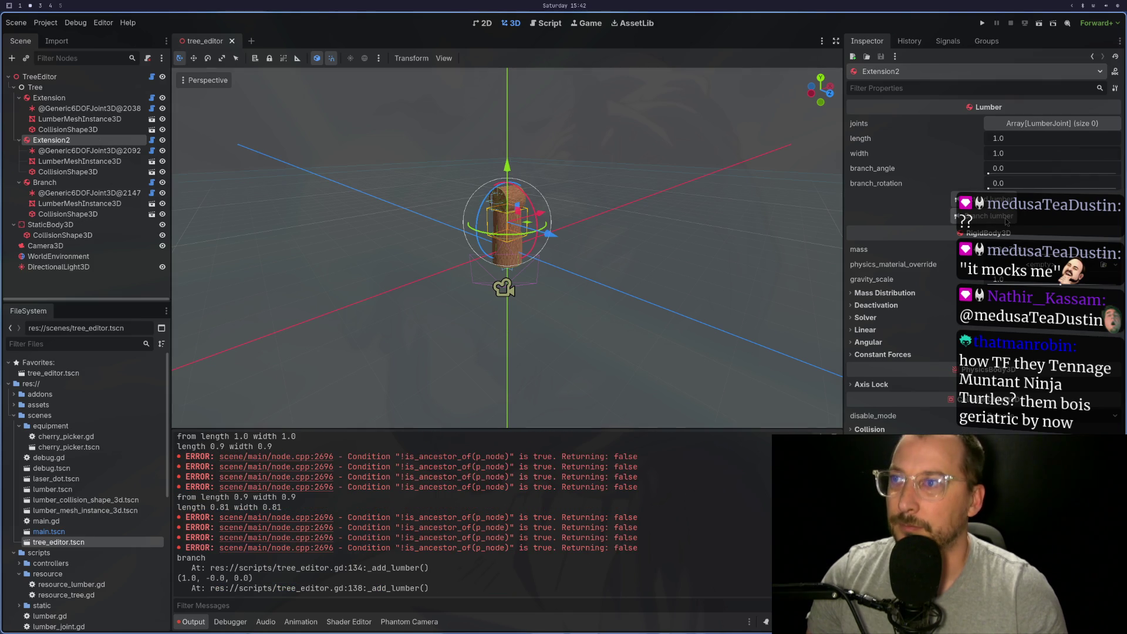
mouse_move(626, 195)
mouse_down()
mouse_move(643, 91)
mouse_move(600, 161)
mouse_up()
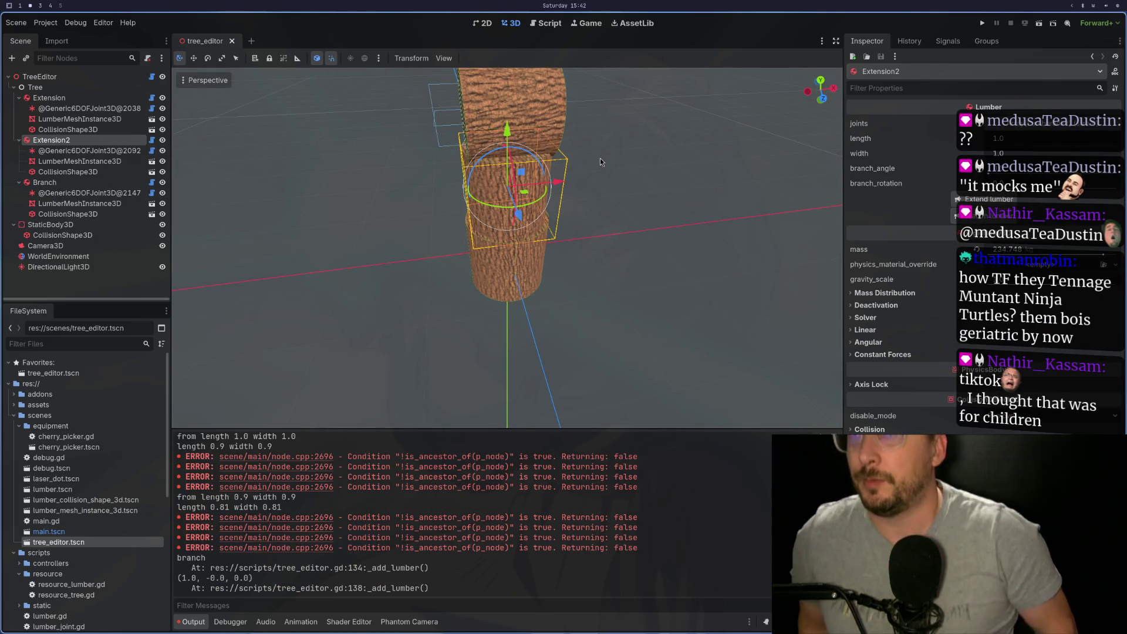
scroll(601, 139, down, 2)
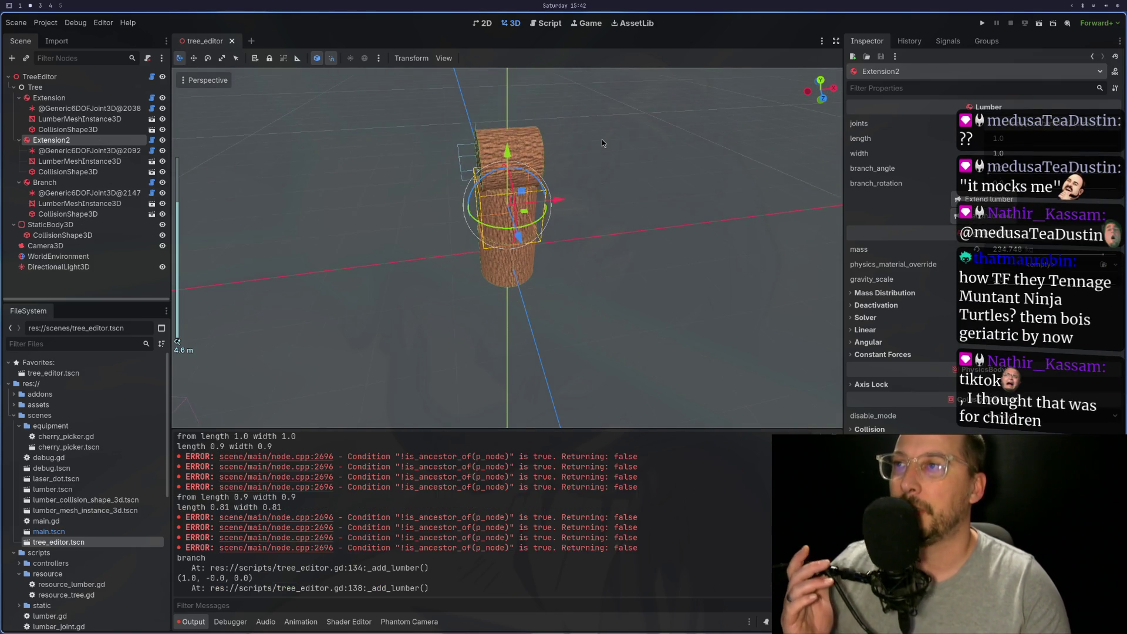
Move the BRANCH translation line below the rotation in tree_editor.gd and save
key(super+1)
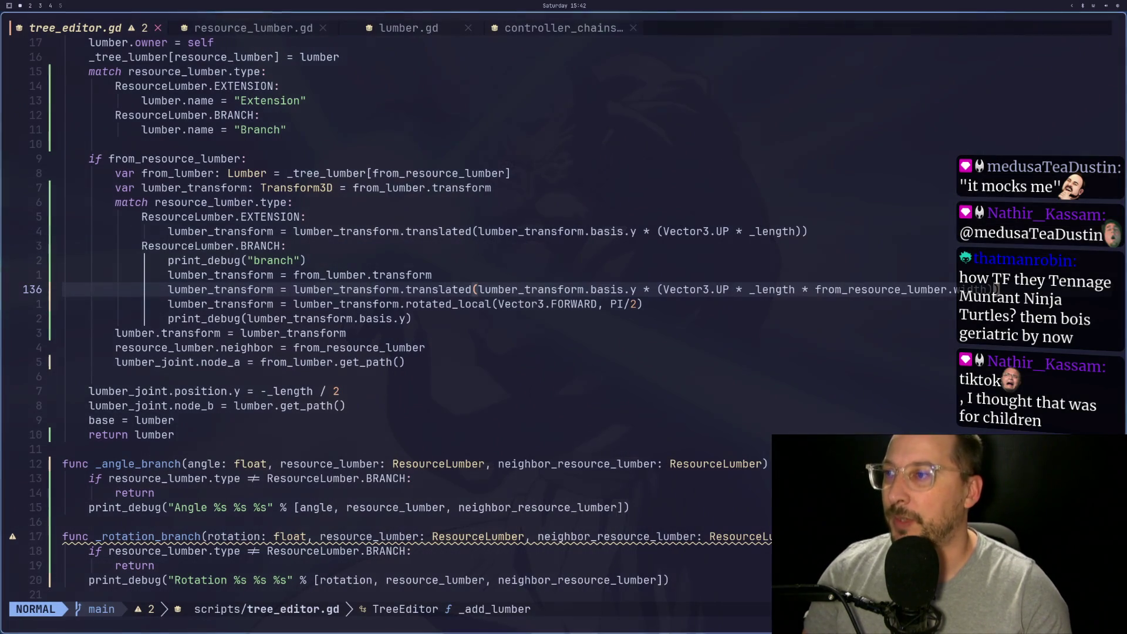
key(k)
key(d)
key(d)
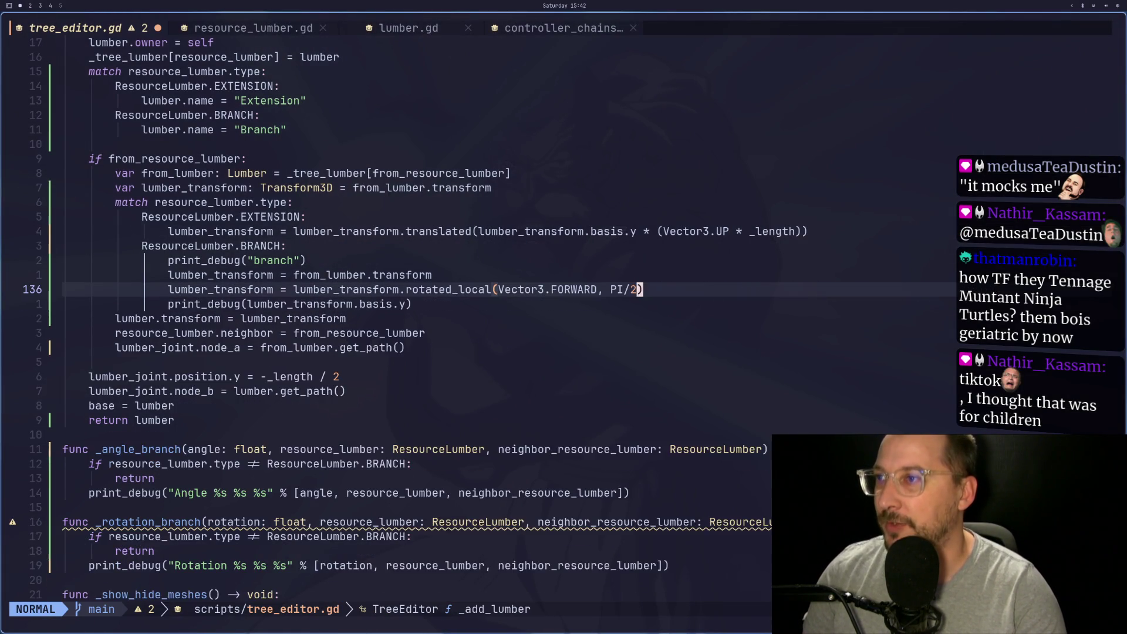
key(p)
key(ctrl+s)
key(super+2)
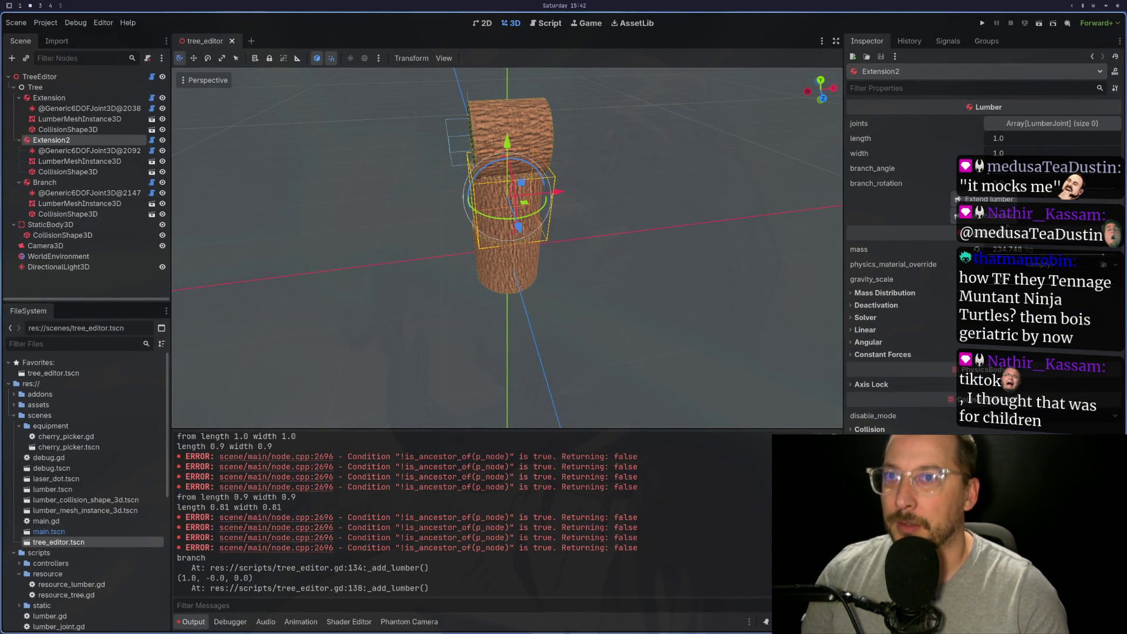
Add one more Branch lumber, then close the tree_editor scene tab
click(968, 215)
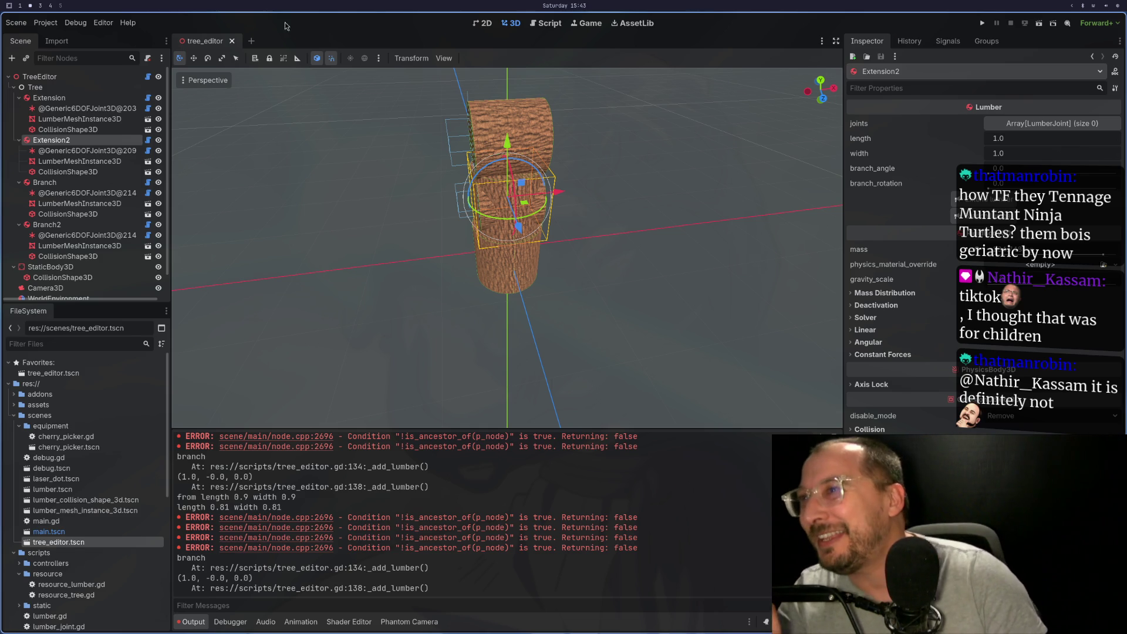
click(232, 40)
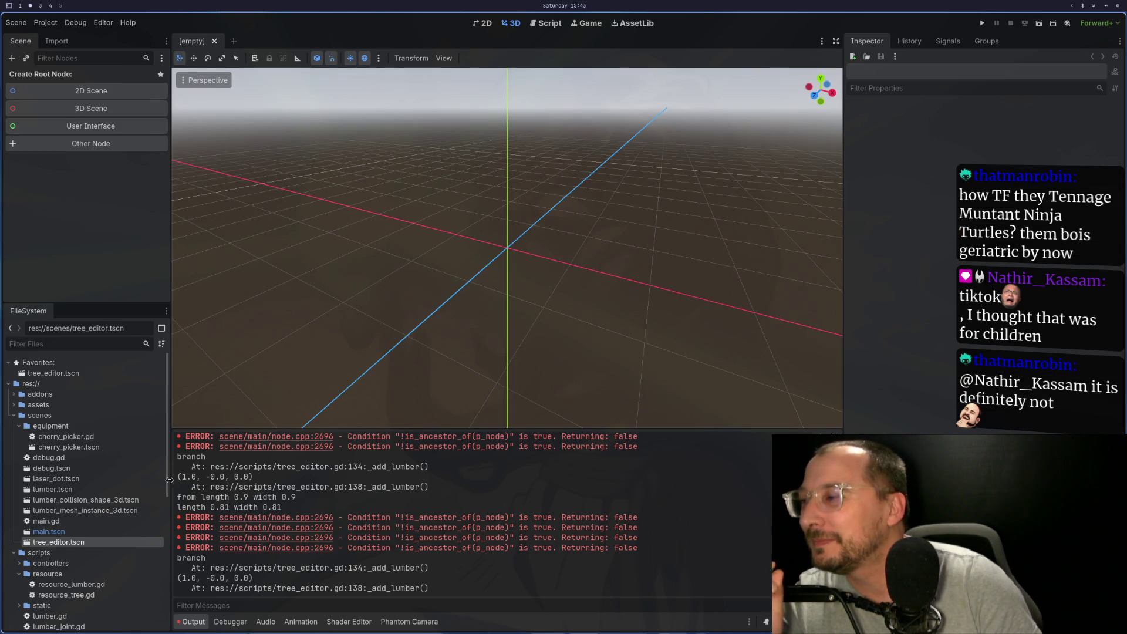
Reopen tree_editor.tscn and add a base lumber, an Extension2 and a Branch lumber
double_click(58, 542)
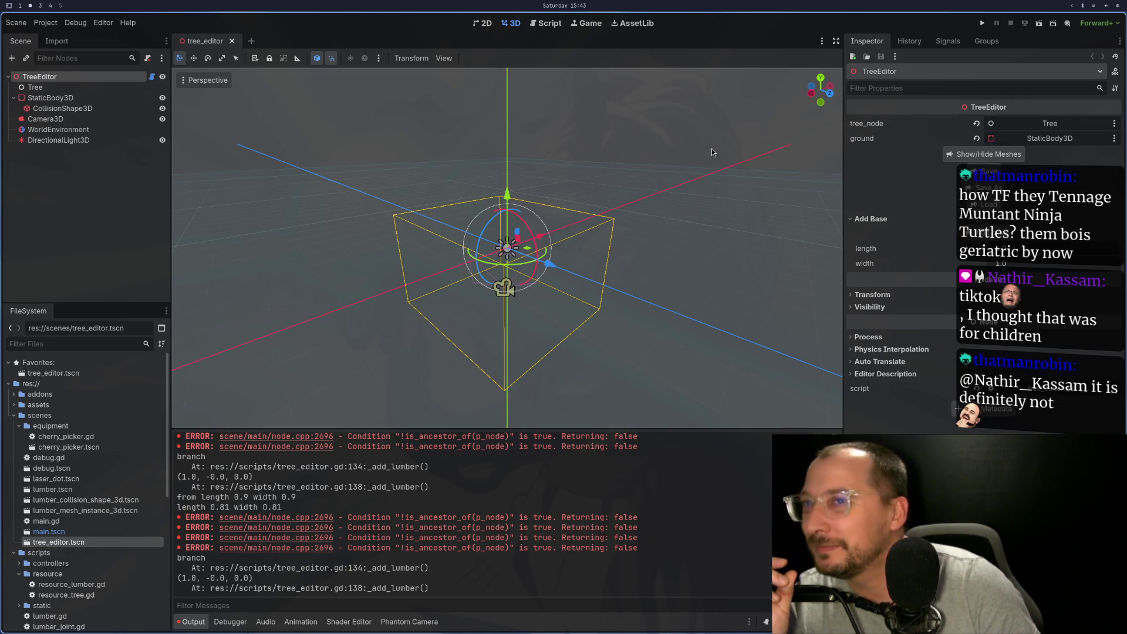
click(981, 243)
click(126, 98)
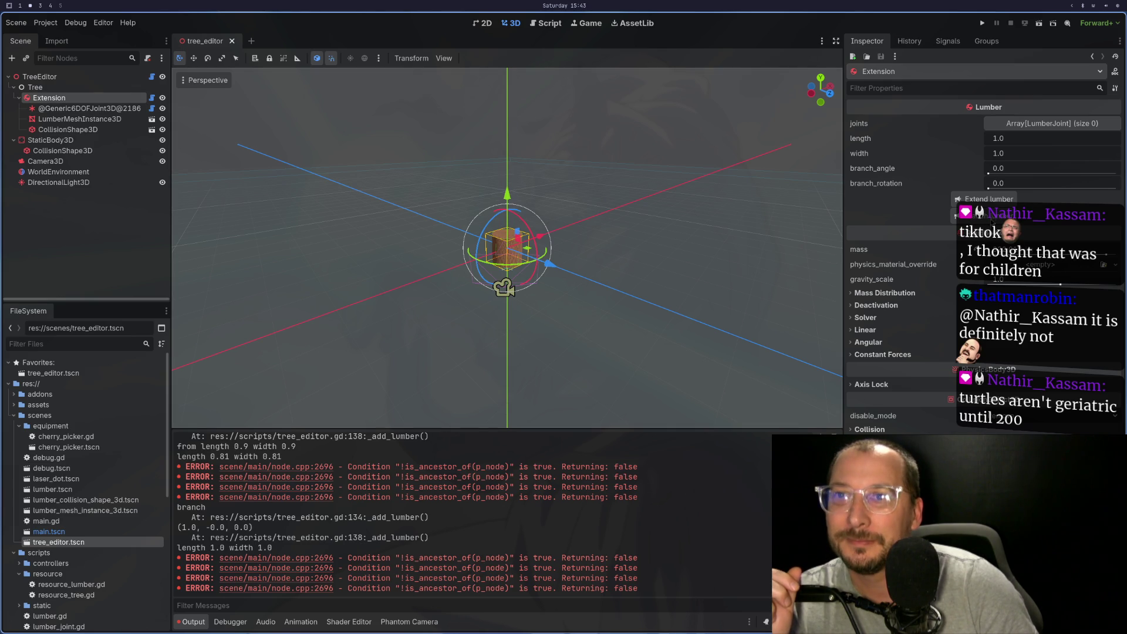
click(970, 199)
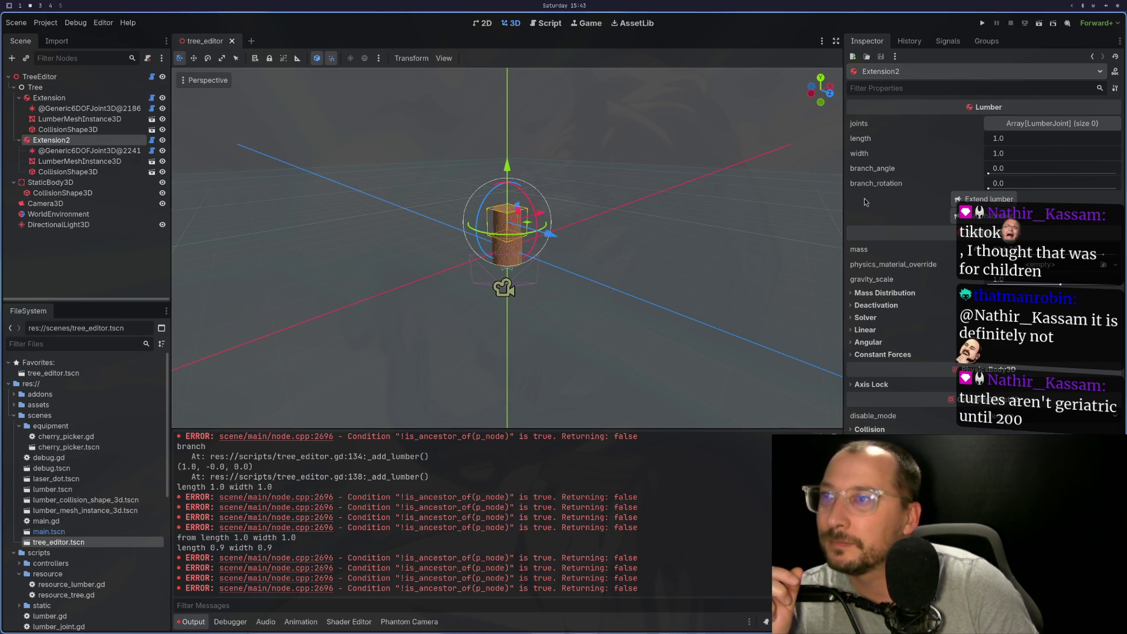
click(969, 216)
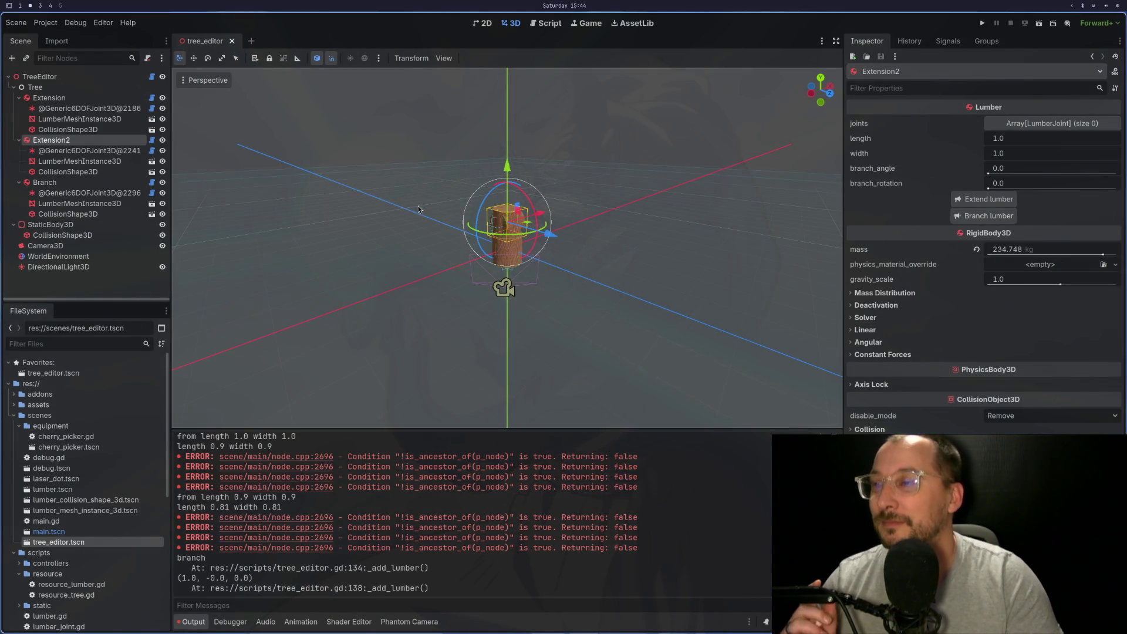
Select Branch, test dragging it sideways beside the trunk, undo the move, and return to the script
scroll(483, 188, up, 5)
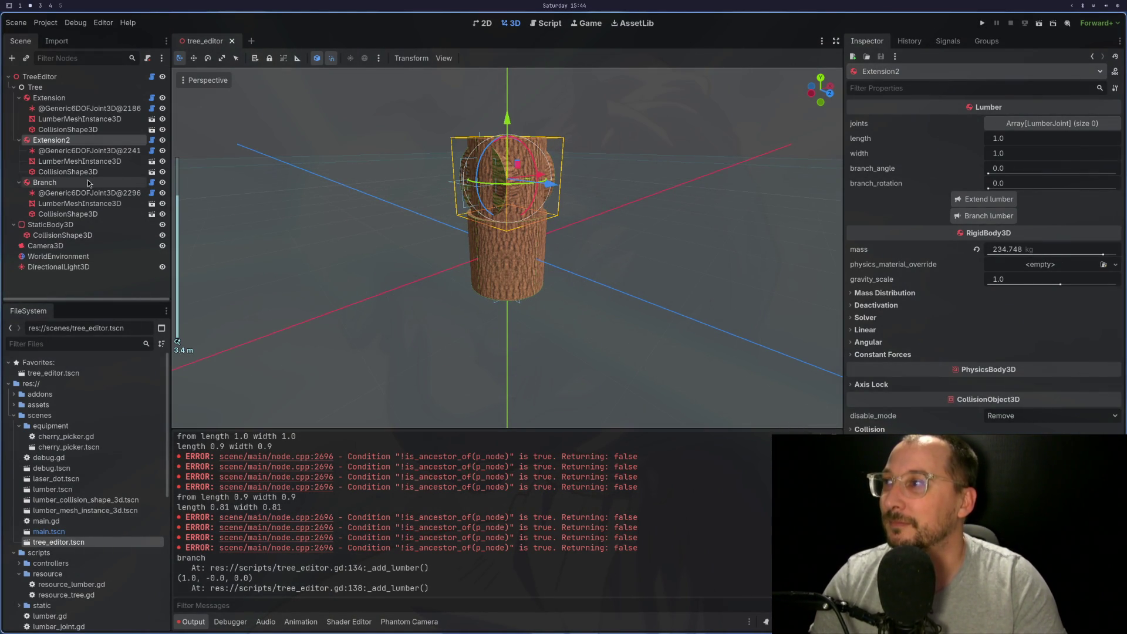
click(45, 182)
drag(689, 216, 590, 234)
scroll(589, 234, up, 2)
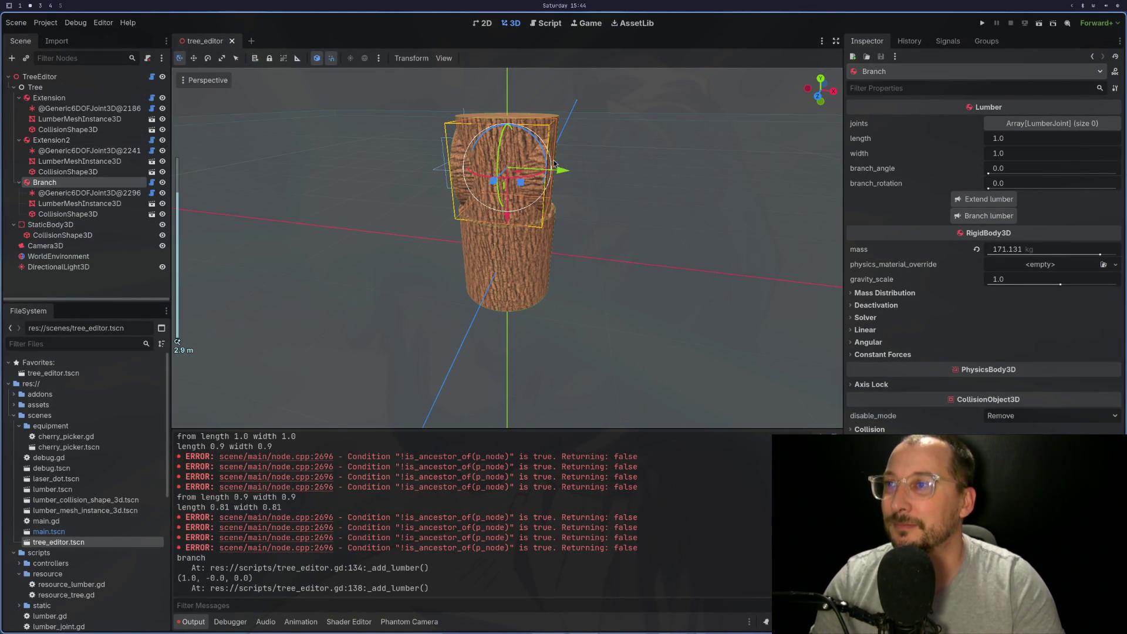
key(ctrl+z)
drag(600, 191, 535, 264)
scroll(535, 264, down, 2)
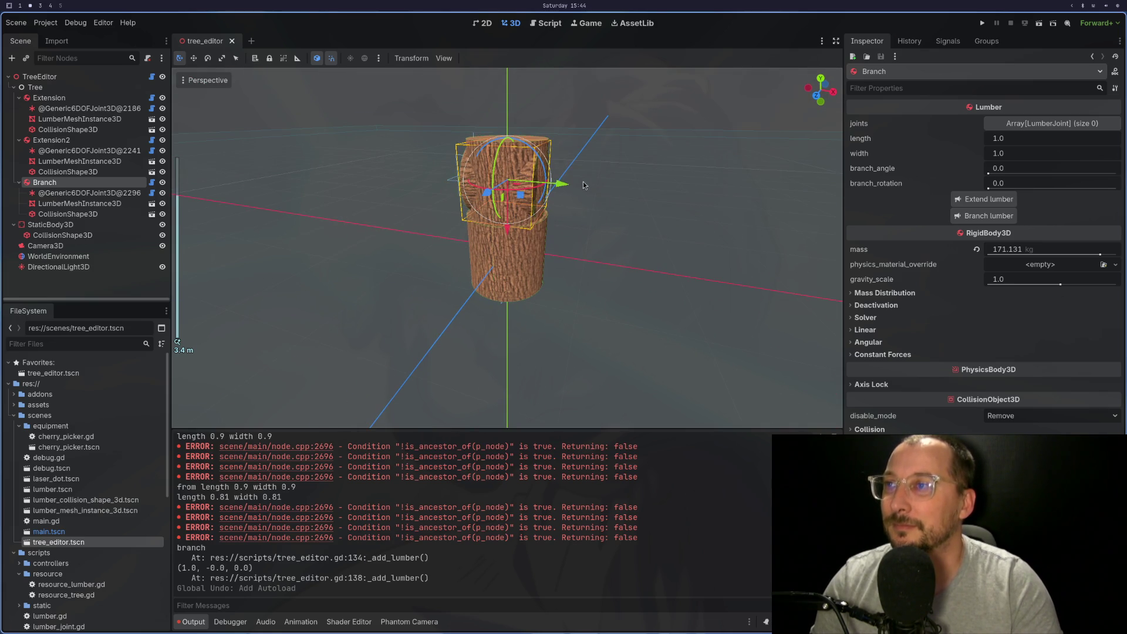
drag(552, 182, 651, 210)
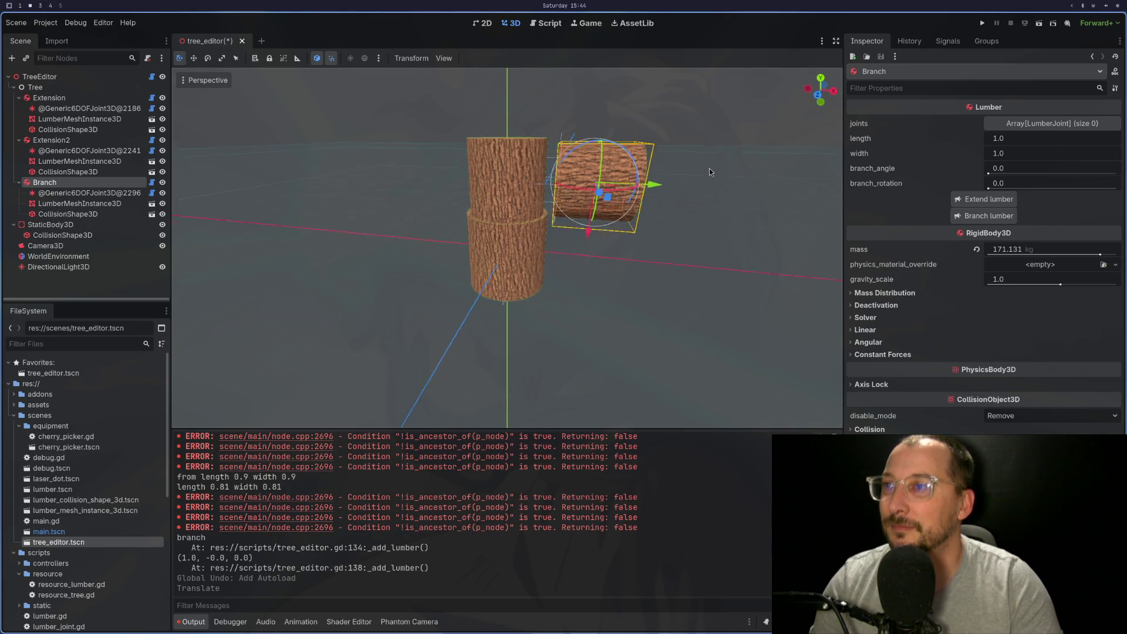
key(ctrl+z)
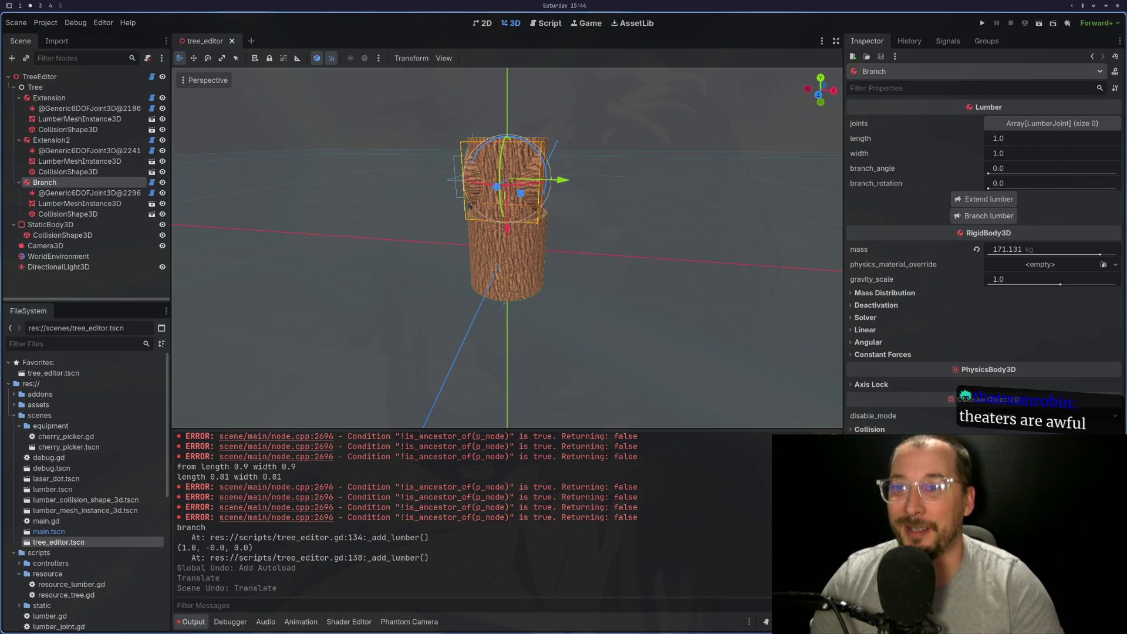
key(super+1)
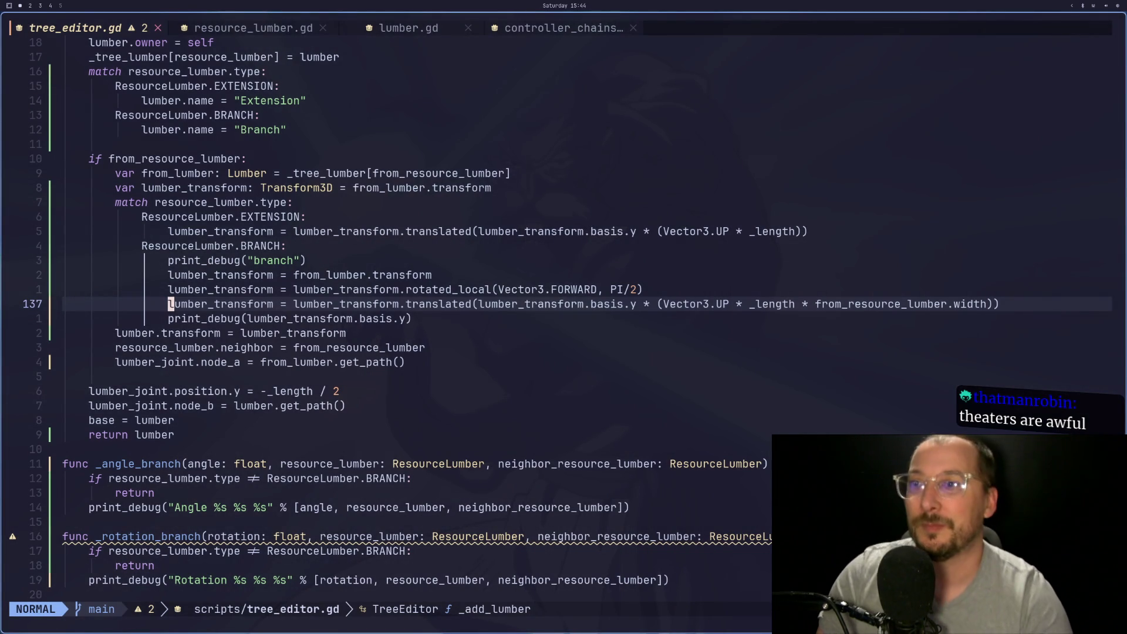
Select the Vector3.UP * _length * from_resource_lumber.width offset expression on line 137
key(l)
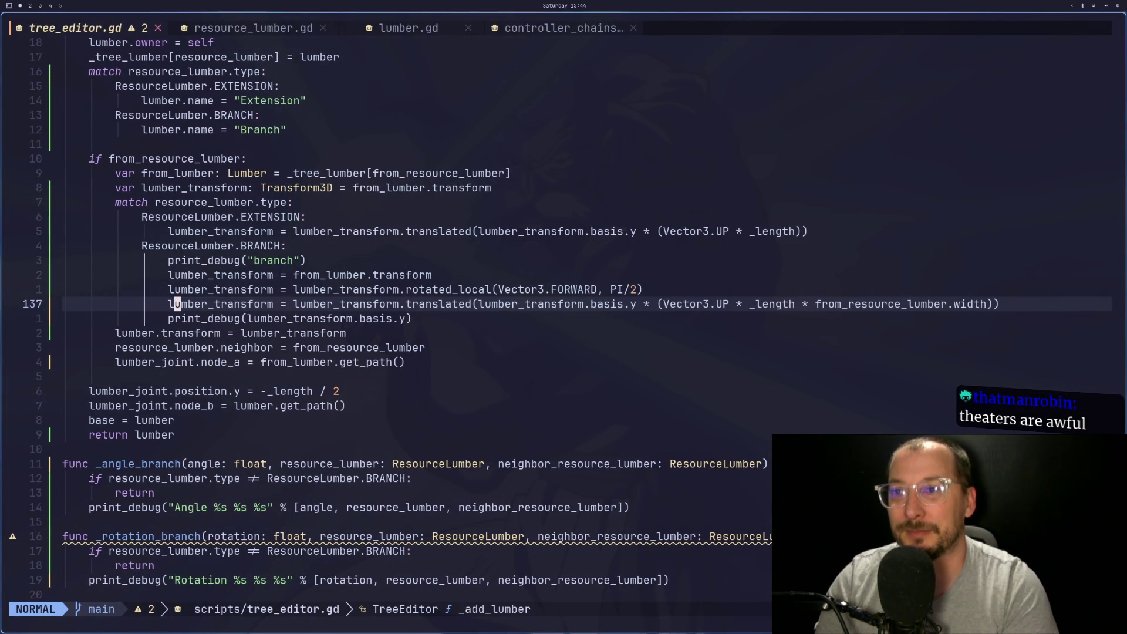
key(l)
key(l)
key(l)
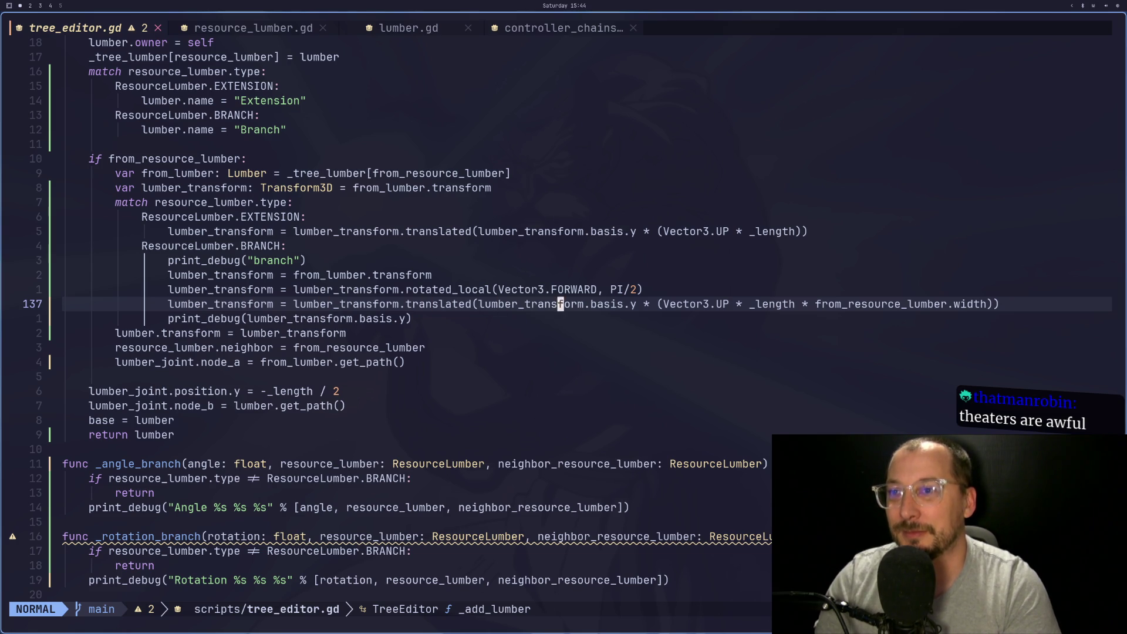
key(l)
key(l)
key(l)
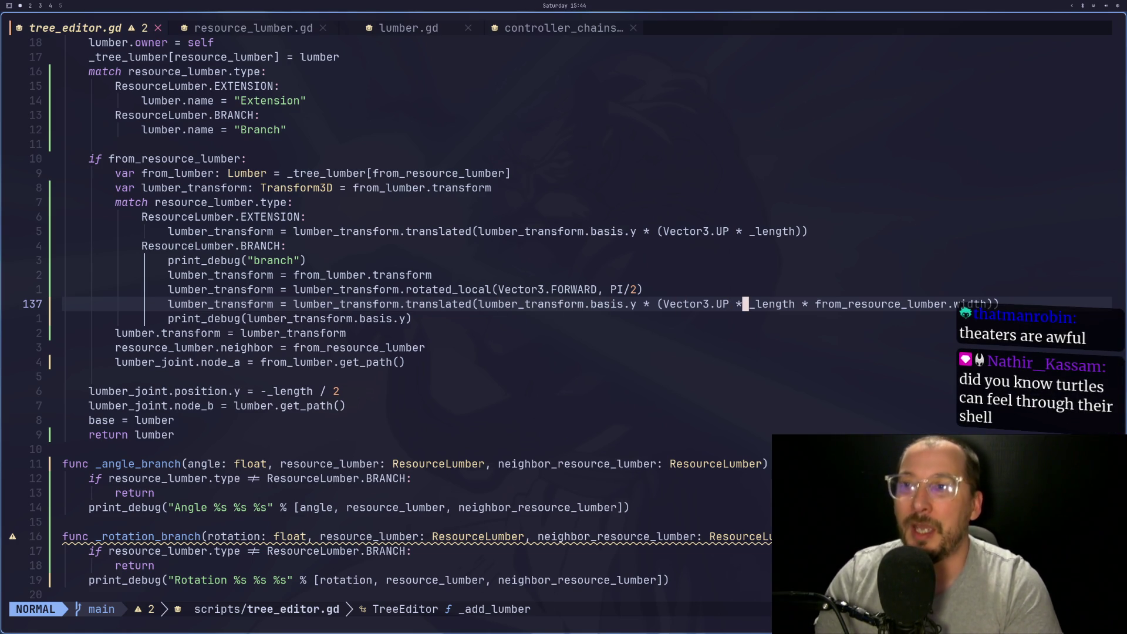
key(v)
key(l)
key(l)
key(l)
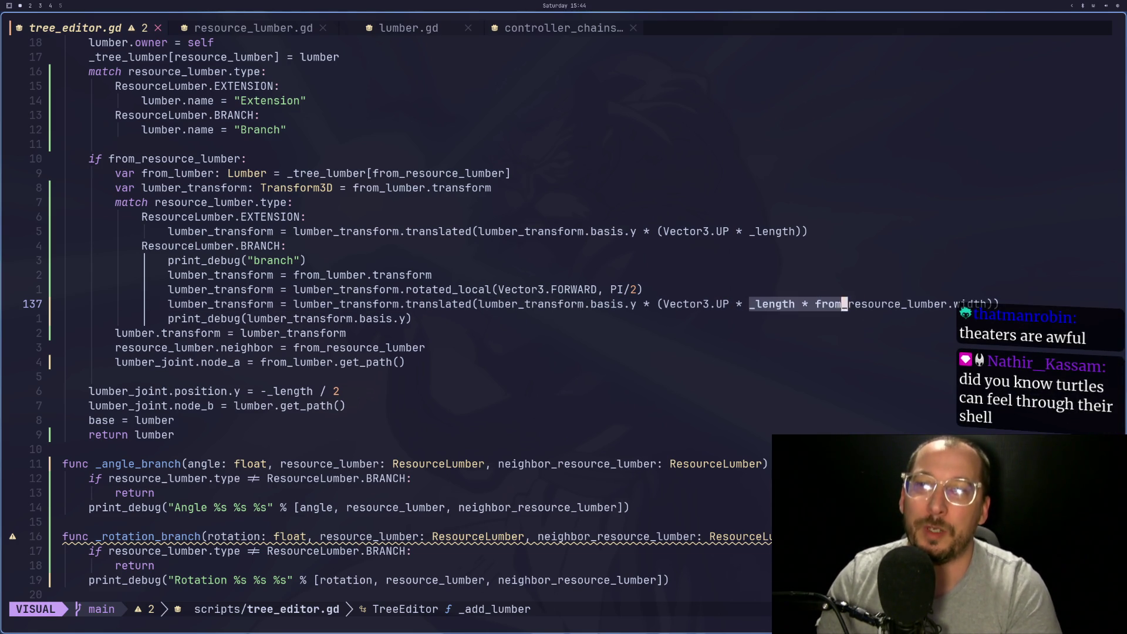
key(Escape)
key(h)
key(h)
key(h)
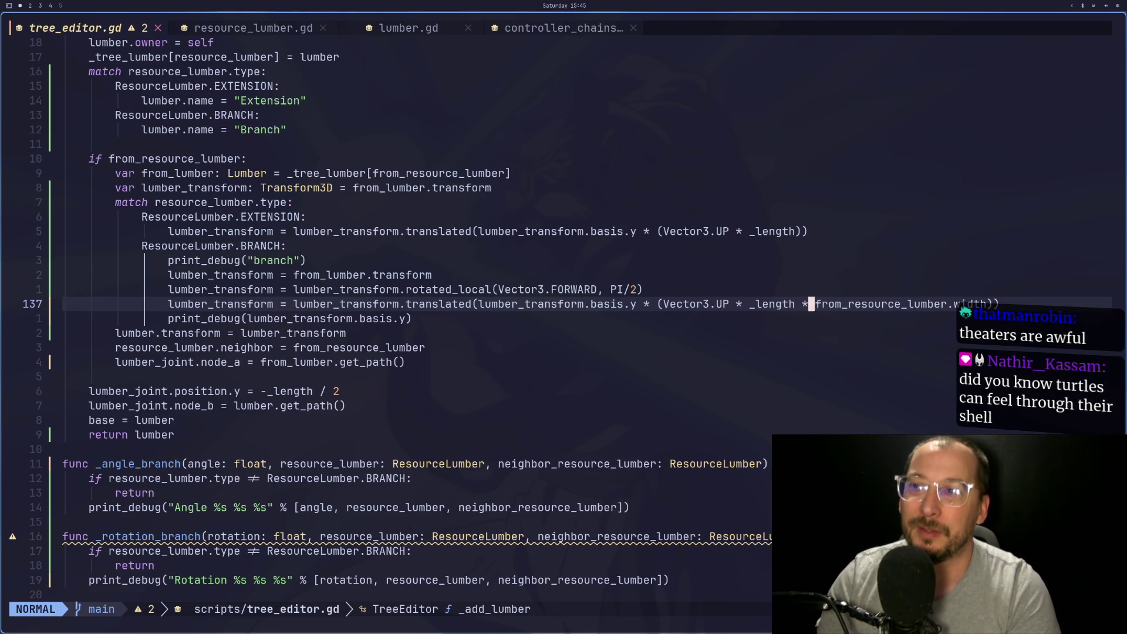
key(h)
key(h)
key(h)
key(l)
key(v)
key(l)
key(l)
key(l)
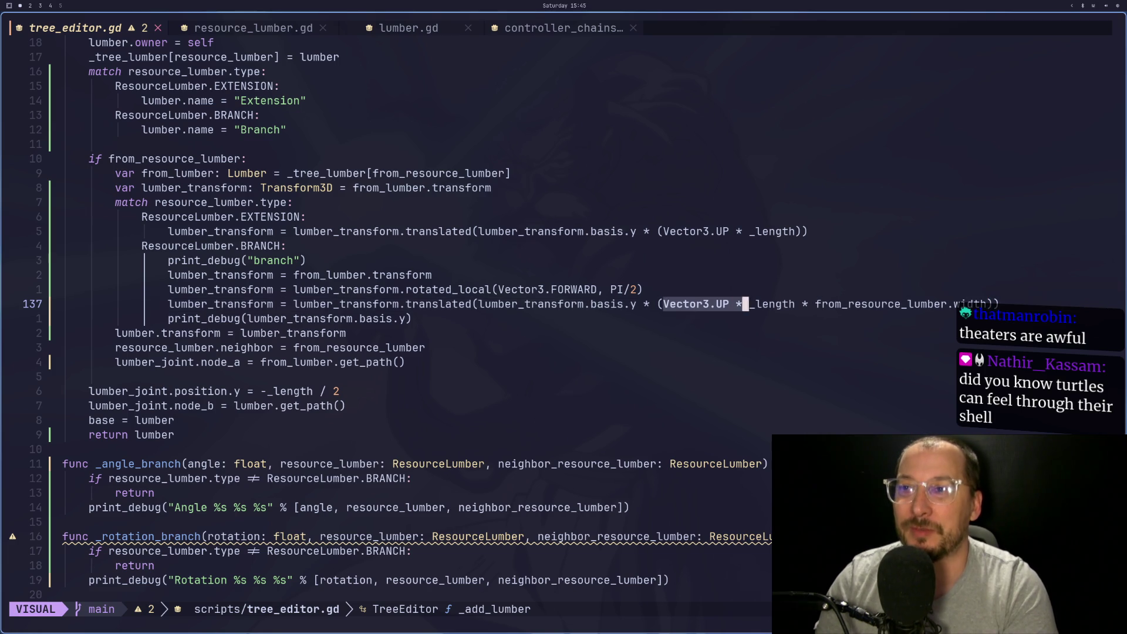
key(l)
key(l)
key(l)
key(Escape)
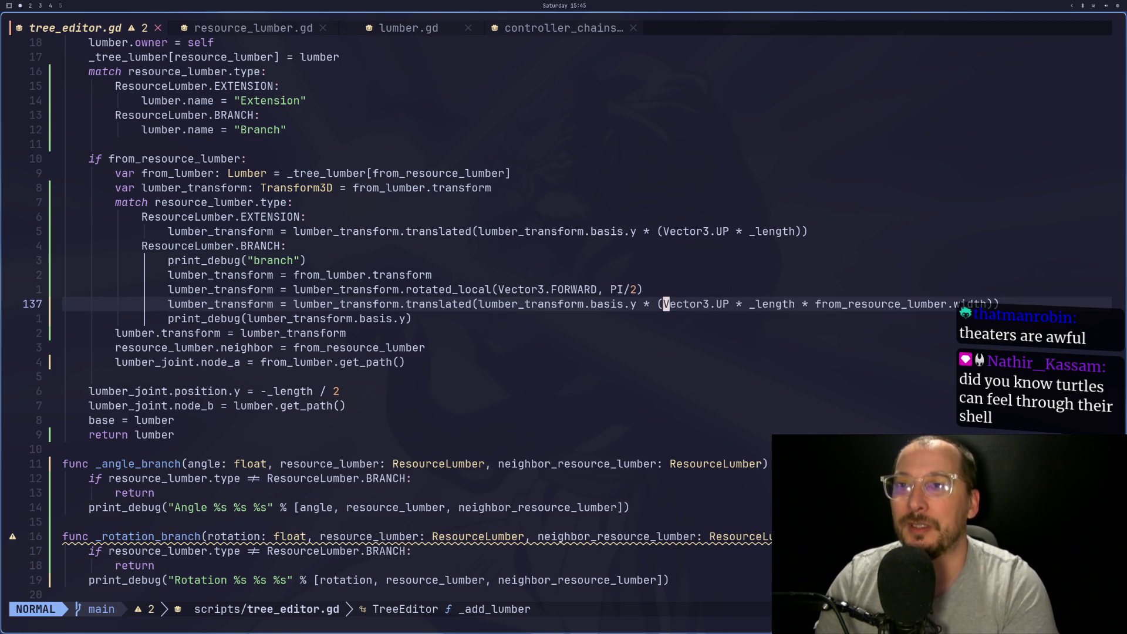
Add a print_debug line above it printing that offset expression, and save with :w
text(ko)
text(print()
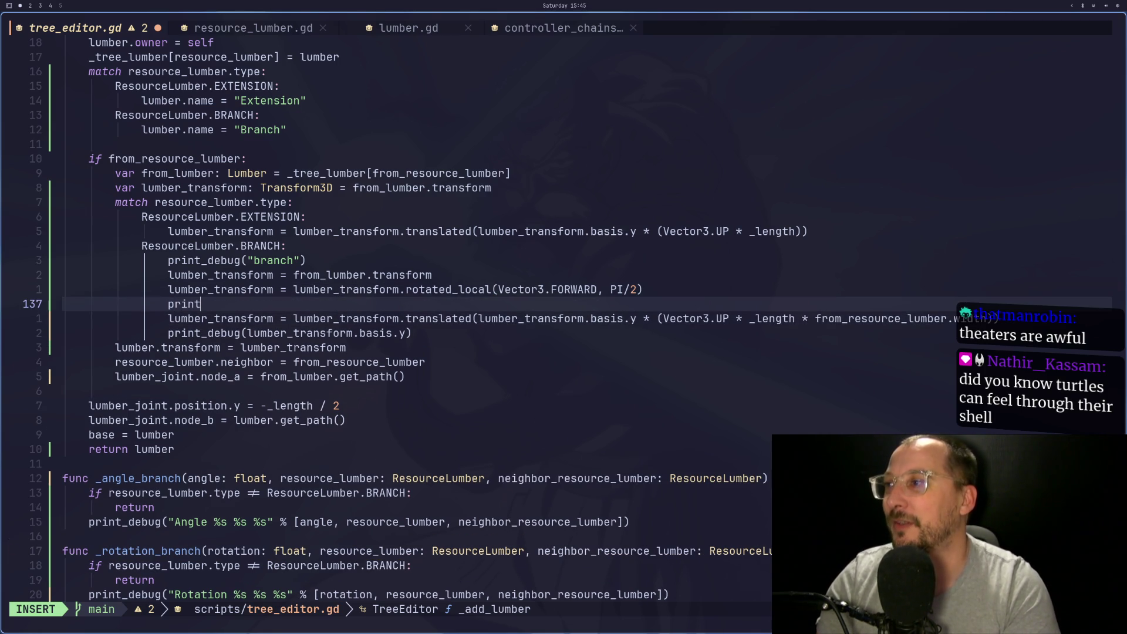
key(BackSpace)
text(_debug()
key(Escape)
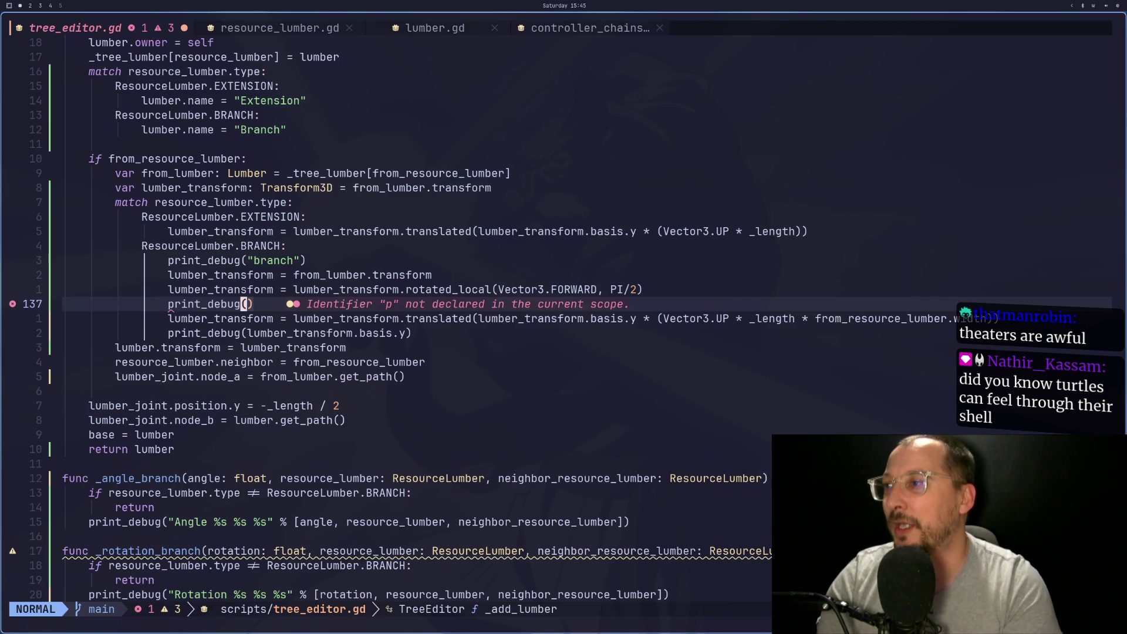
key(p)
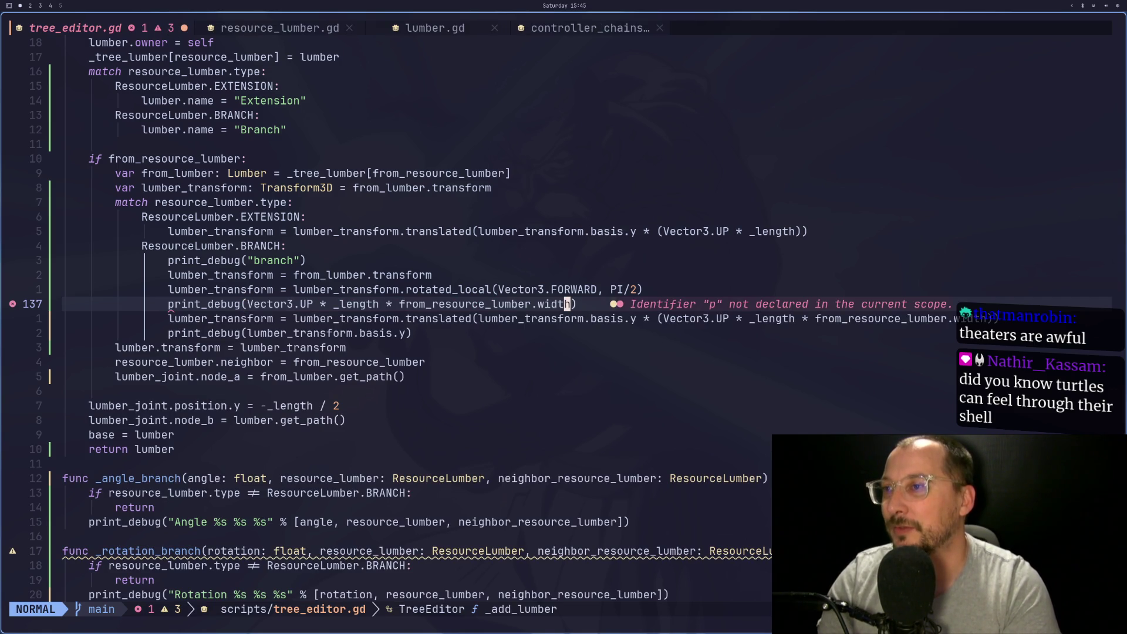
key(a)
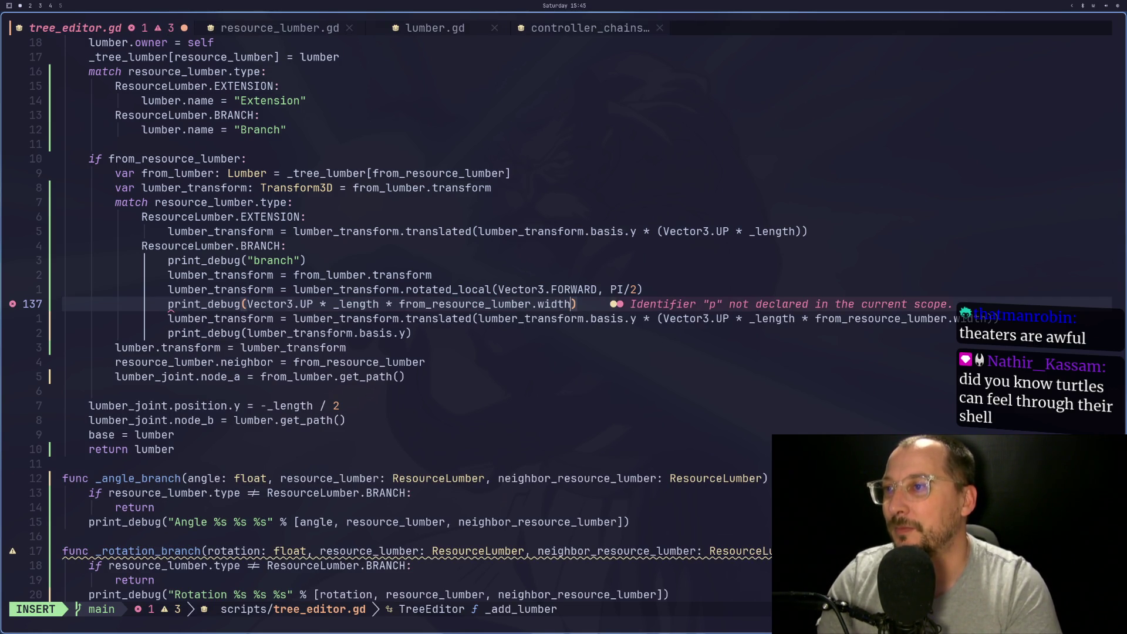
key(Escape)
text(:w)
key(Return)
key(super+2)
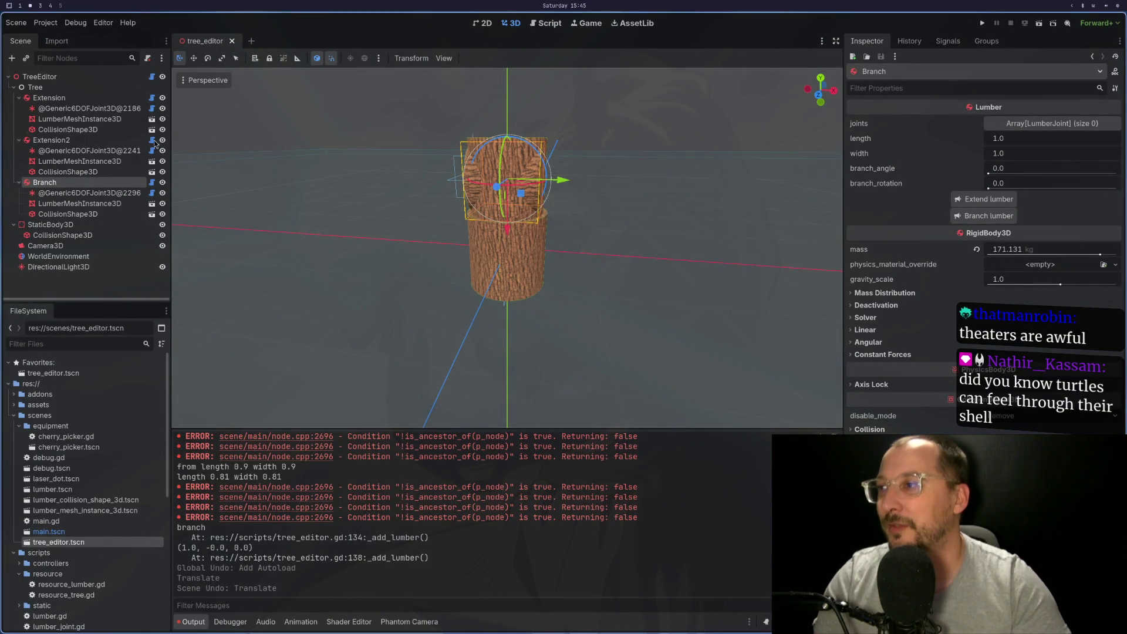
Grow a branch from Extension2, then paste the translate line in tree_editor.gd and save
click(115, 141)
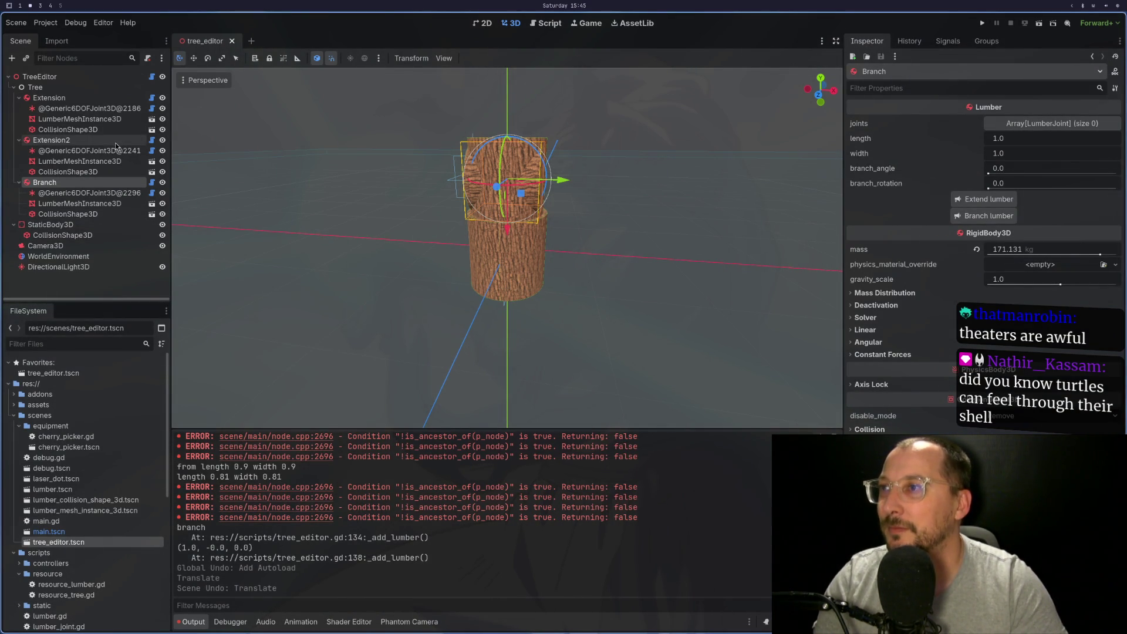
click(983, 216)
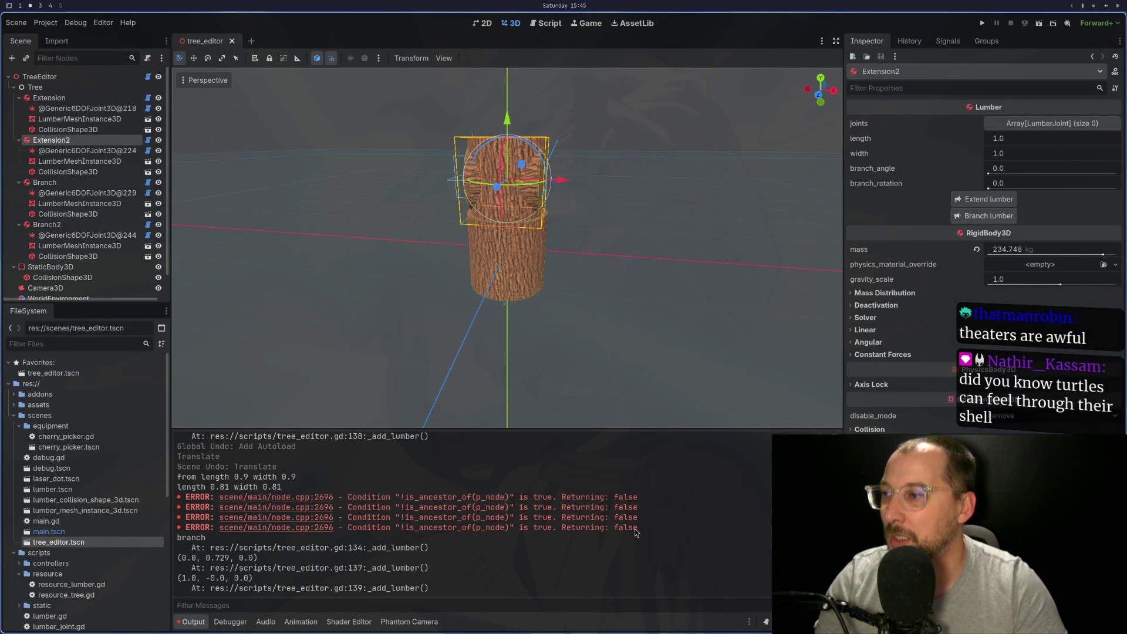
key(super+1)
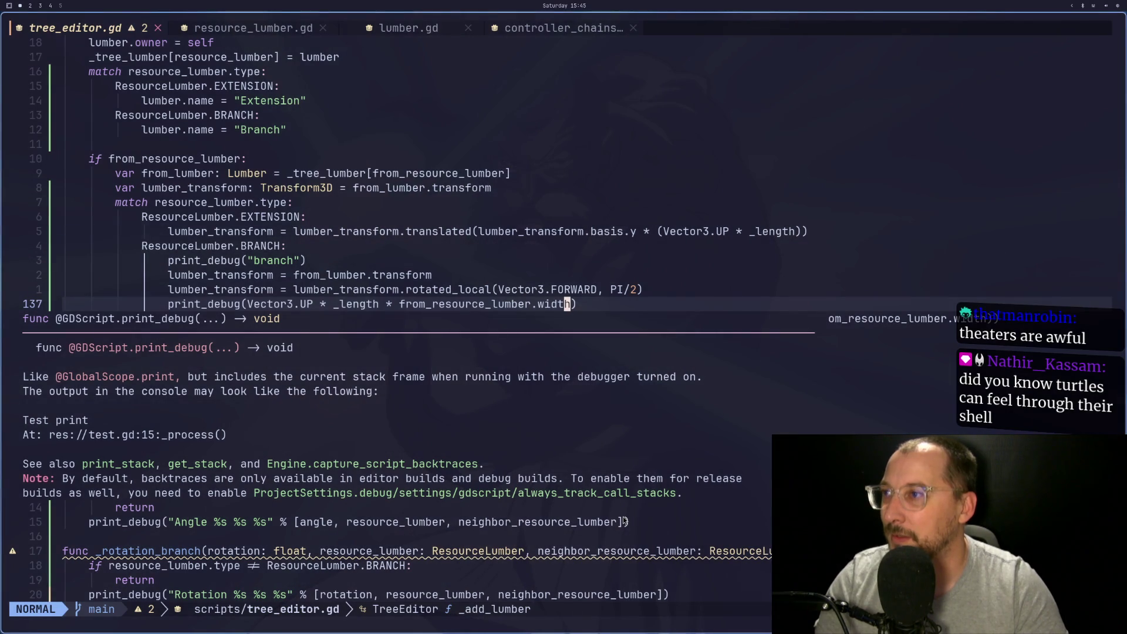
key(super+2)
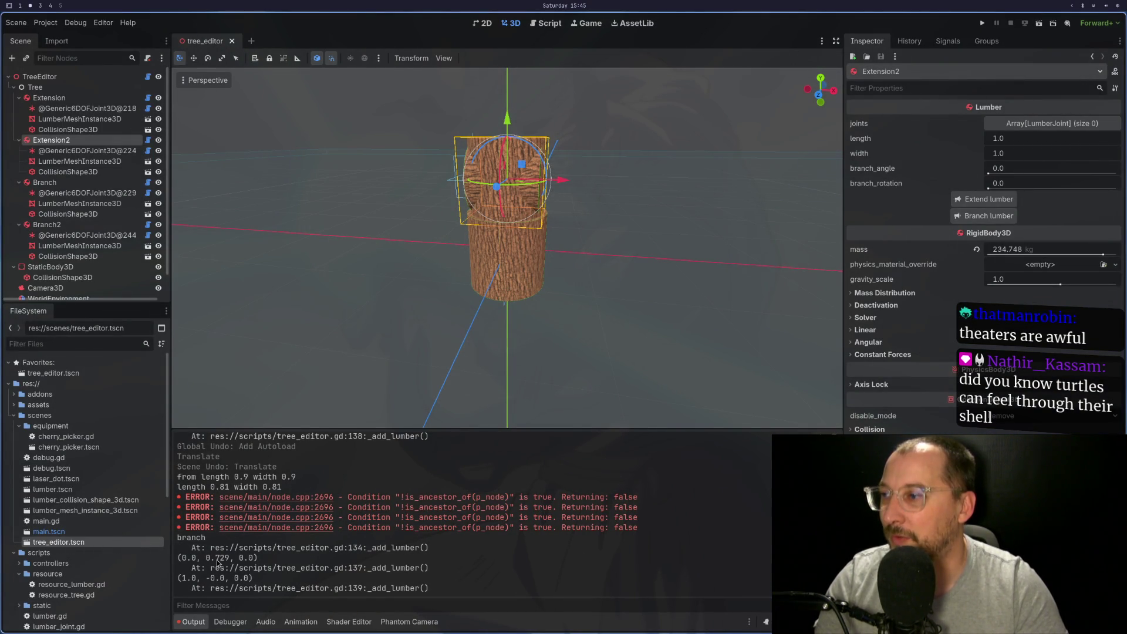
key(super+1)
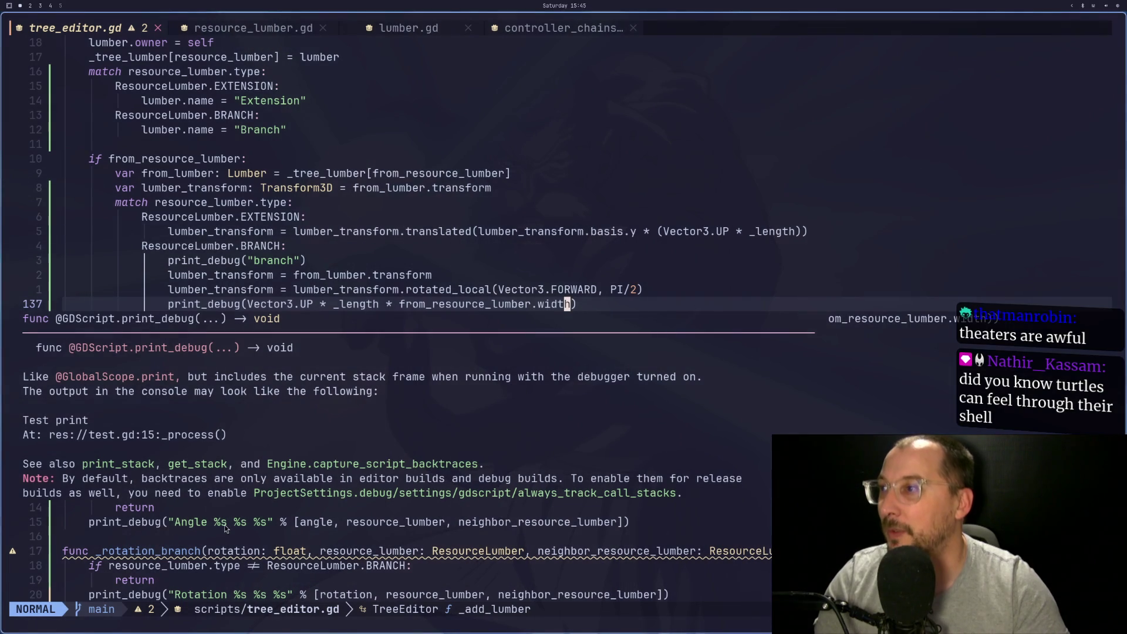
text(p)
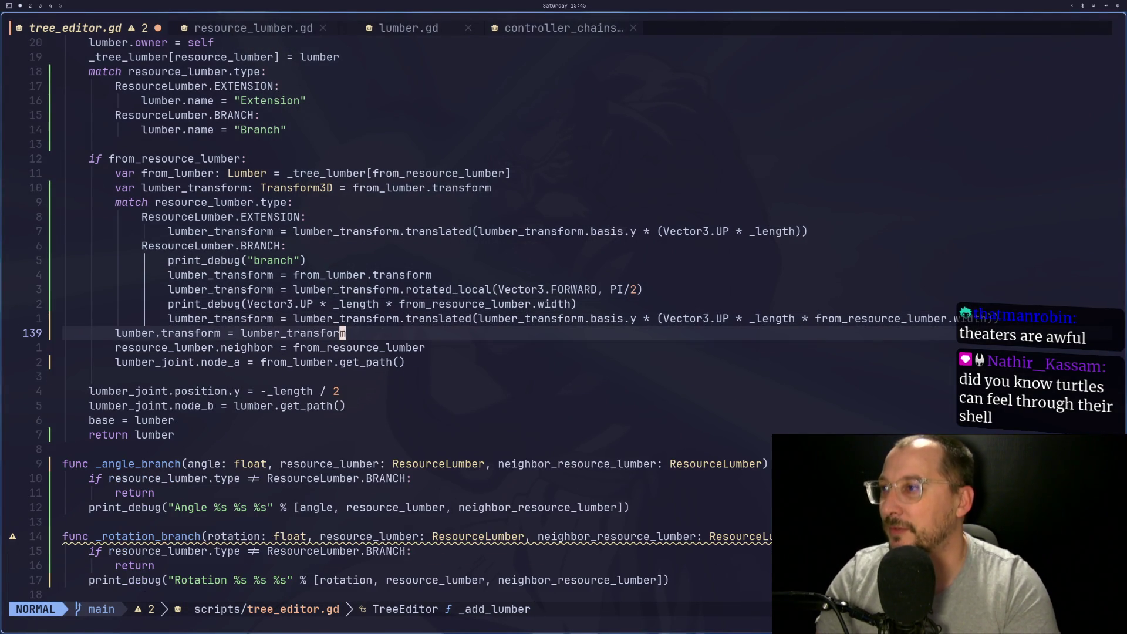
text(:w)
key(Return)
key(super+2)
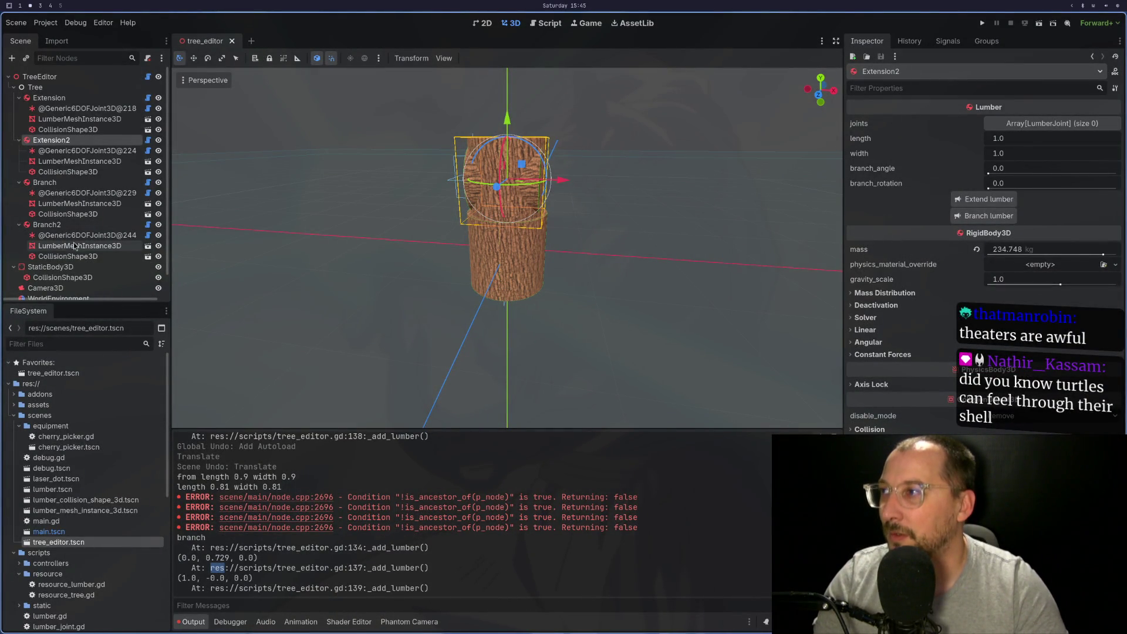
Select Branch, highlight the logged 0.729 offset in Output, and undo its last position change
click(44, 182)
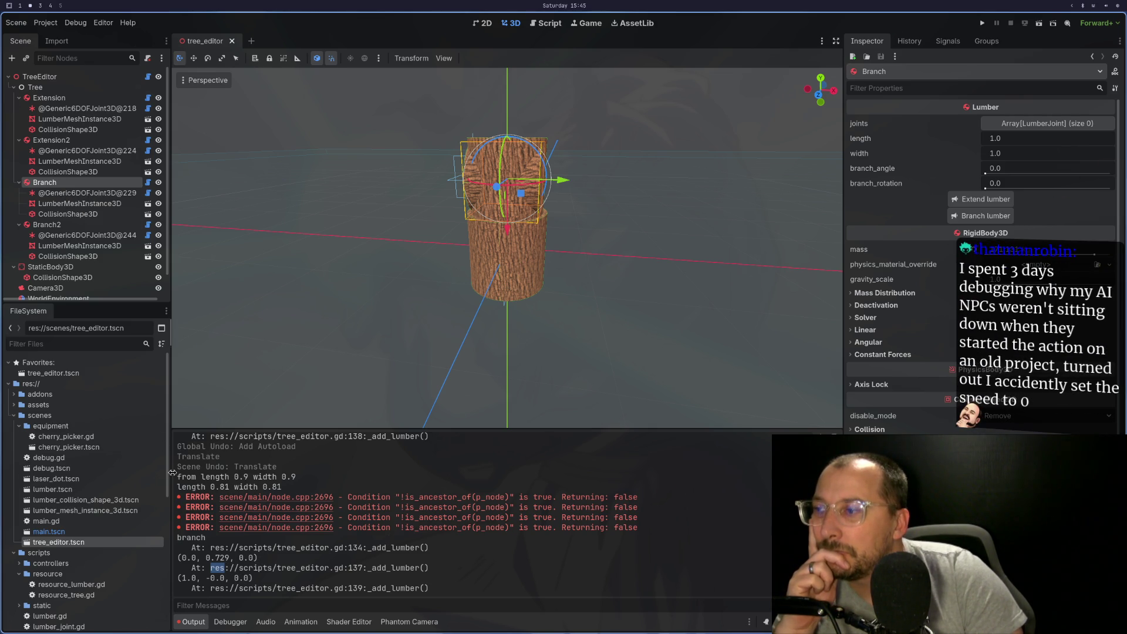
double_click(222, 557)
drag(205, 557, 232, 559)
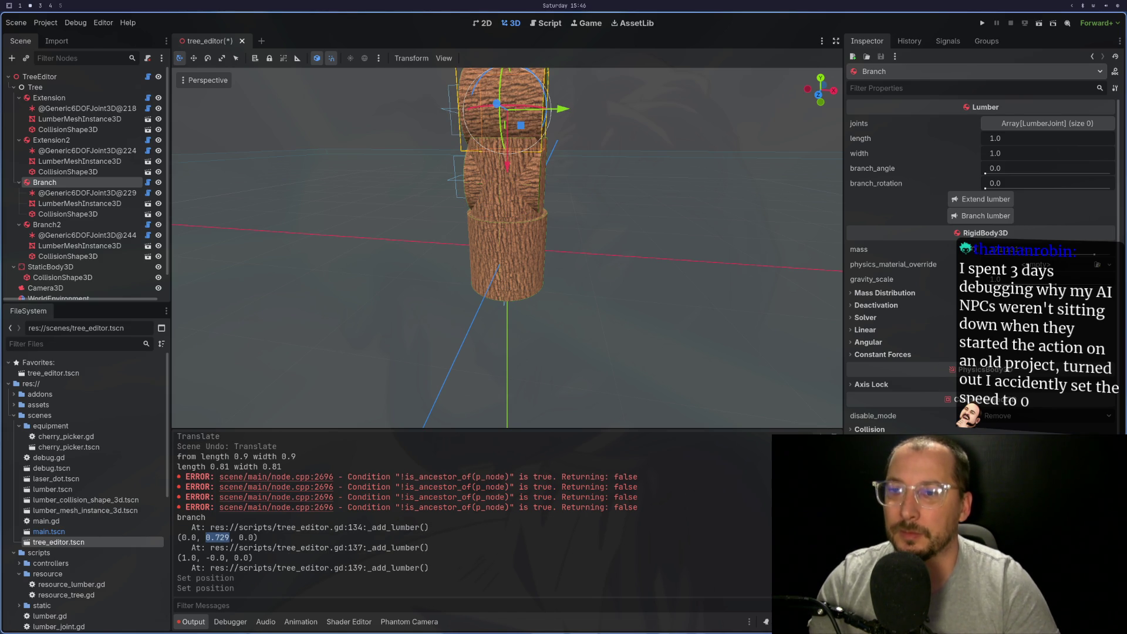
key(ctrl+z)
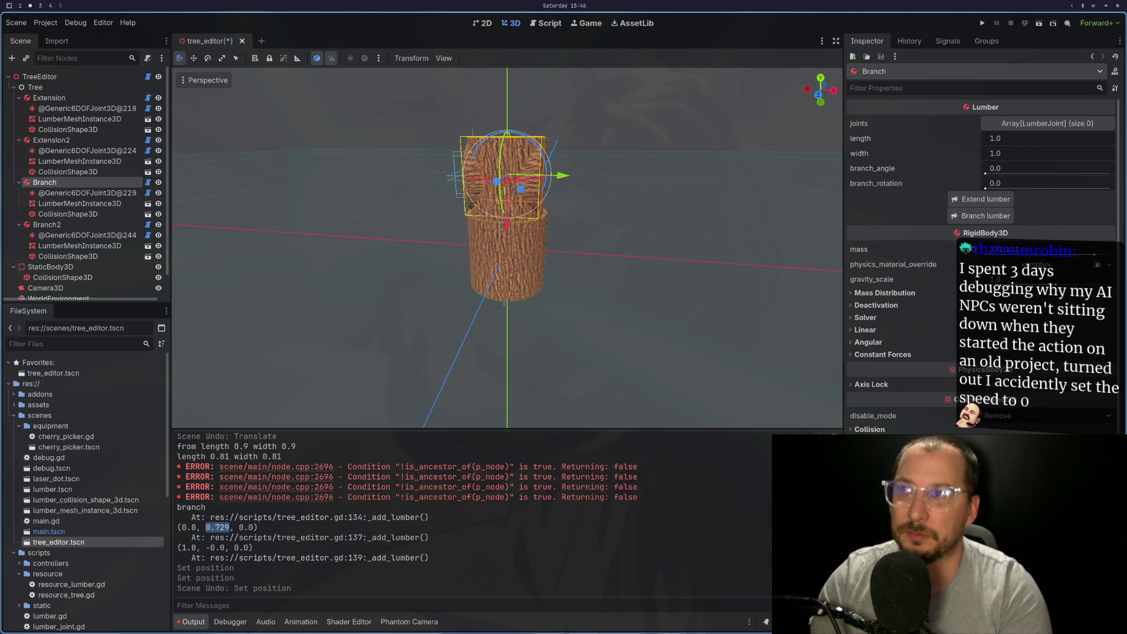
Inspect the branch from several angles, then delete Branch2 and its children from the Scene dock
scroll(601, 207, up, 5)
mouse_move(605, 294)
mouse_down()
mouse_move(655, 320)
mouse_move(643, 263)
mouse_move(636, 256)
mouse_move(615, 288)
mouse_move(611, 341)
mouse_move(628, 318)
mouse_move(625, 297)
mouse_up()
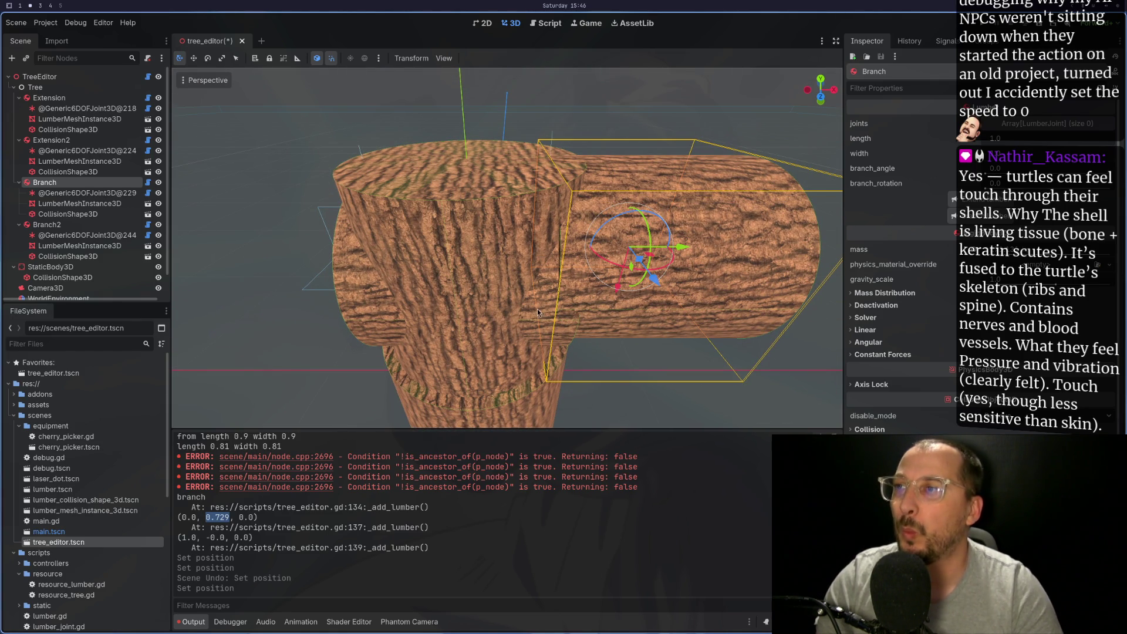
mouse_move(555, 303)
mouse_down()
mouse_move(554, 167)
mouse_move(568, 181)
mouse_up()
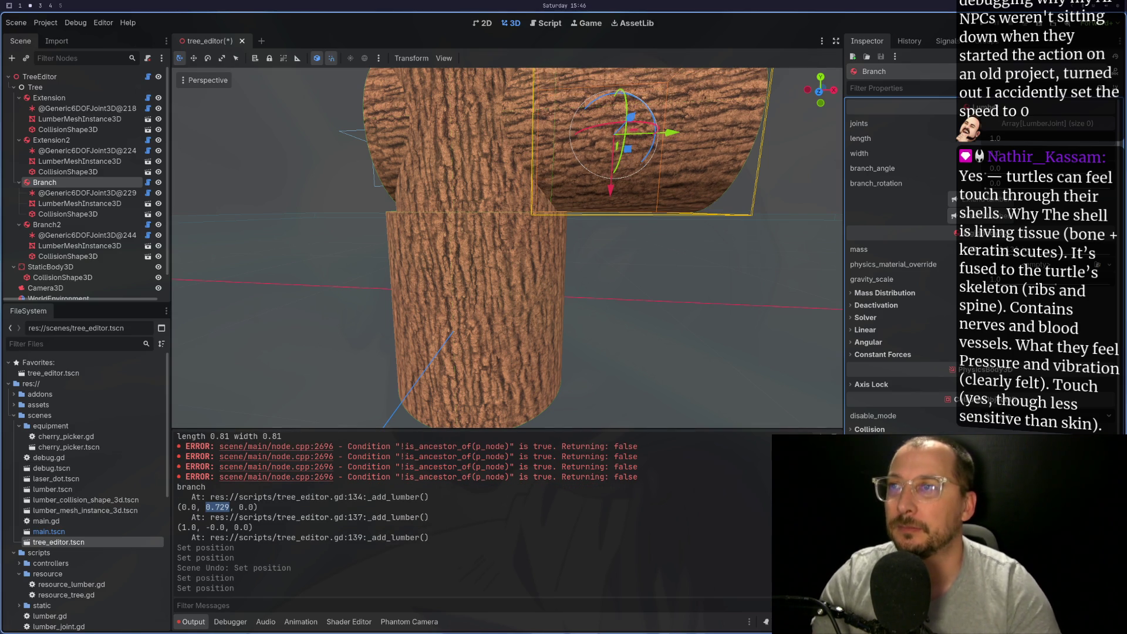
drag(787, 378, 752, 386)
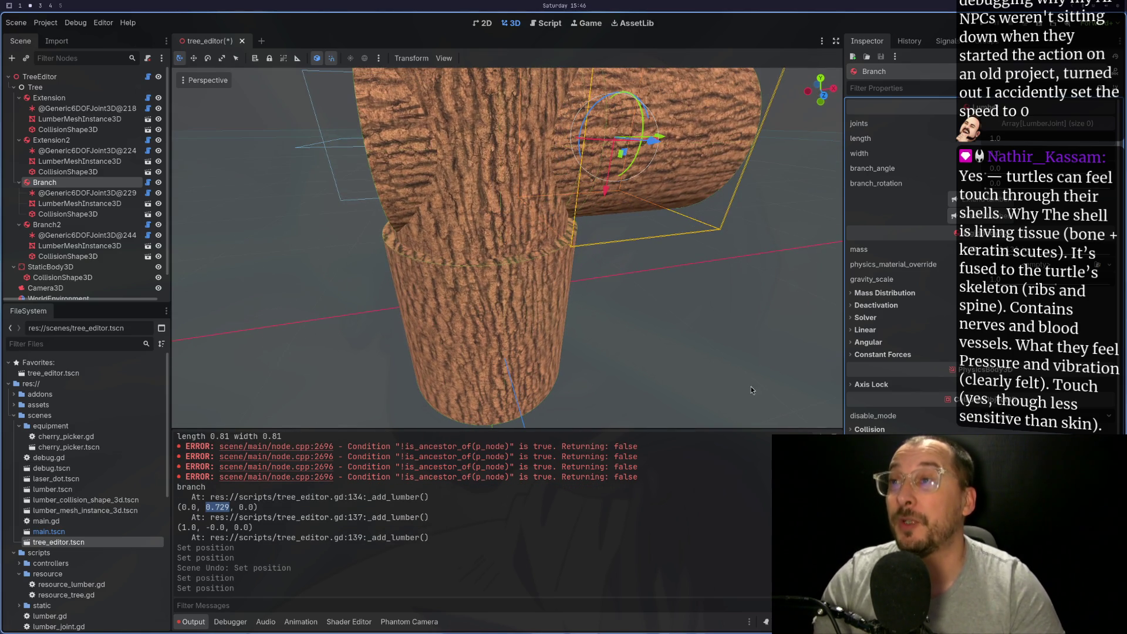
mouse_move(640, 195)
mouse_down()
mouse_move(581, 198)
mouse_move(597, 204)
mouse_up()
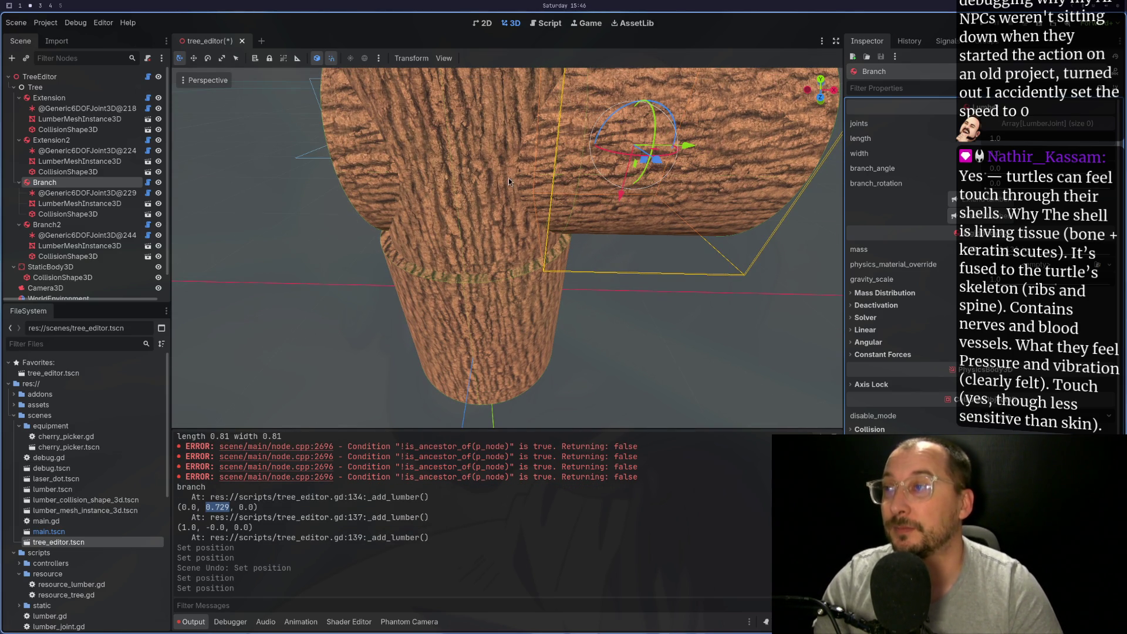
click(362, 163)
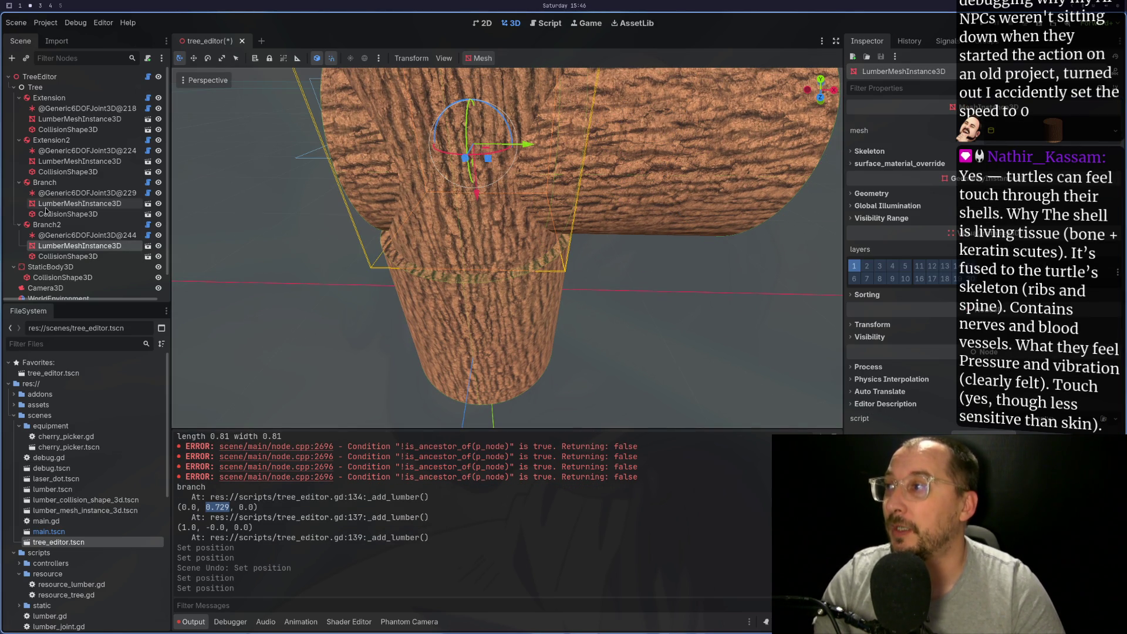
right_click(49, 223)
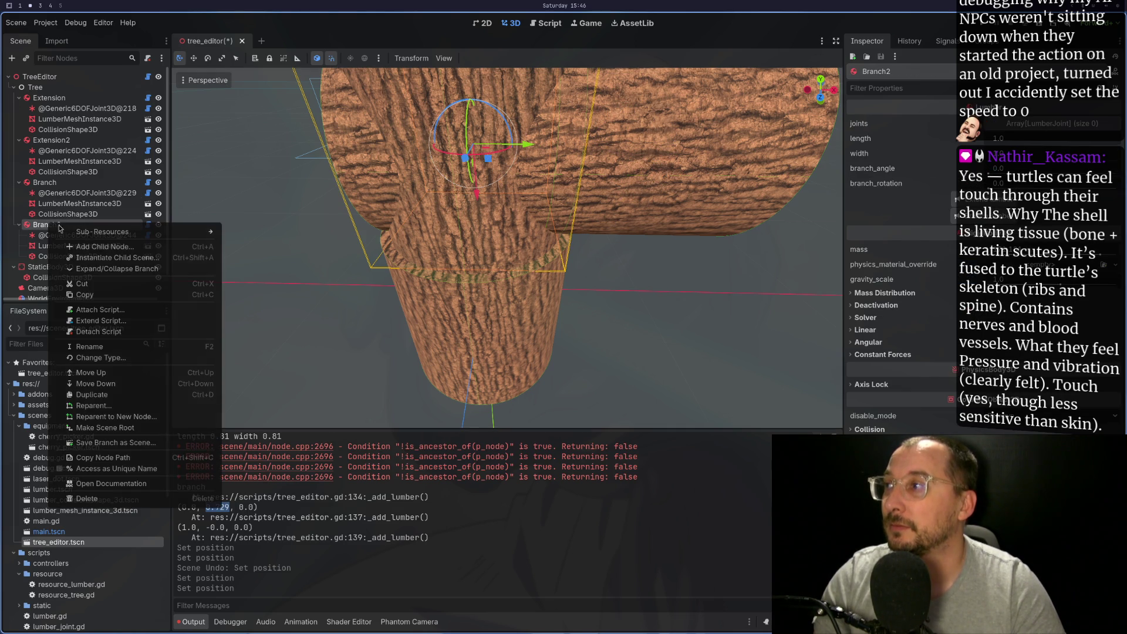
click(87, 499)
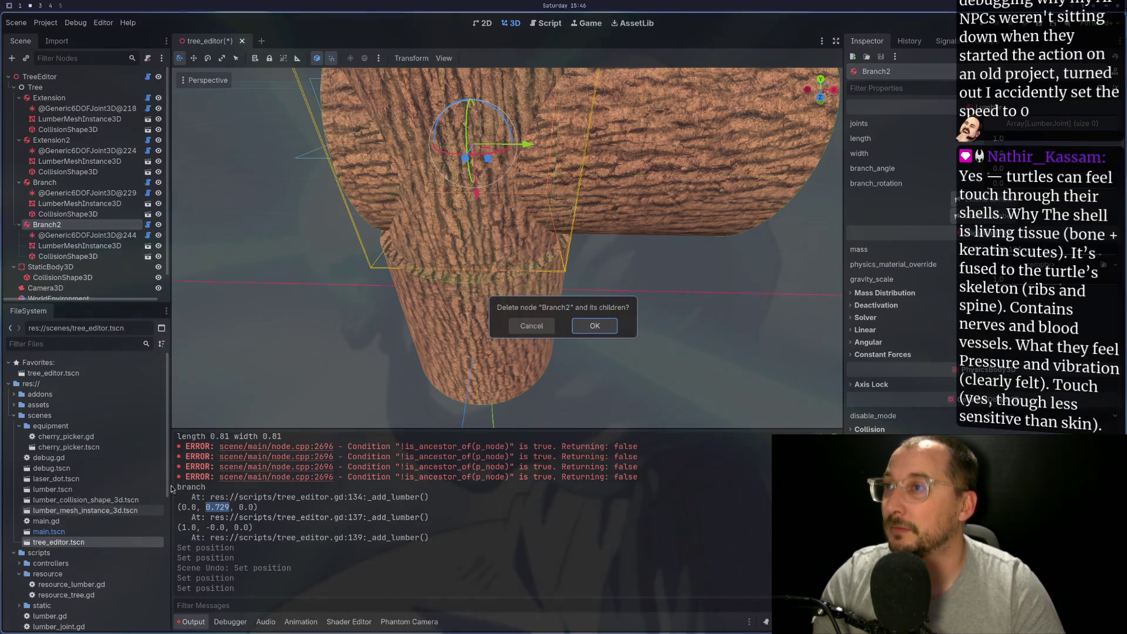
click(584, 326)
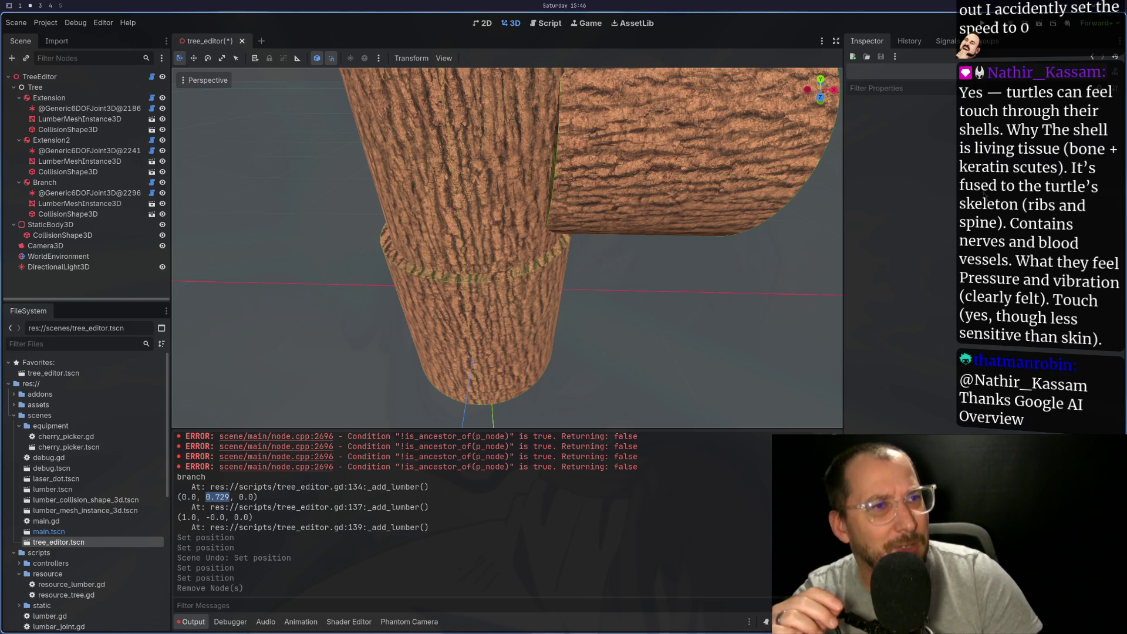
Select and frame the Branch lumber, then grow a new branch lumber from it
key(super+4)
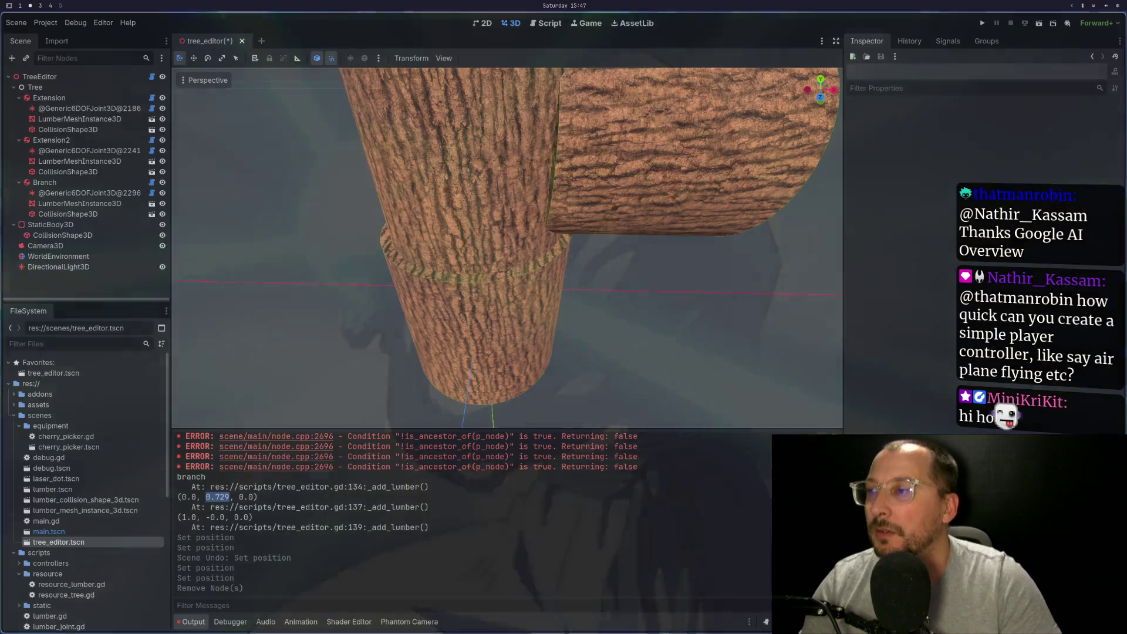
click(75, 186)
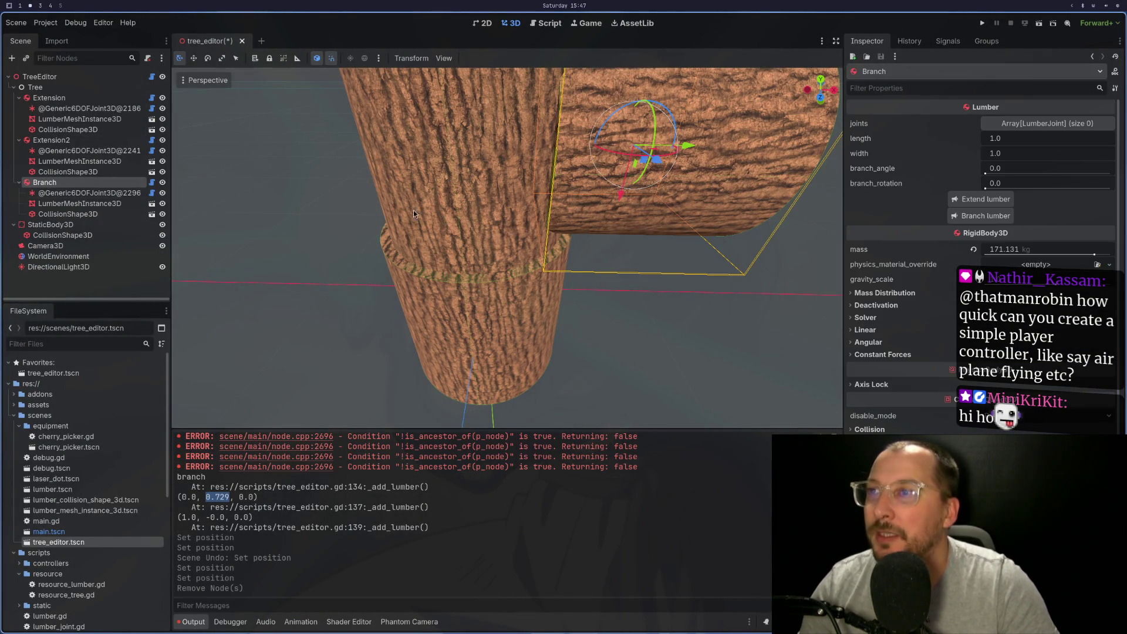
key(f)
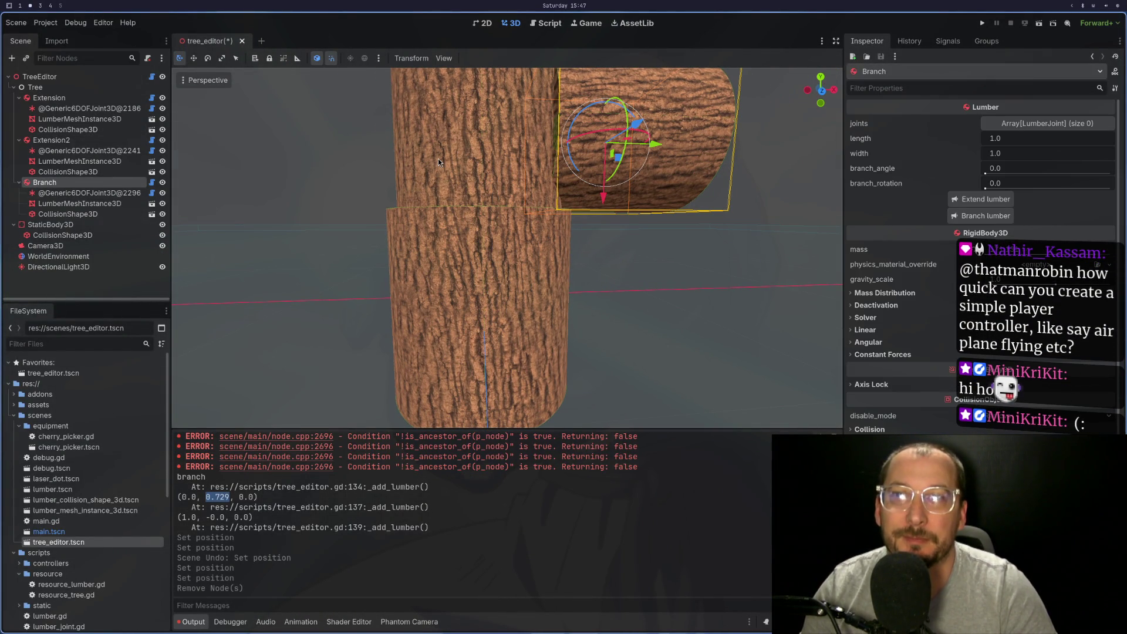
click(986, 215)
mouse_move(635, 268)
mouse_down()
mouse_move(653, 280)
mouse_move(647, 304)
mouse_up()
scroll(648, 306, down, 3)
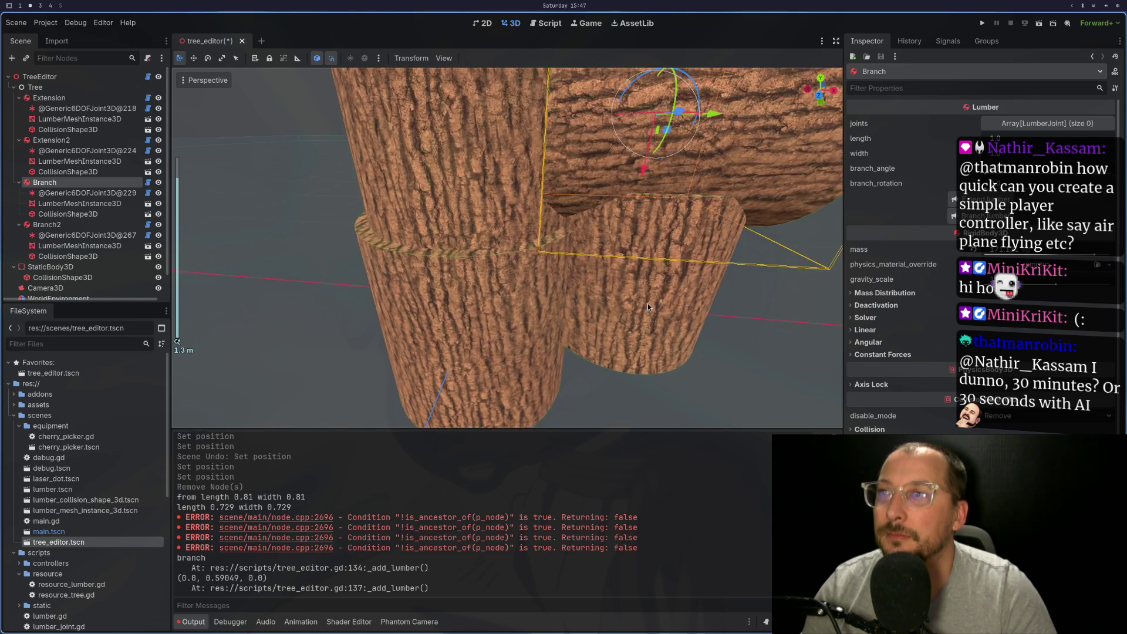
Grow a branch from Extension2, then undo that addition
click(51, 140)
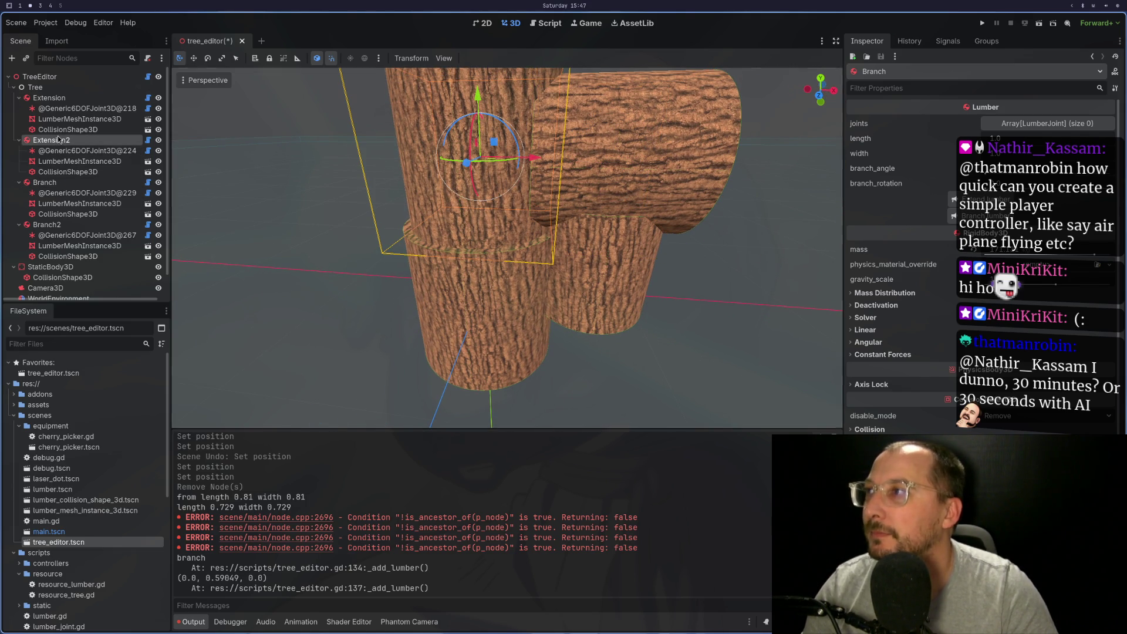
click(986, 216)
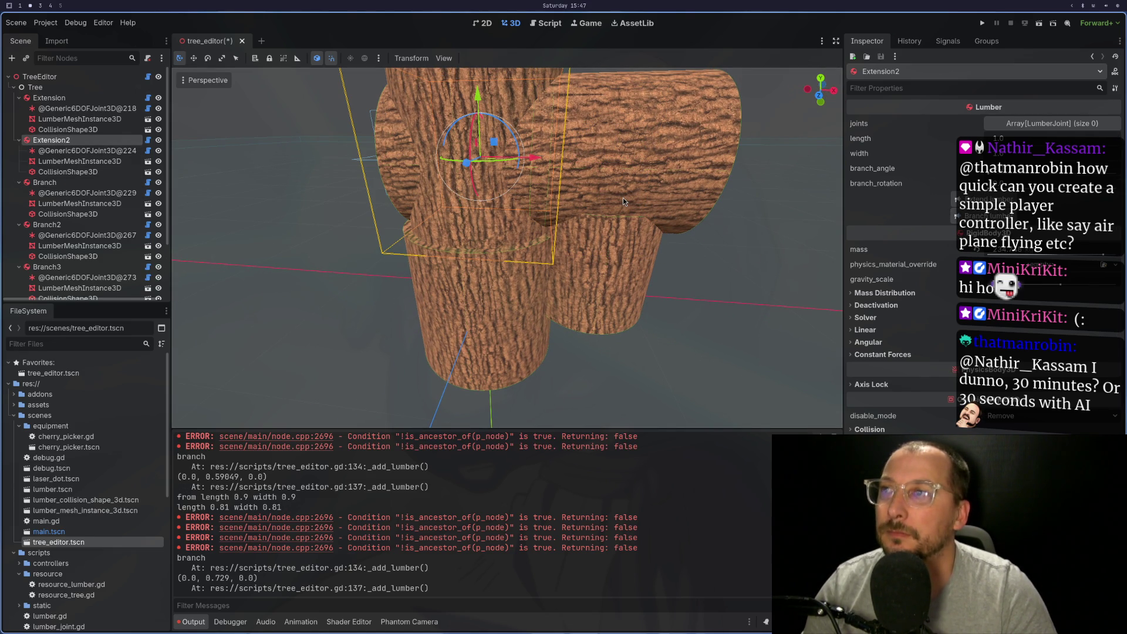
key(ctrl+z)
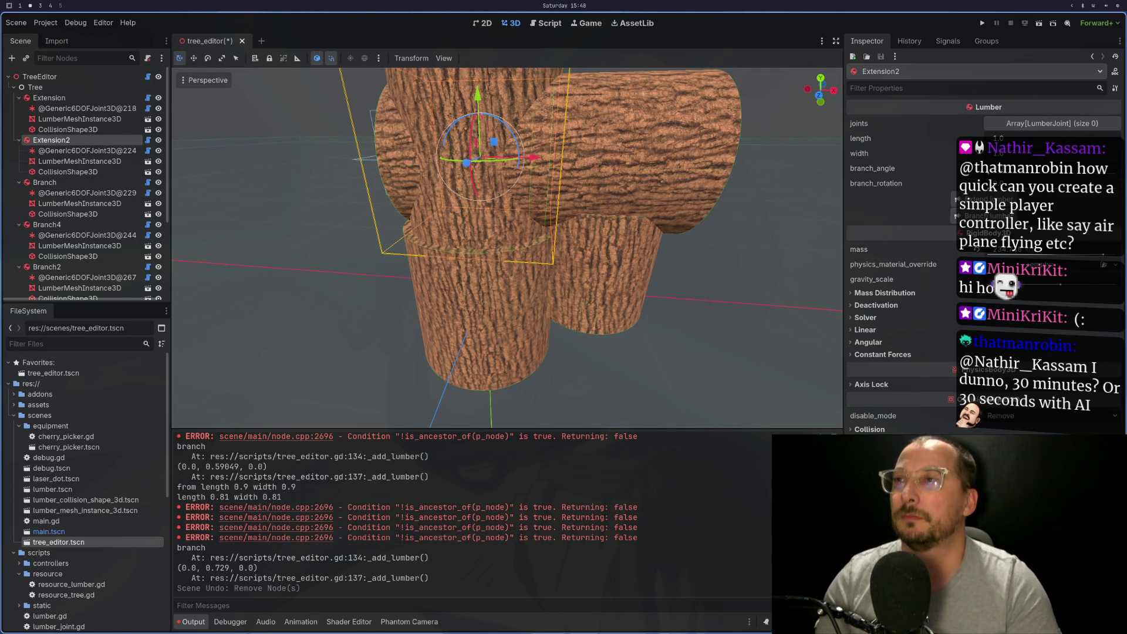
key(ctrl+z)
key(ctrl+shift+z)
key(ctrl+z)
key(ctrl+z)
key(ctrl+z)
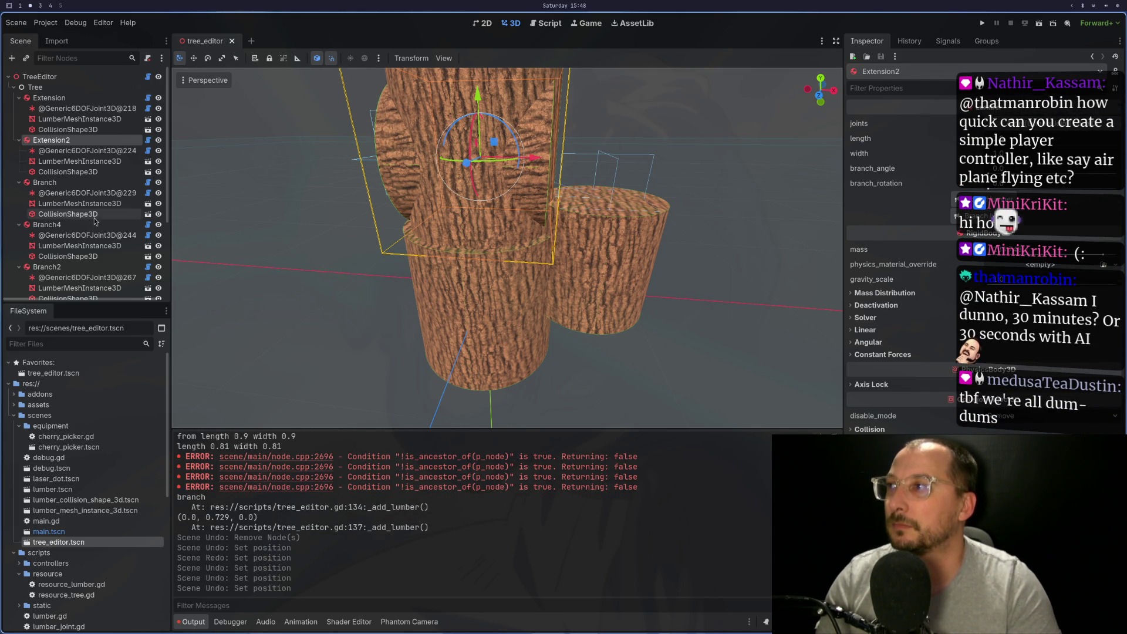
Grow another branch lumber off Branch and add the extra branch nodes to the selection
scroll(71, 194, down, 2)
click(67, 160)
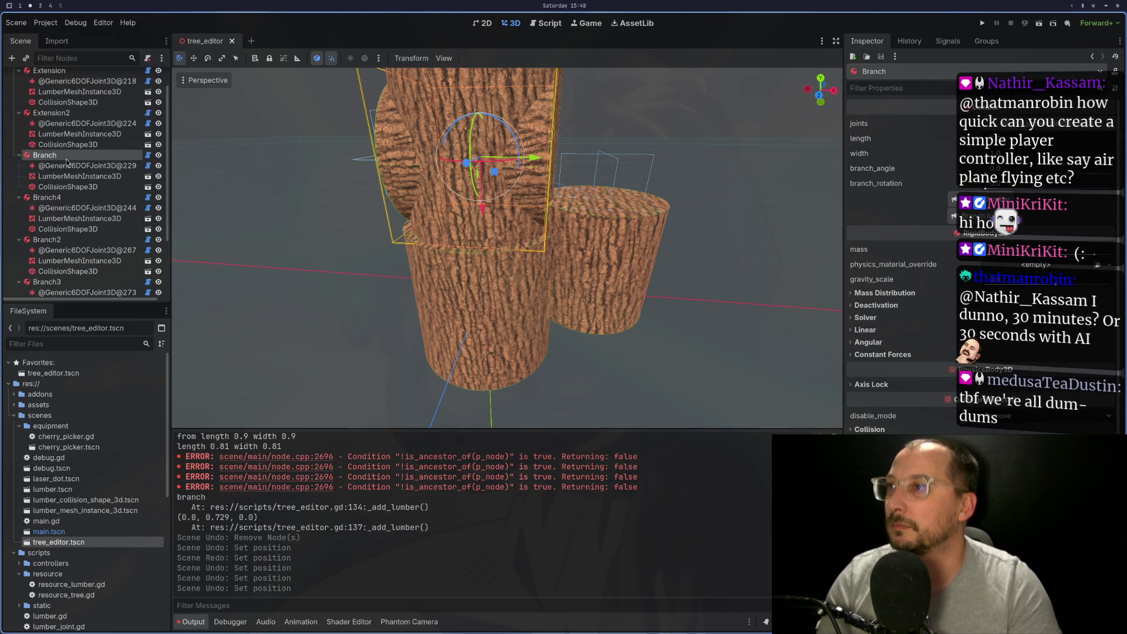
click(963, 218)
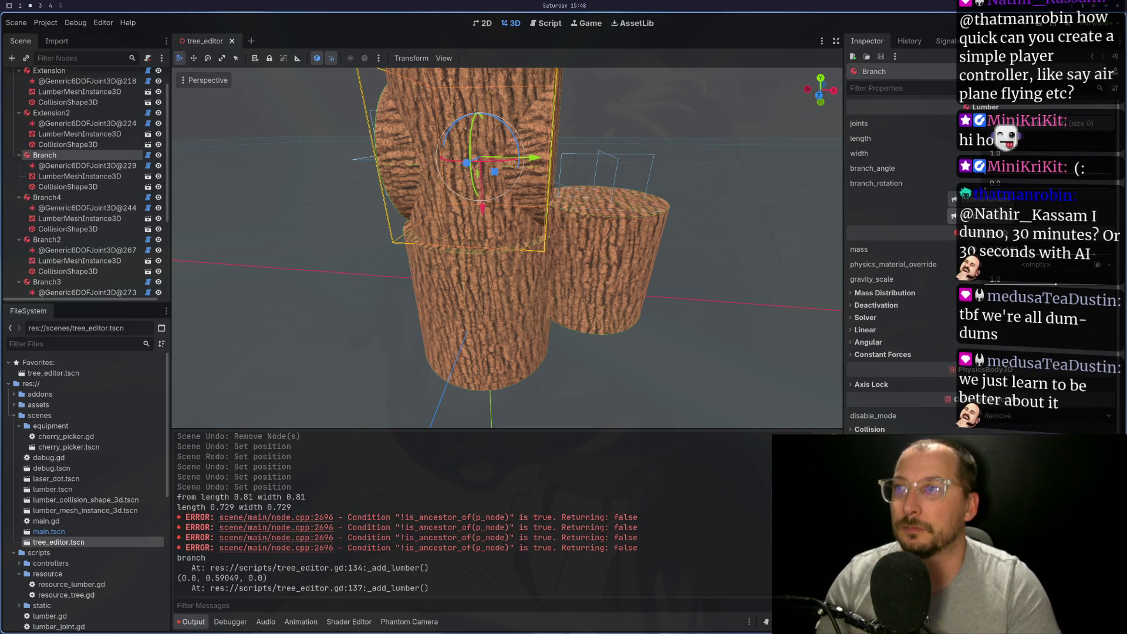
scroll(59, 235, down, 3)
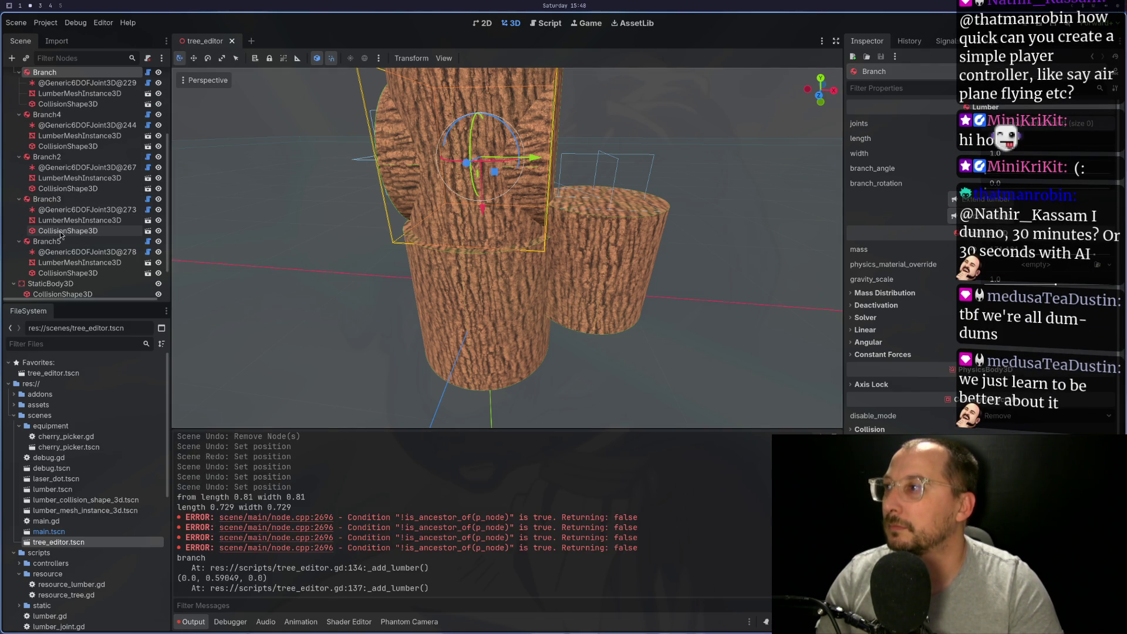
shift+click(57, 116)
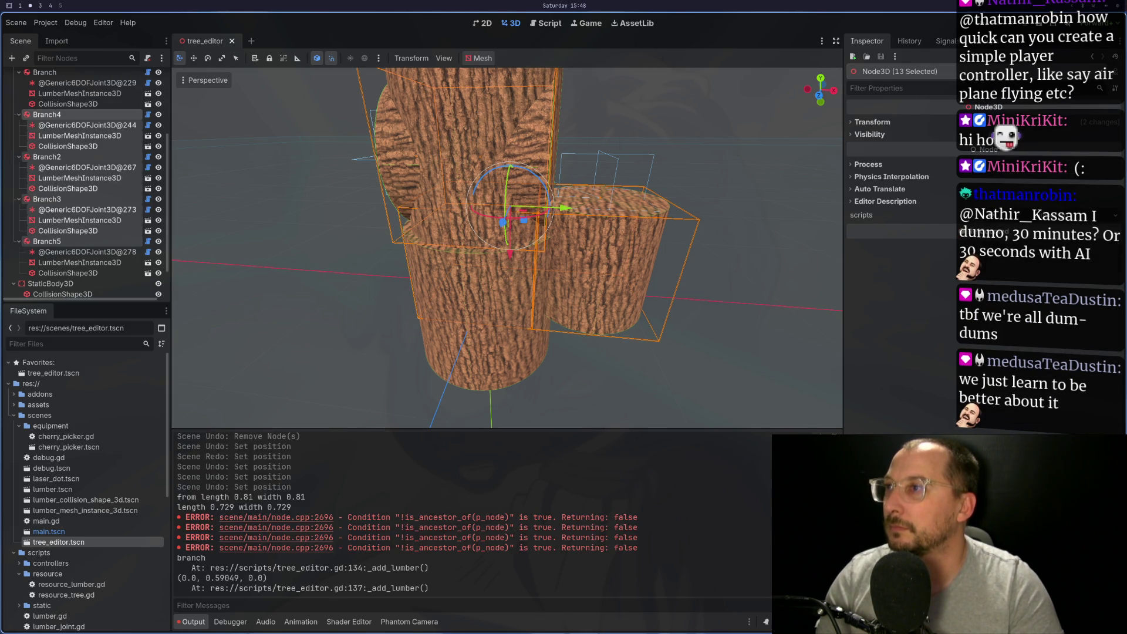
Delete the four selected branch nodes, then undo the deletion after growing another branch
right_click(57, 115)
click(117, 296)
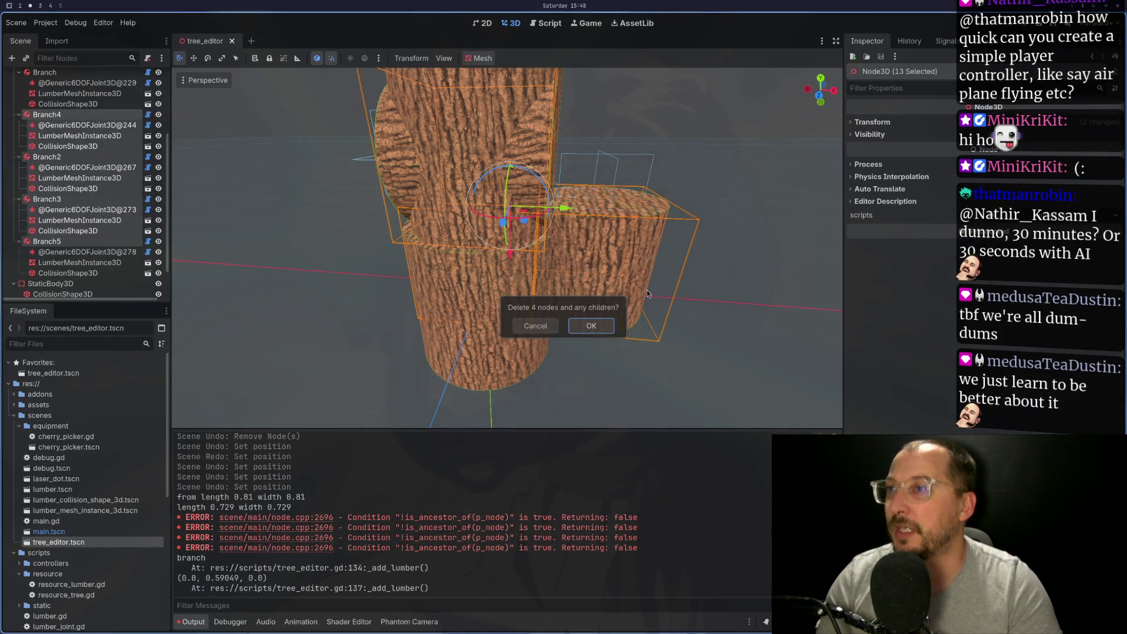
click(596, 331)
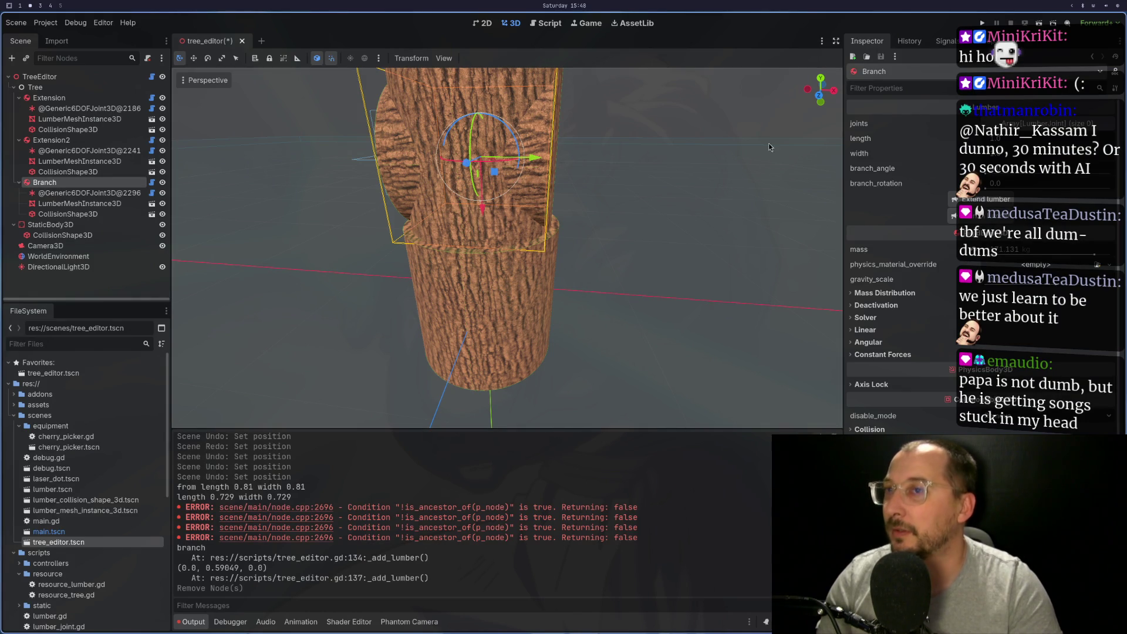
click(980, 216)
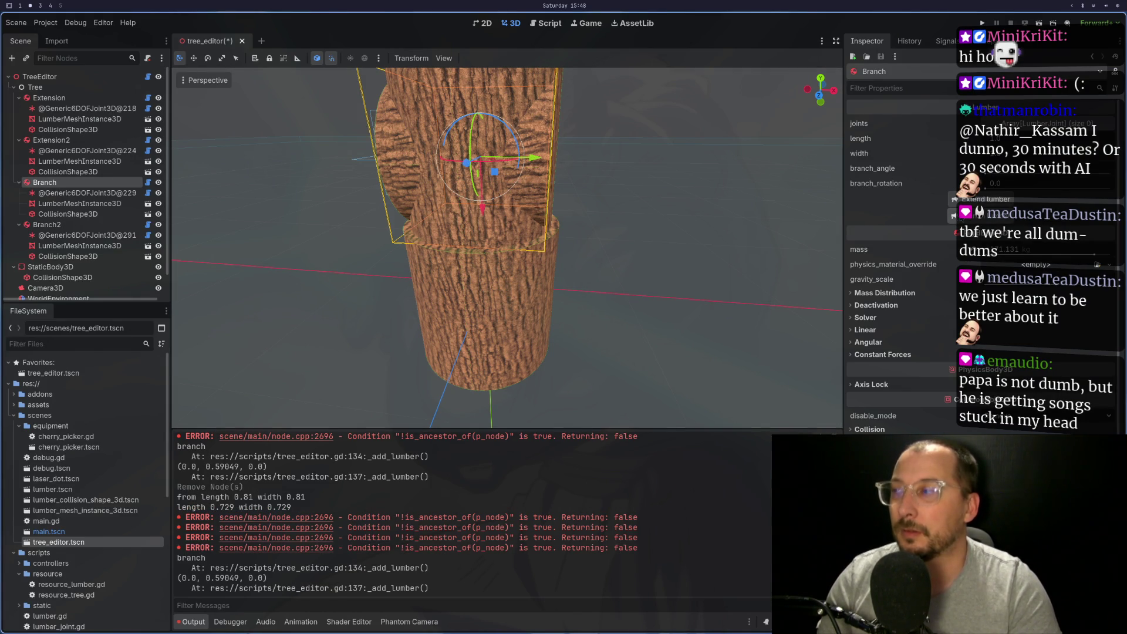
key(ctrl+z)
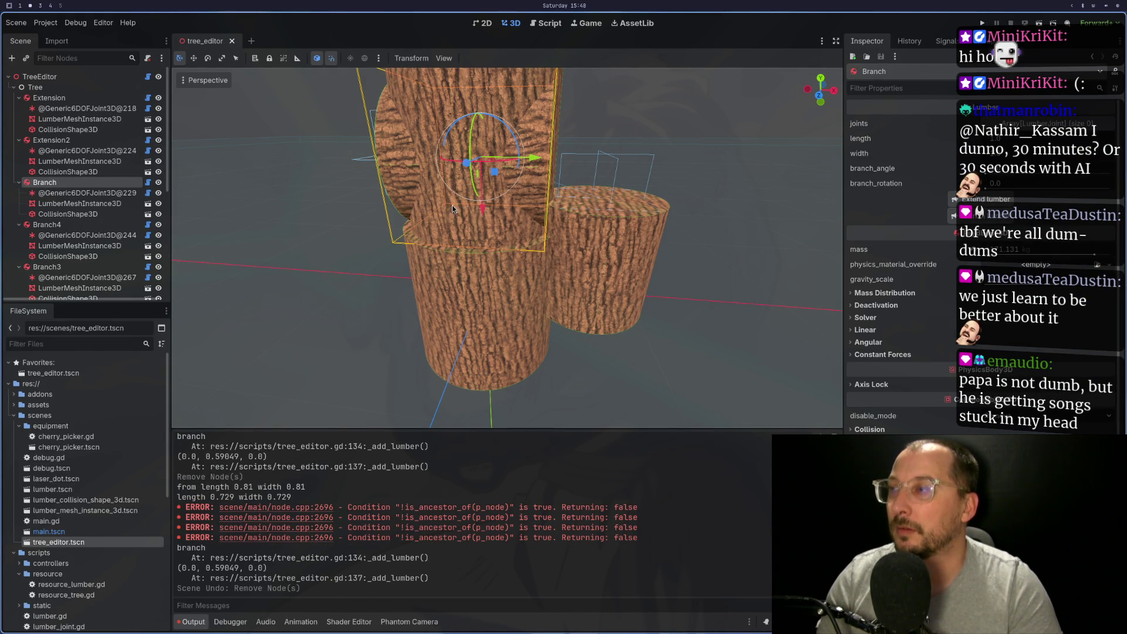
Select Branch, Branch3 and Branch4 and delete them from the tree
click(64, 225)
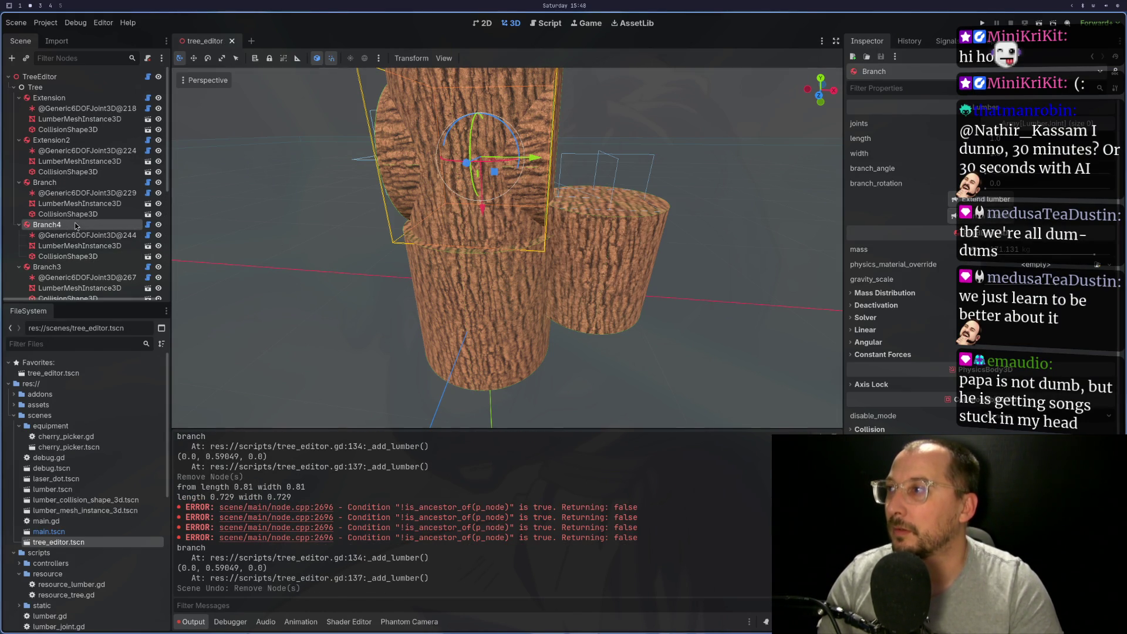
click(66, 267)
ctrl+click(47, 182)
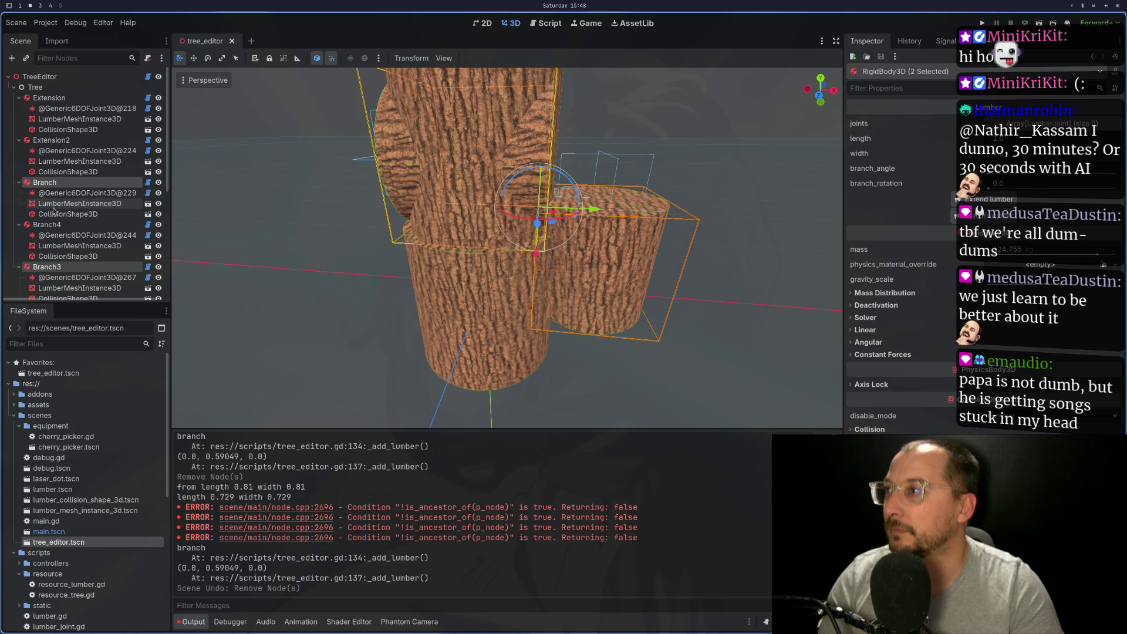
ctrl+click(55, 225)
right_click(58, 225)
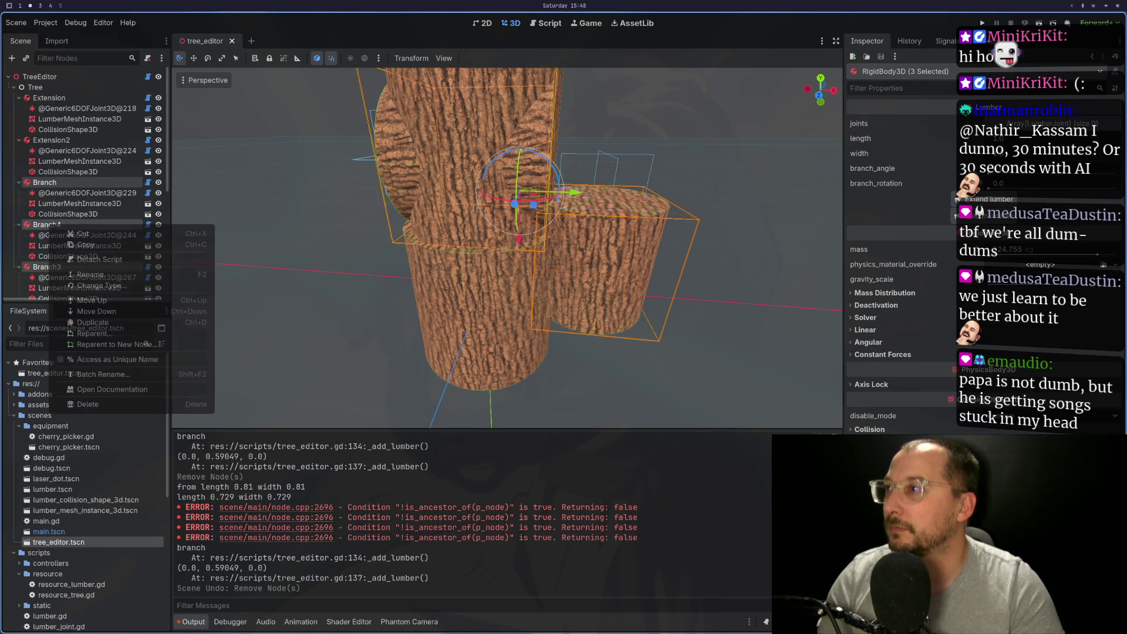
click(109, 402)
click(591, 325)
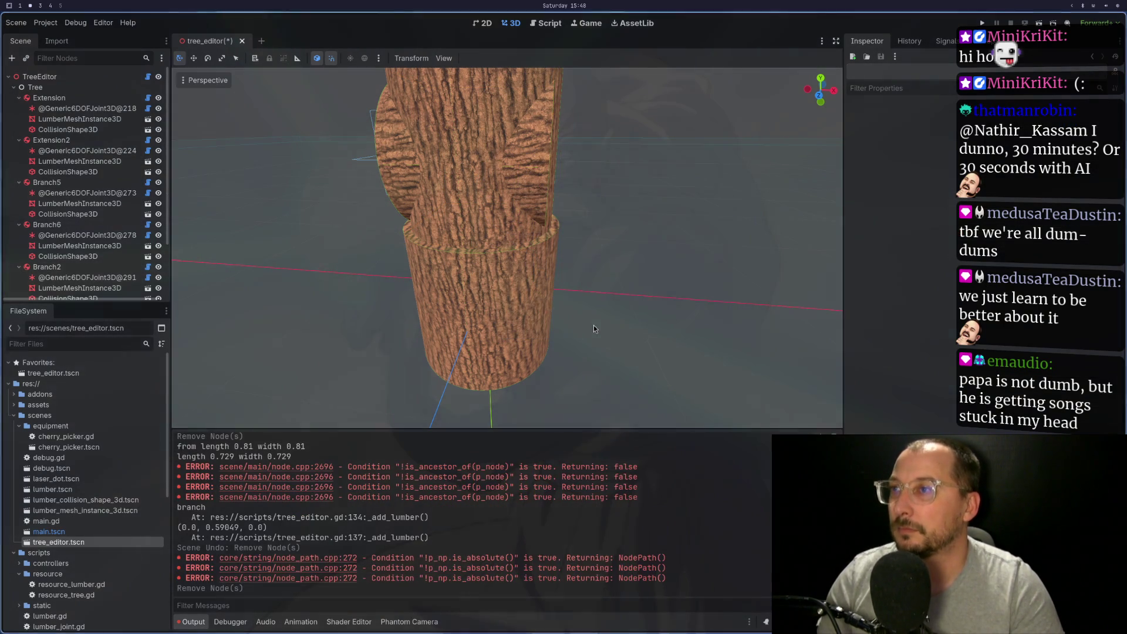
Close the tree_editor scene without saving and reopen tree_editor.tscn
click(243, 41)
click(525, 346)
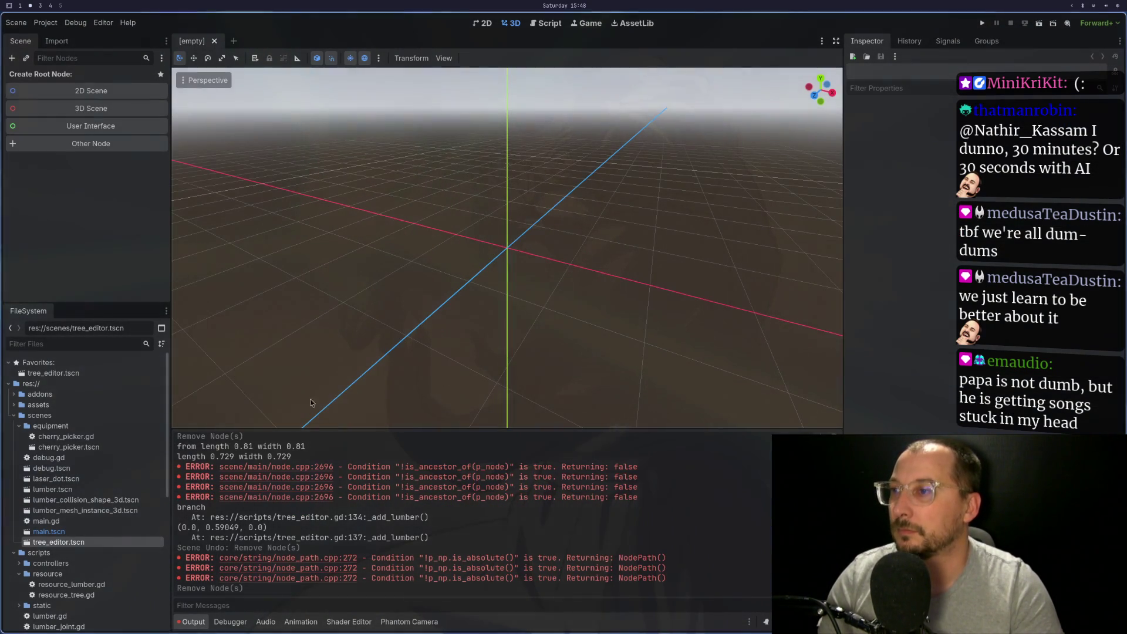
double_click(75, 544)
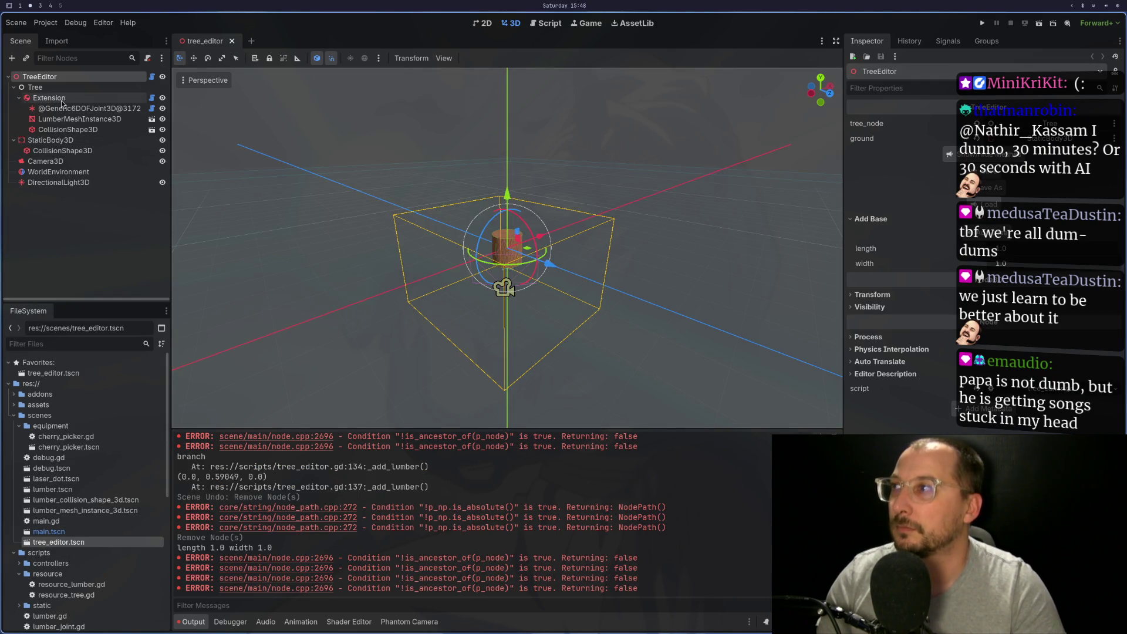
Add a base trunk lumber and grow one branch lumber from it
click(49, 97)
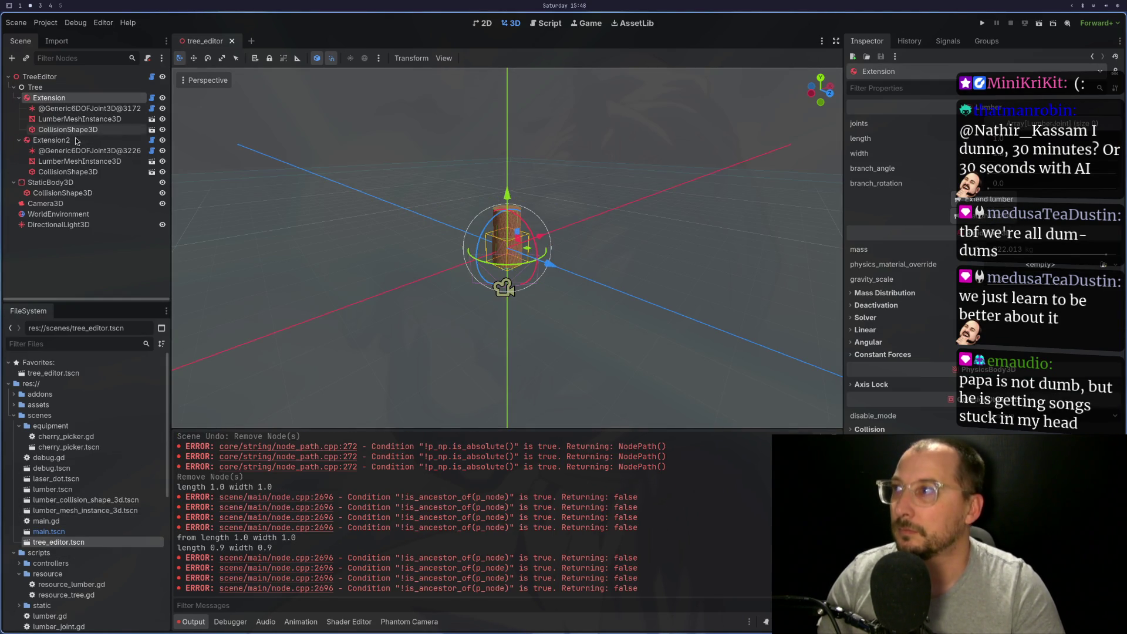
click(994, 224)
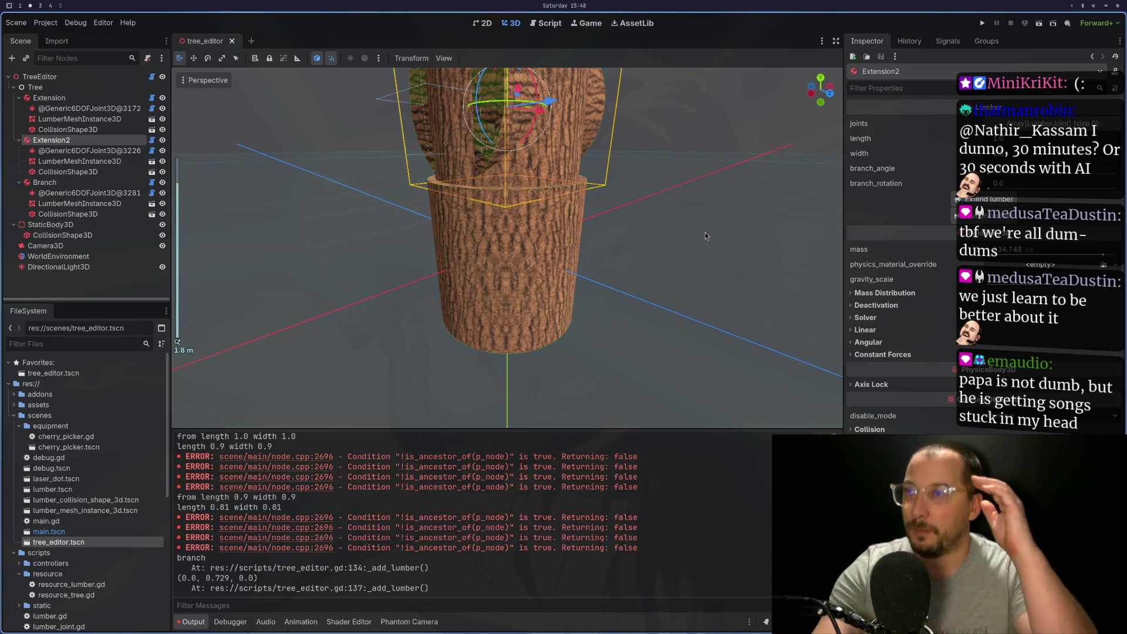
mouse_move(678, 227)
mouse_down()
mouse_move(523, 235)
mouse_move(463, 277)
mouse_move(467, 224)
mouse_move(481, 230)
mouse_up()
key(super+1)
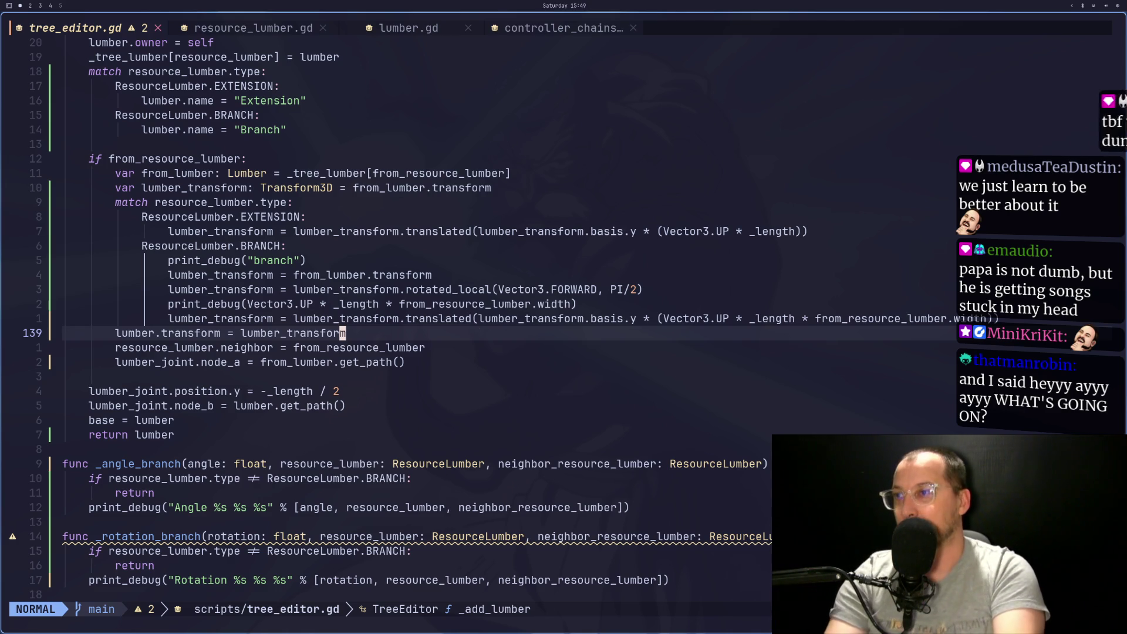
Delete line 135 resetting lumber_transform to from_lumber.transform and save tree_editor.gd
key(k)
key(k)
key(k)
key(k)
key(d)
key(d)
text(:w)
key(Return)
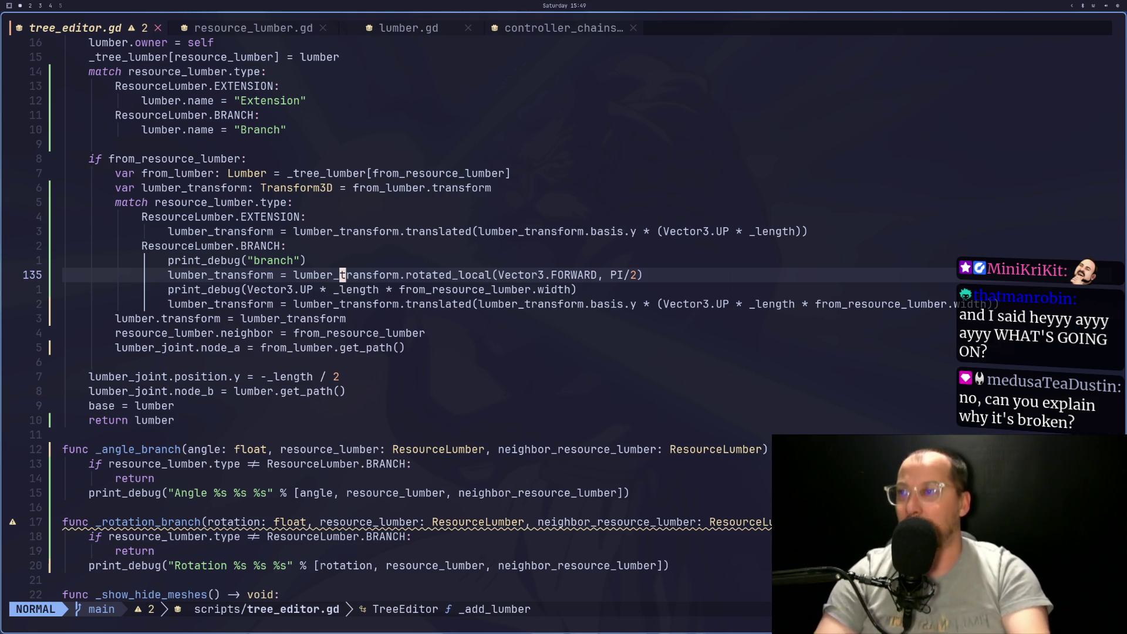
key(super+2)
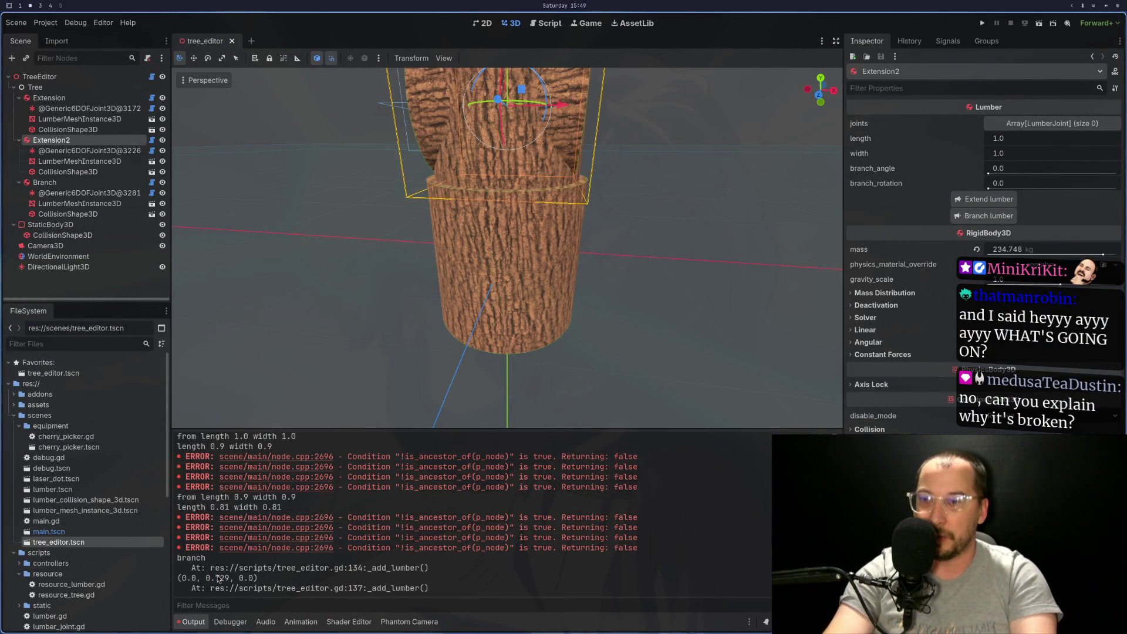
Yank lumber_transform.basis.y from line 137 and paste it before Vector3 in line 136's debug print
key(super+1)
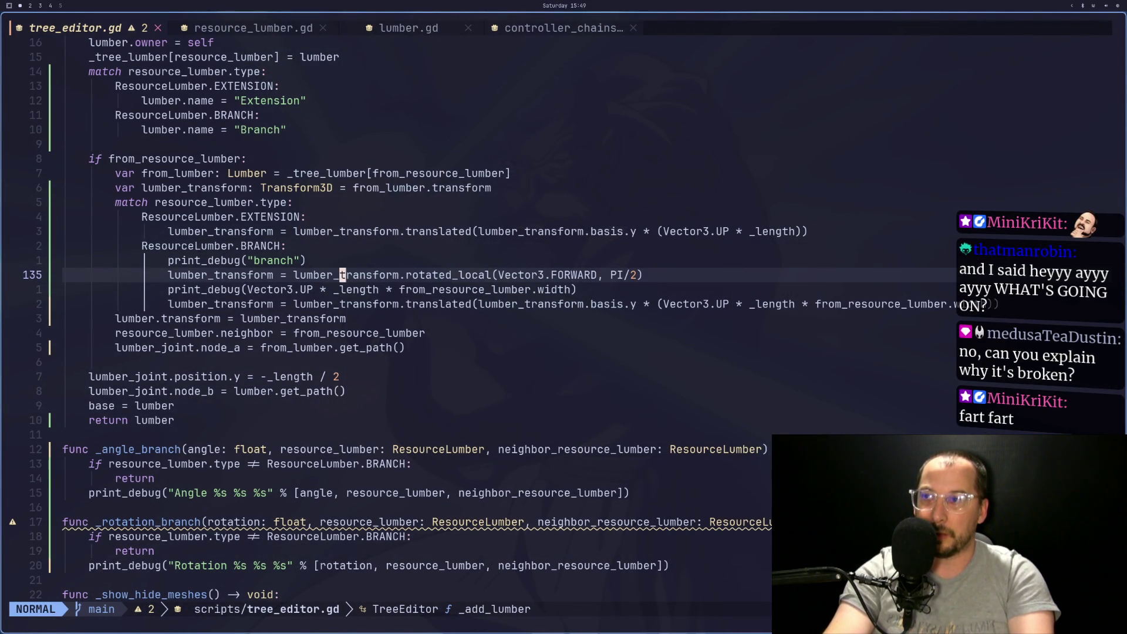
key(j)
key(j)
key(l)
key(l)
key(l)
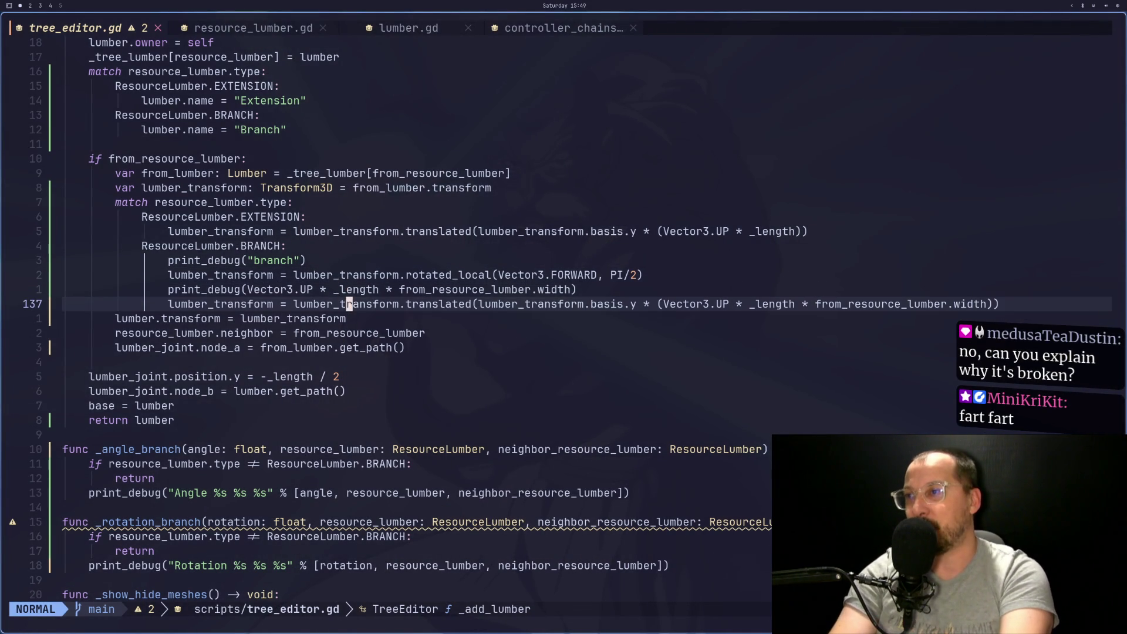
key(b)
key(v)
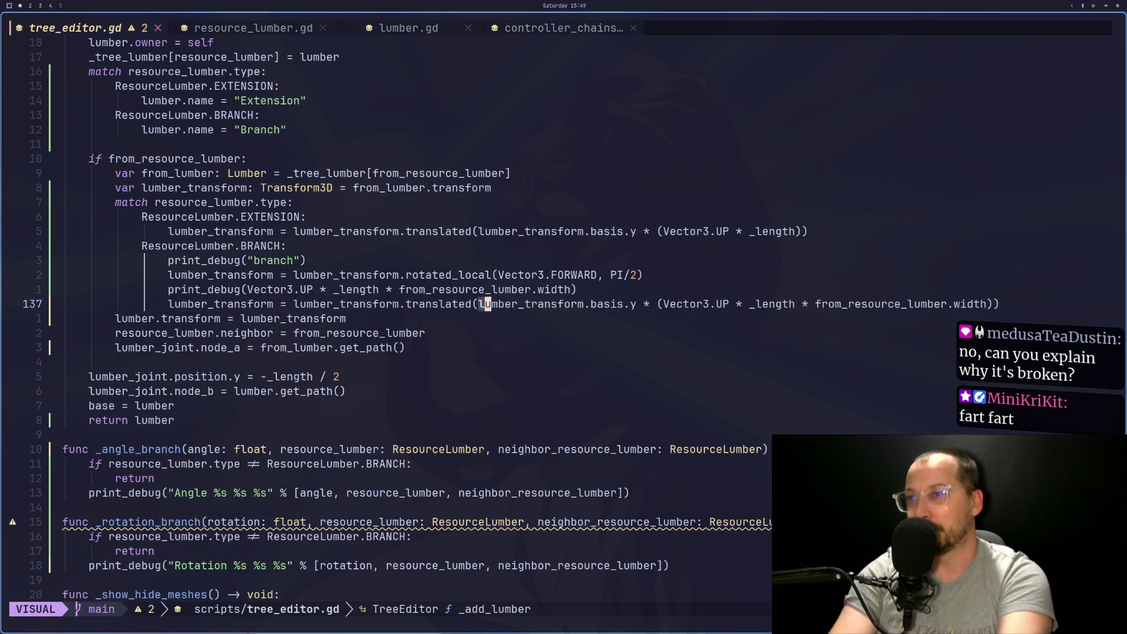
key(l)
key(l)
key(l)
key(y)
key(k)
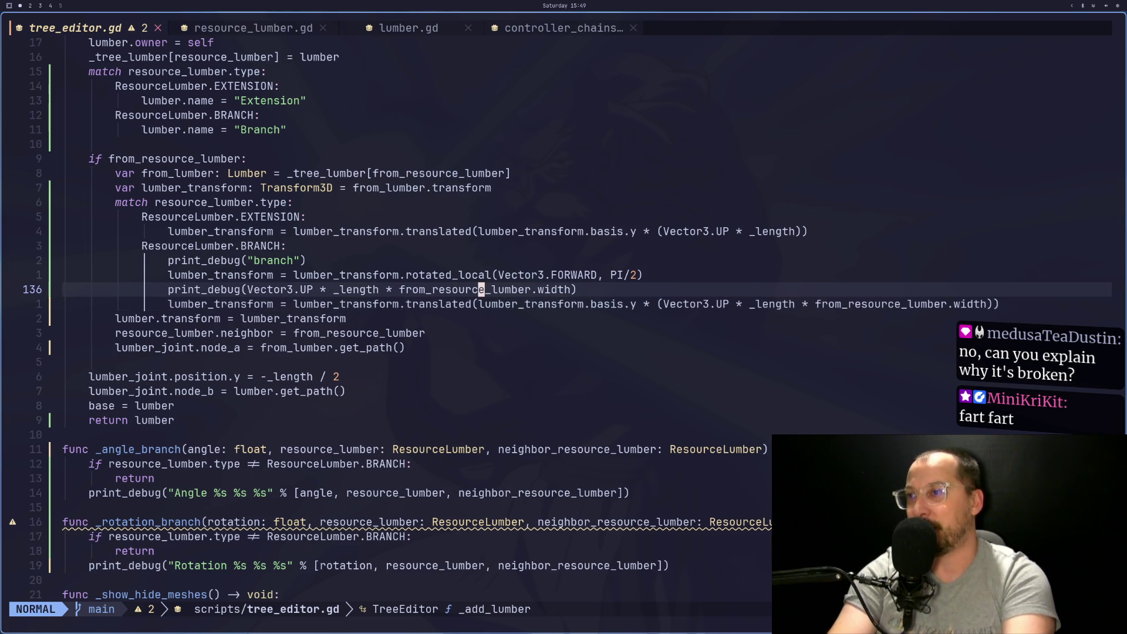
key(b)
key(b)
key(b)
key(h)
key(p)
Add ' * (' after the pasted multiplier and a closing ')' at line end, then save
key(a)
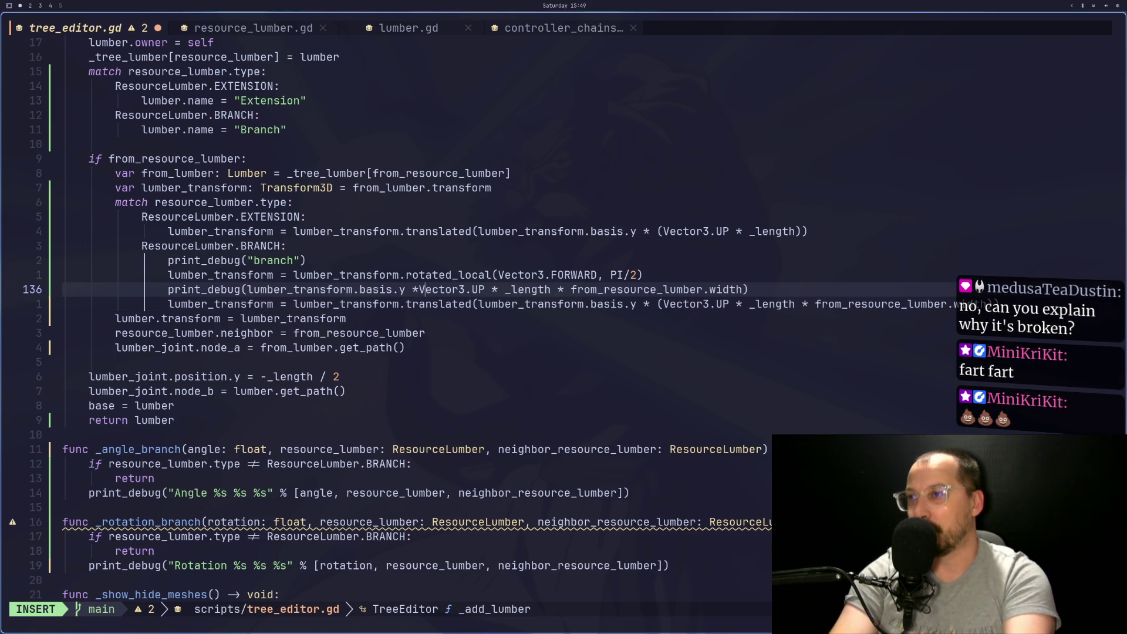
key(Escape)
key(a)
key(Escape)
text(a ()
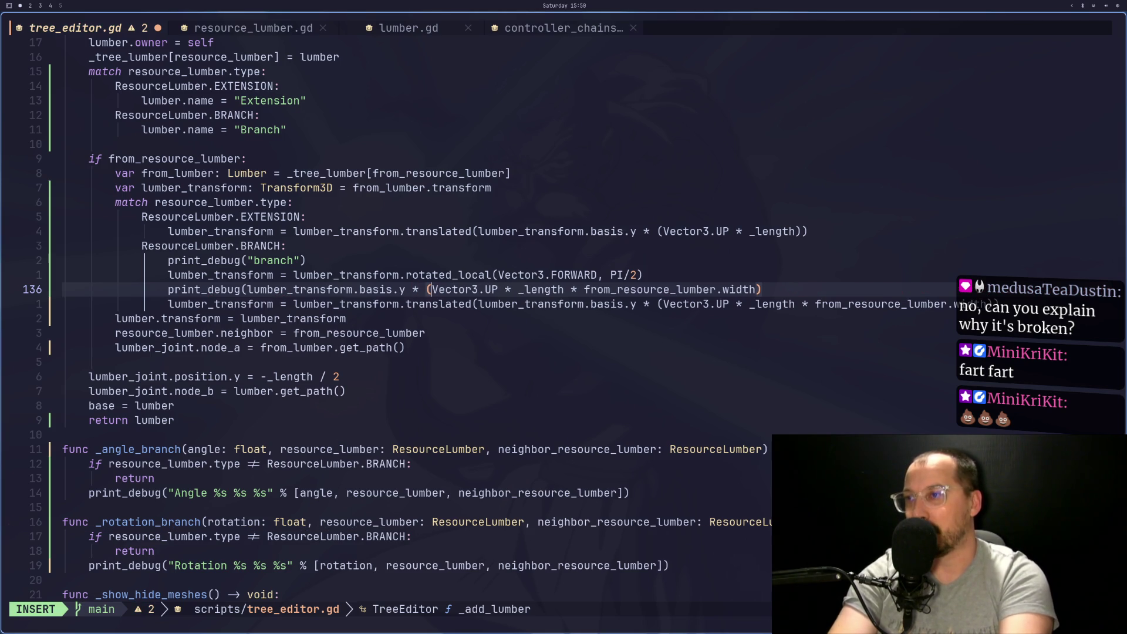
key(Escape)
key(l)
key(l)
key(l)
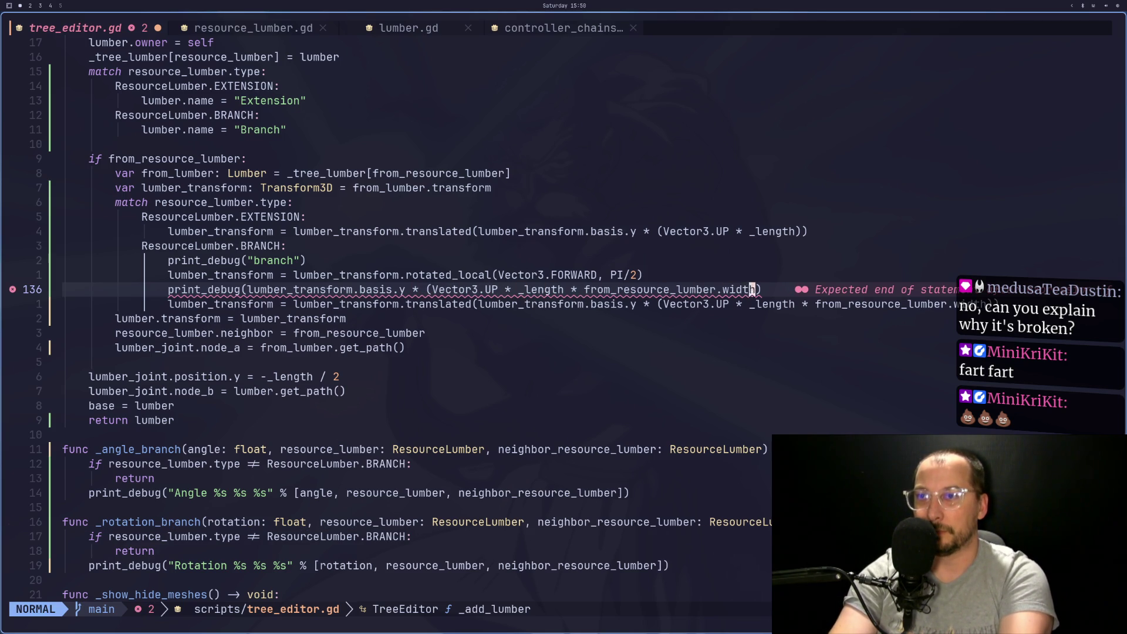
text(A))
key(Escape)
text(:w)
key(Return)
key(super+2)
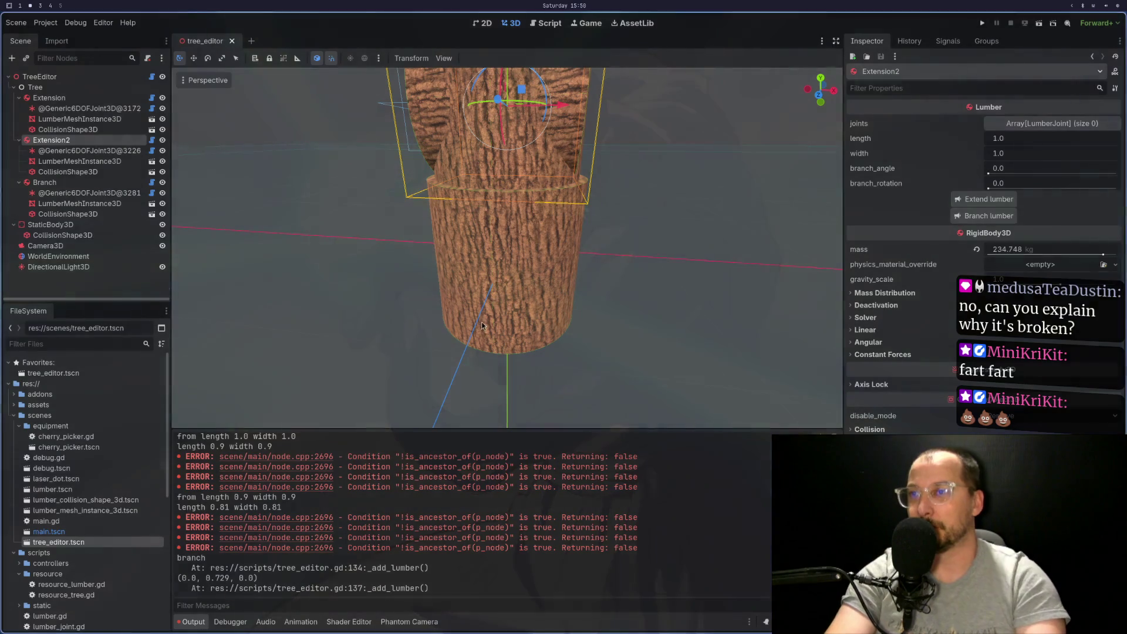
Reload tree_editor.tscn, add a base lumber, extend it with a second lumber, and add a branch
click(232, 41)
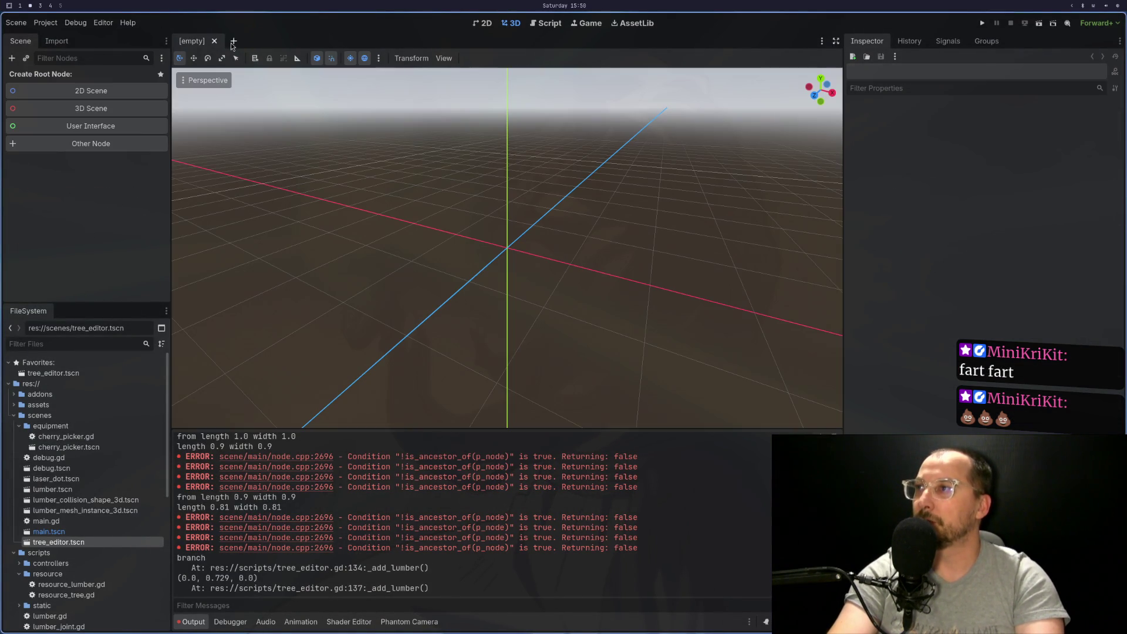
double_click(86, 541)
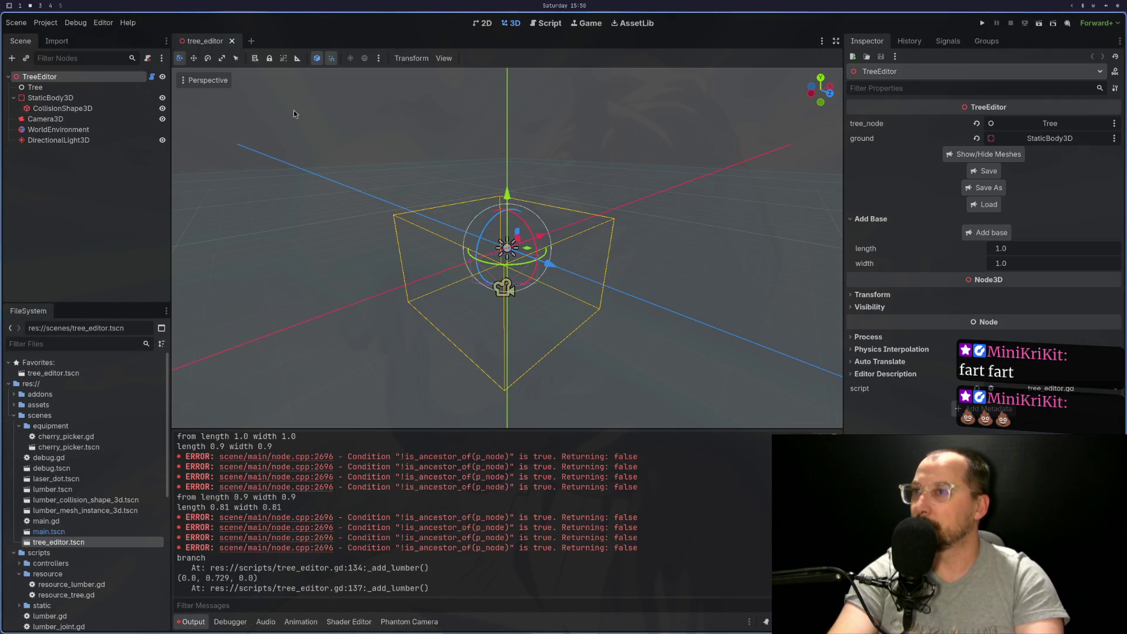
click(988, 233)
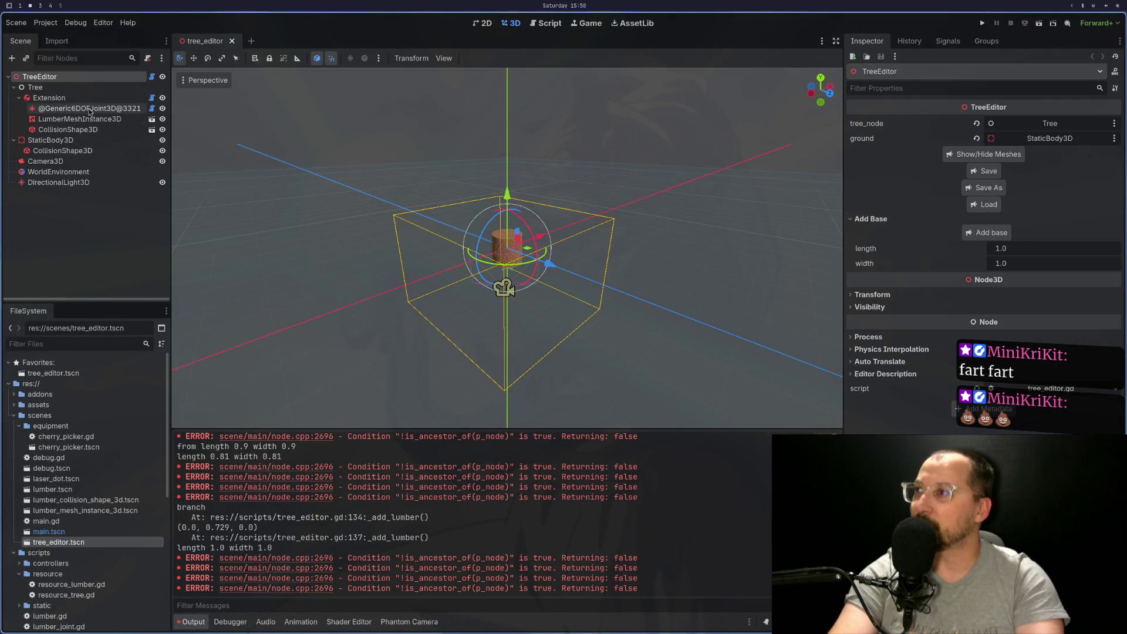
click(49, 97)
click(1019, 198)
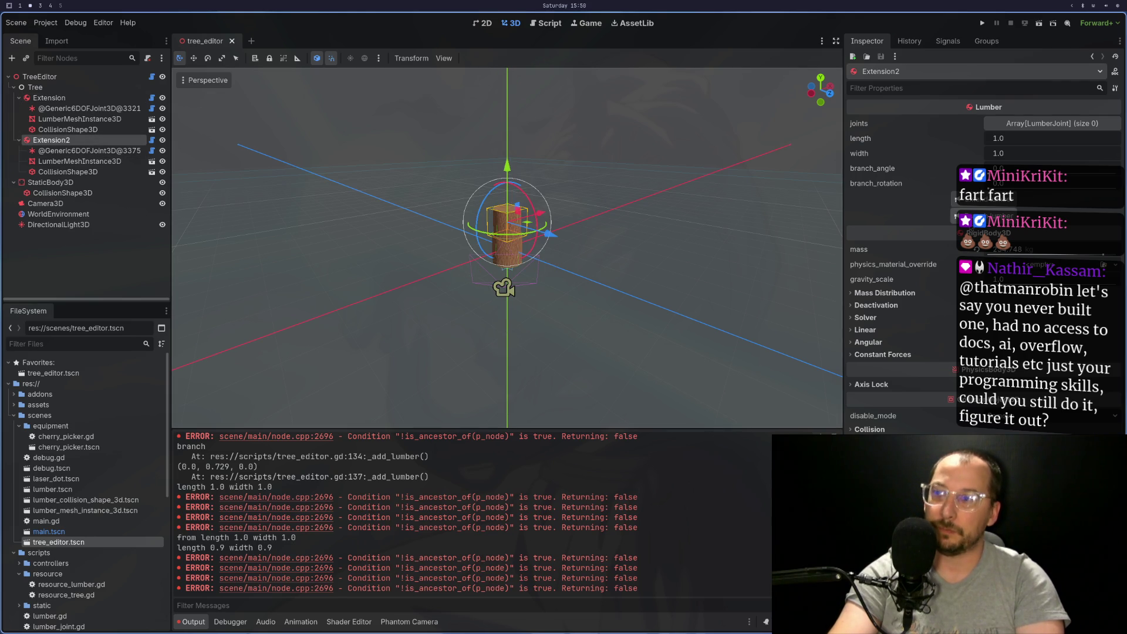
click(1009, 216)
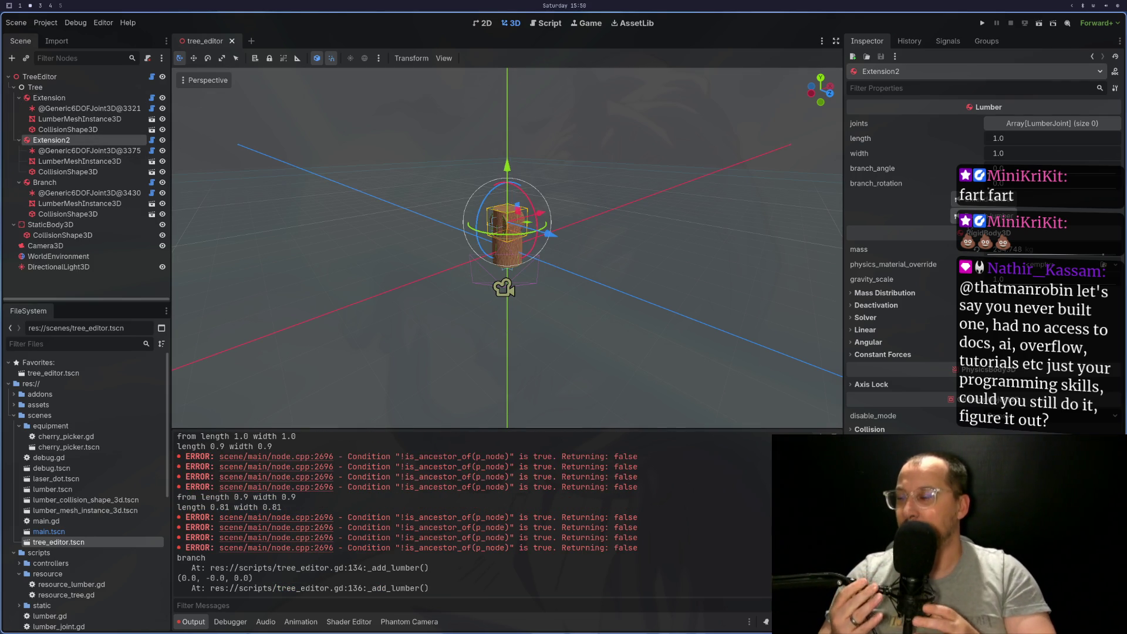
Copy the lumber_transform.basis expression onto a new line 137 and close its parenthesis
key(super+1)
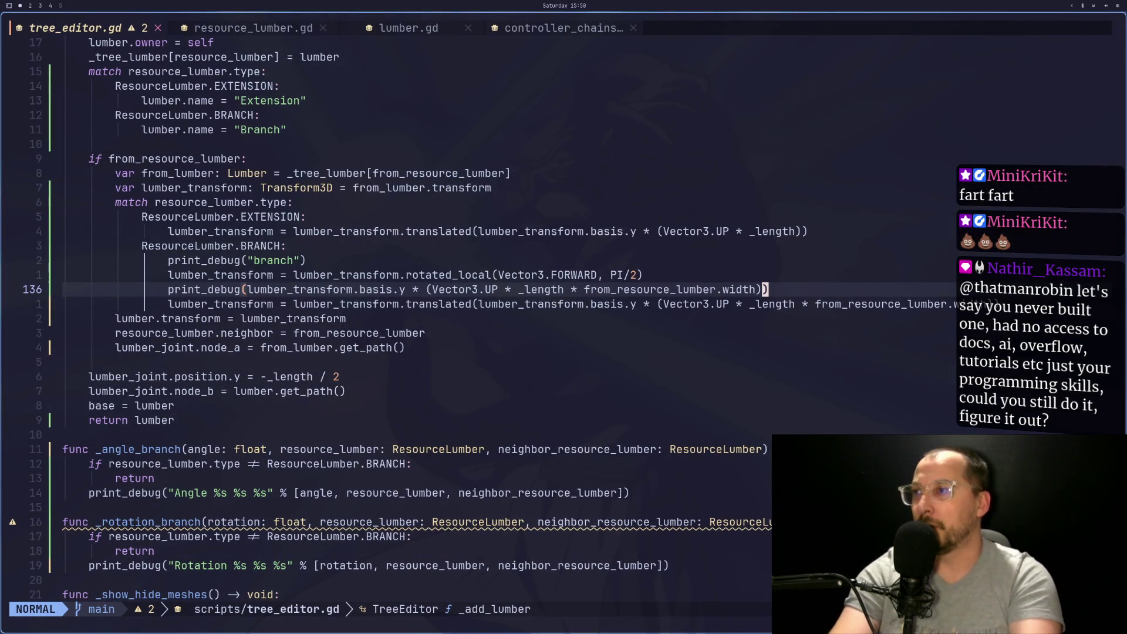
key(h)
key(h)
key(h)
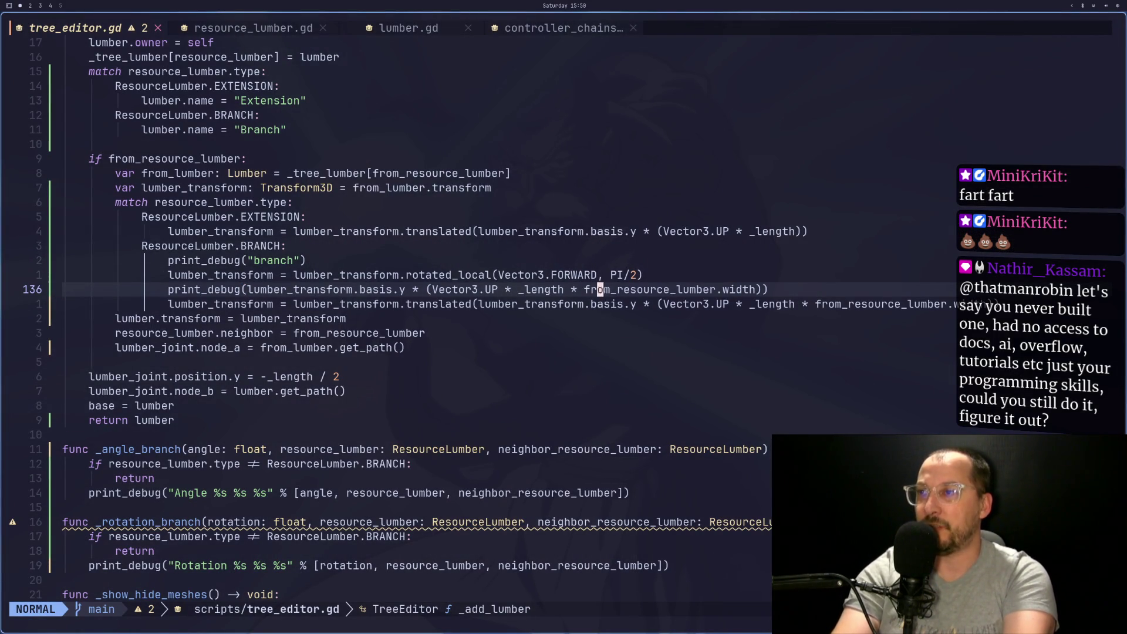
key(h)
key(h)
key(h)
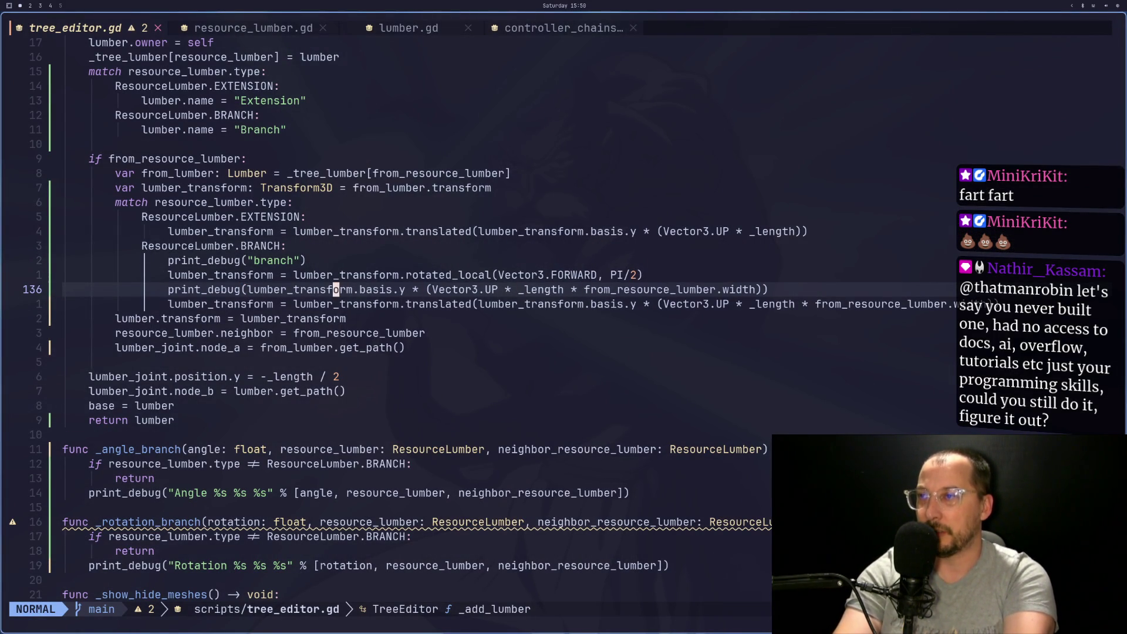
key(h)
key(h)
key(h)
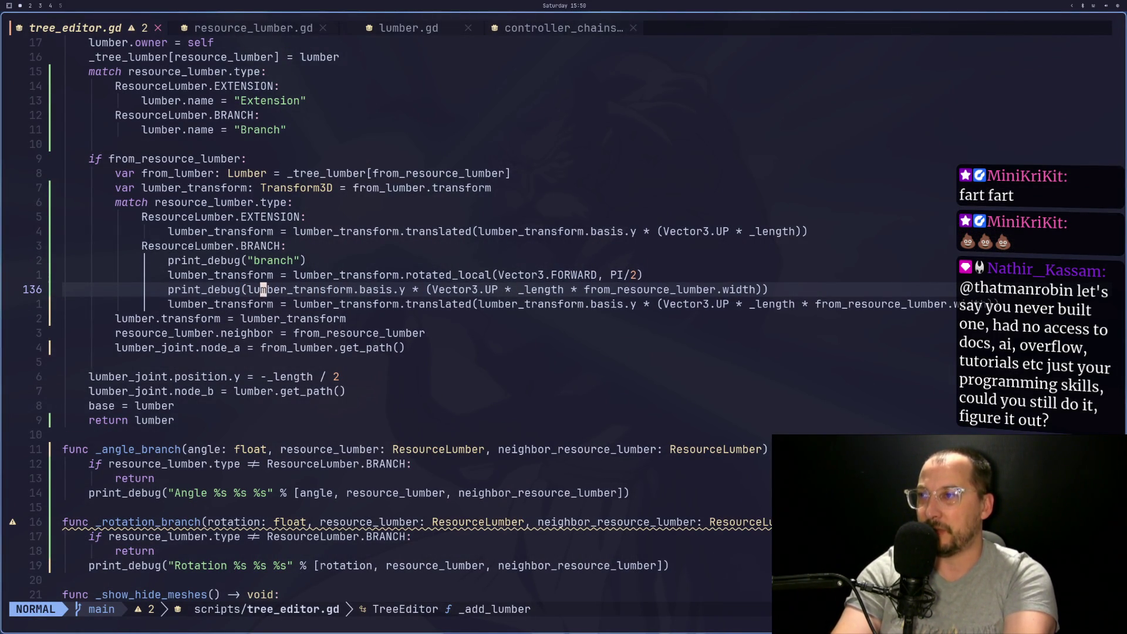
key(v)
key(l)
key(l)
key(l)
key(l)
key(l)
key(l)
key(h)
key(h)
key(y)
key(k)
key(p)
key(u)
key(j)
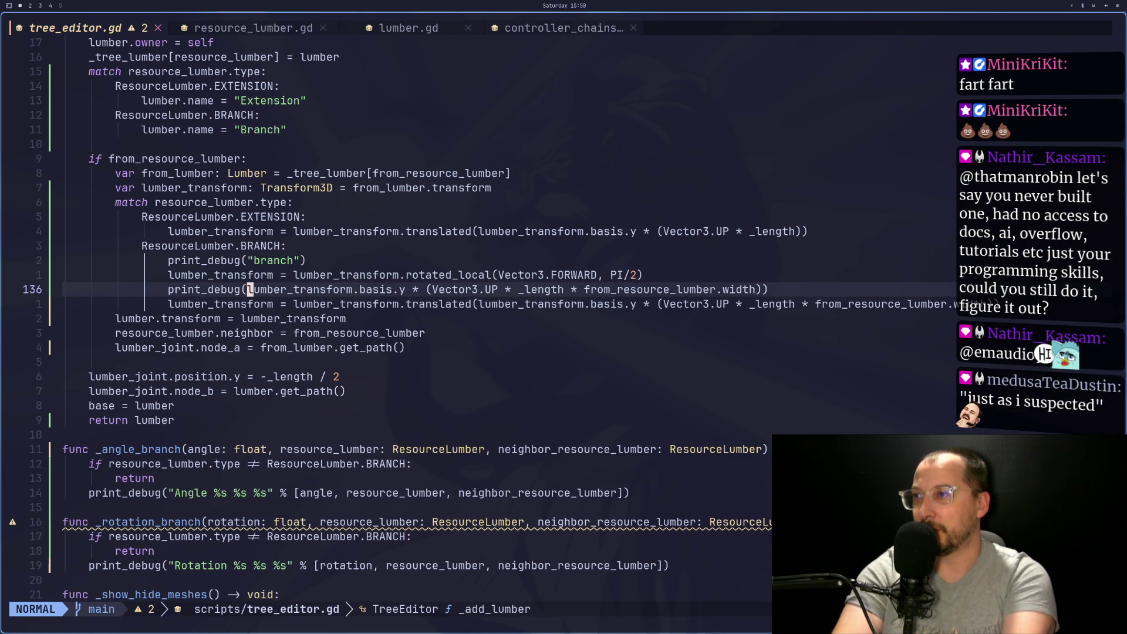
key(p)
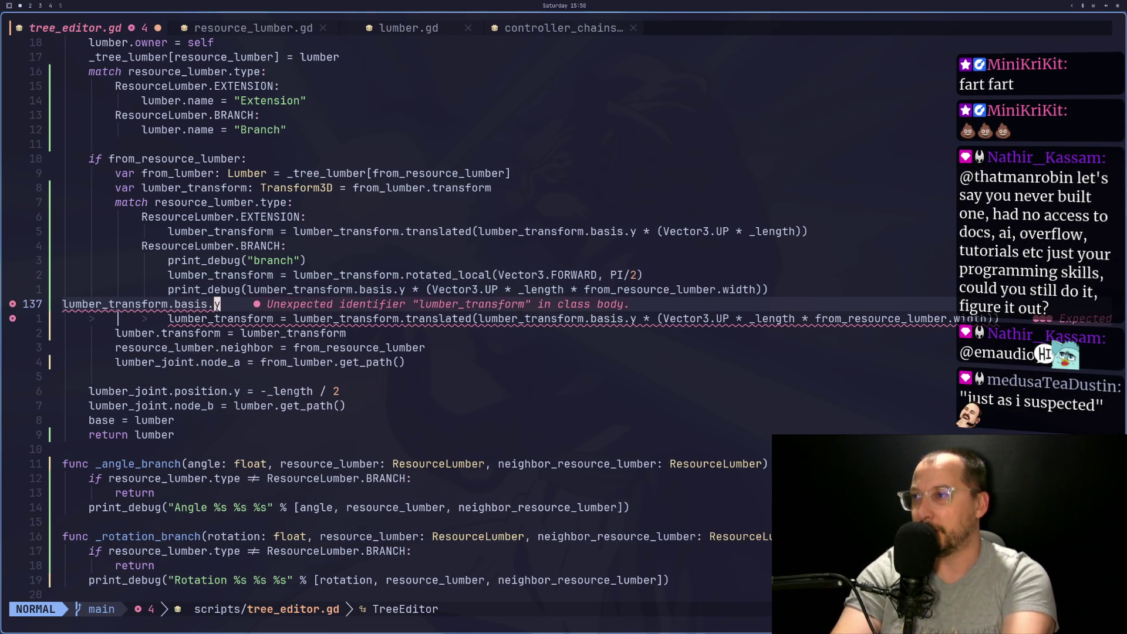
key(c)
key(Escape)
text(a))
key(Escape)
Wrap line 137 in print_debug(, indent it, and restore the missing letter in lumber_transform
key(k)
key(h)
key(h)
key(h)
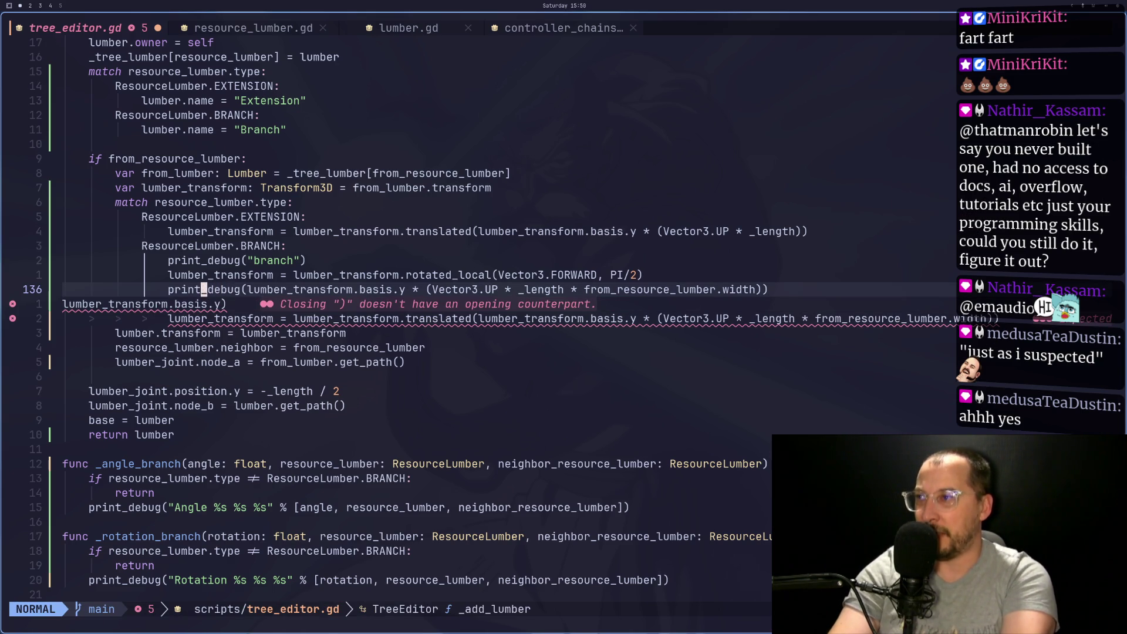
key(h)
key(h)
key(v)
key(e)
key(l)
key(l)
key(l)
key(h)
key(h)
key(h)
key(y)
key(j)
key(h)
key(h)
key(h)
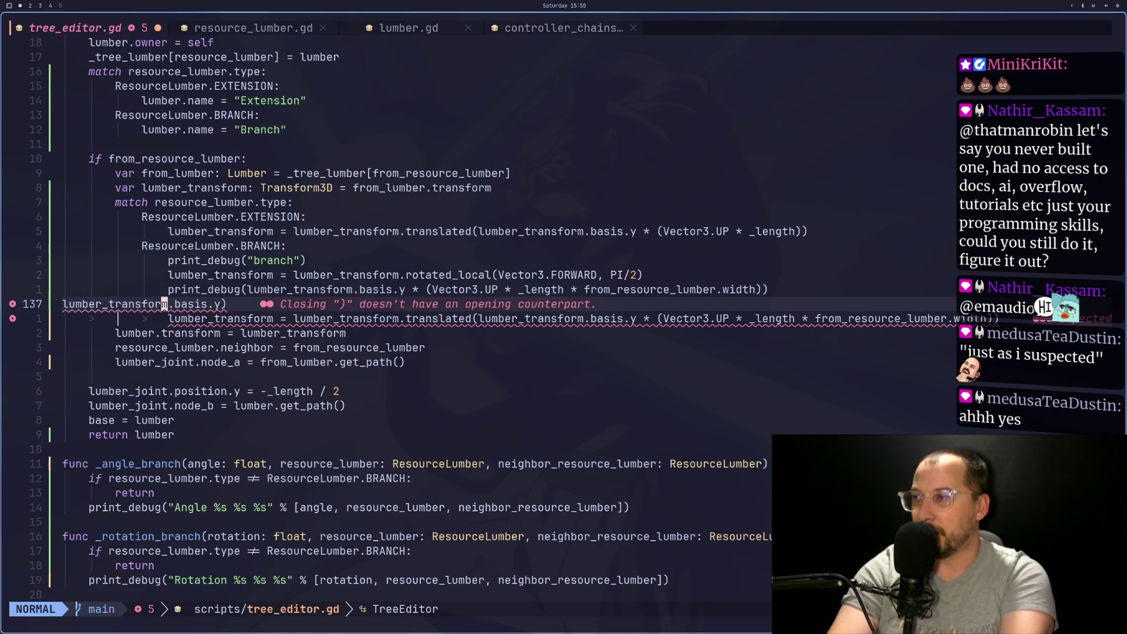
key(o)
key(Escape)
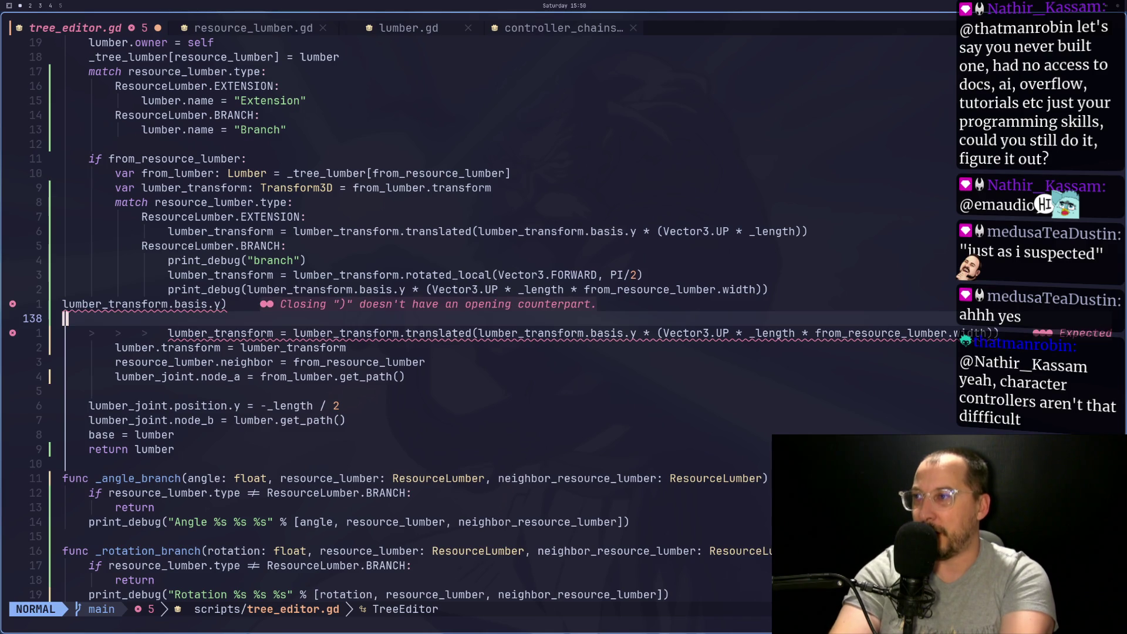
key(u)
key(p)
key(h)
key(h)
key(h)
key(s)
key(Tab)
key(Tab)
key(Tab)
key(Tab)
key(Escape)
key(l)
key(l)
key(l)
text(al)
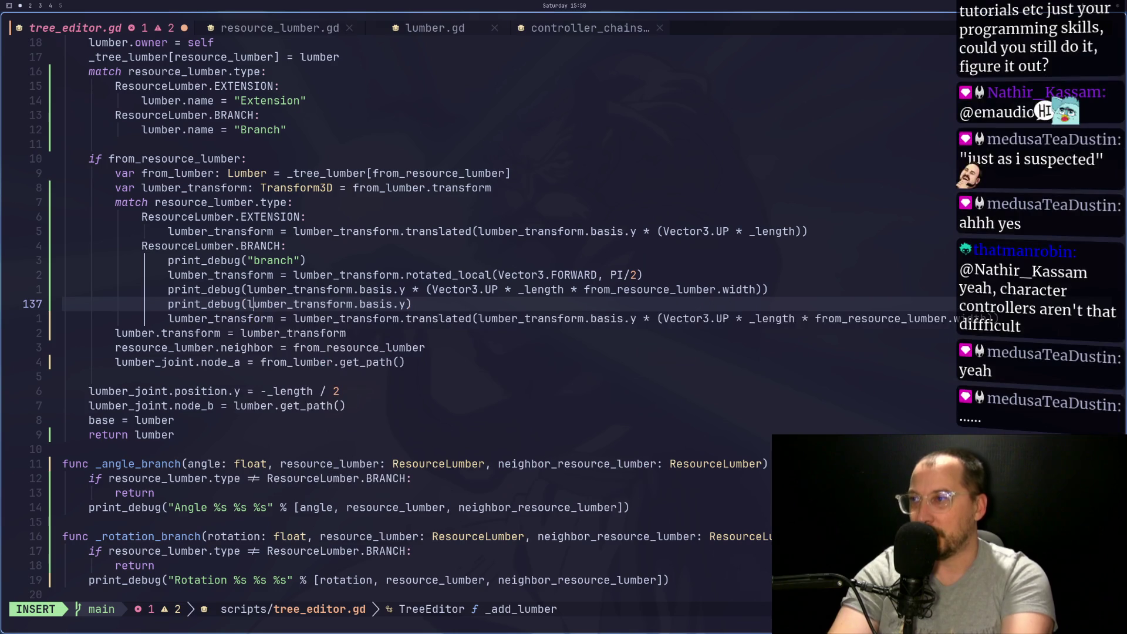
key(Escape)
key(colon)
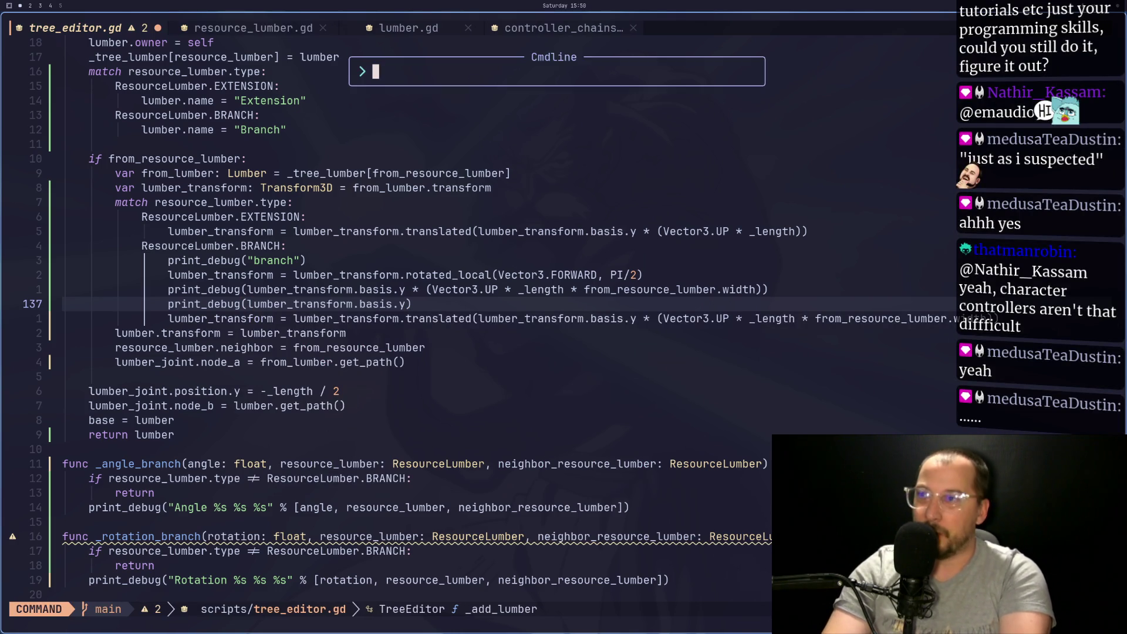
key(Escape)
Strip the basis multiplication before Vector3.UP on line 136, remove the extra parenthesis, and save
key(k)
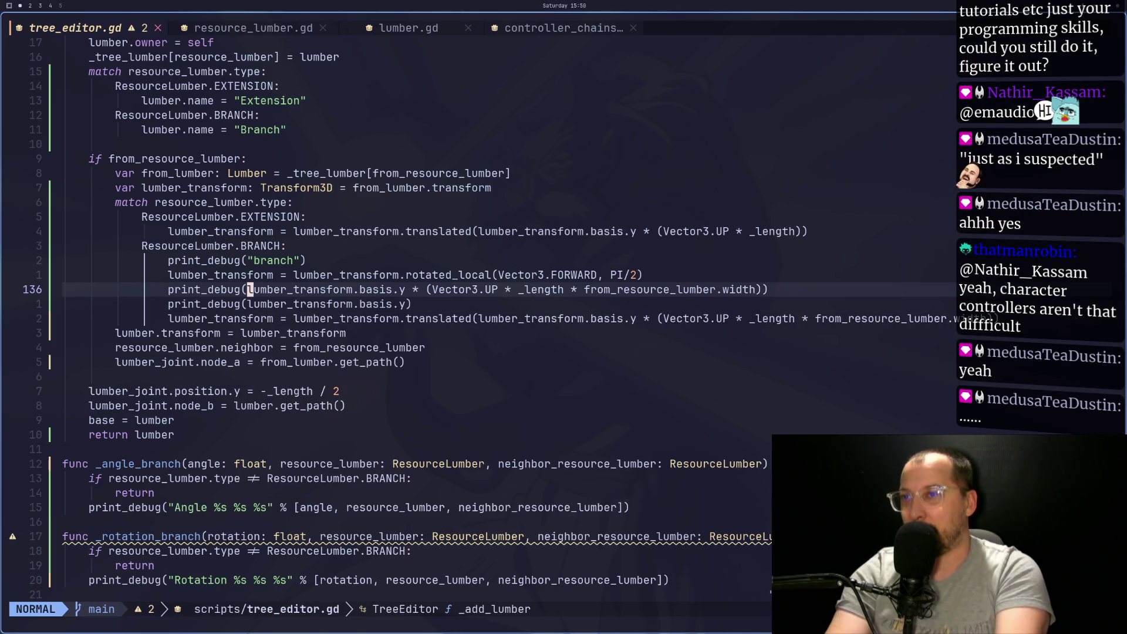
key(l)
key(l)
key(l)
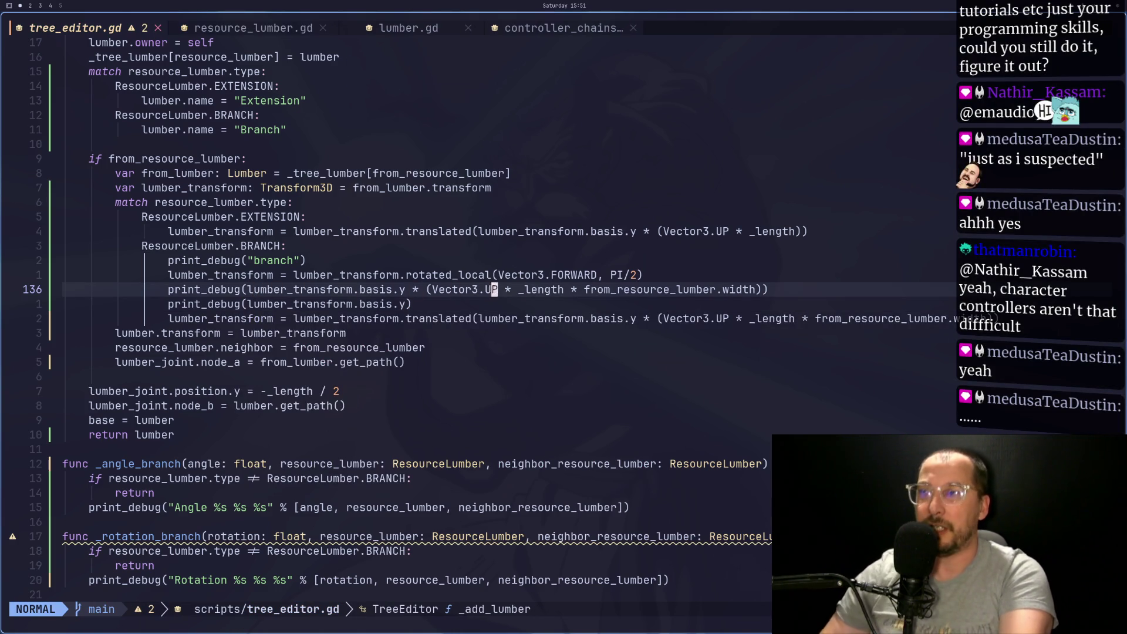
key(l)
key(l)
key(l)
key(b)
key(b)
key(b)
key(b)
key(b)
key(w)
key(w)
key(w)
key(a)
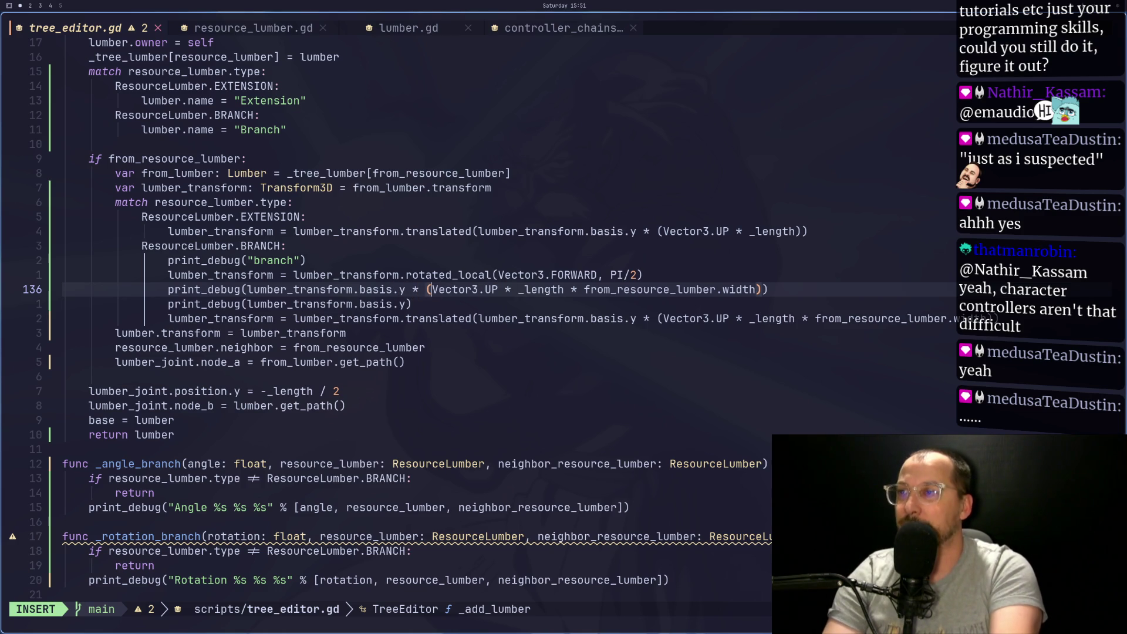
key(BackSpace)
key(BackSpace)
key(BackSpace)
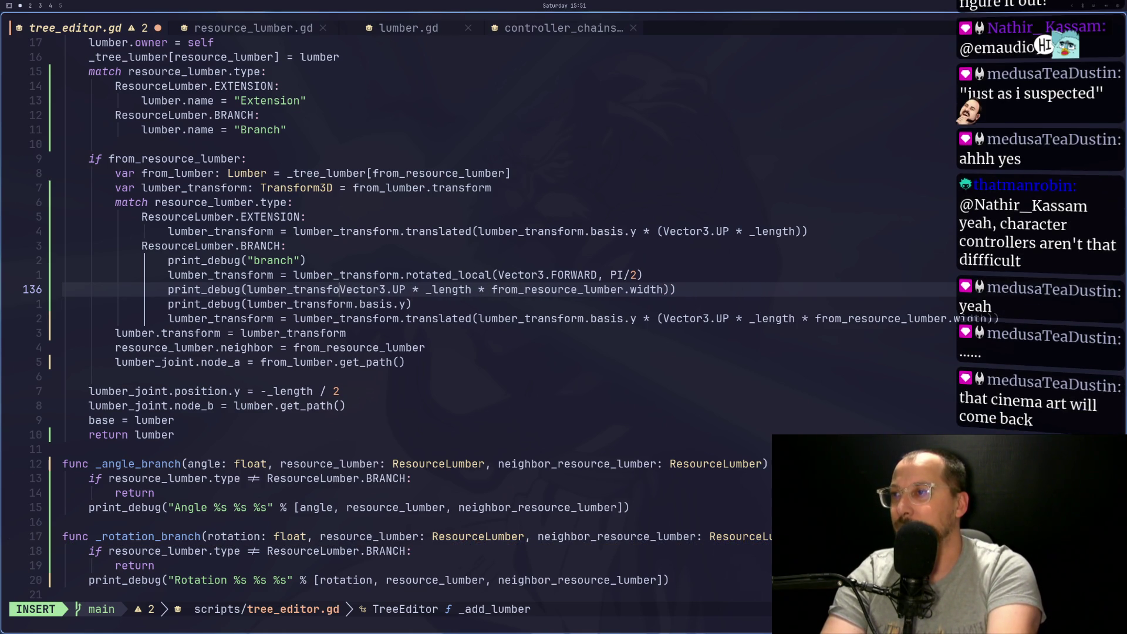
key(BackSpace)
key(BackSpace)
key(BackSpace)
key(Escape)
key(l)
key(l)
key(l)
key(l)
key(l)
key(l)
key(l)
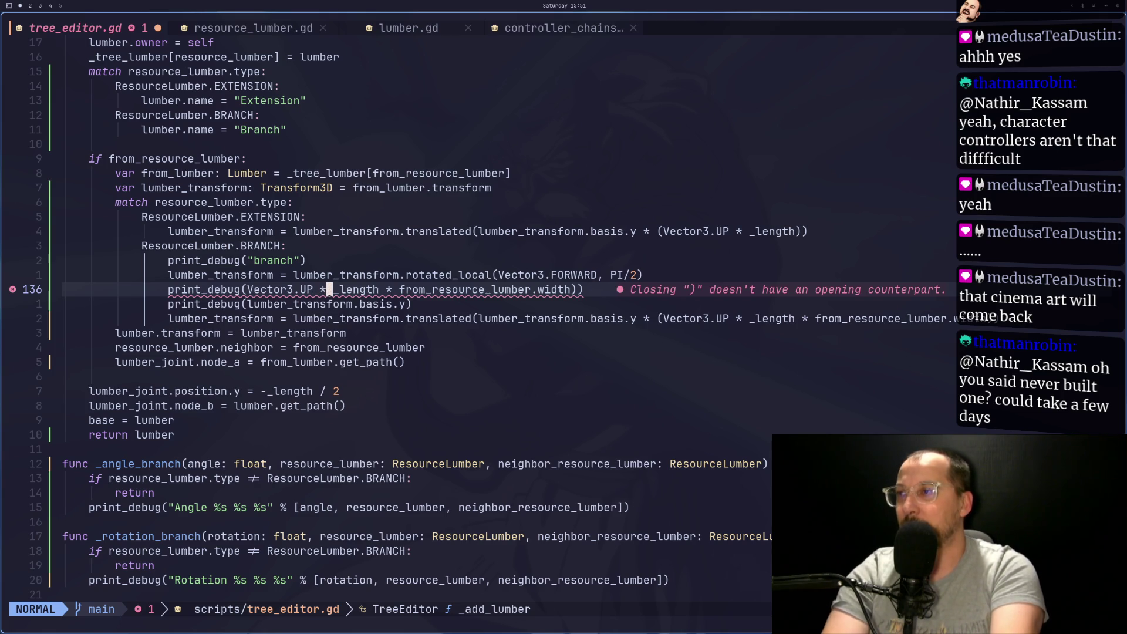
key(l)
key(l)
key(l)
text(x:w)
key(Return)
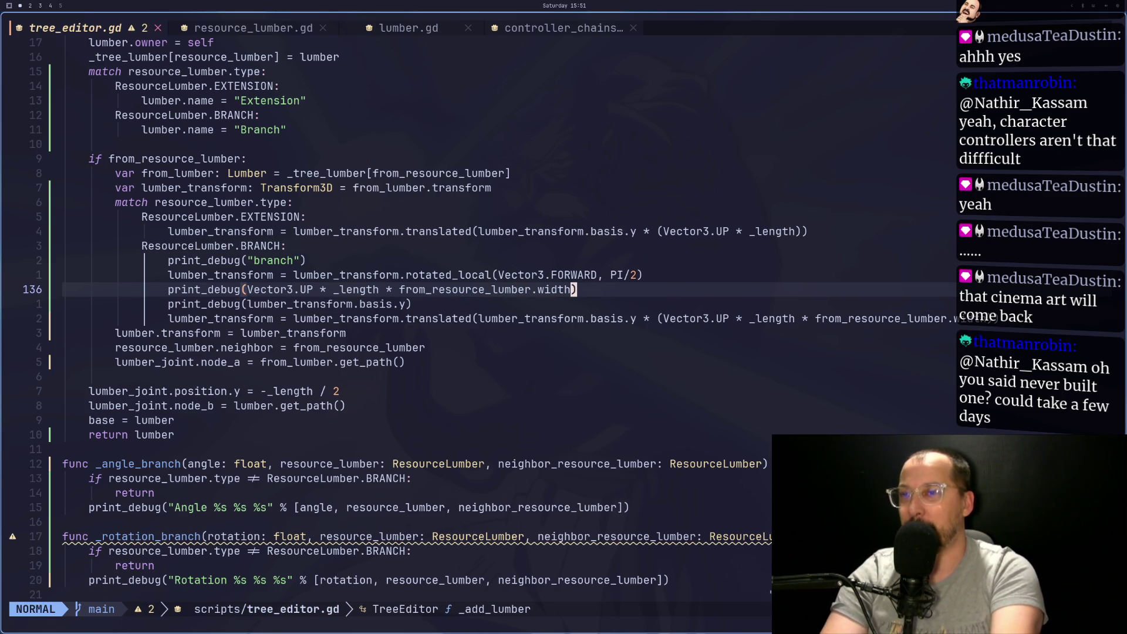
key(alt+Tab)
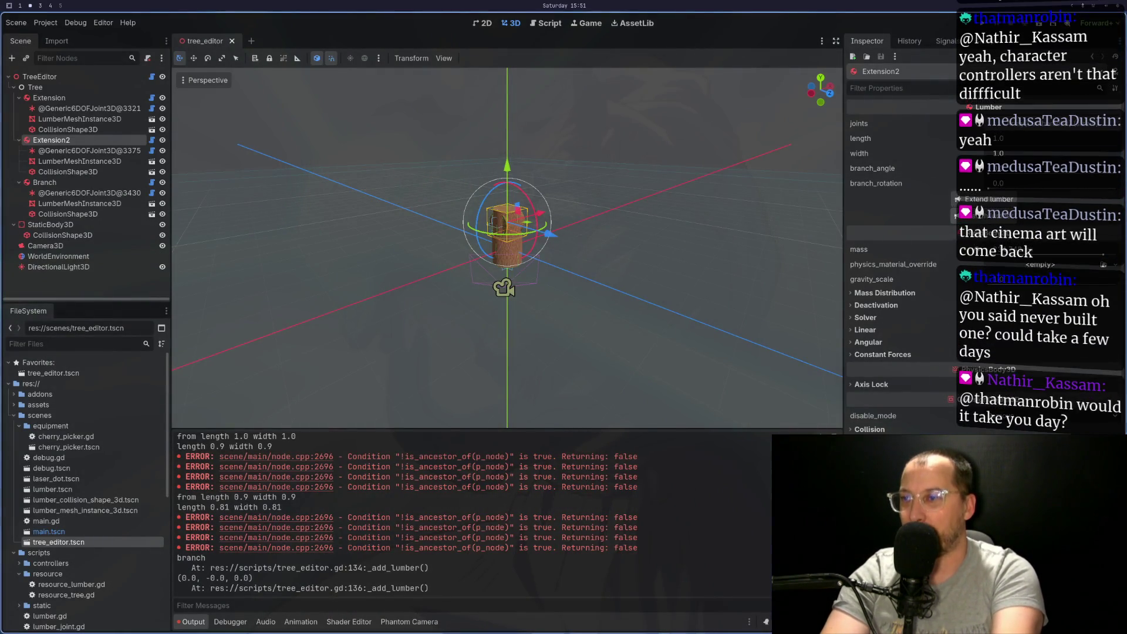
Reload tree_editor.tscn, rebuild base, extension and branch, and check the 0.729 branch offset output
key(alt+Tab)
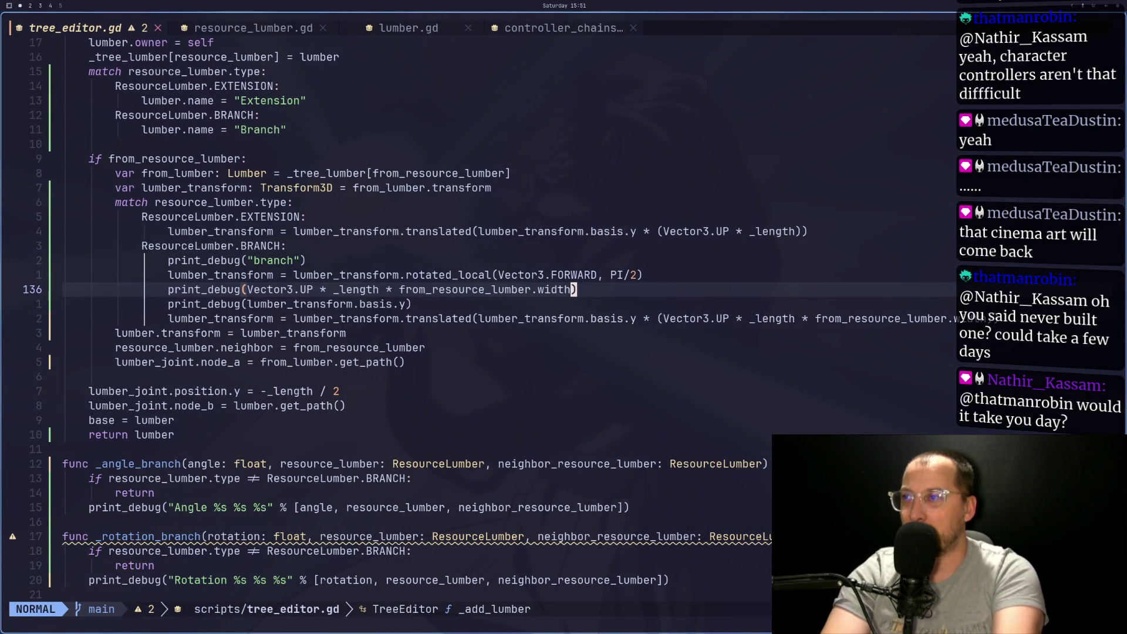
key(super+2)
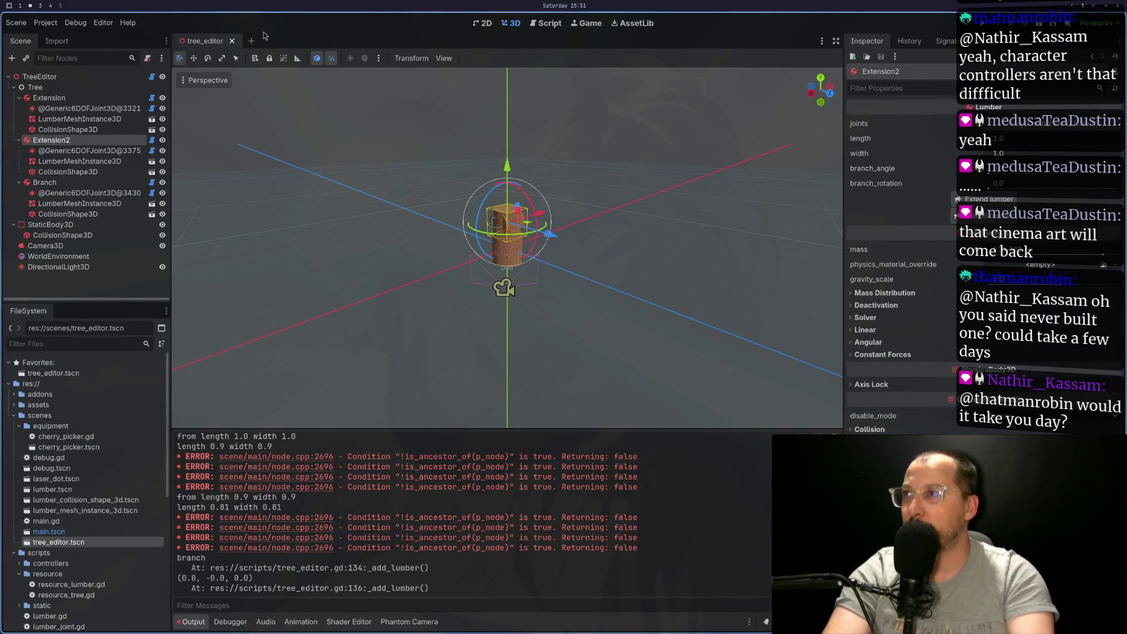
click(233, 41)
double_click(72, 541)
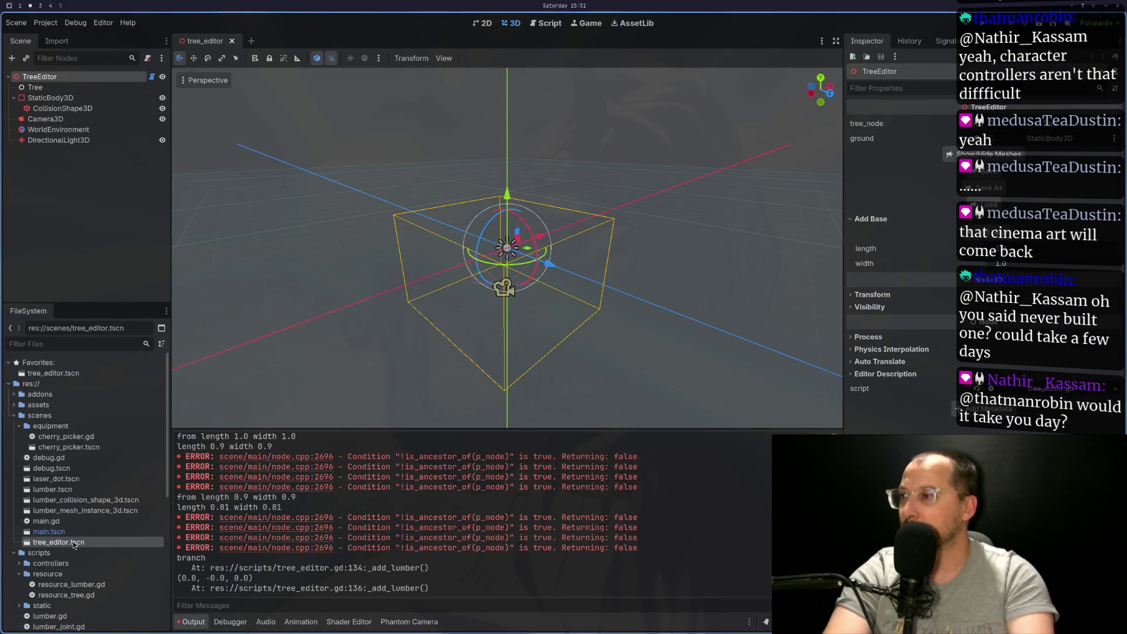
click(951, 234)
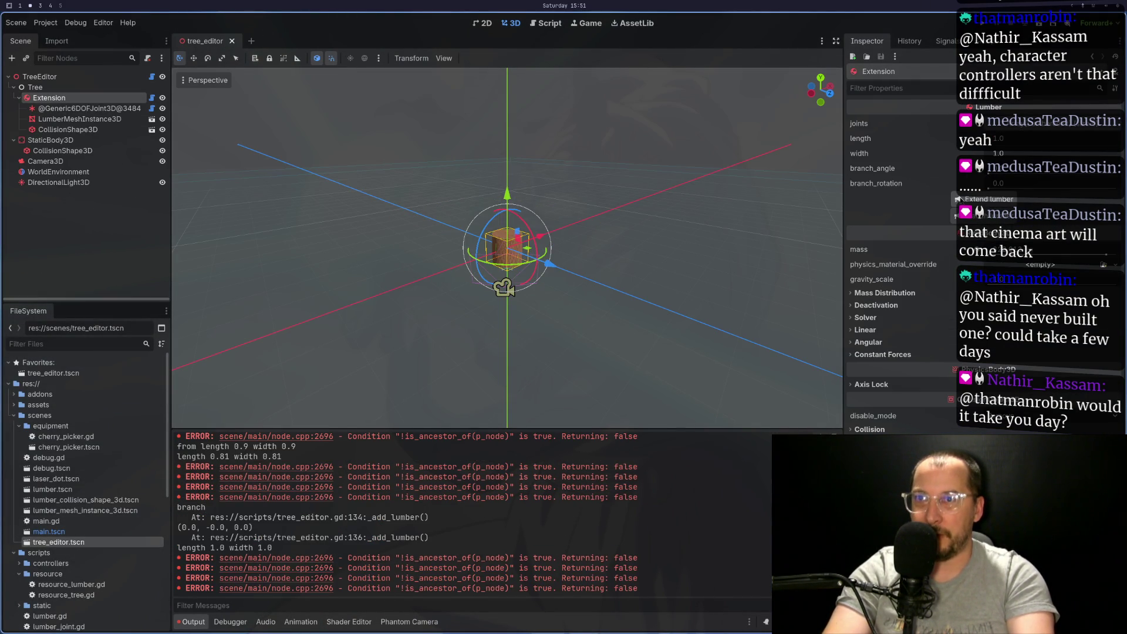
click(957, 200)
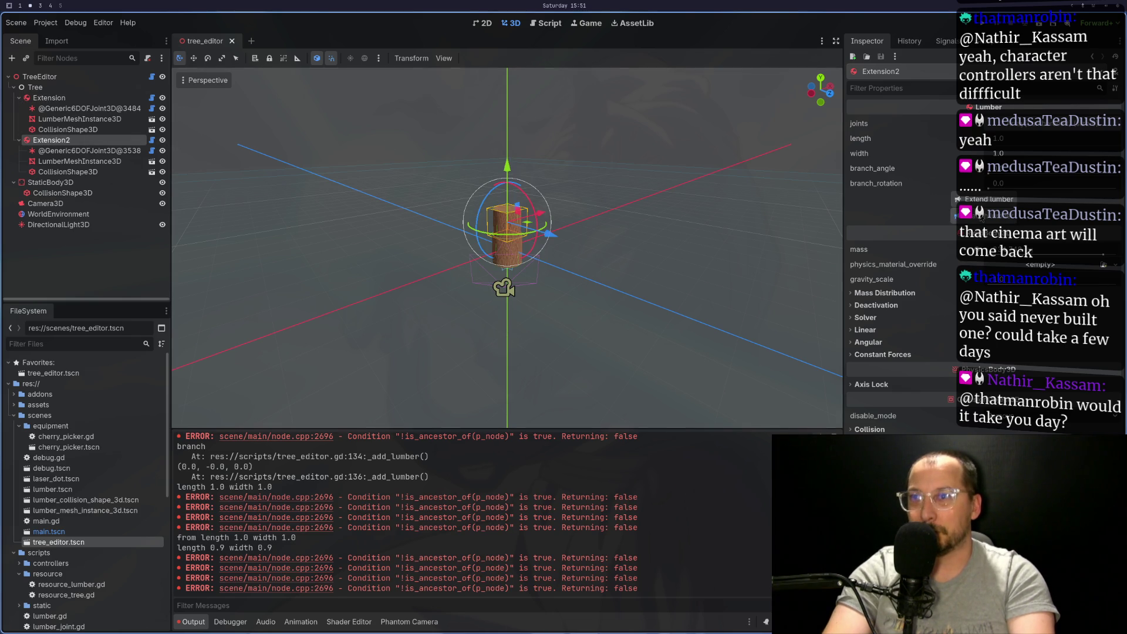
click(957, 215)
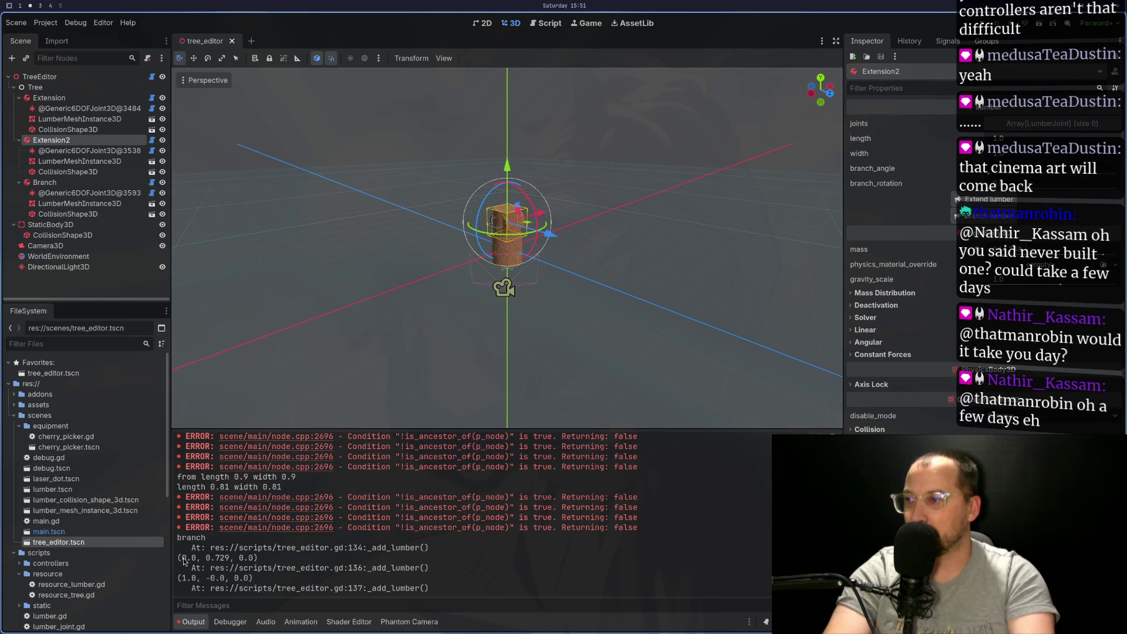
drag(205, 558, 230, 557)
key(super+c)
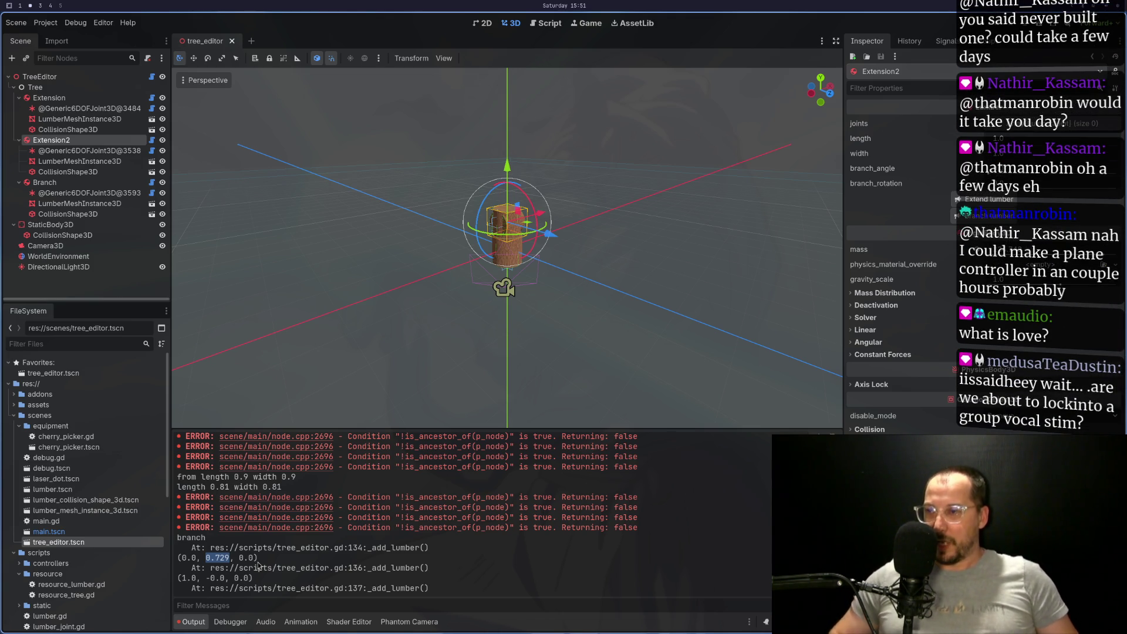
key(super+1)
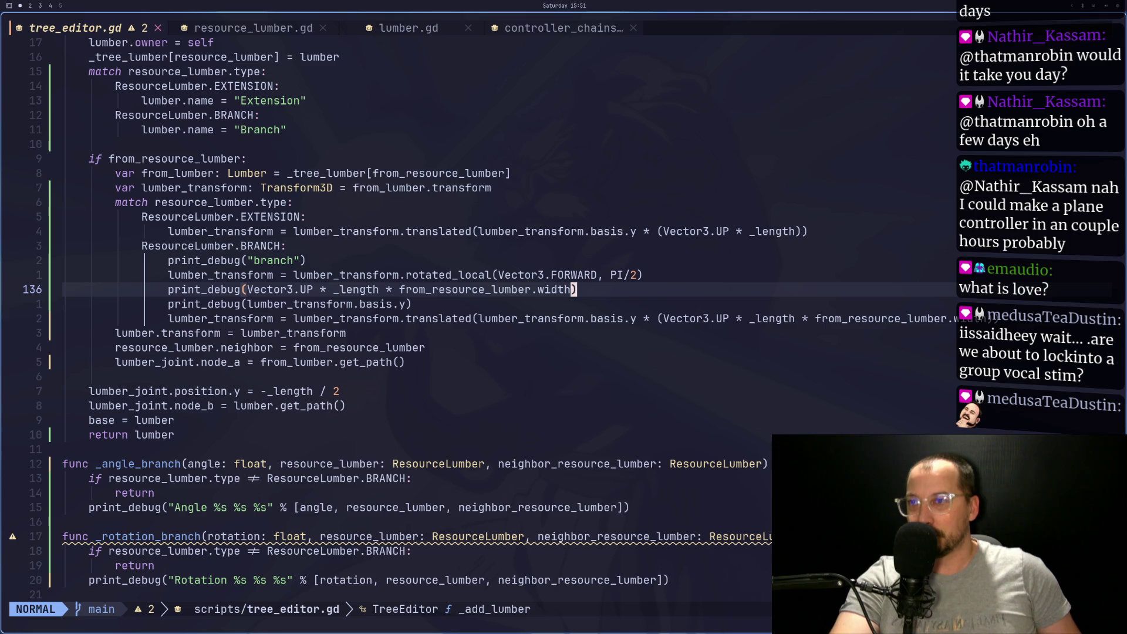
Delete '(Vector3.UP * ' from line 138's translated() argument and save tree_editor.gd
key(j)
key(j)
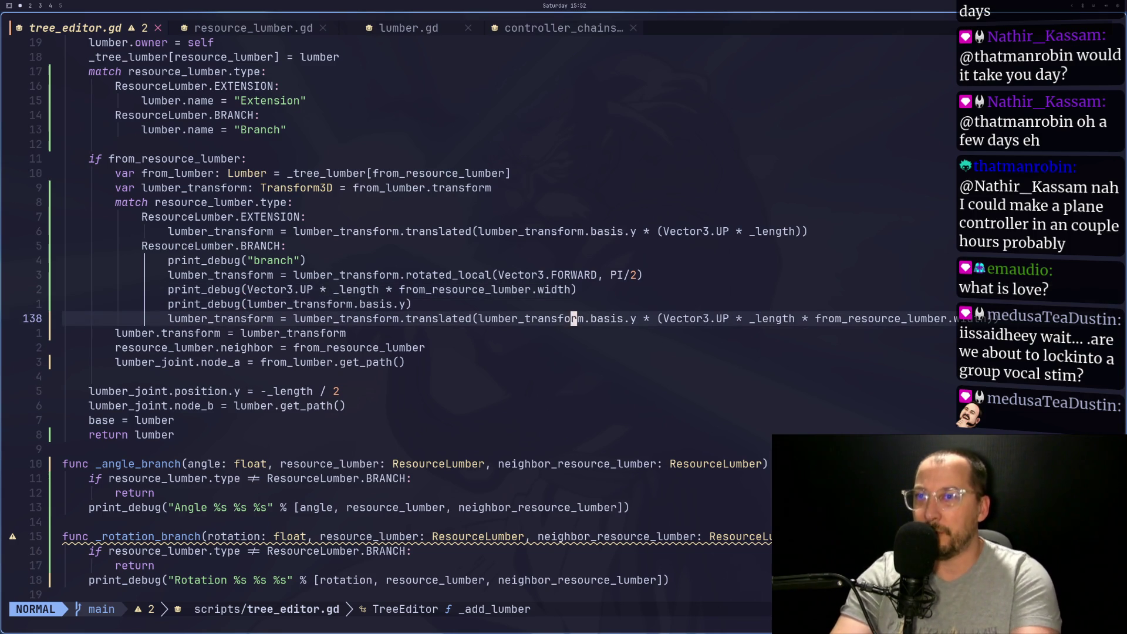
key(c)
key(i)
key(w)
key(BackSpace)
key(BackSpace)
key(BackSpace)
key(BackSpace)
key(BackSpace)
key(BackSpace)
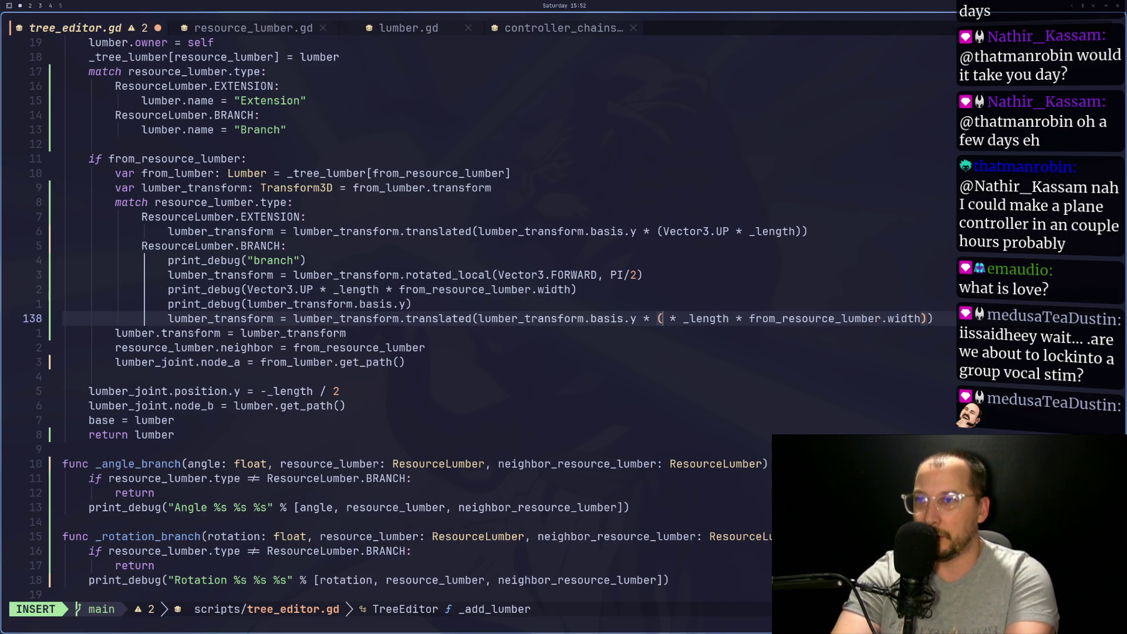
key(Escape)
key(a)
key(Escape)
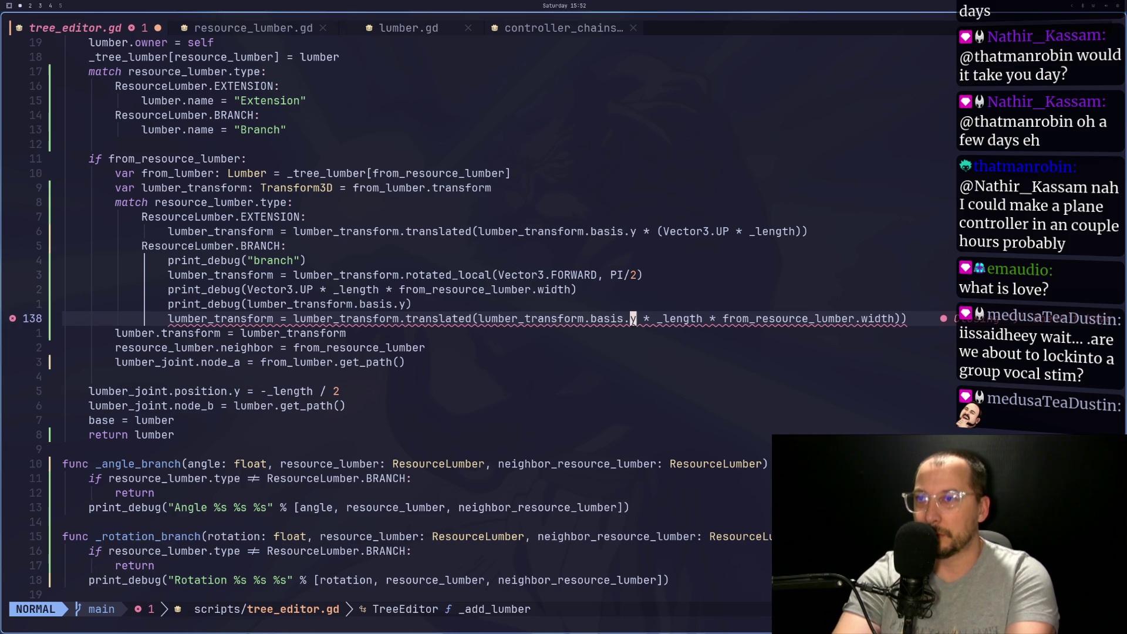
text(:w)
key(Return)
key(alt+Tab)
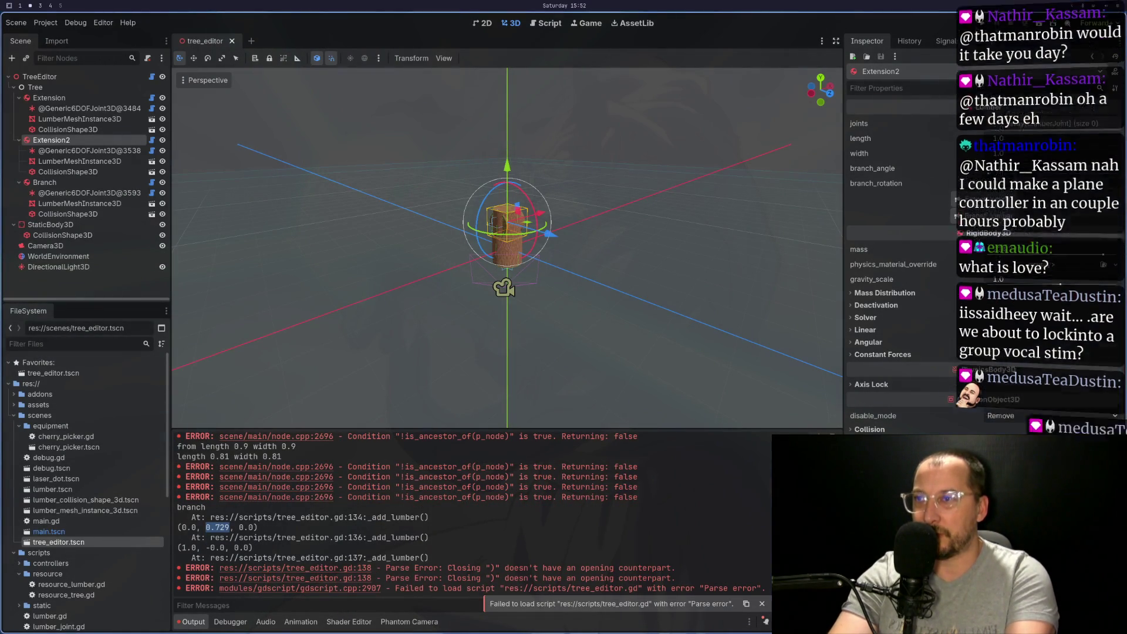
Orbit and zoom Godot's 3D view around the trunk to inspect the branch placement
middle_click(75, 327)
scroll(626, 327, up, 5)
mouse_move(736, 156)
mouse_down()
mouse_move(587, 223)
mouse_move(584, 187)
mouse_up()
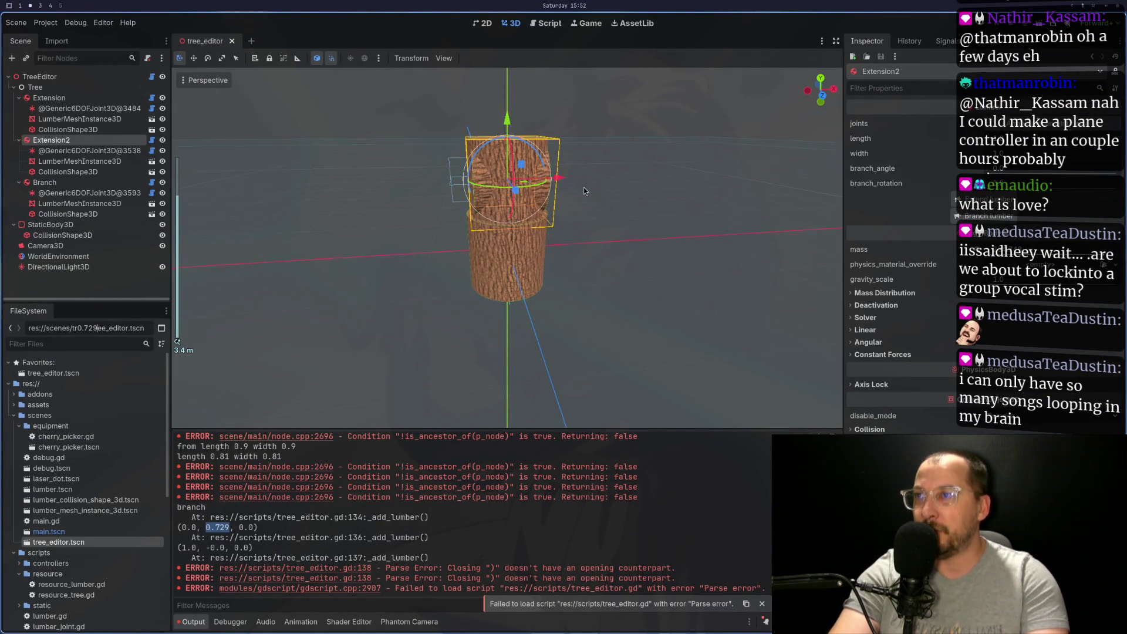
scroll(569, 207, up, 4)
scroll(568, 207, down, 2)
key(alt+Tab)
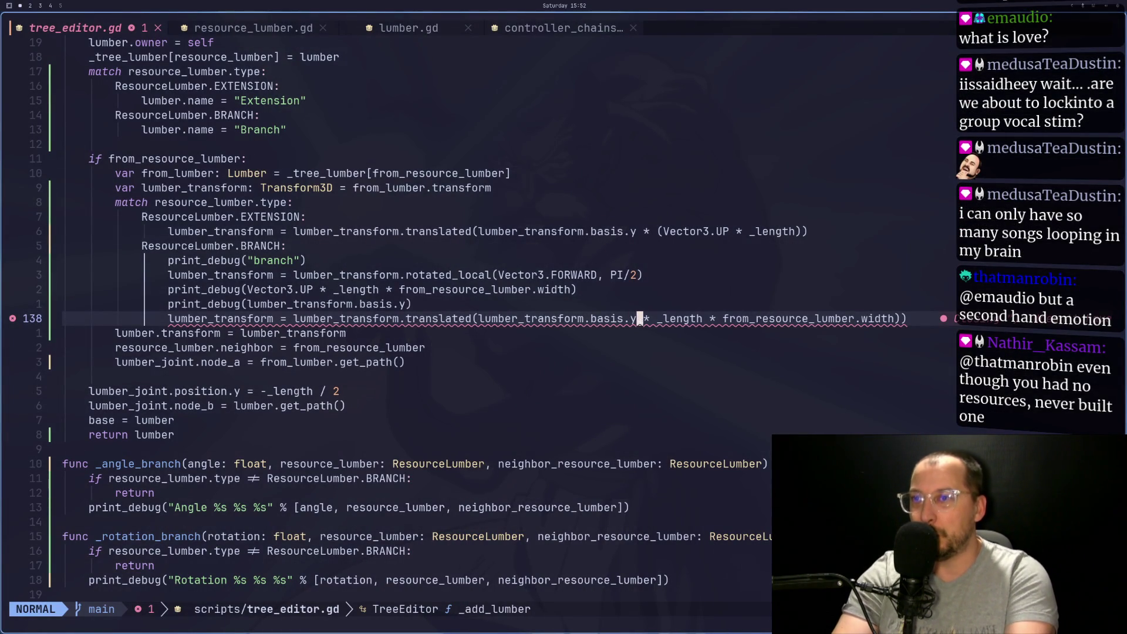
Delete the two print_debug lines above the translated() line in the branch case
key(b)
key(F)
key(t)
key(k)
key(d)
Remove the stray ')' on the offset line and save tree_editor.gd
key(k)
key(colon)
key(Escape)
key(3)
key(k)
key($)
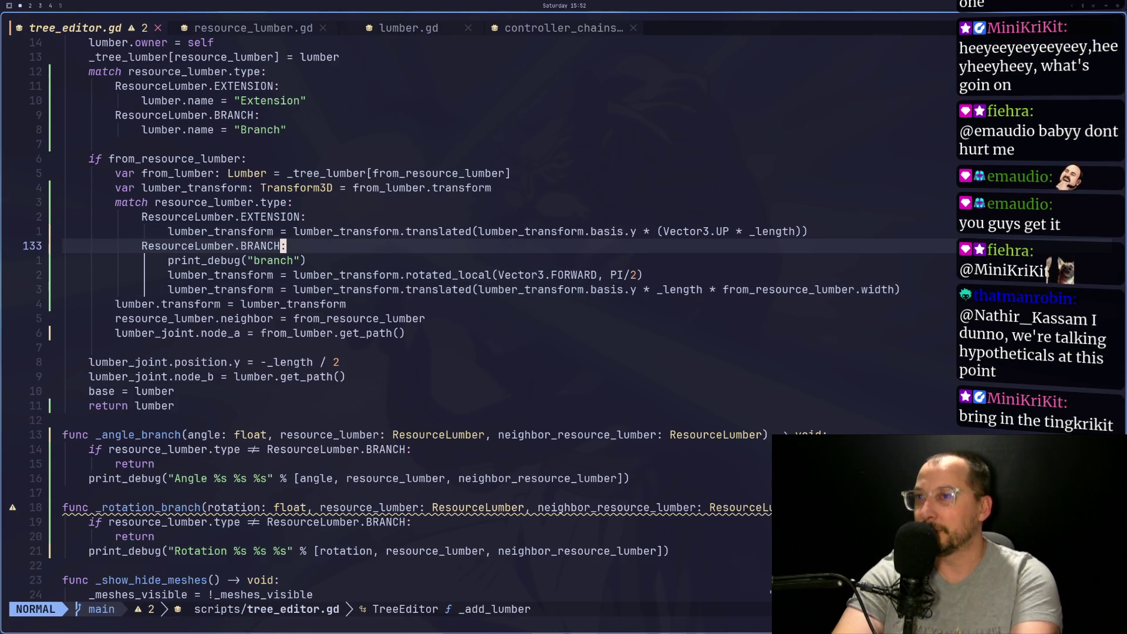
key(super+4)
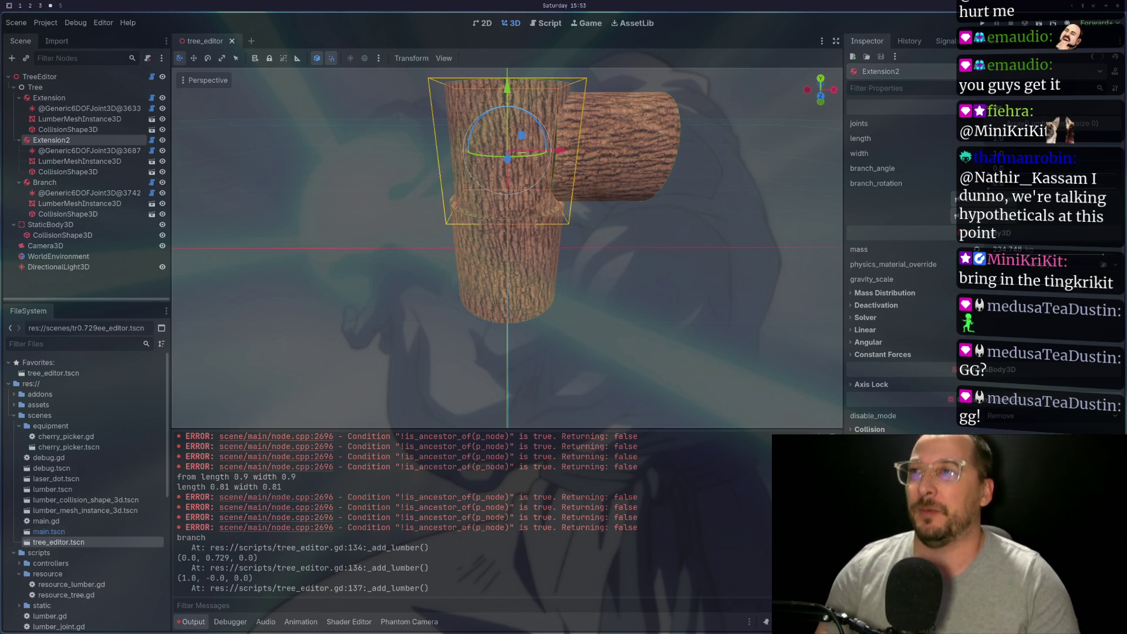
Inspect the branch log jutting beside the trunk in Godot, then return to line 136's offset expression
key(super+2)
mouse_move(475, 123)
mouse_down()
mouse_move(732, 177)
mouse_move(671, 173)
mouse_move(679, 121)
mouse_up()
scroll(671, 173, up, 3)
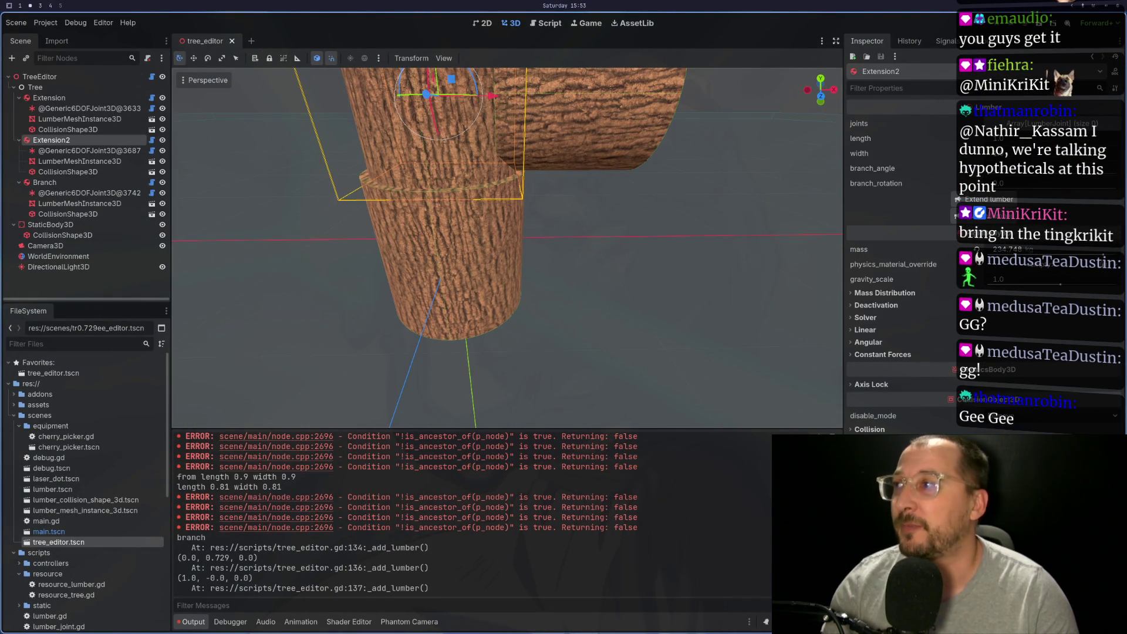
key(super+1)
click(639, 289)
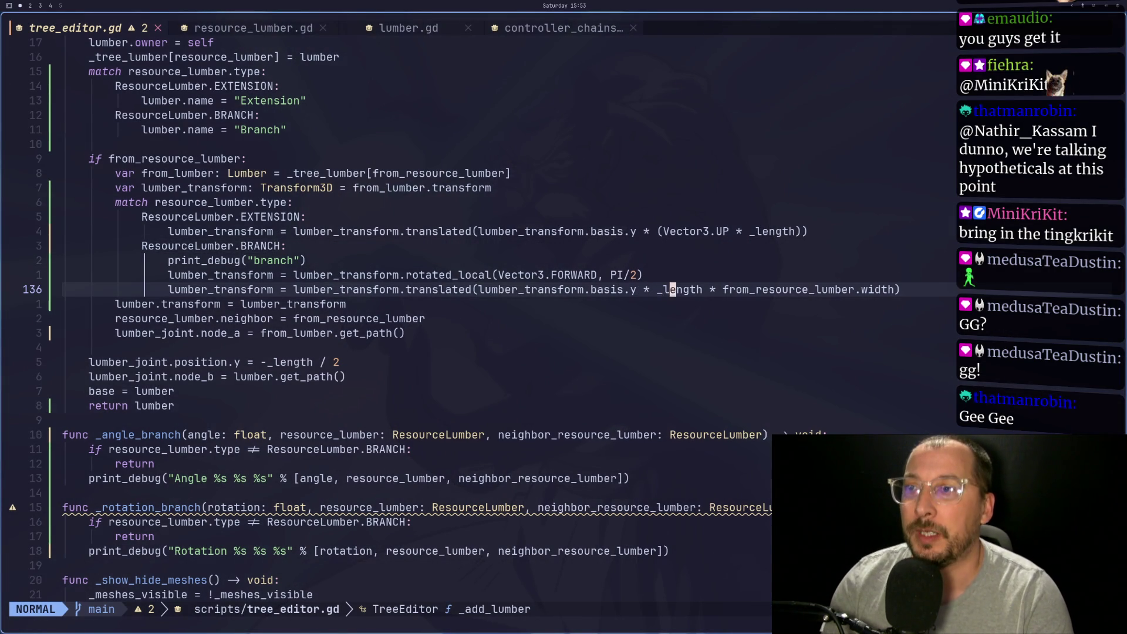
Change '*' to '+' before from_resource_lumber.width on line 136 and save the script
key(r)
key(plus)
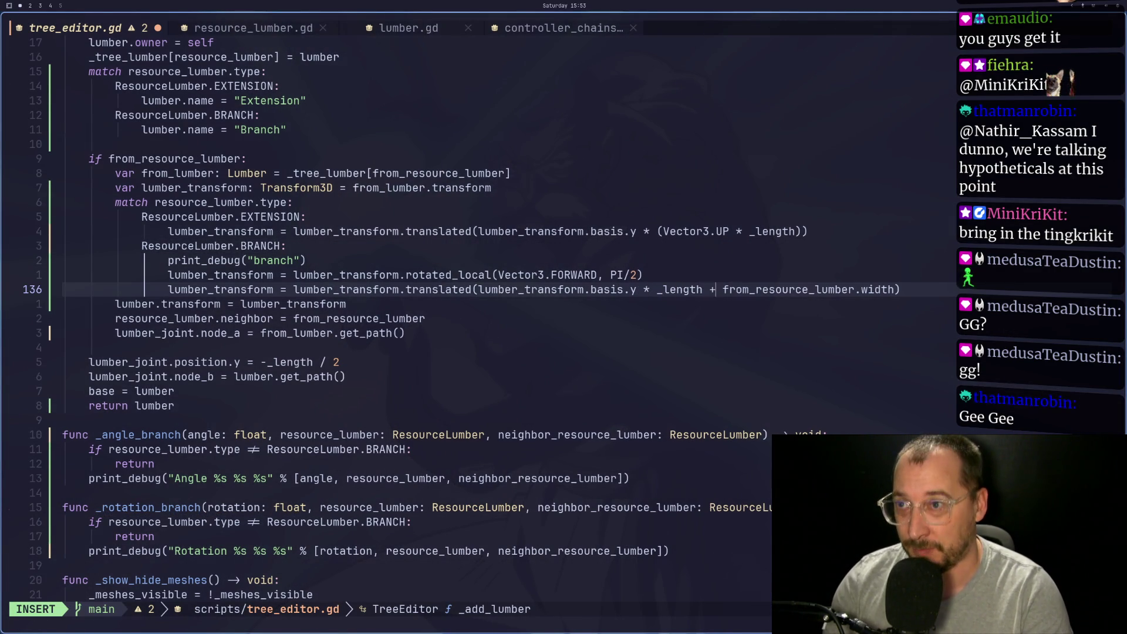
text(:w)
key(Return)
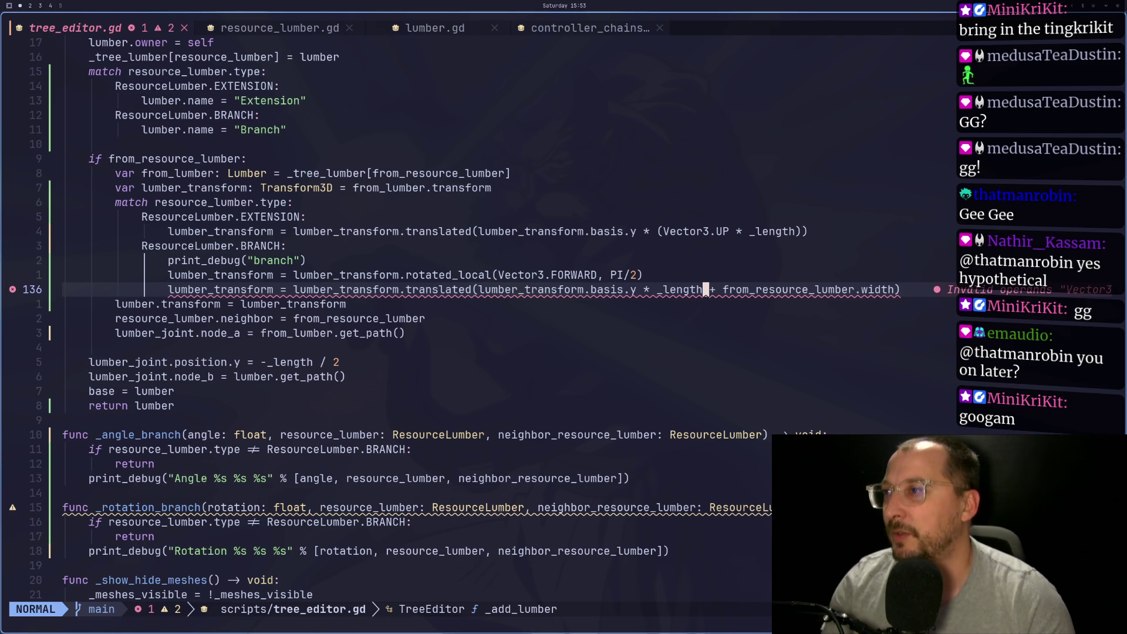
Reload tree_editor.tscn in Godot and select the TreeEditor root to test the change
key(super+2)
key(super+1)
key(super+2)
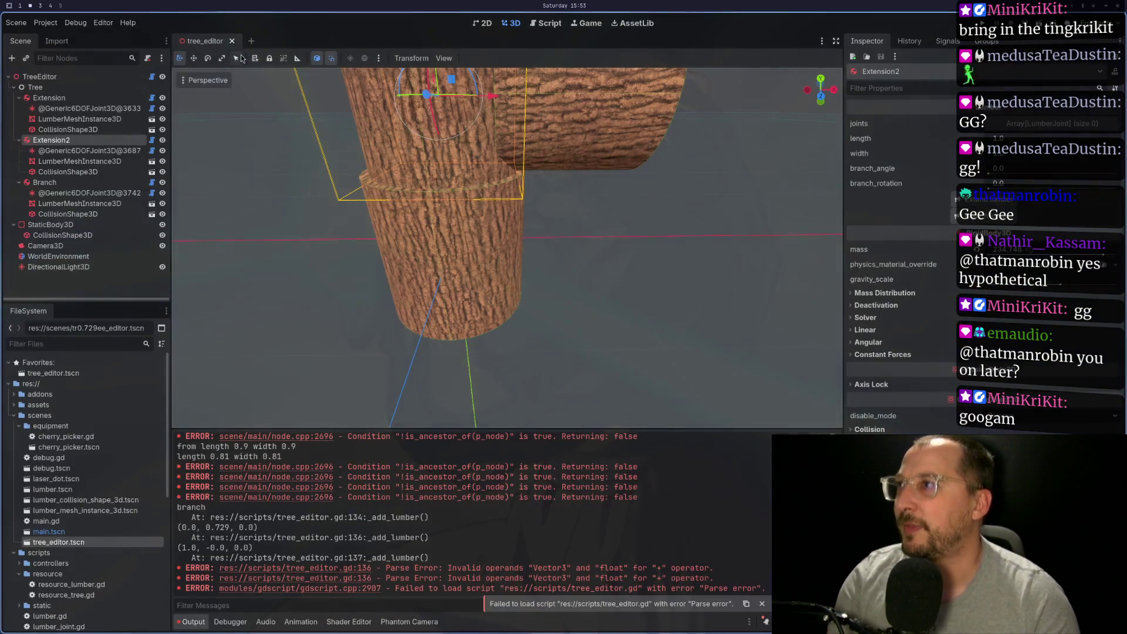
click(233, 40)
double_click(133, 538)
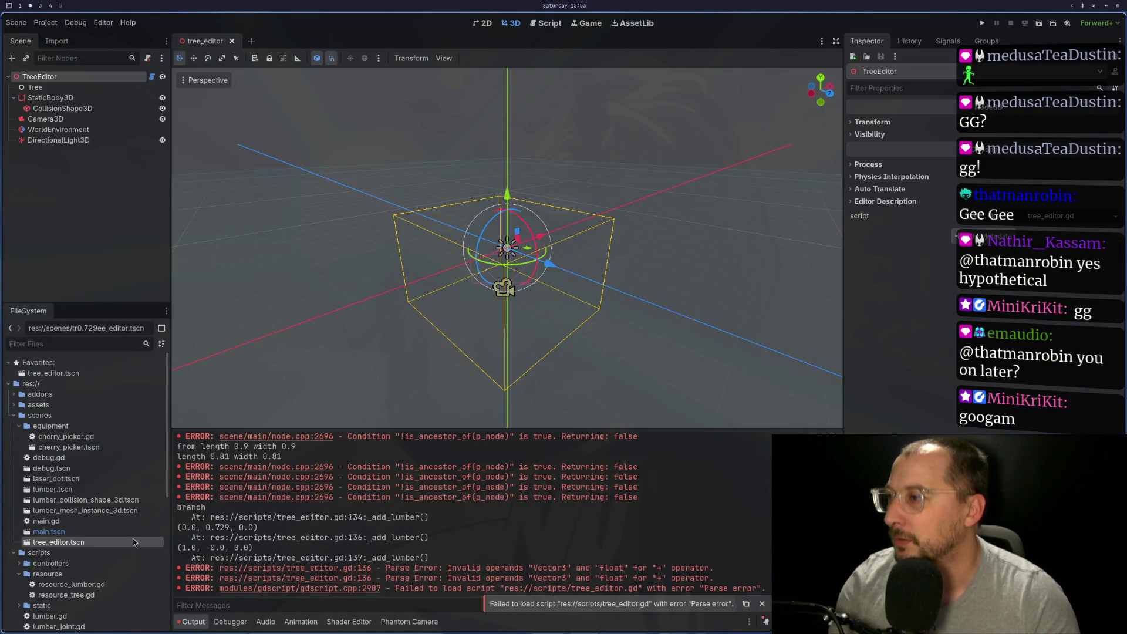
click(71, 79)
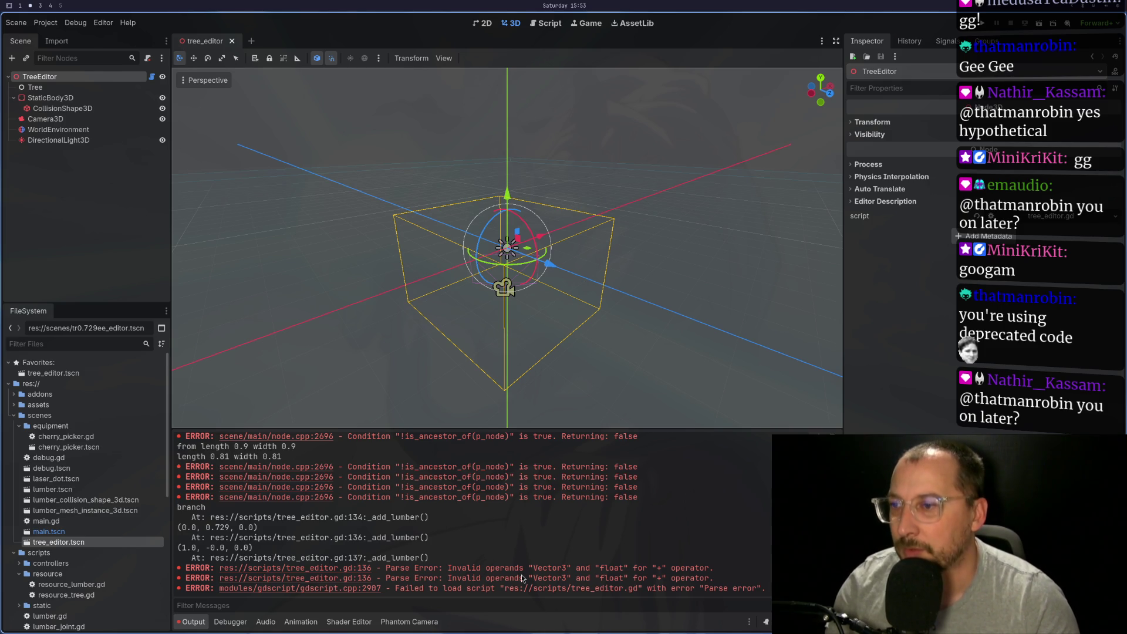
List the script's diagnostics in Trouble and locate the _length term on line 136
key(super+1)
click(496, 333)
key(space)
key(x)
key(x)
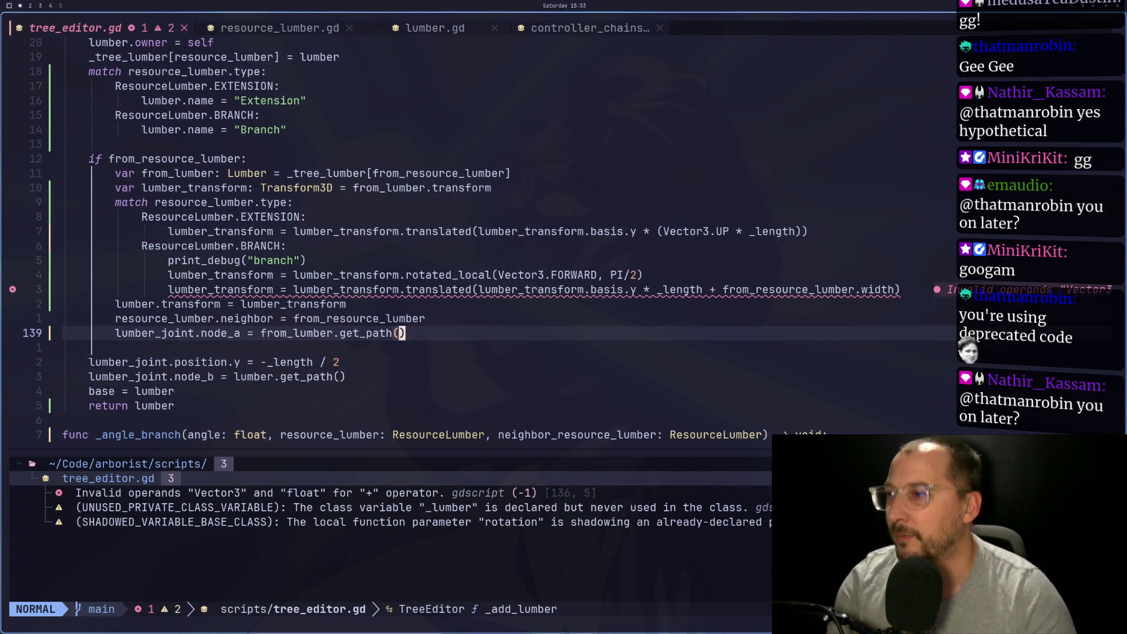
click(656, 291)
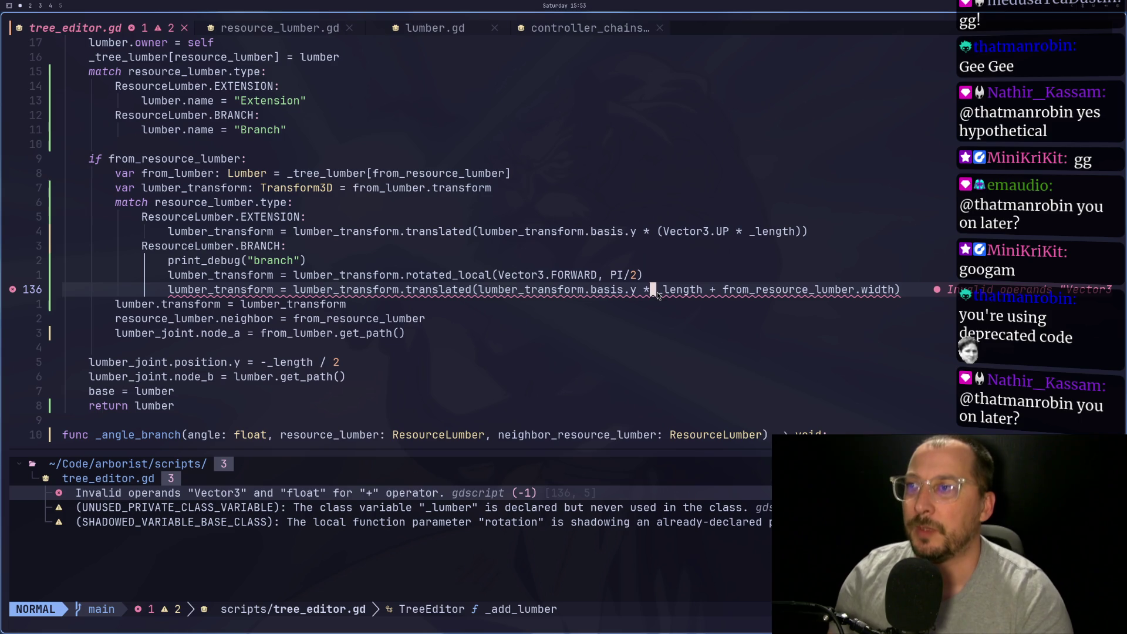
Wrap '_length + from_resource_lumber.width' in parentheses so the offset reads basis.y * (...)
text(i()
key(Delete)
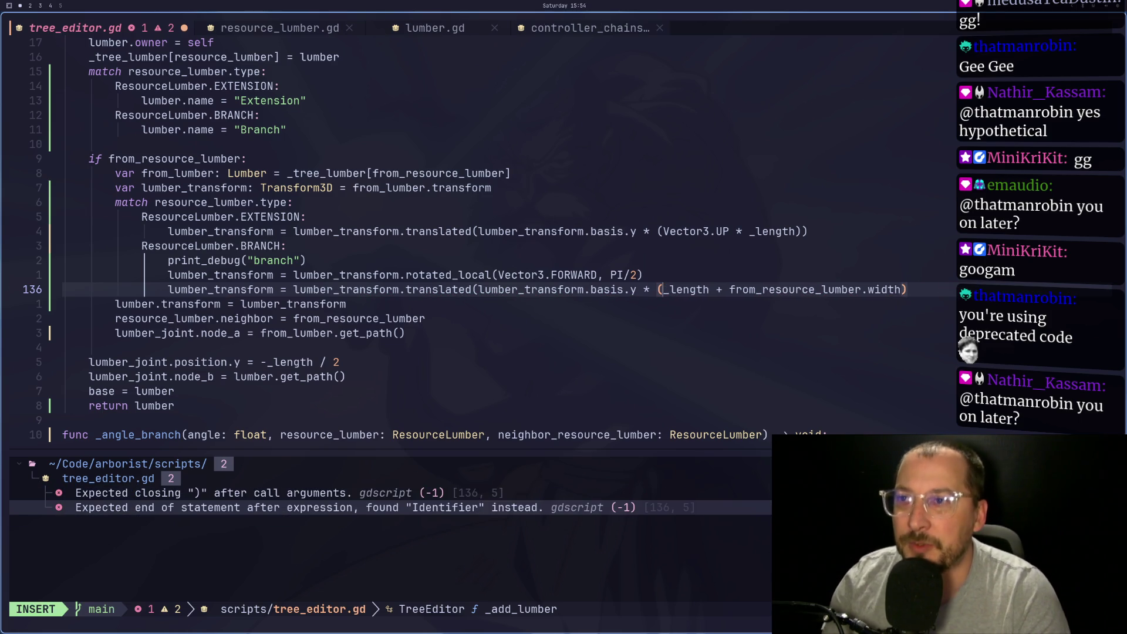
key(Escape)
click(676, 289)
text($a))
key(Escape)
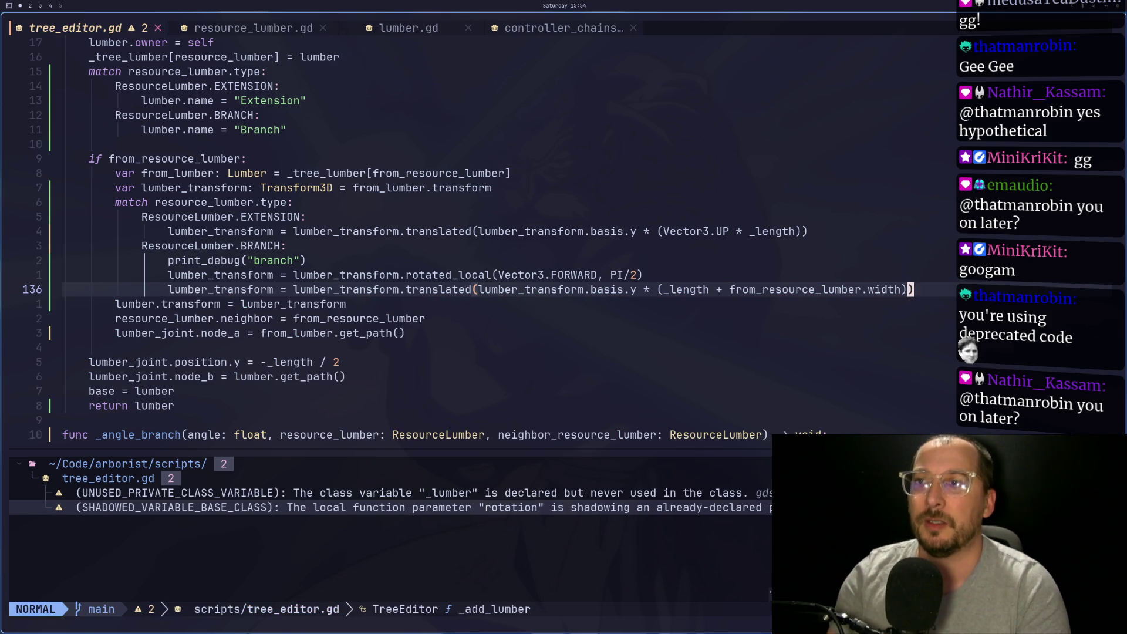
key(super+2)
click(233, 44)
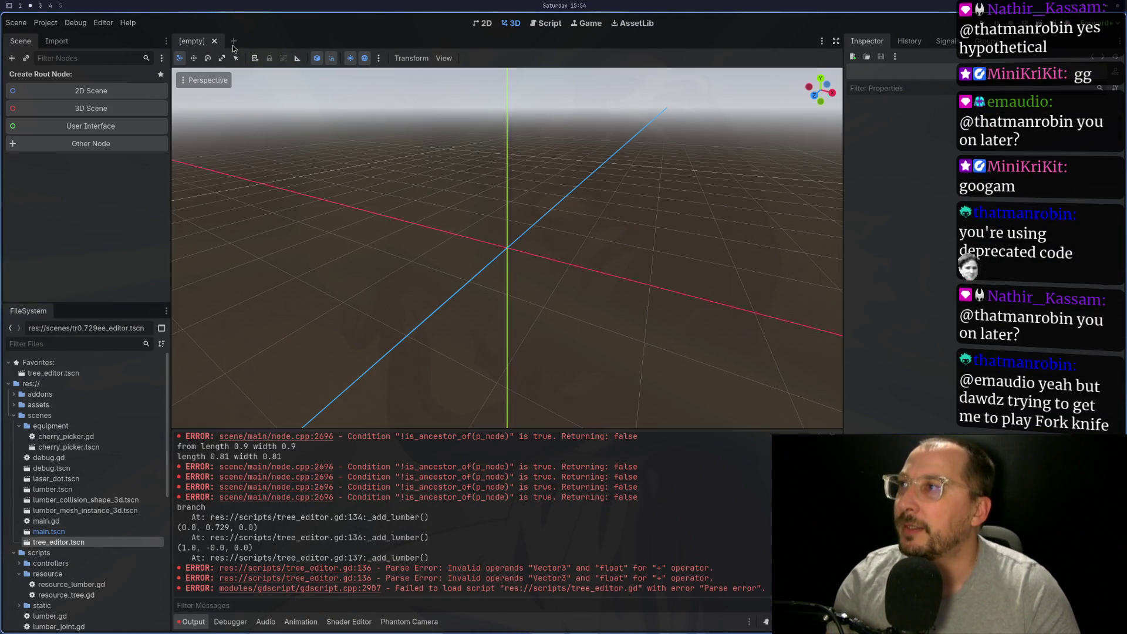
Rebuild the tree from a base with Extension, Extension2 and a Branch on Extension2
double_click(45, 540)
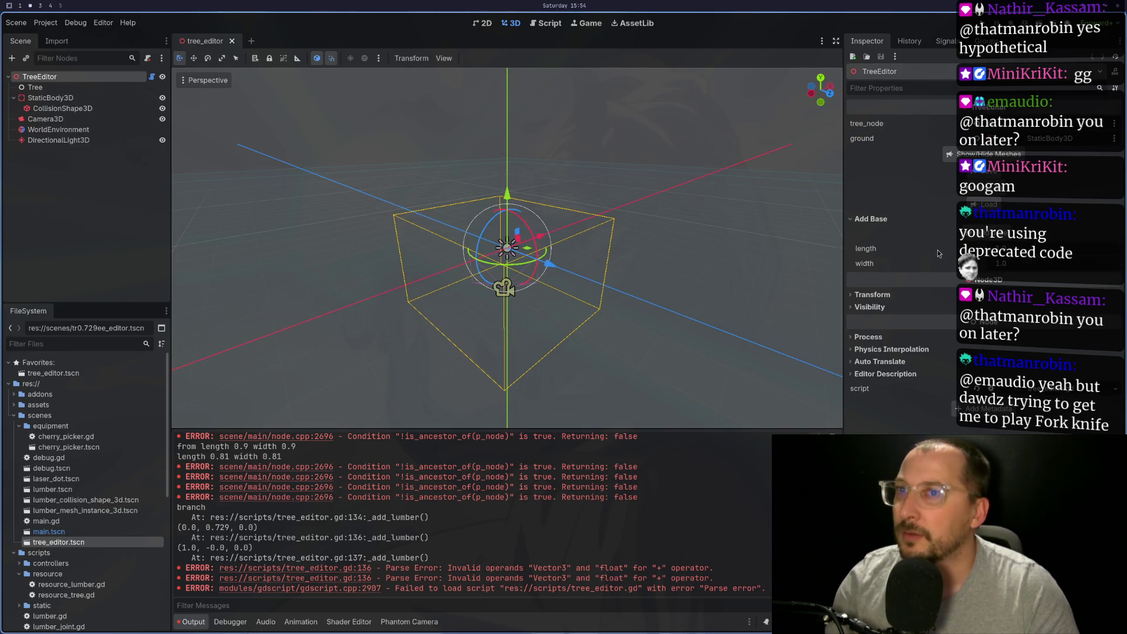
click(1005, 236)
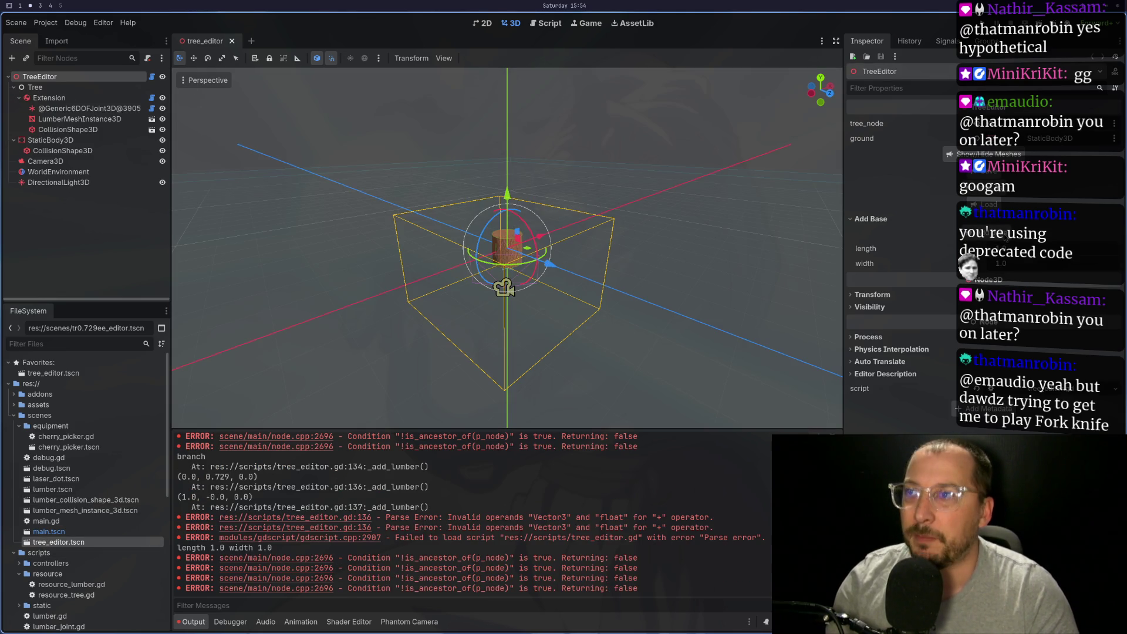
click(89, 98)
click(991, 200)
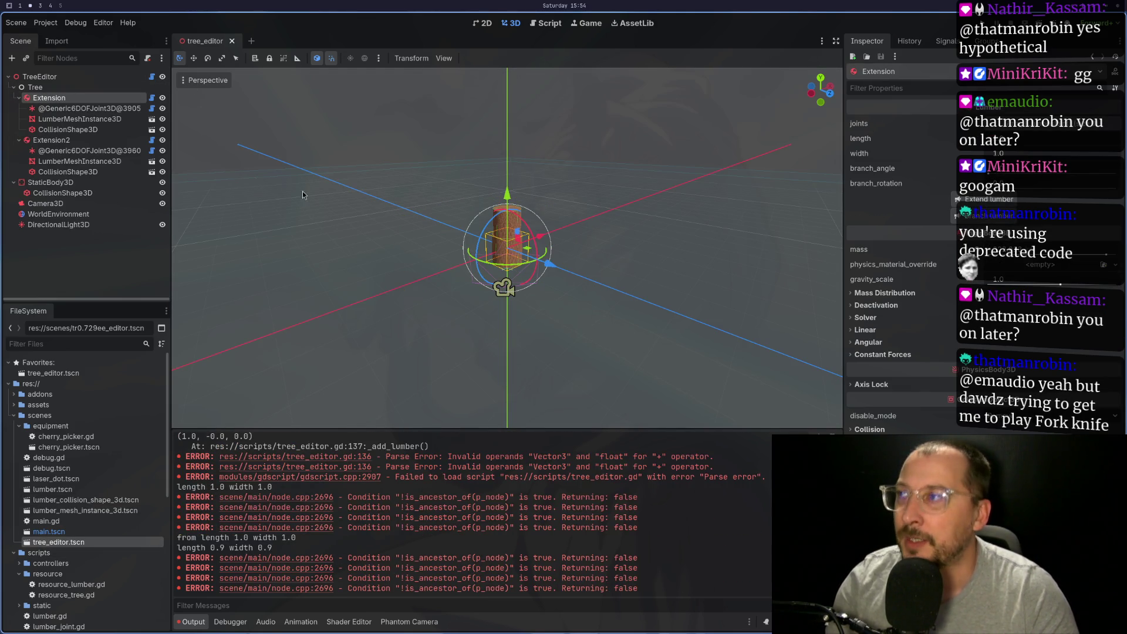
click(45, 141)
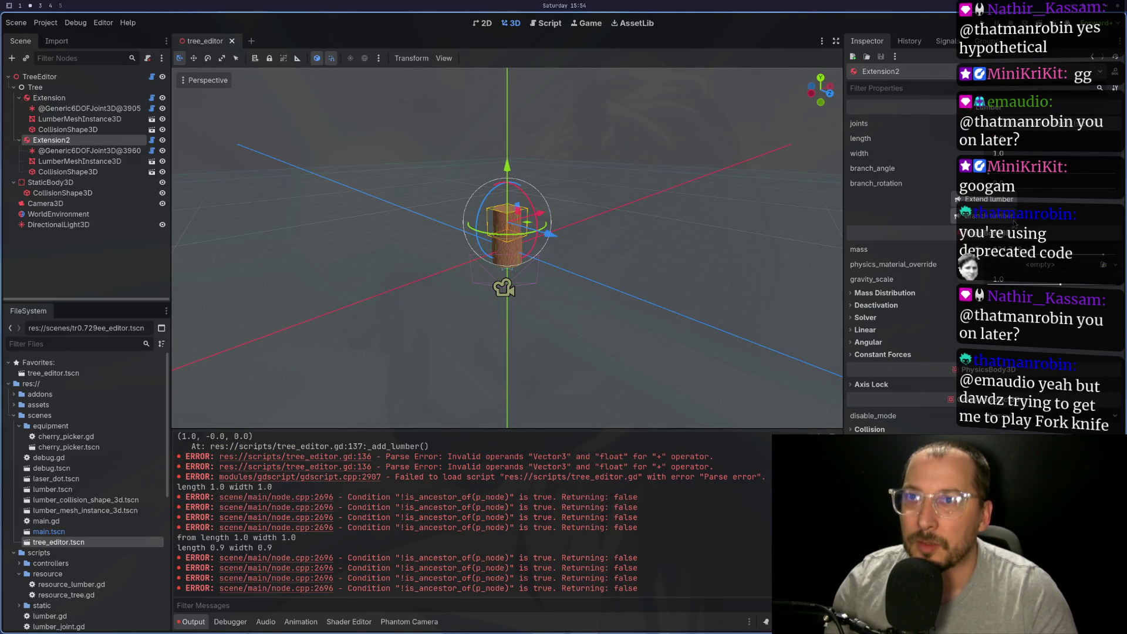
click(1002, 217)
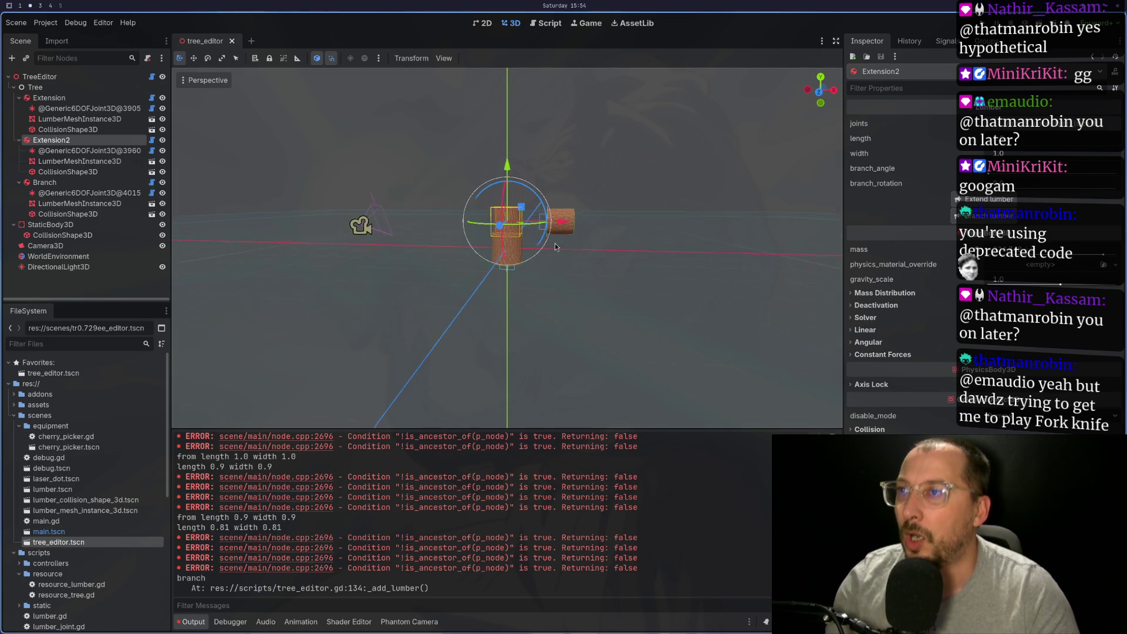
scroll(588, 225, up, 5)
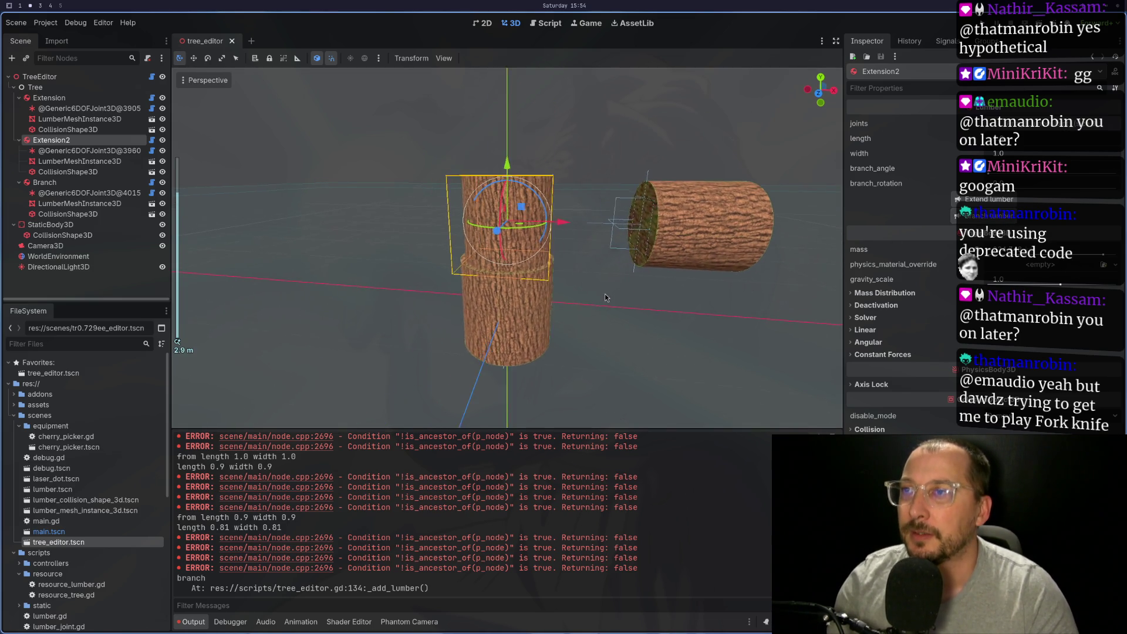
key(super+1)
key(b)
key(b)
key(b)
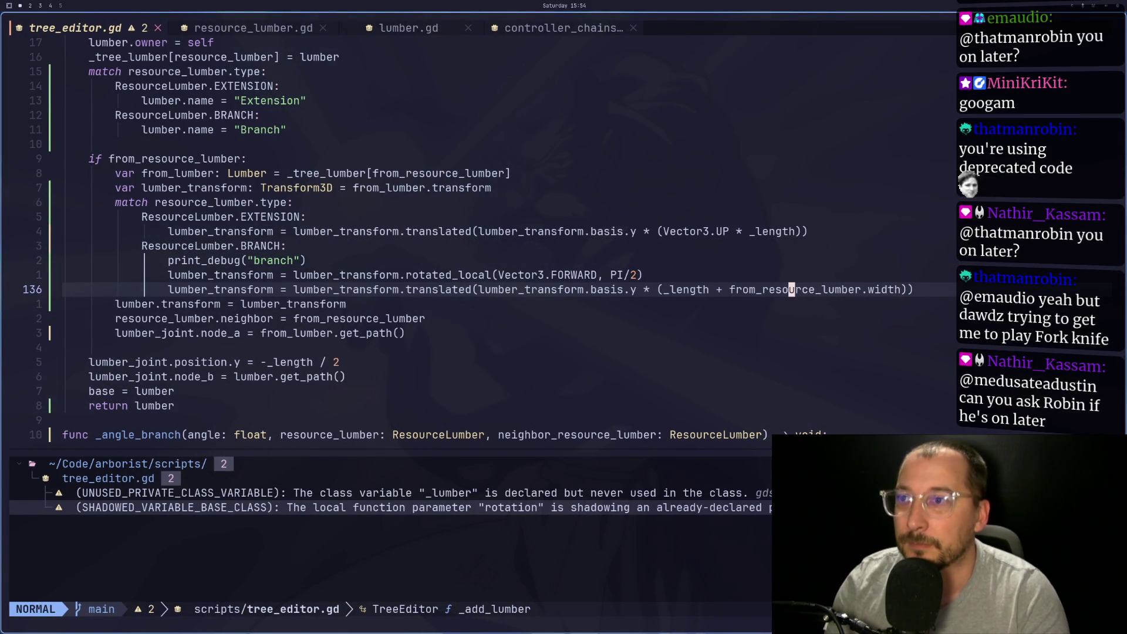
Append ' / 2' to line 136's branch offset expression and save the script
key(f)
key(parenright)
text(a)
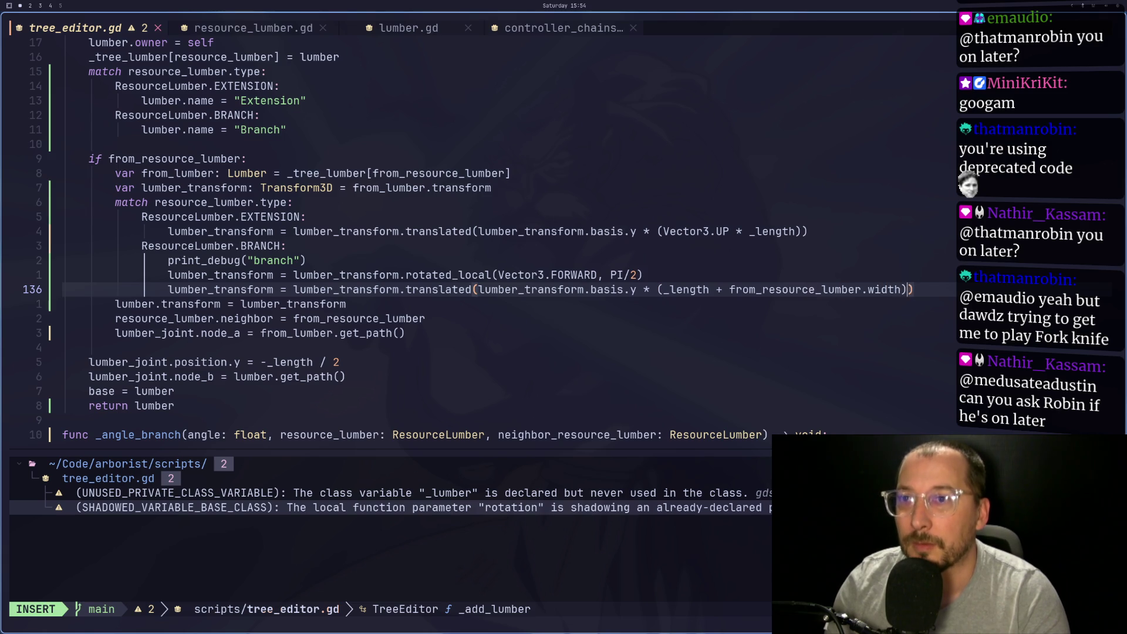
text( / 2)
key(Escape)
text(:w)
key(Return)
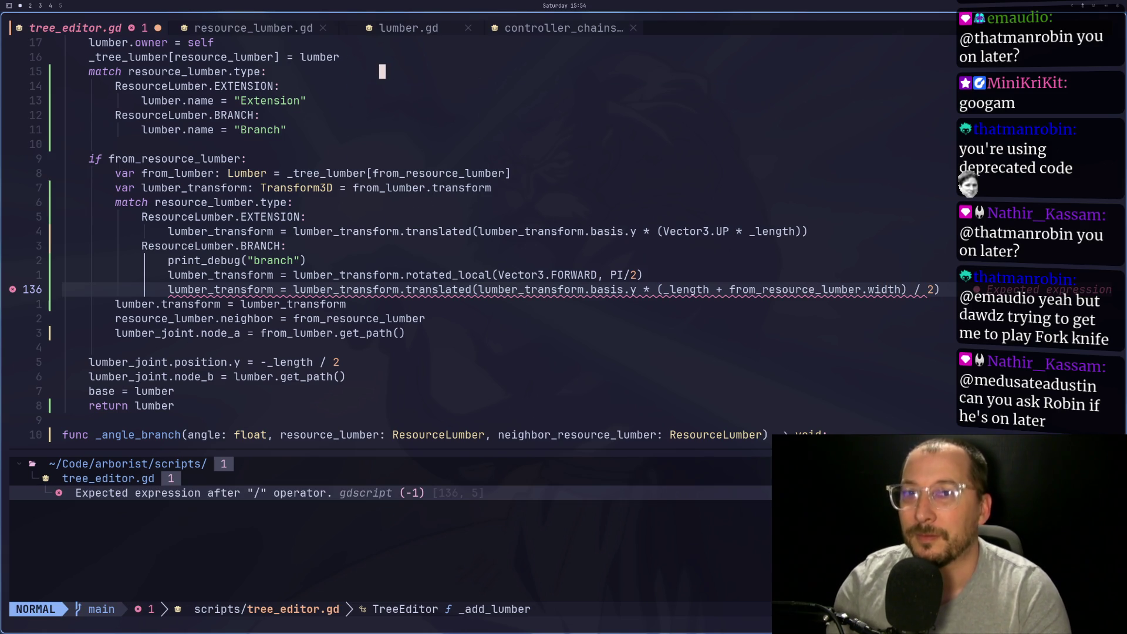
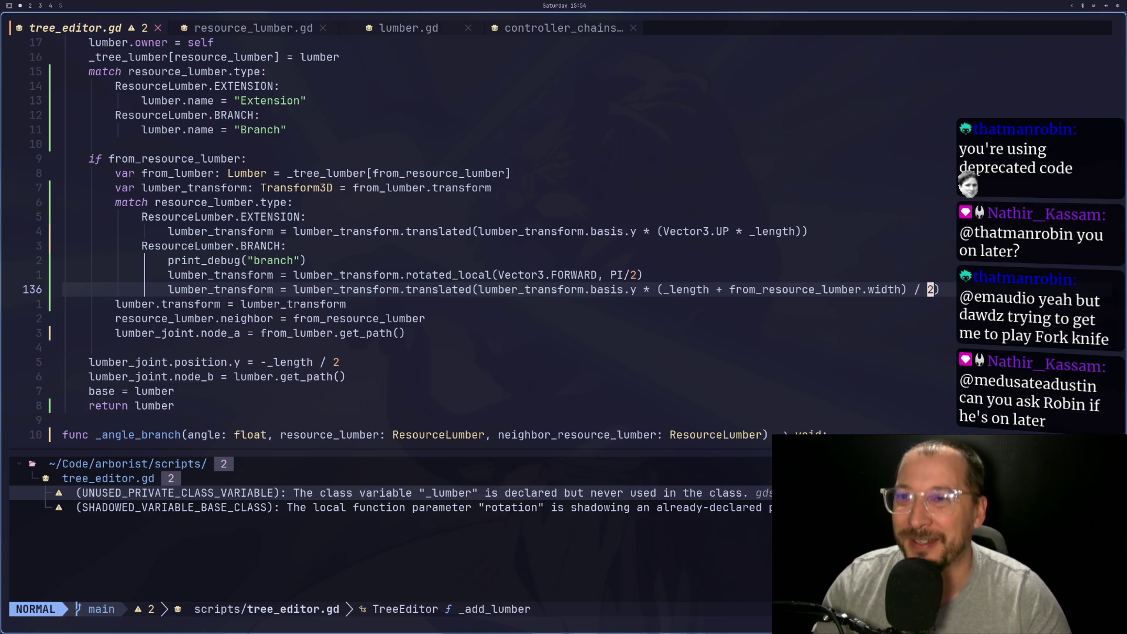
Leave tree_editor.gd in Neovim and bring the Godot editor with the tree scene back
key(super+2)
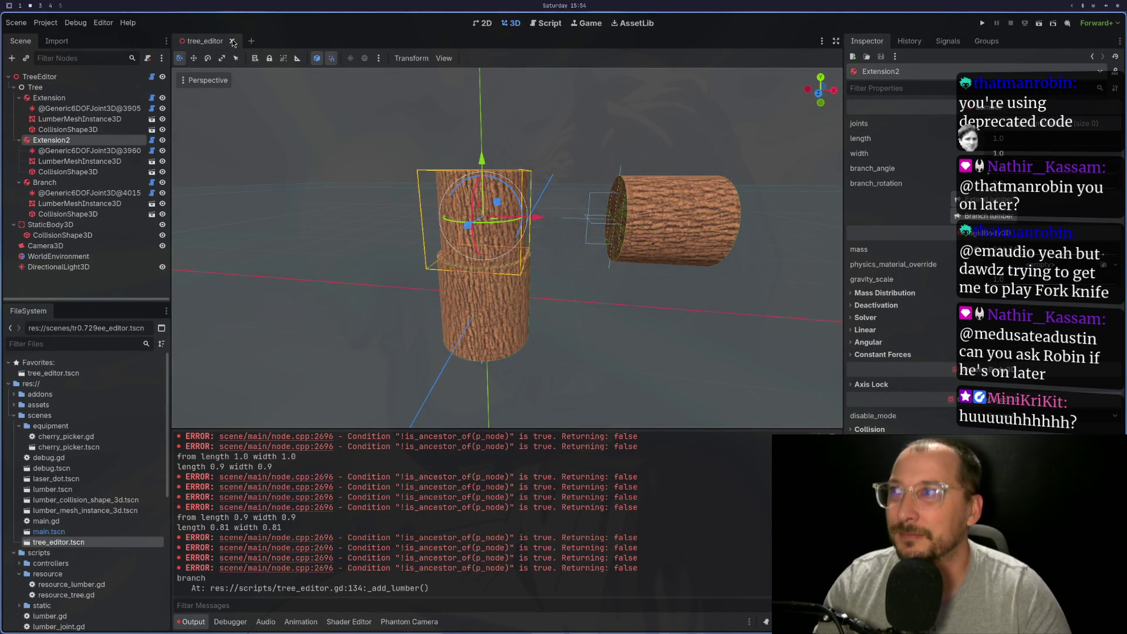
Reload tree_editor.tscn, add a base log, extend it, and branch sideways from Extension2
click(233, 42)
double_click(90, 543)
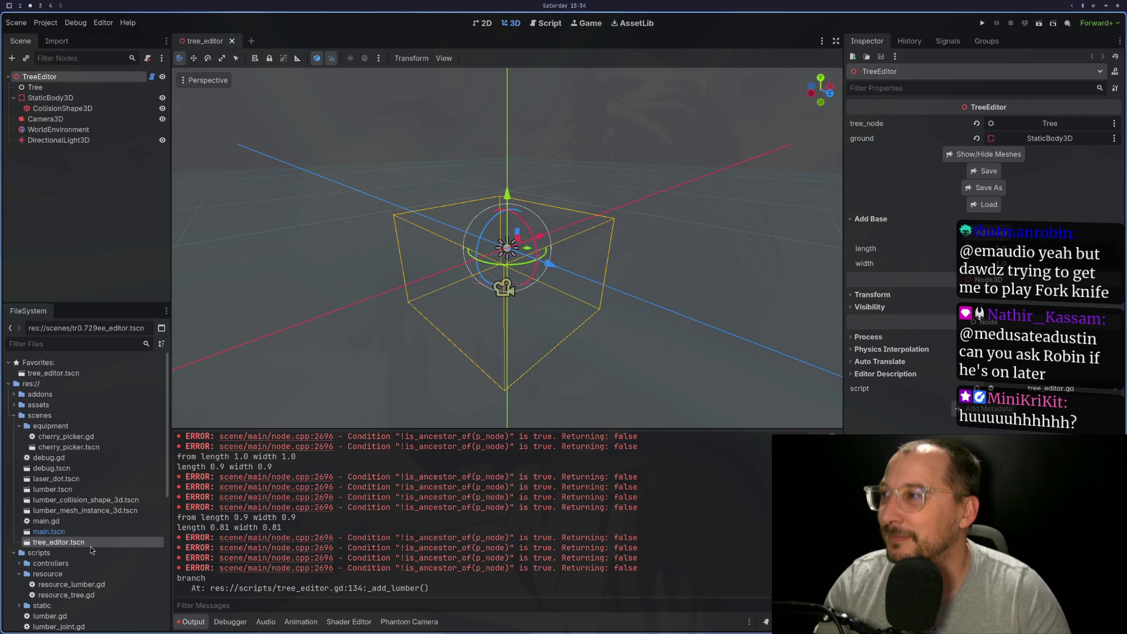
click(991, 237)
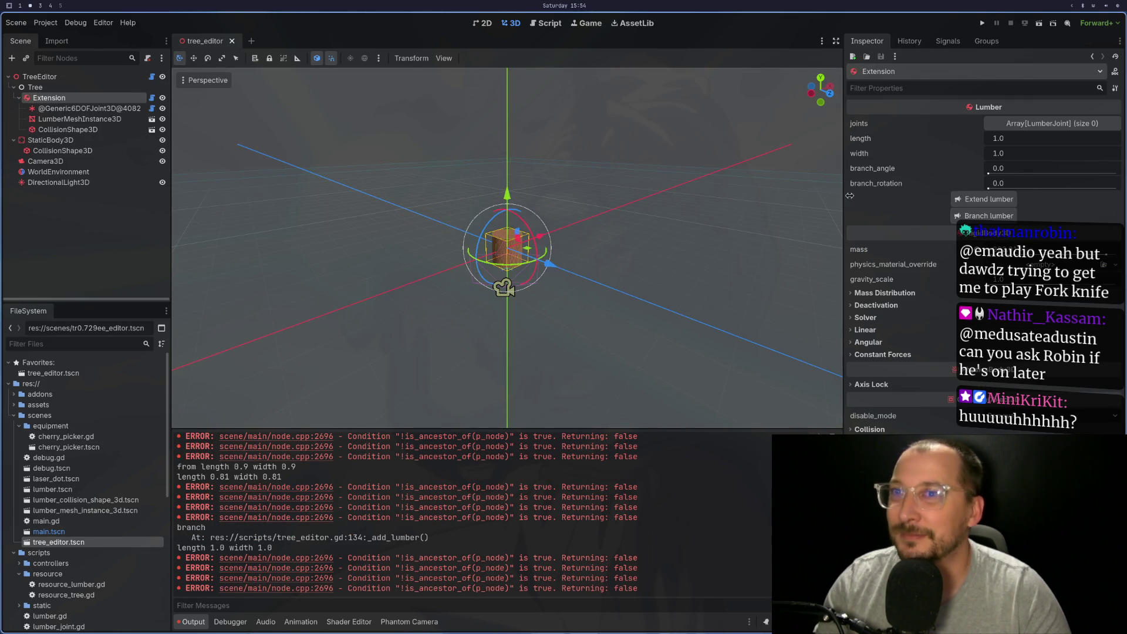
click(989, 203)
click(107, 140)
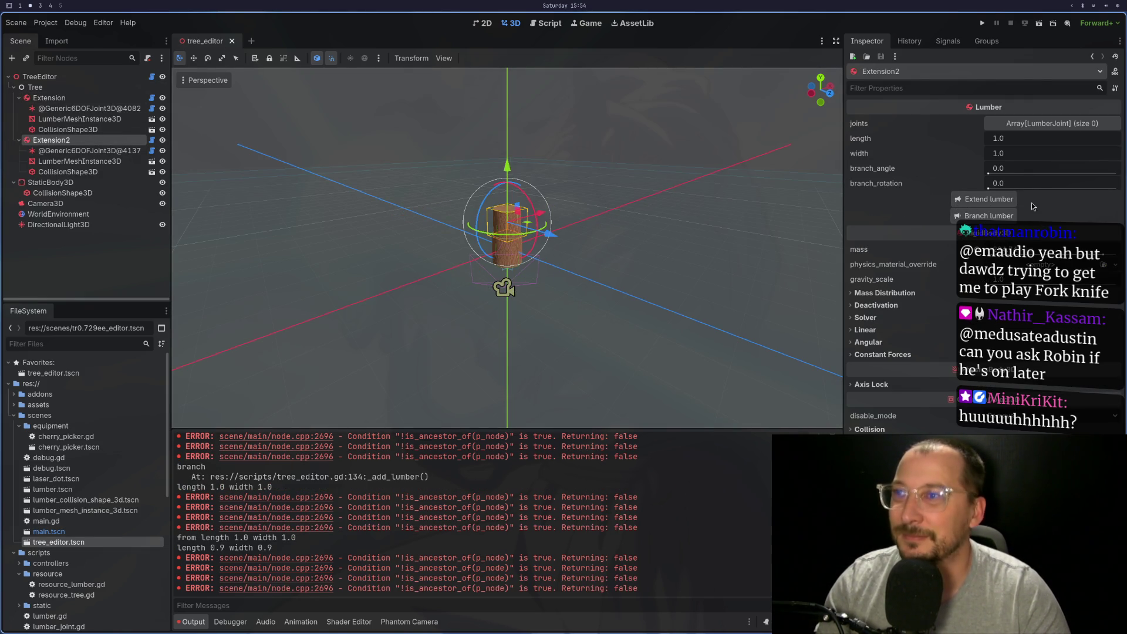
click(983, 215)
scroll(536, 200, up, 5)
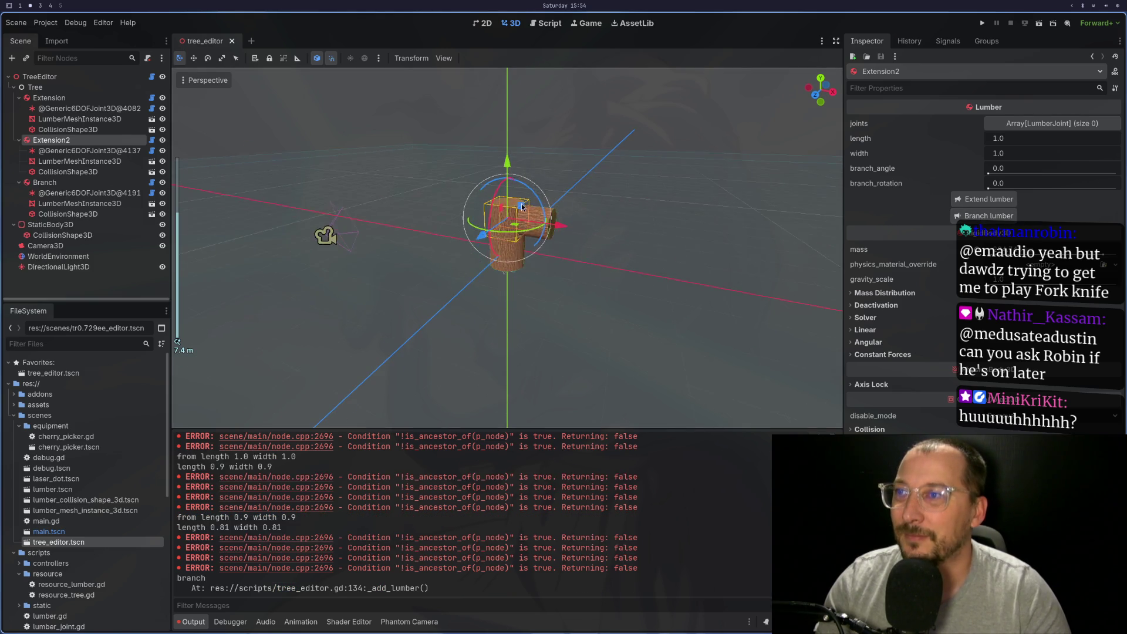
scroll(536, 200, up, 4)
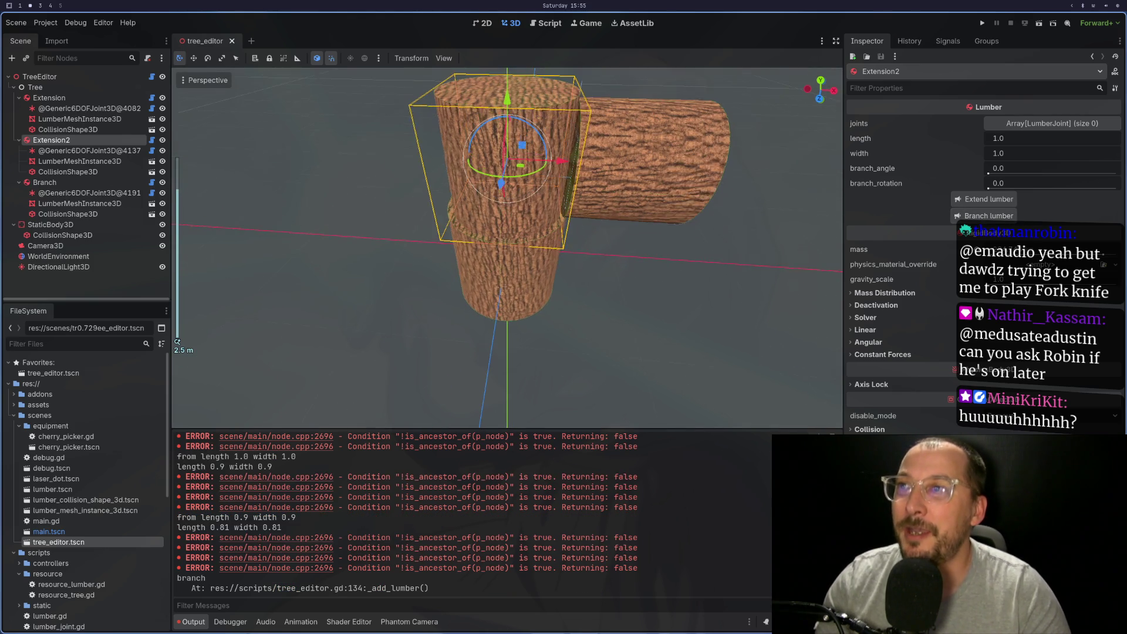
mouse_move(554, 262)
mouse_down()
mouse_move(533, 216)
mouse_move(487, 206)
mouse_up()
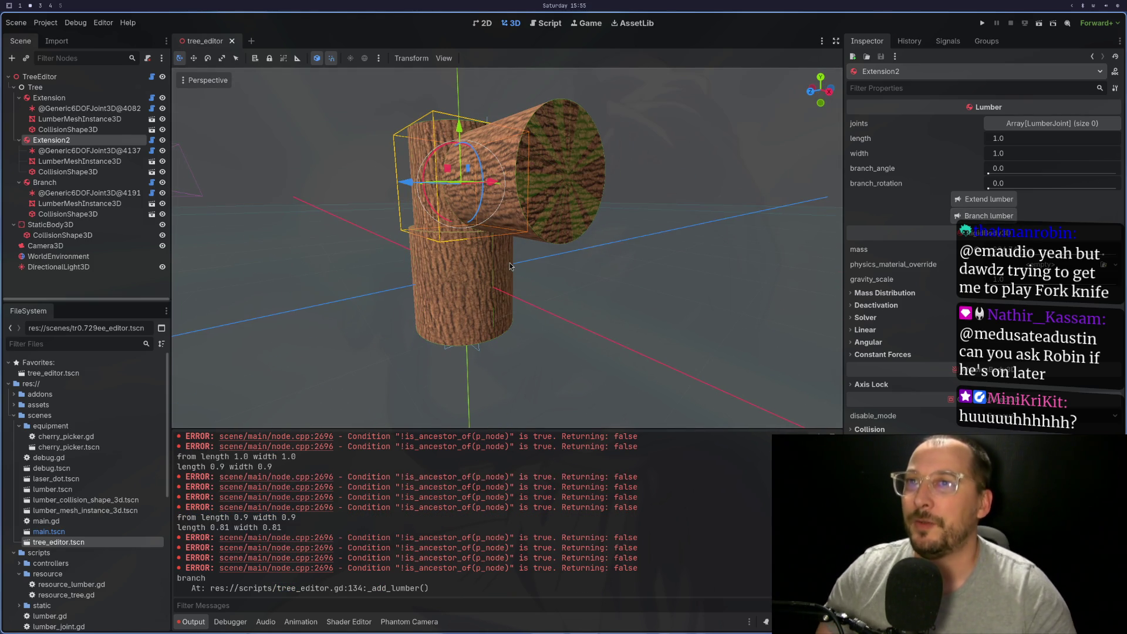
drag(735, 253, 395, 236)
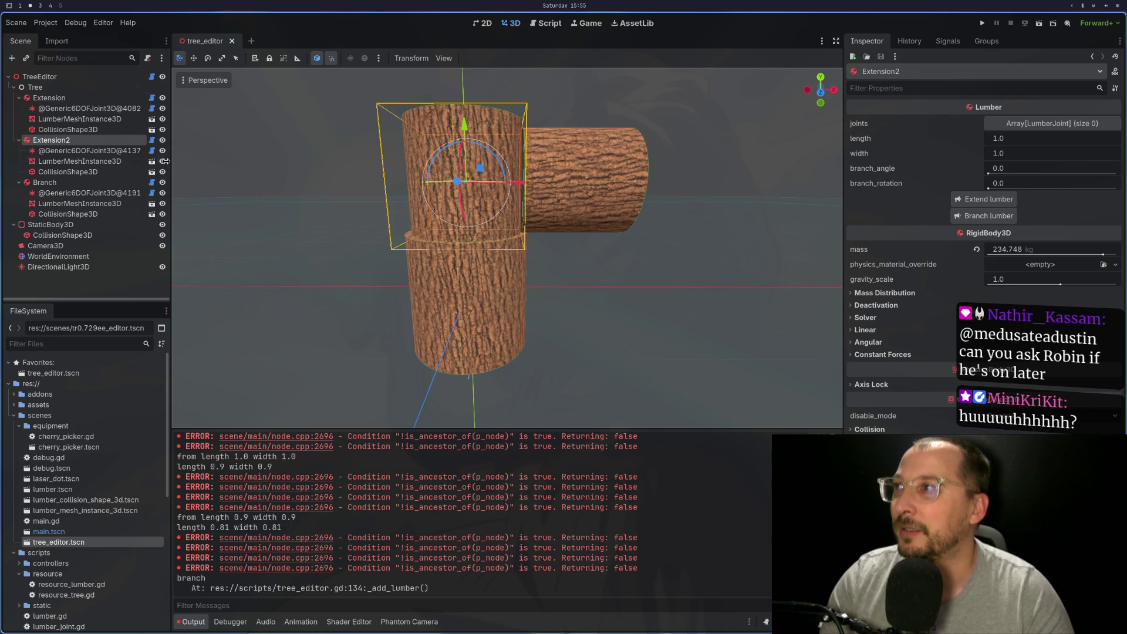
Stack further logs on the trunk from Extension3 up through Extension5
click(983, 199)
drag(446, 258, 364, 252)
click(47, 224)
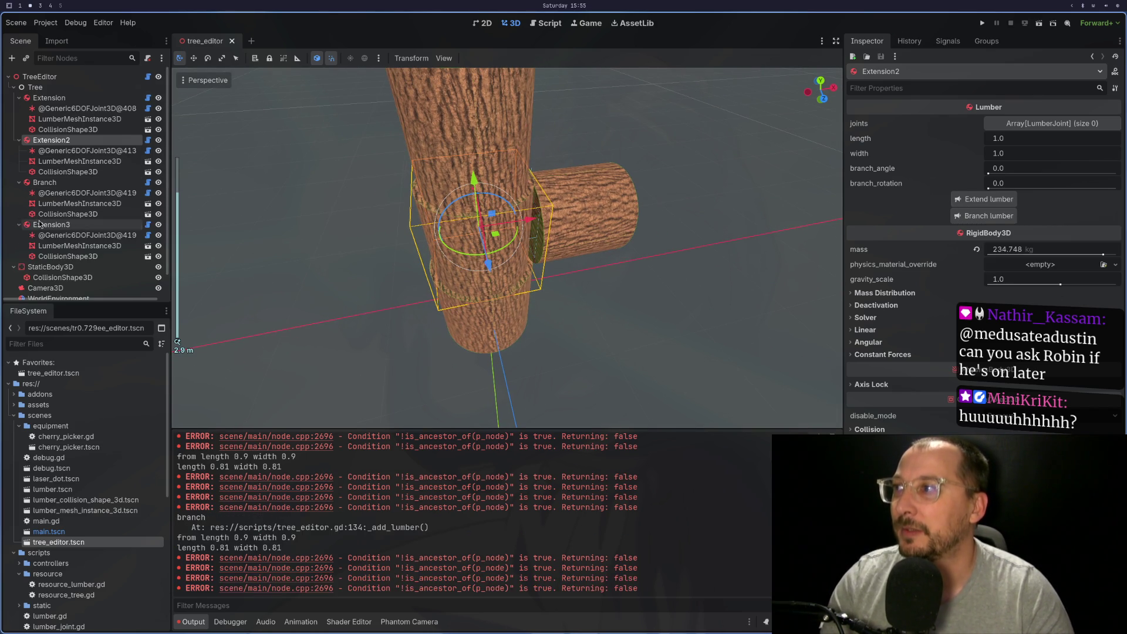
scroll(607, 264, down, 3)
mouse_move(607, 264)
mouse_down()
mouse_move(554, 139)
mouse_move(569, 196)
mouse_move(595, 234)
mouse_up()
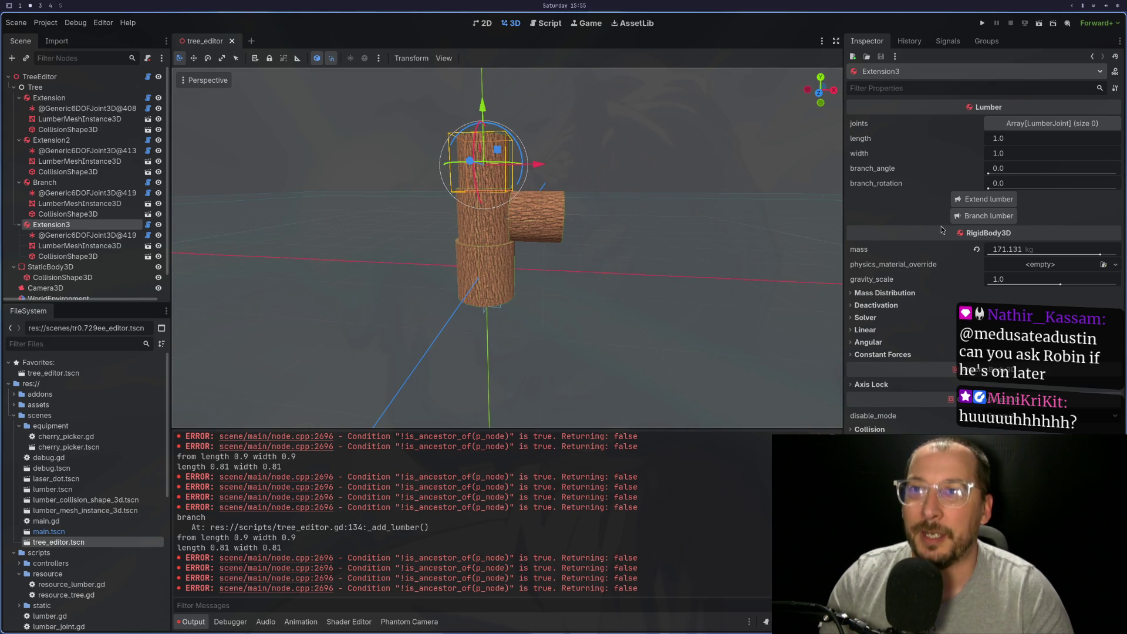
click(965, 206)
scroll(82, 258, down, 3)
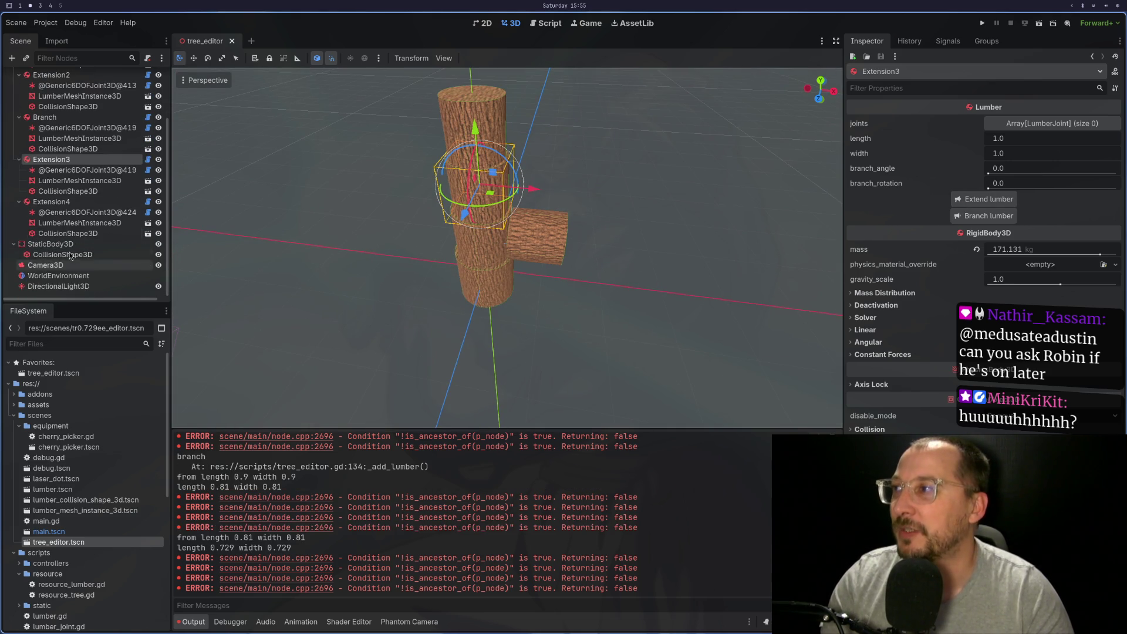
click(51, 202)
click(971, 204)
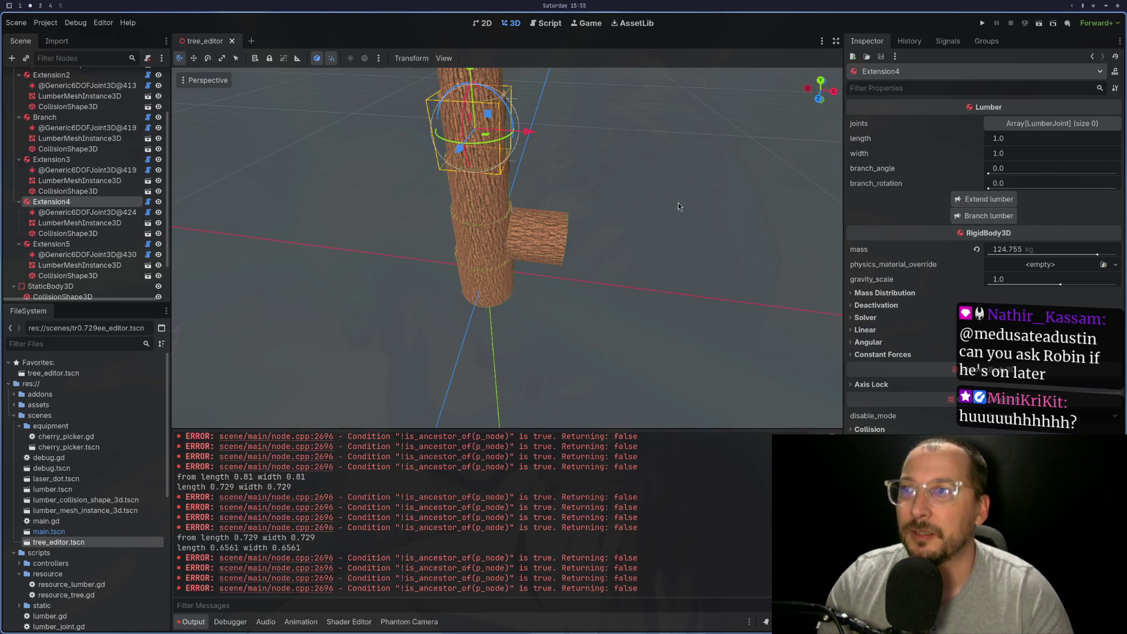
Select the Branch node and try extending it with another log
drag(684, 185, 639, 203)
click(546, 235)
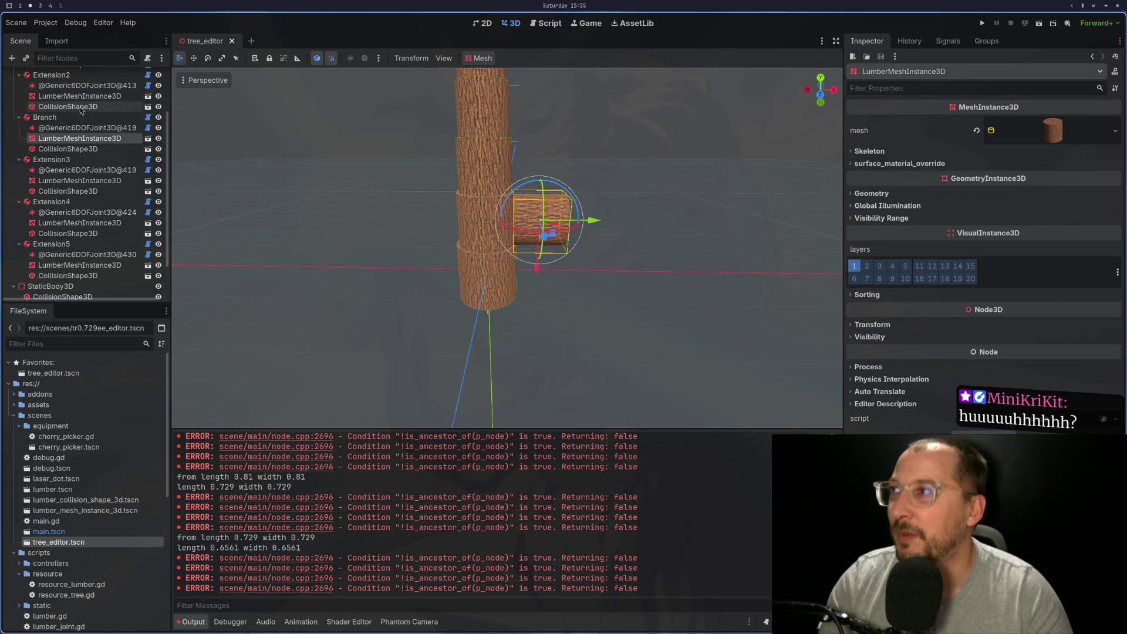
click(73, 120)
click(990, 198)
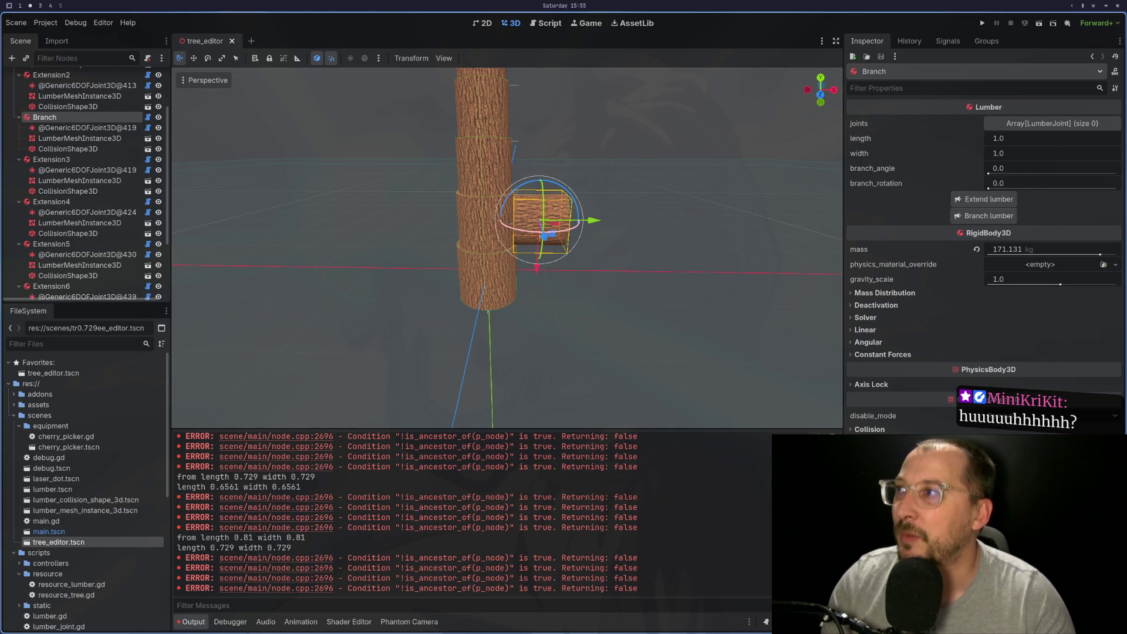
key(super+1)
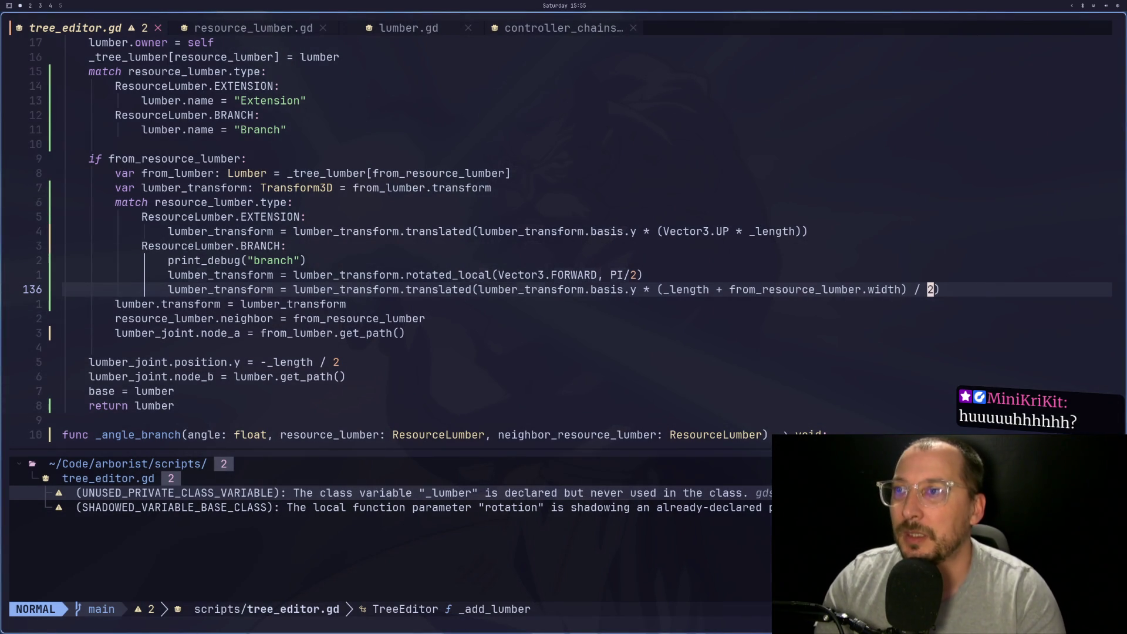
Edit line 132 to offset extensions by basis.y * _length without Vector3.UP, then save with :w
key(k)
key(k)
key(k)
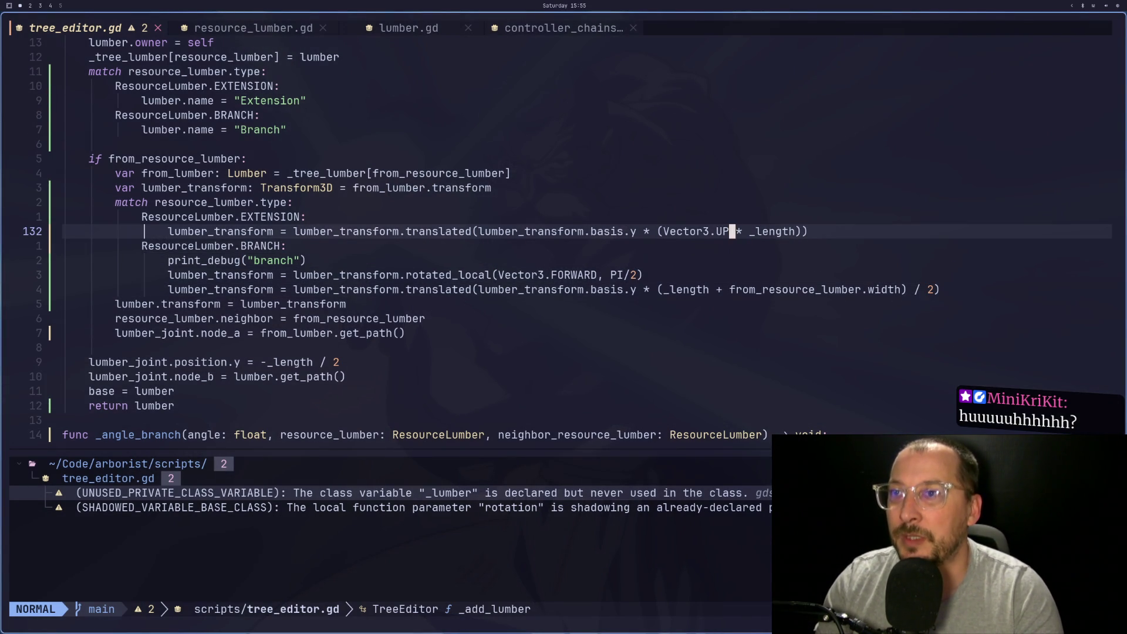
key(a)
key(BackSpace)
key(BackSpace)
key(BackSpace)
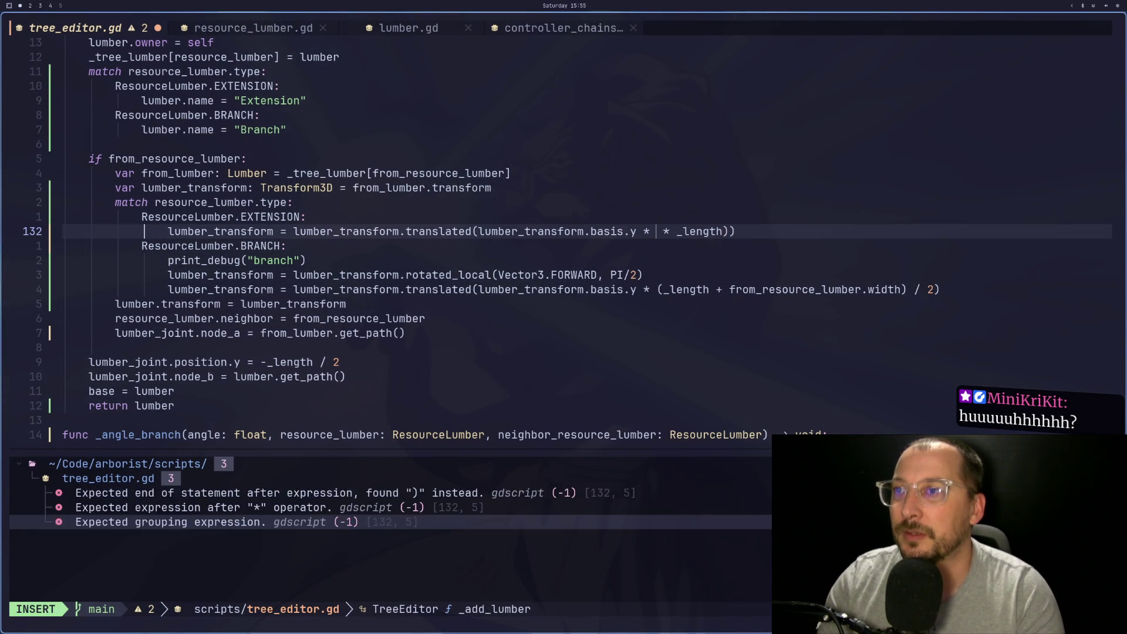
key(BackSpace)
key(Delete)
key(Escape)
key(a)
key(Escape)
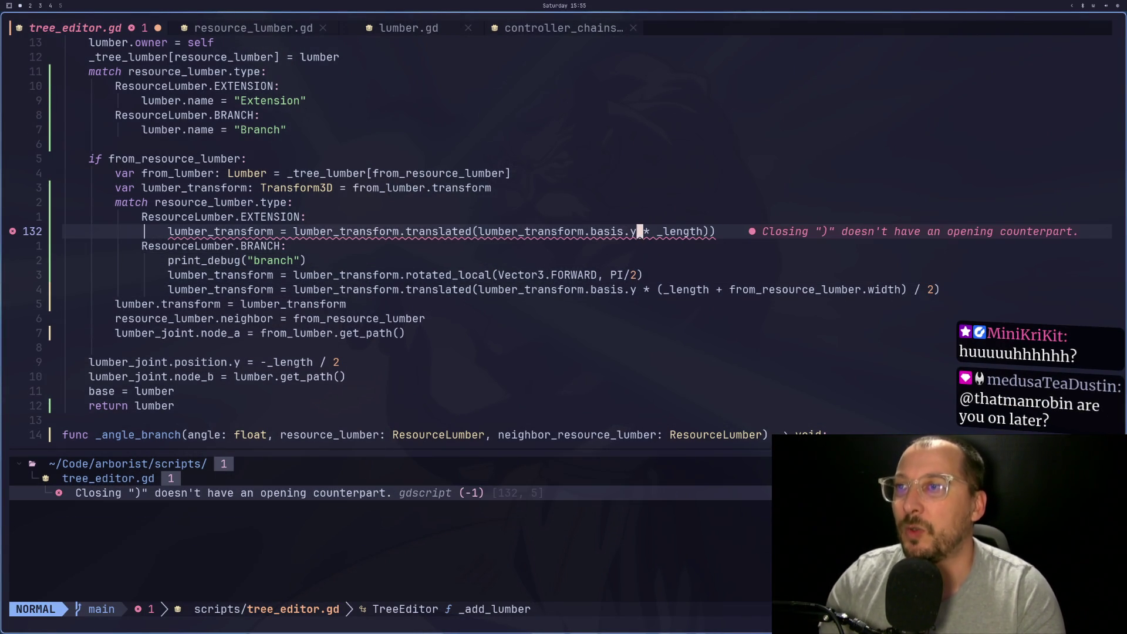
text(x:w)
key(Return)
key(super+2)
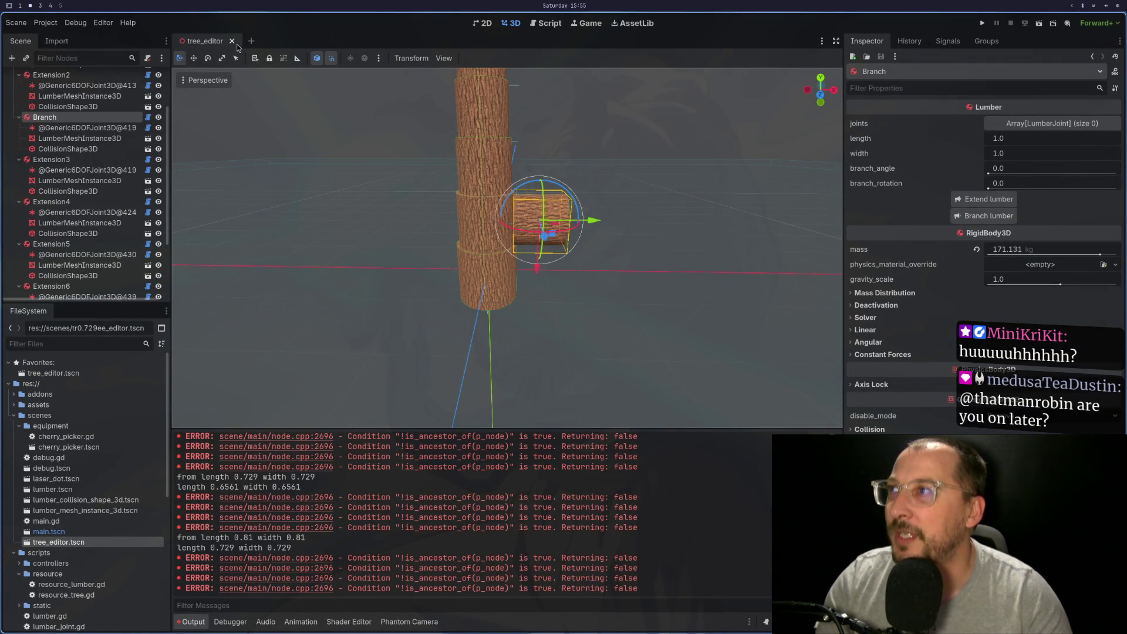
Reload tree_editor.tscn, add a base log, extend it, and branch from Extension2
click(232, 41)
double_click(59, 542)
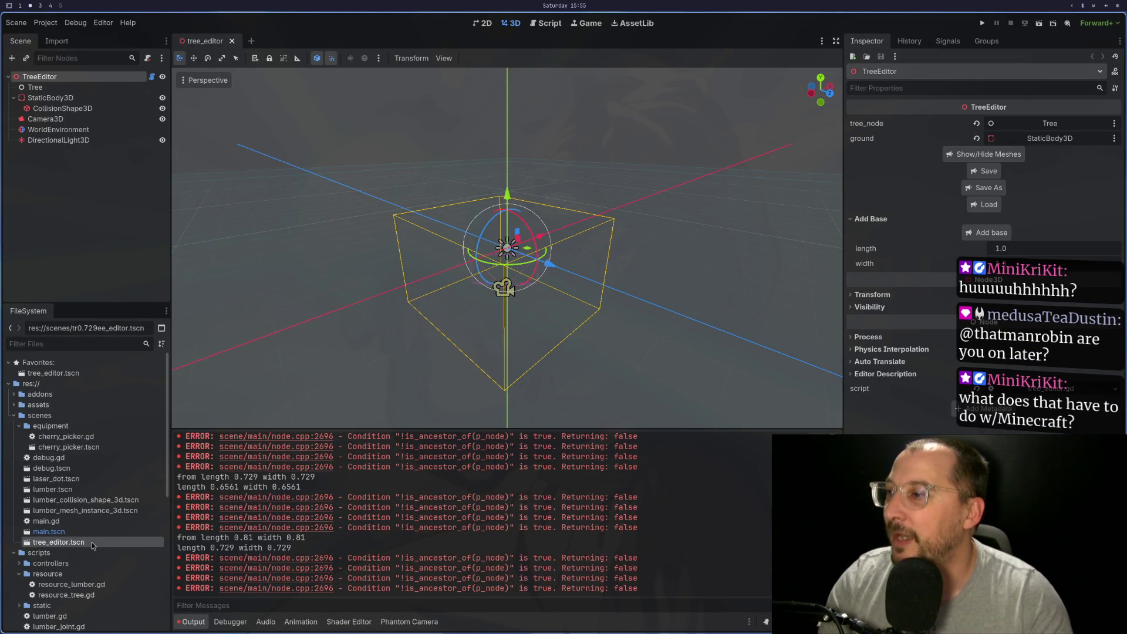
click(1010, 237)
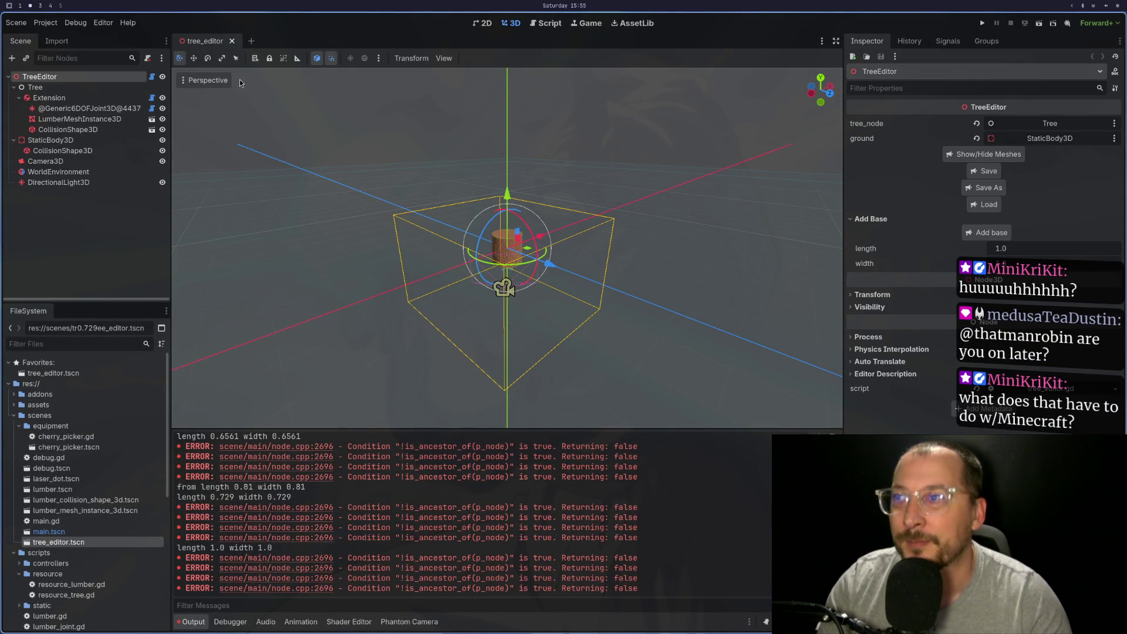
click(81, 99)
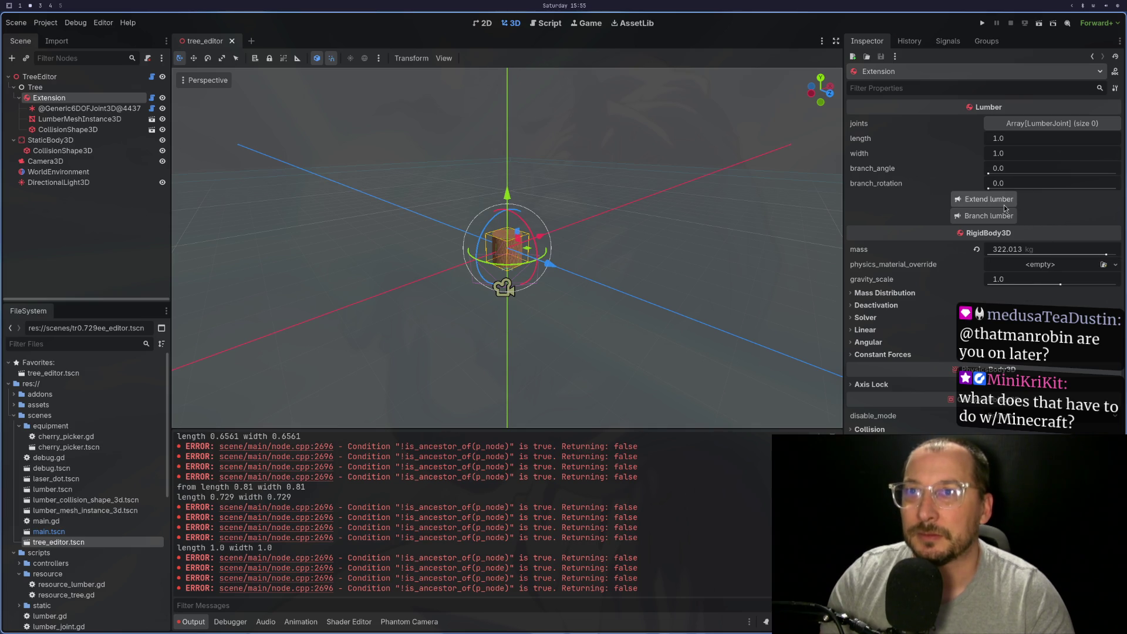
click(986, 199)
click(70, 141)
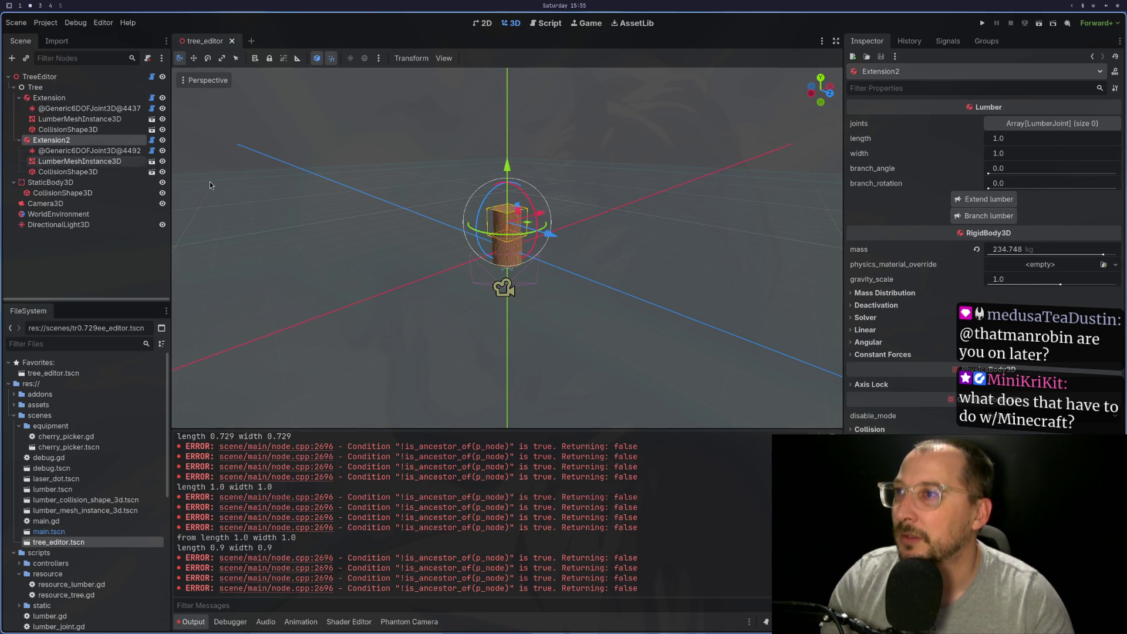
click(986, 215)
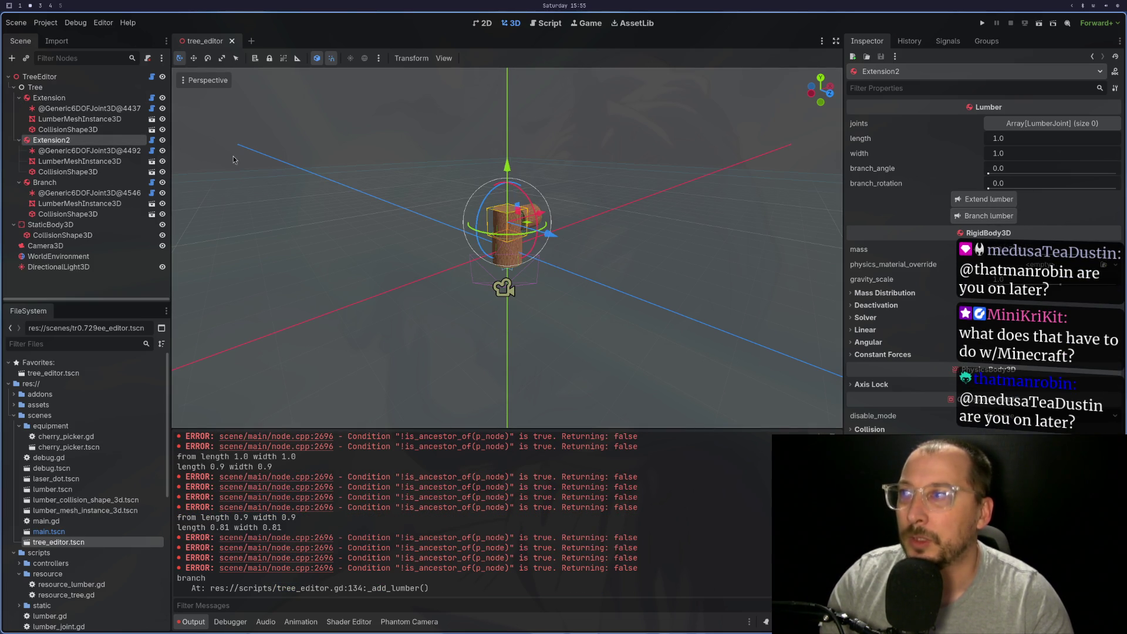
Extend the Branch outward with two more logs and select Extension4
click(91, 186)
click(986, 199)
mouse_move(695, 199)
mouse_down()
mouse_move(570, 176)
mouse_move(651, 287)
mouse_up()
scroll(650, 286, up, 3)
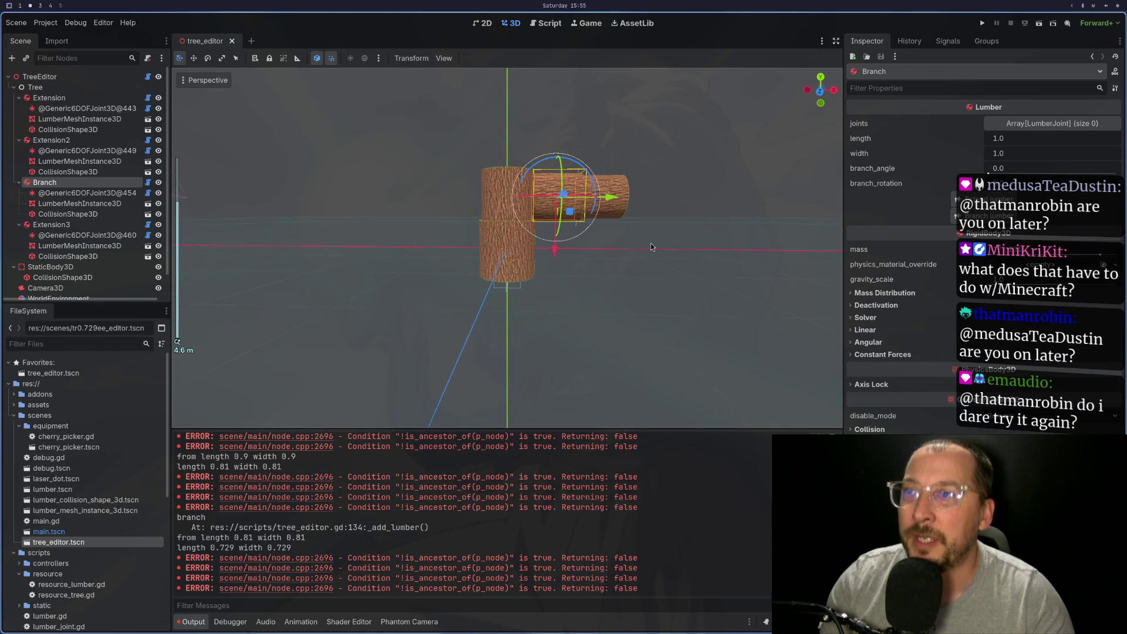
click(987, 199)
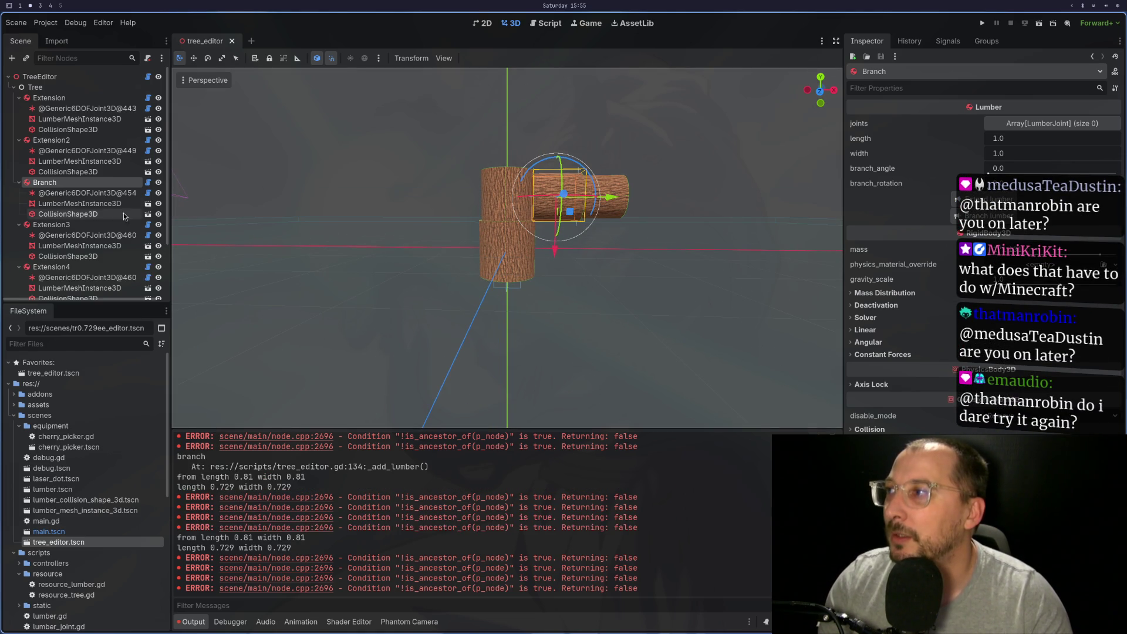
scroll(82, 194, down, 3)
click(69, 202)
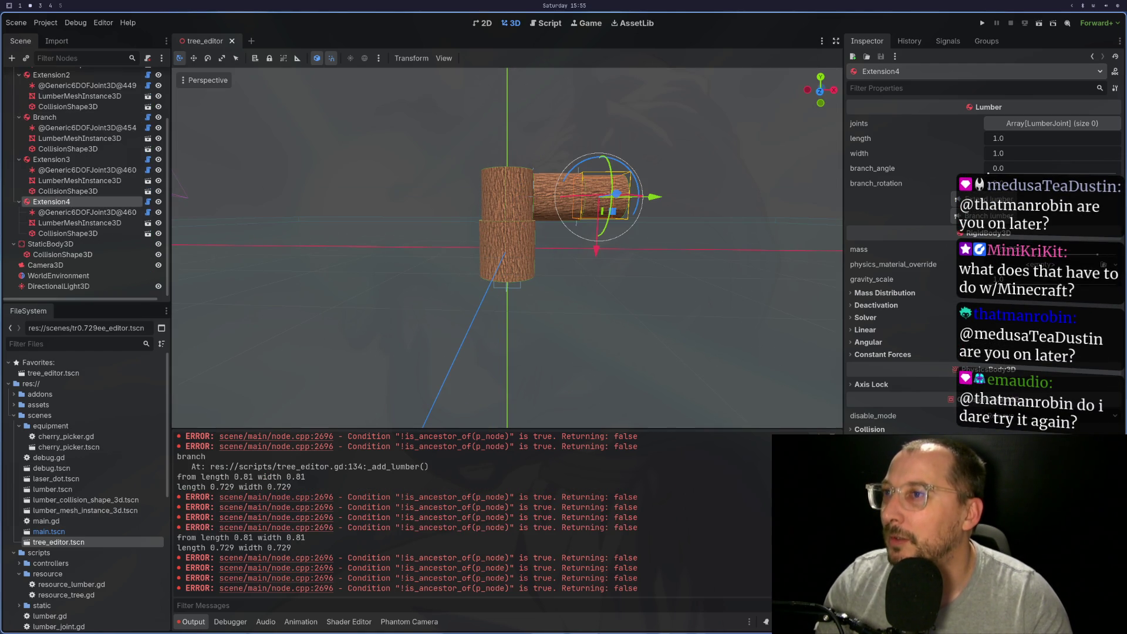
Delete Extension4 with its children and re-extend the branch from Extension3
right_click(69, 200)
click(117, 475)
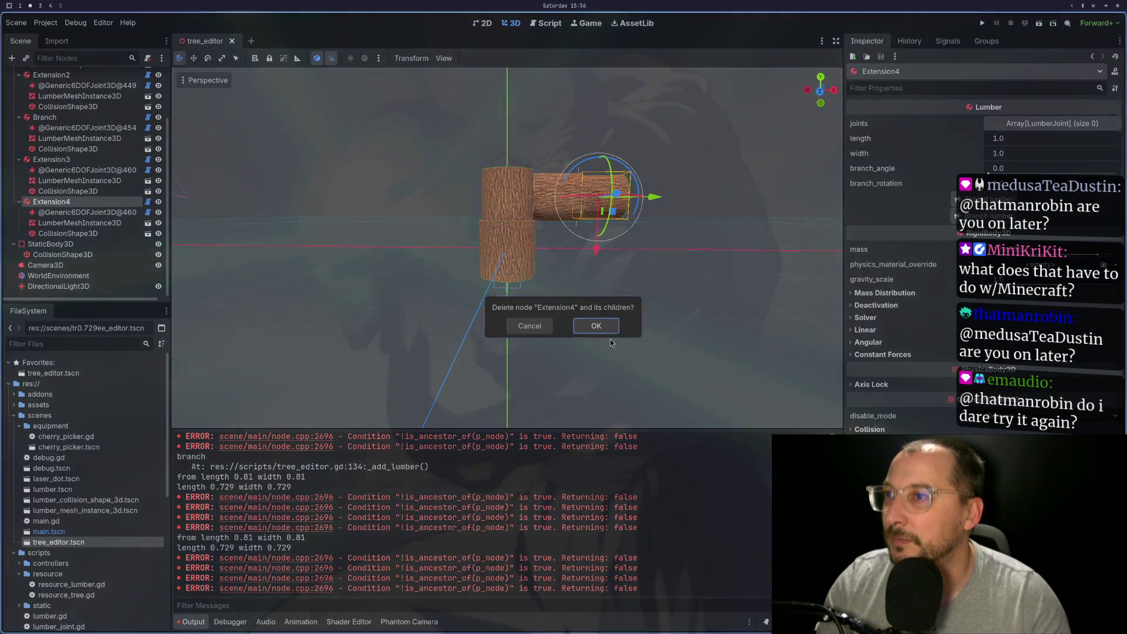
click(596, 326)
click(100, 201)
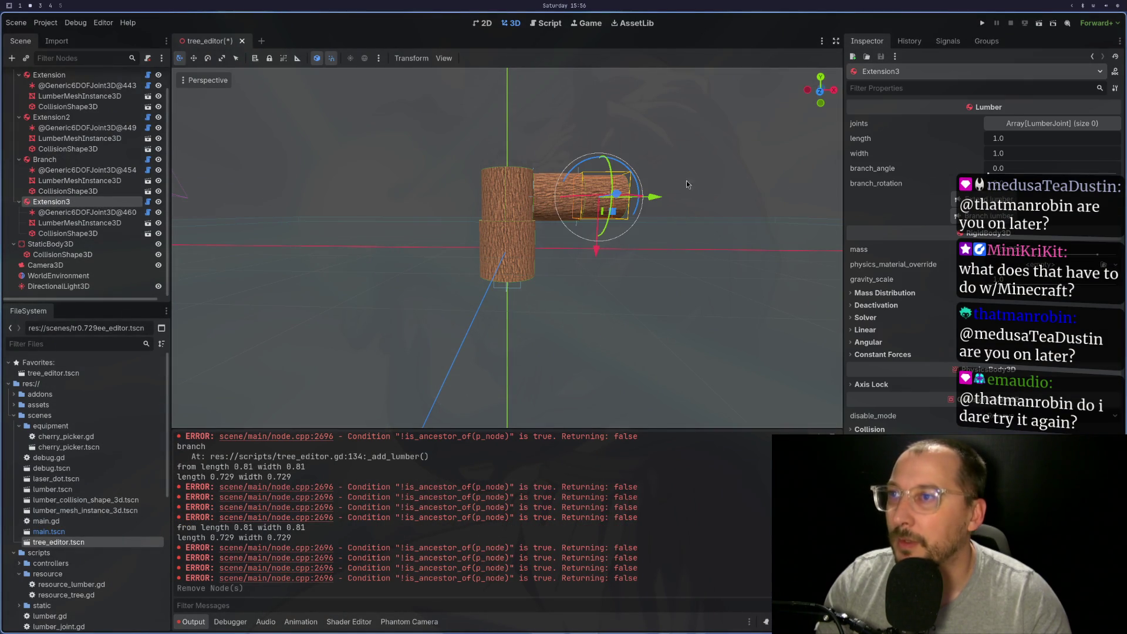
click(997, 198)
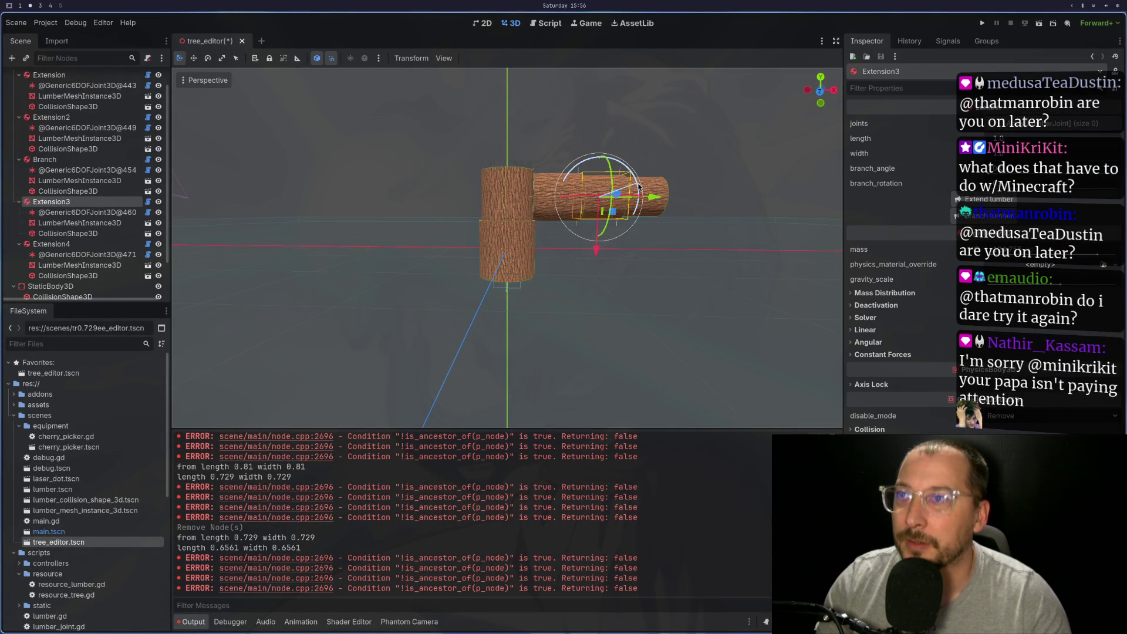
Add a downward Branch2 log from Extension4 and inspect it in the viewport
click(656, 183)
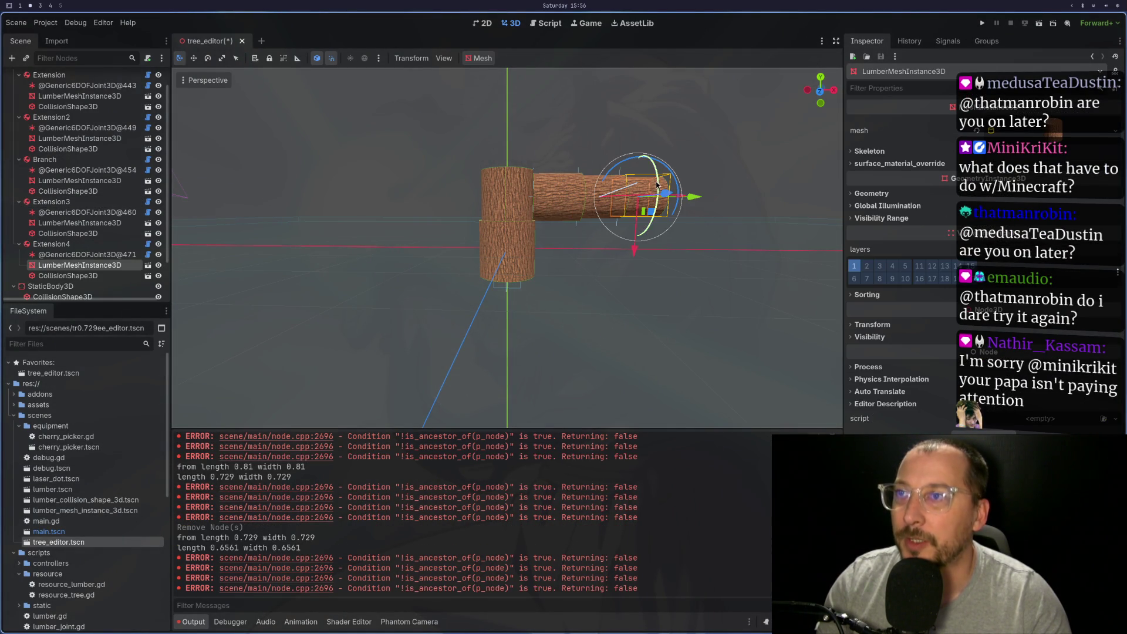
click(128, 244)
click(971, 220)
mouse_move(713, 279)
mouse_down()
mouse_move(612, 284)
mouse_move(633, 277)
mouse_up()
click(646, 265)
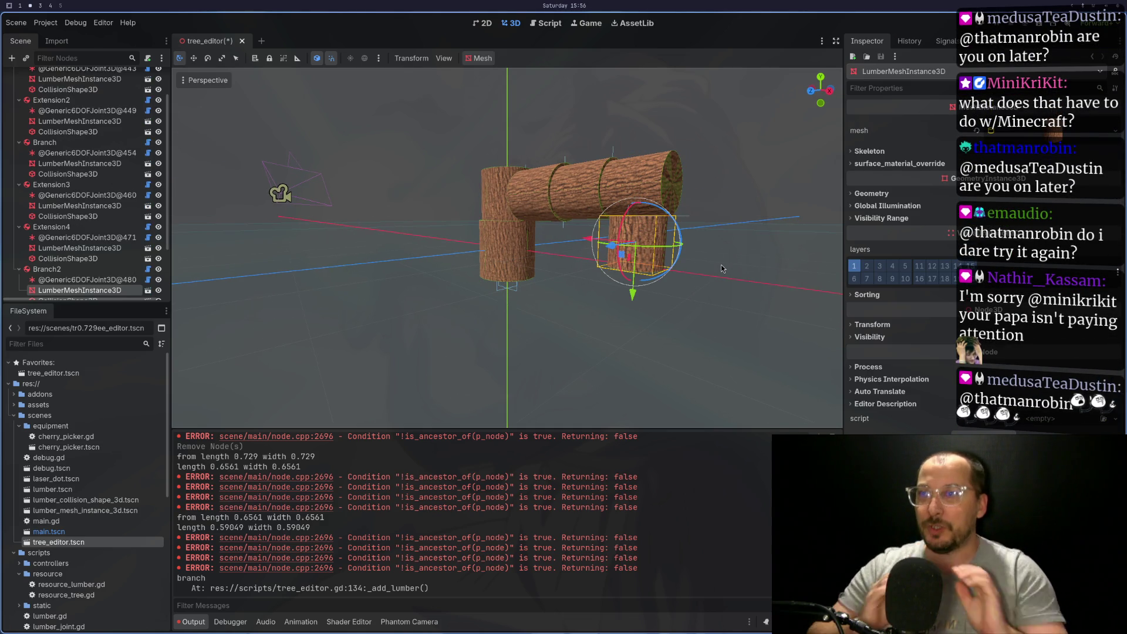
mouse_move(519, 206)
mouse_down()
mouse_move(566, 280)
mouse_move(552, 259)
mouse_up()
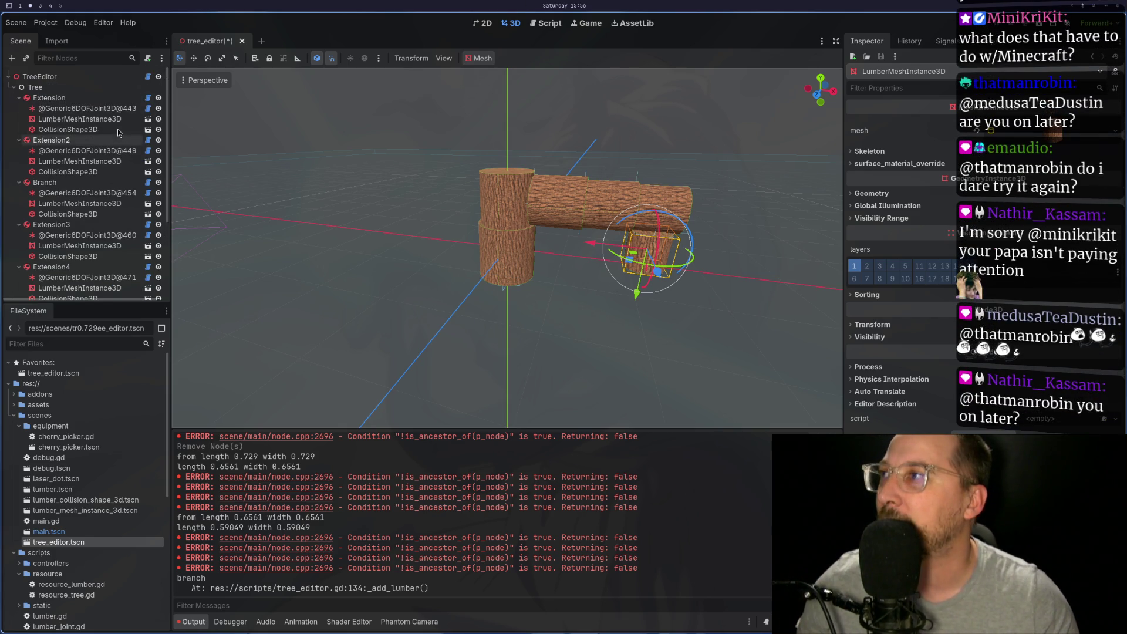
scroll(101, 220, down, 3)
Select the TreeEditor root and save the tree over res://trees/tree.tres
click(115, 185)
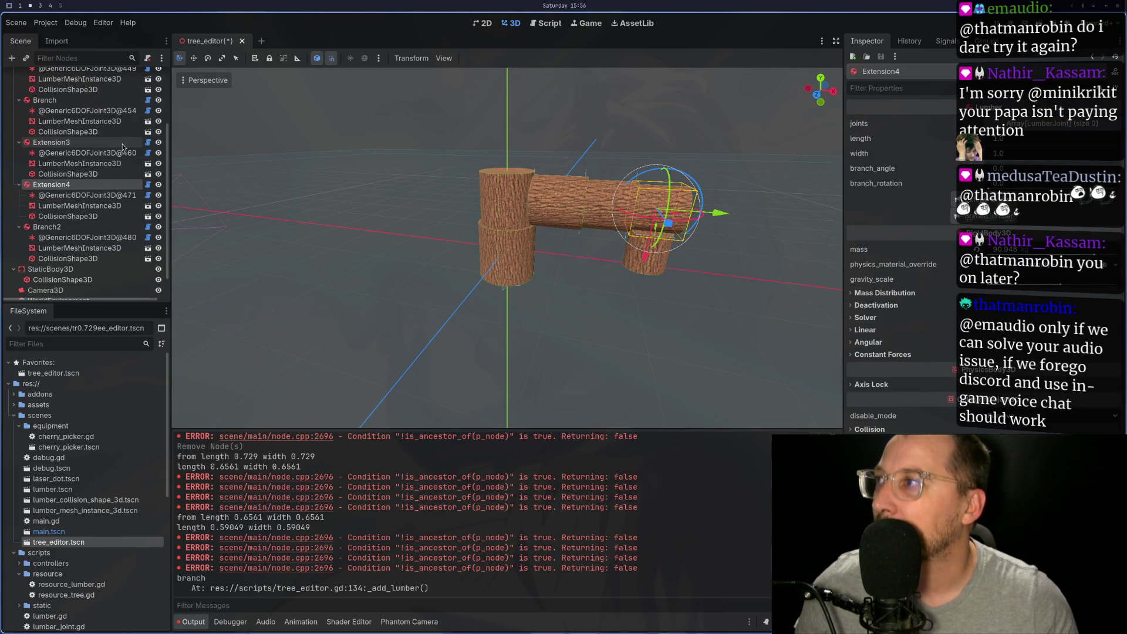
click(52, 142)
scroll(71, 147, up, 5)
click(110, 77)
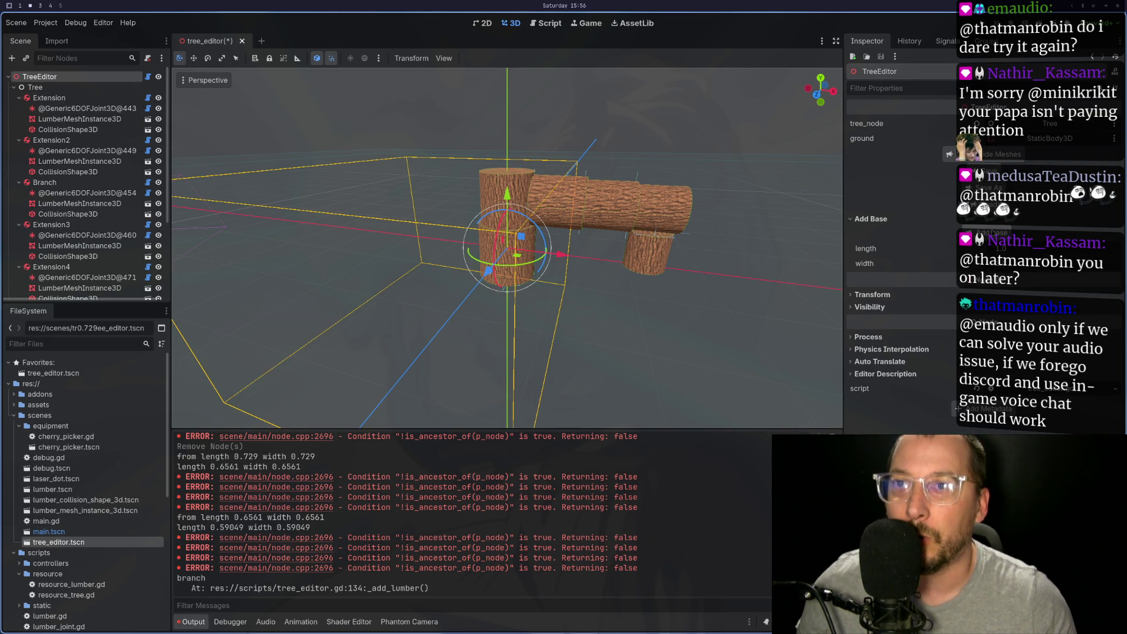
click(992, 188)
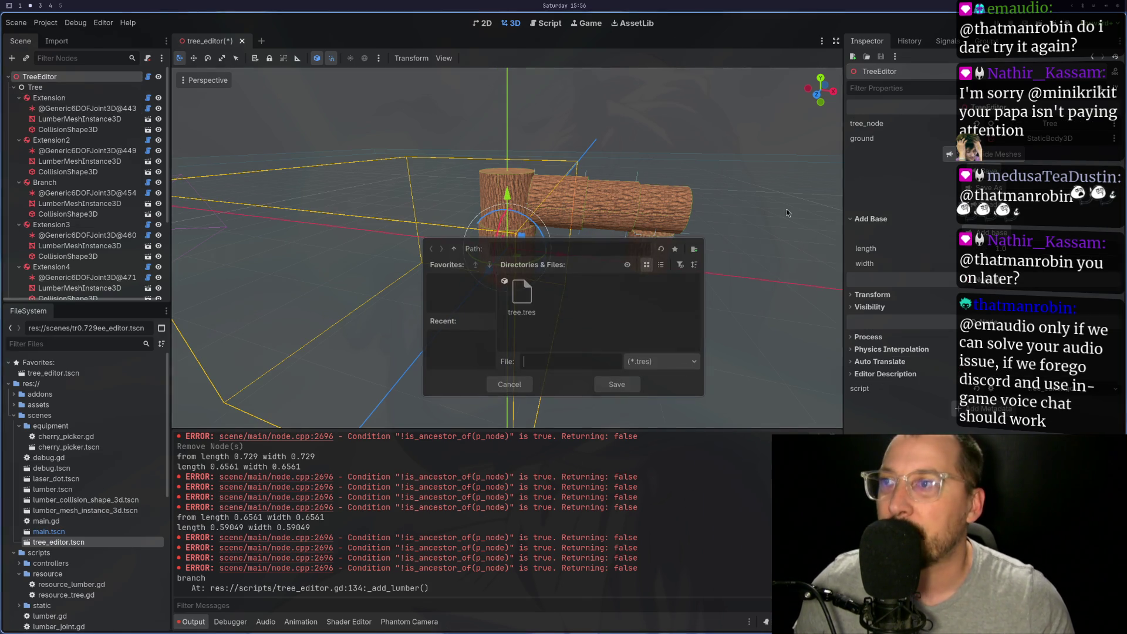
click(617, 384)
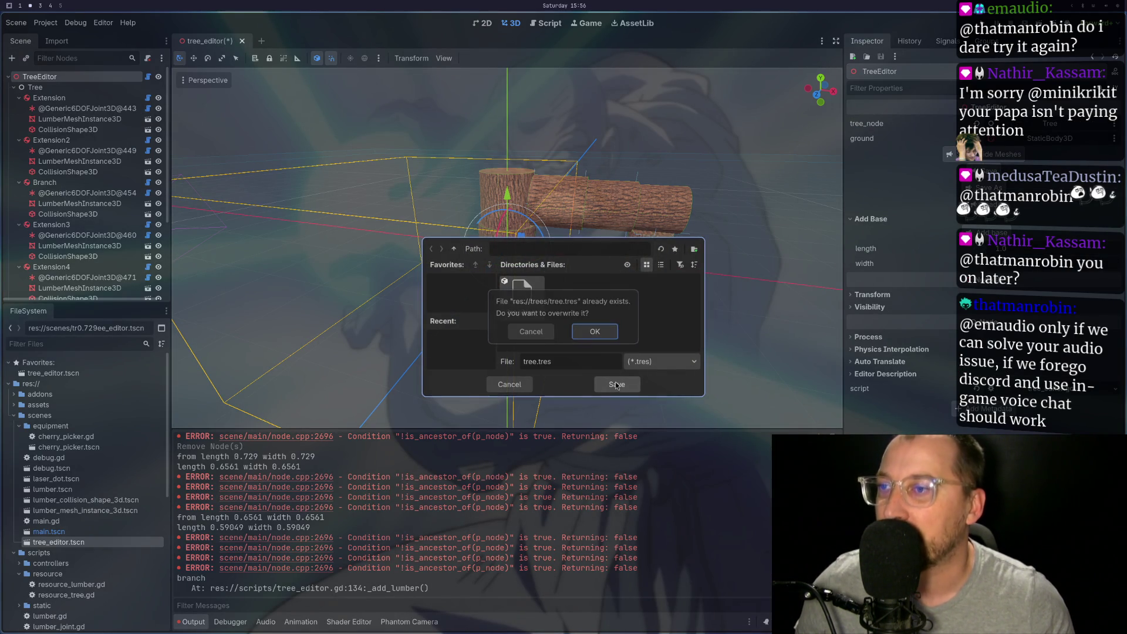
click(591, 329)
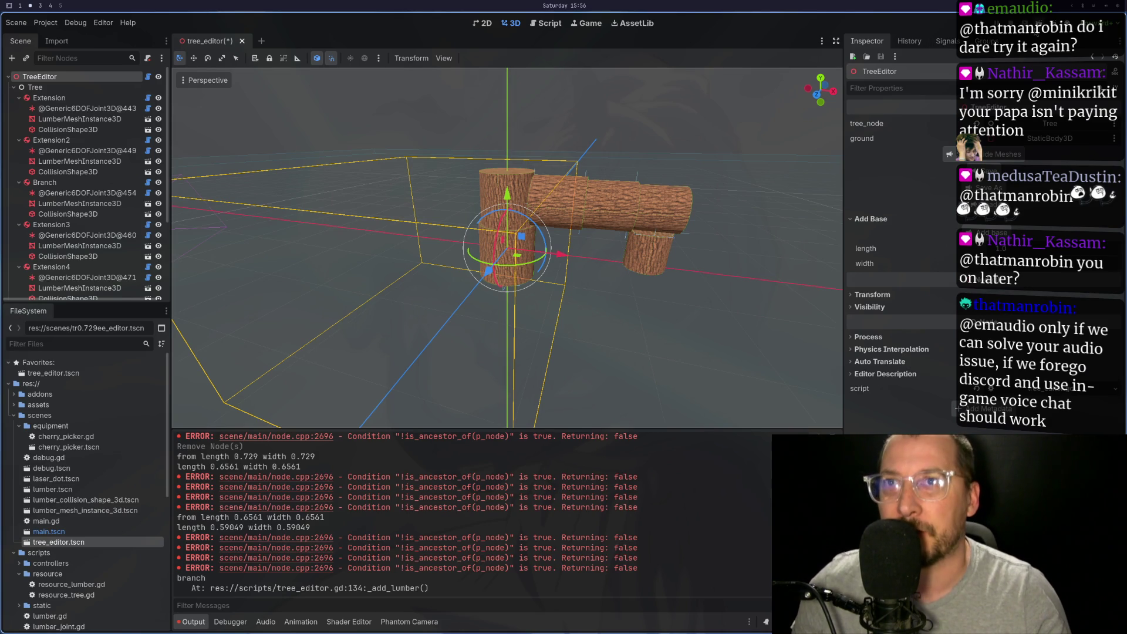
Save and run the scene with F6, stop it, and review Extension2, Branch, Extension3, Extension4
key(F6)
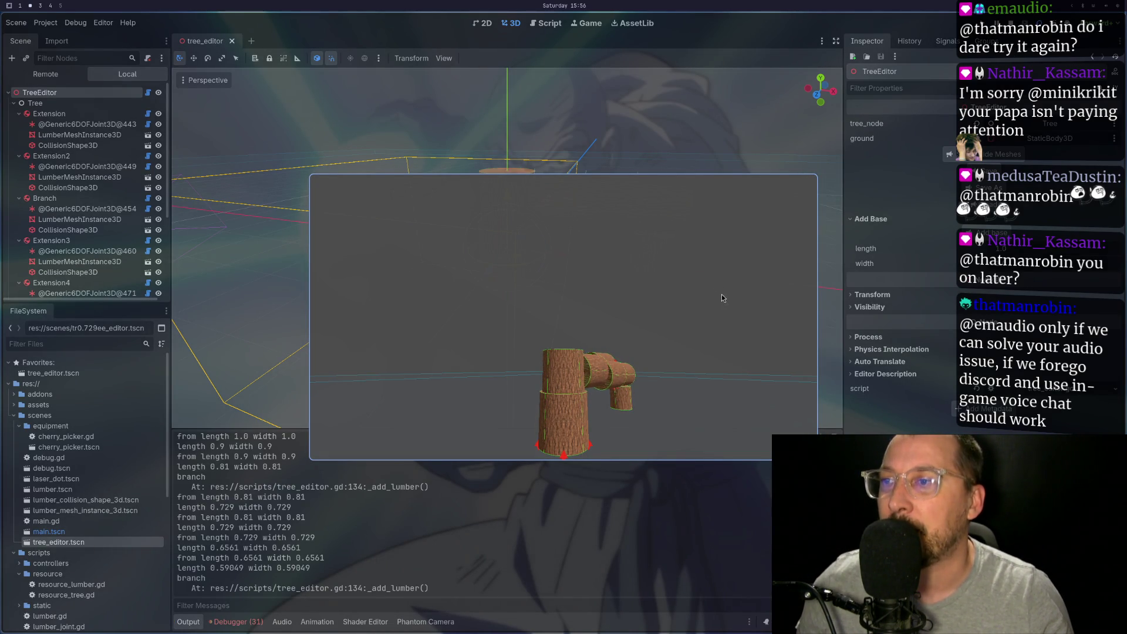
click(1016, 19)
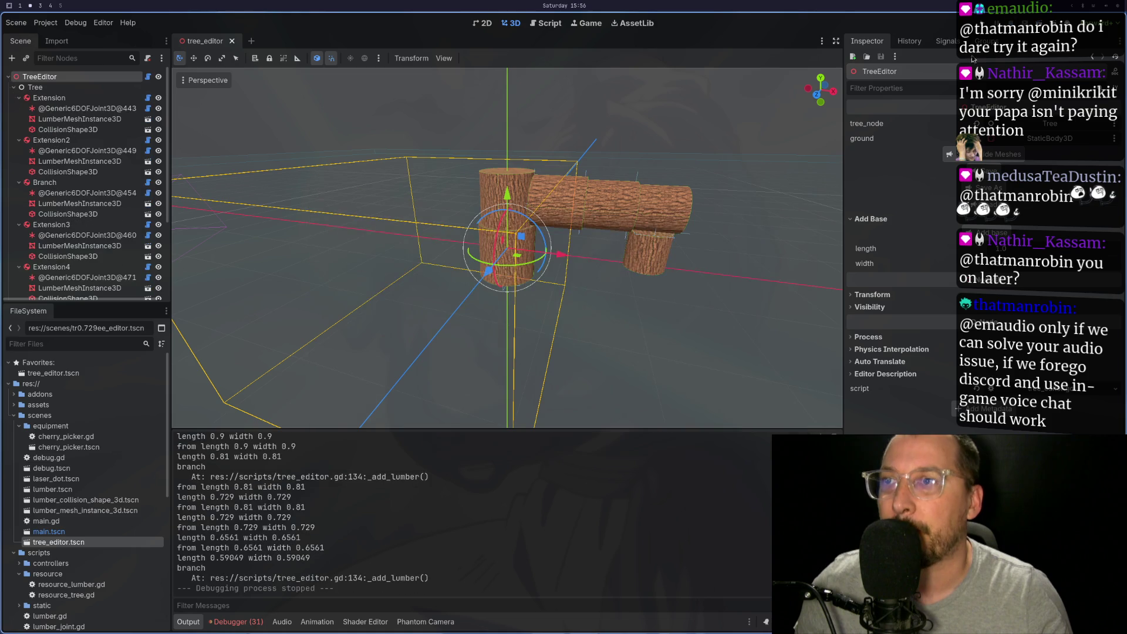
click(61, 141)
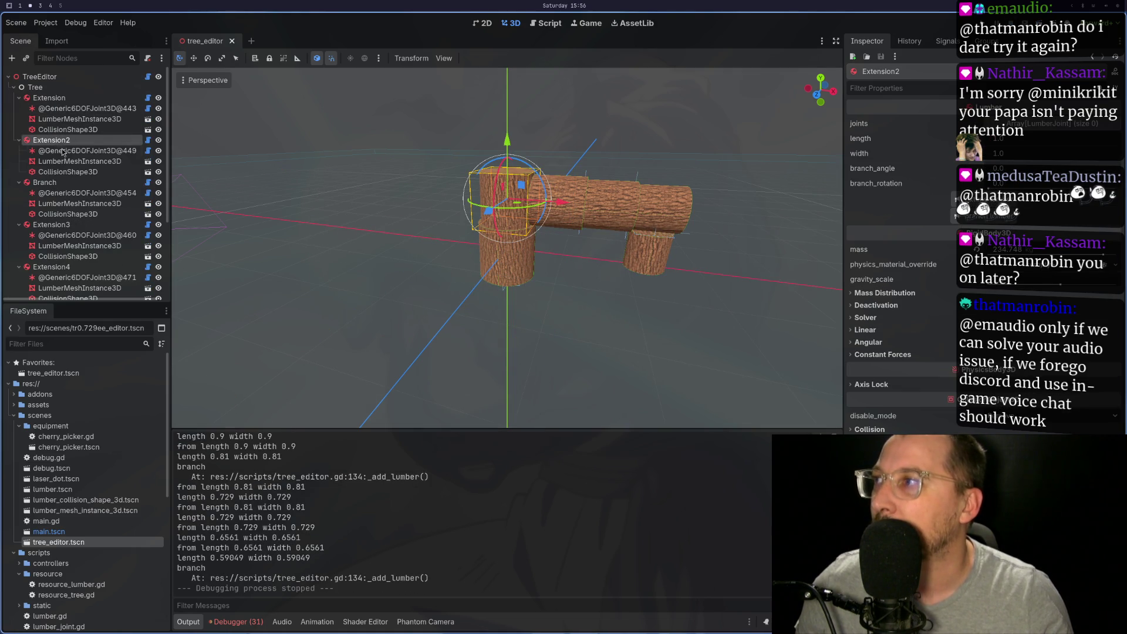
click(61, 184)
click(61, 225)
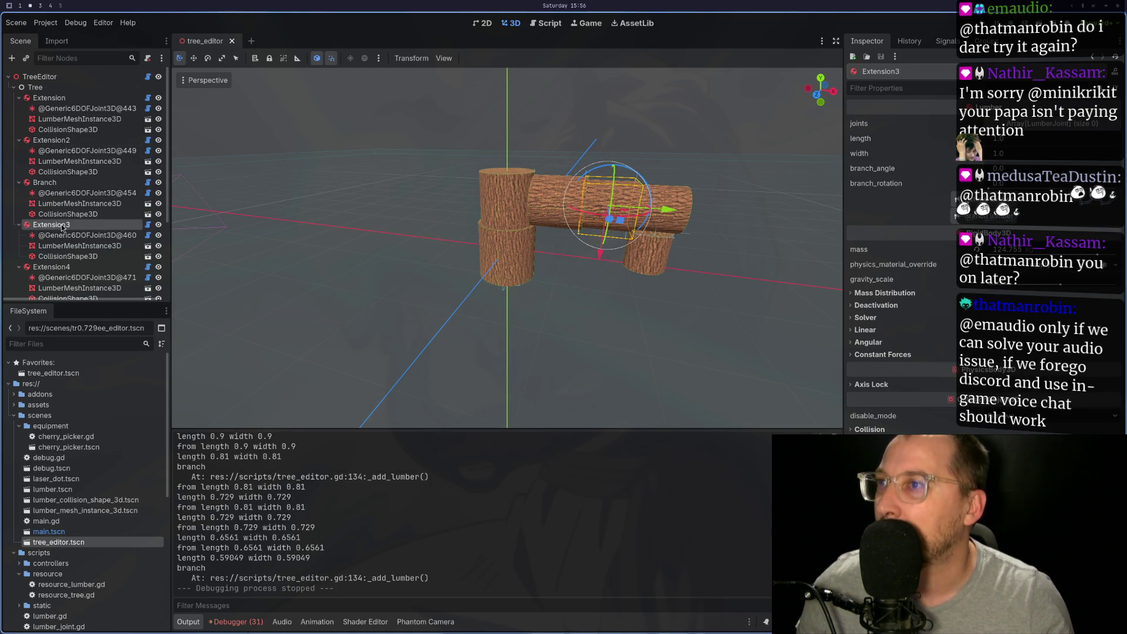
click(53, 267)
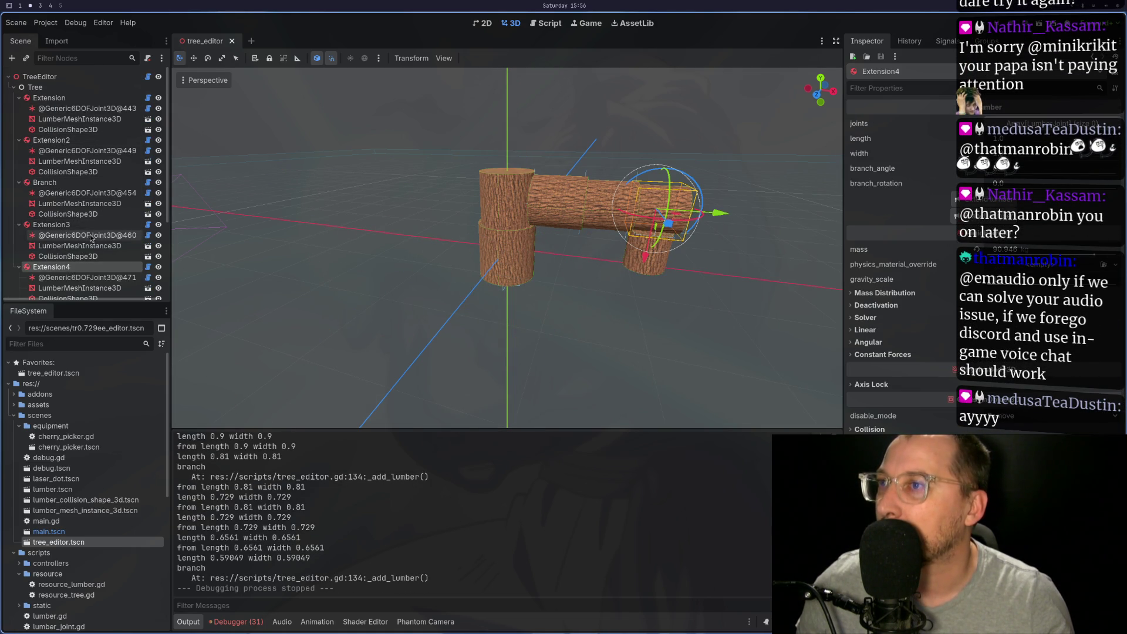
Check the Branch2 log, orbit around the tree, and run the scene again with F6
scroll(67, 258, down, 2)
click(65, 254)
drag(522, 223, 624, 196)
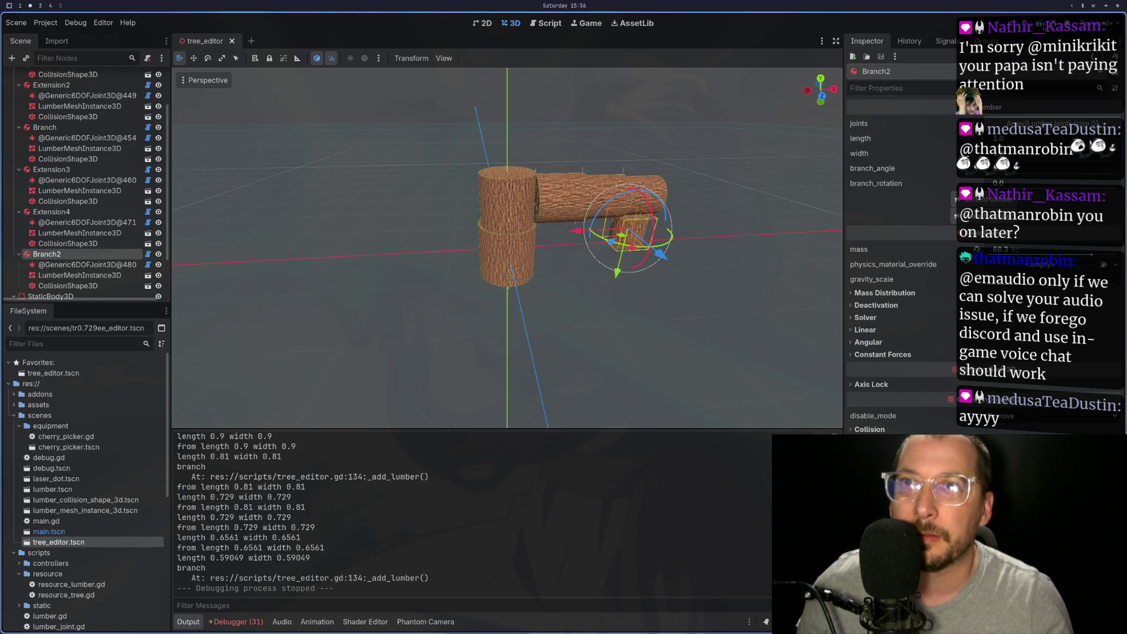
key(F6)
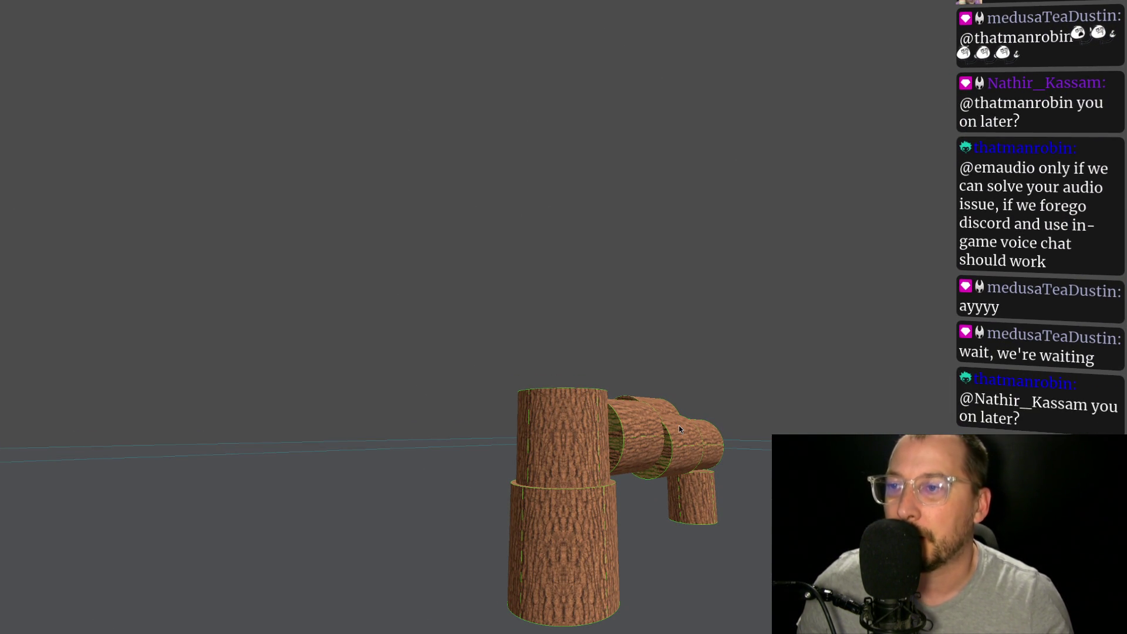
Close the game, zoom out from the logs, and select the Generic6DOFJoint3D holding Branch2
key(Escape)
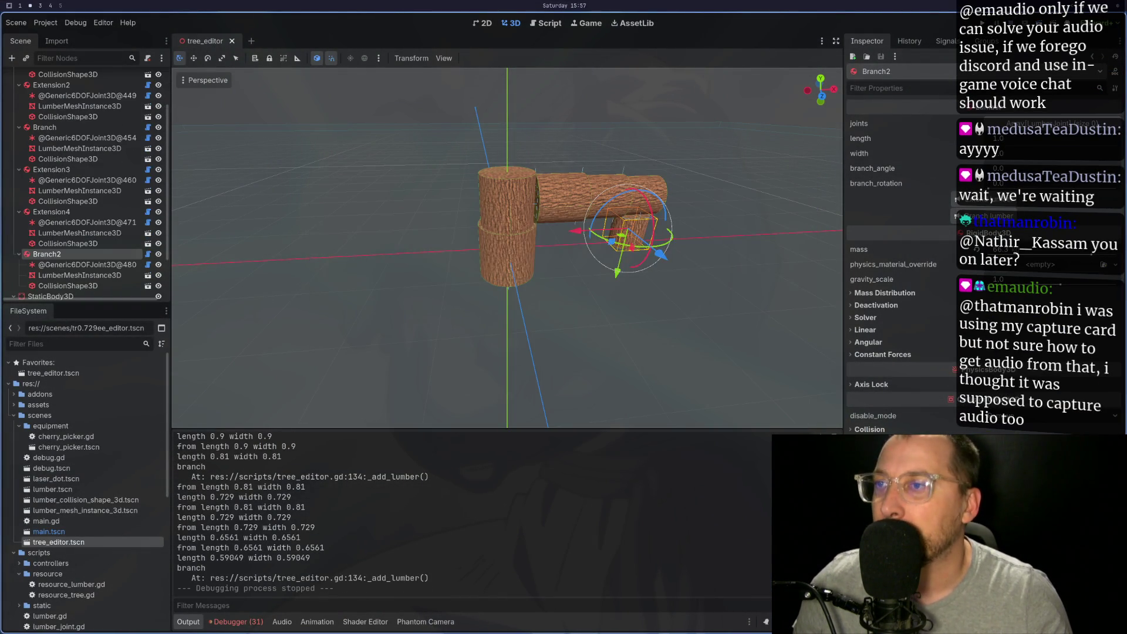
scroll(476, 202, down, 3)
mouse_move(449, 214)
mouse_down()
mouse_move(563, 197)
mouse_move(504, 269)
mouse_up()
scroll(559, 195, up, 5)
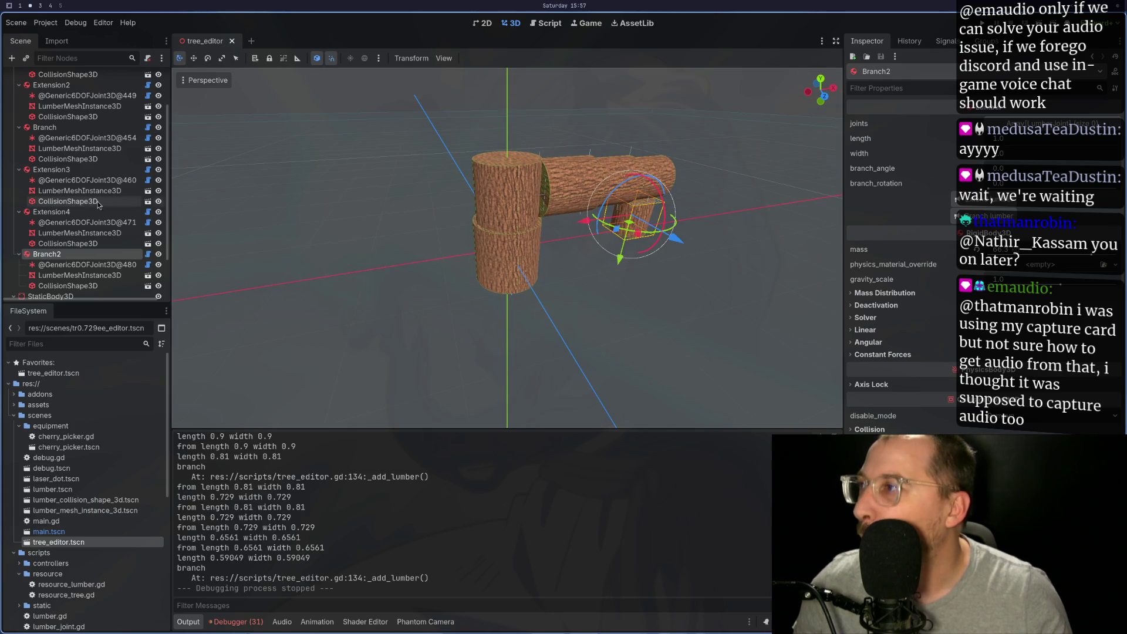
scroll(86, 219, down, 2)
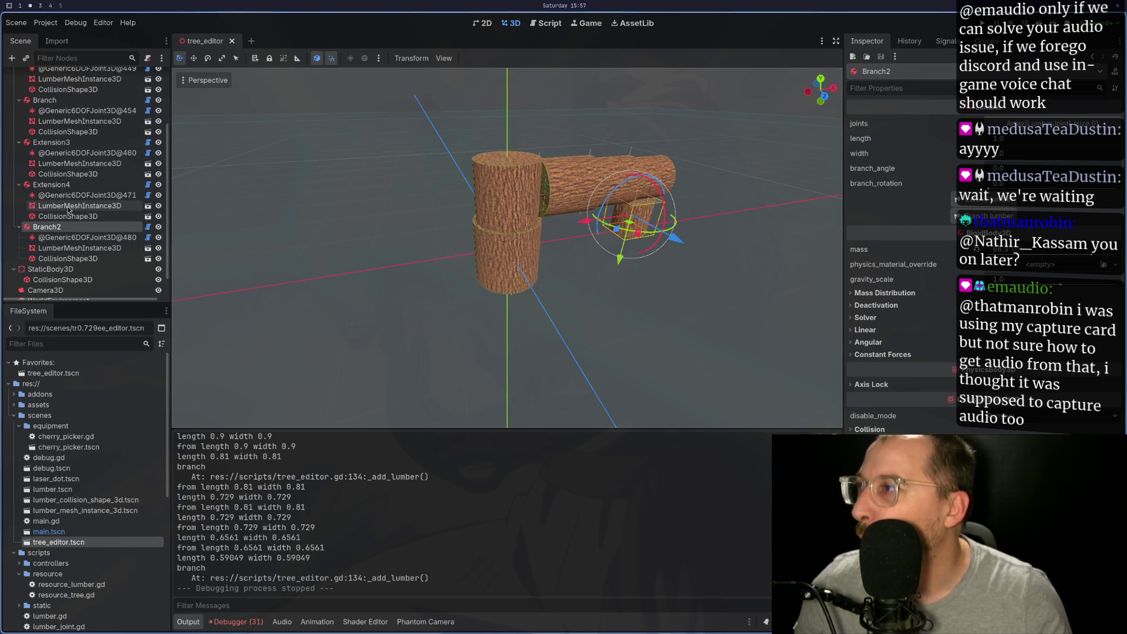
click(69, 240)
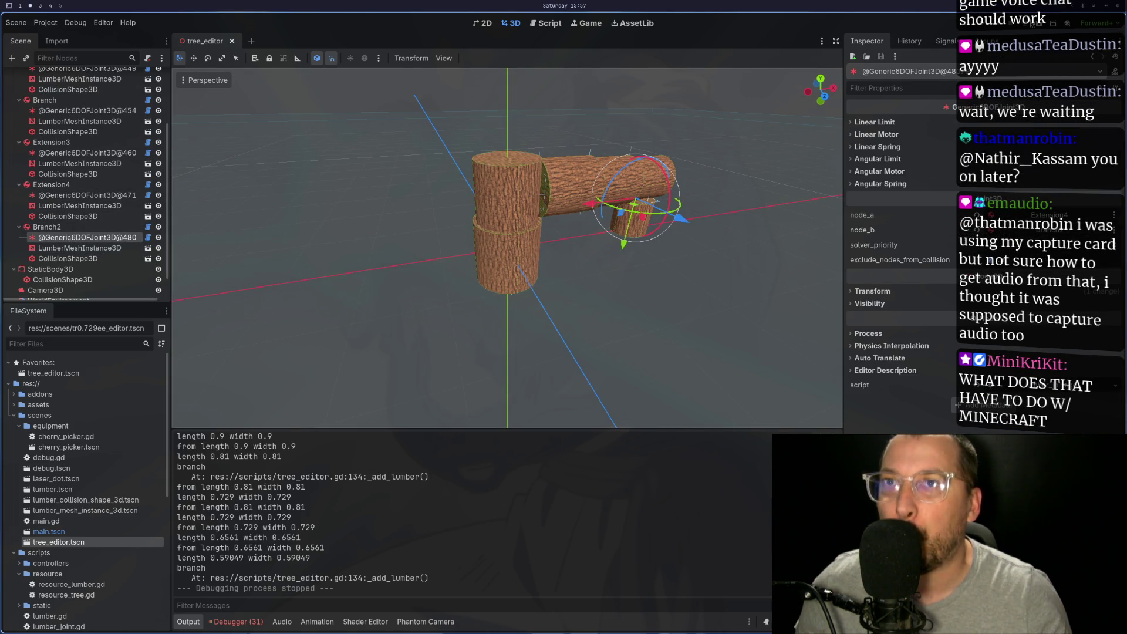
Run and stop the scene from the toolbar, then relaunch it with F6
click(1047, 25)
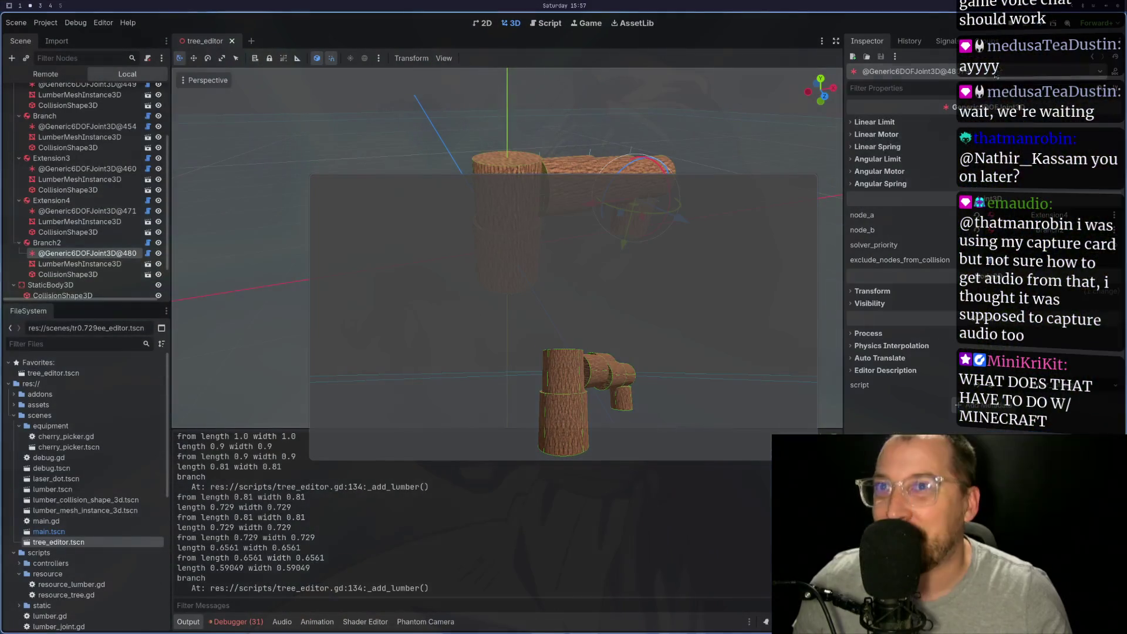
click(1011, 23)
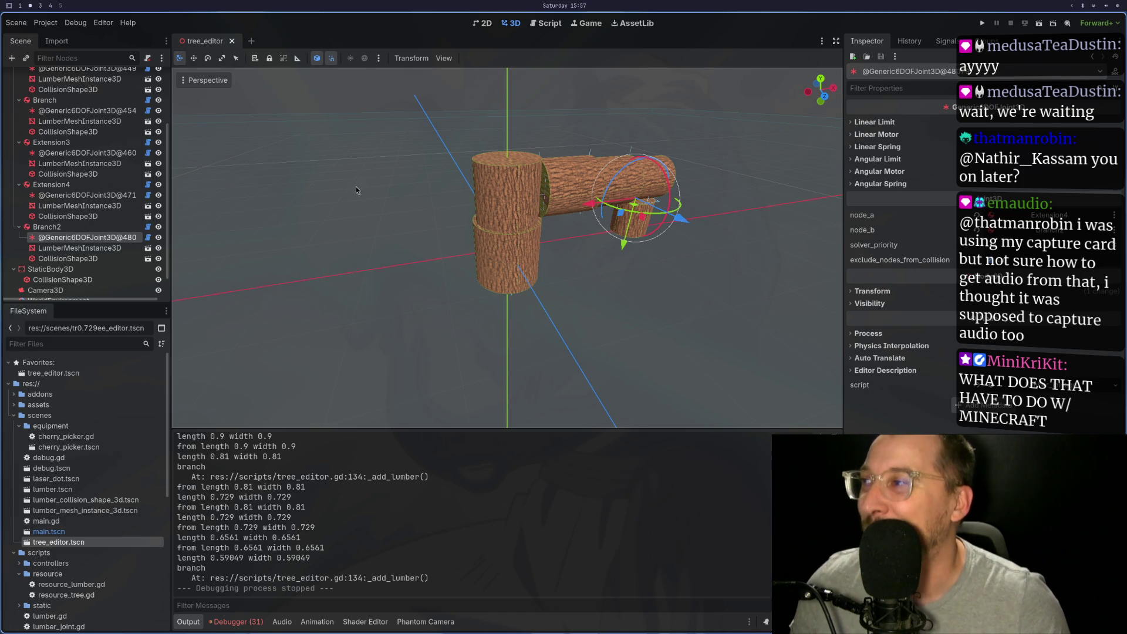
click(1038, 23)
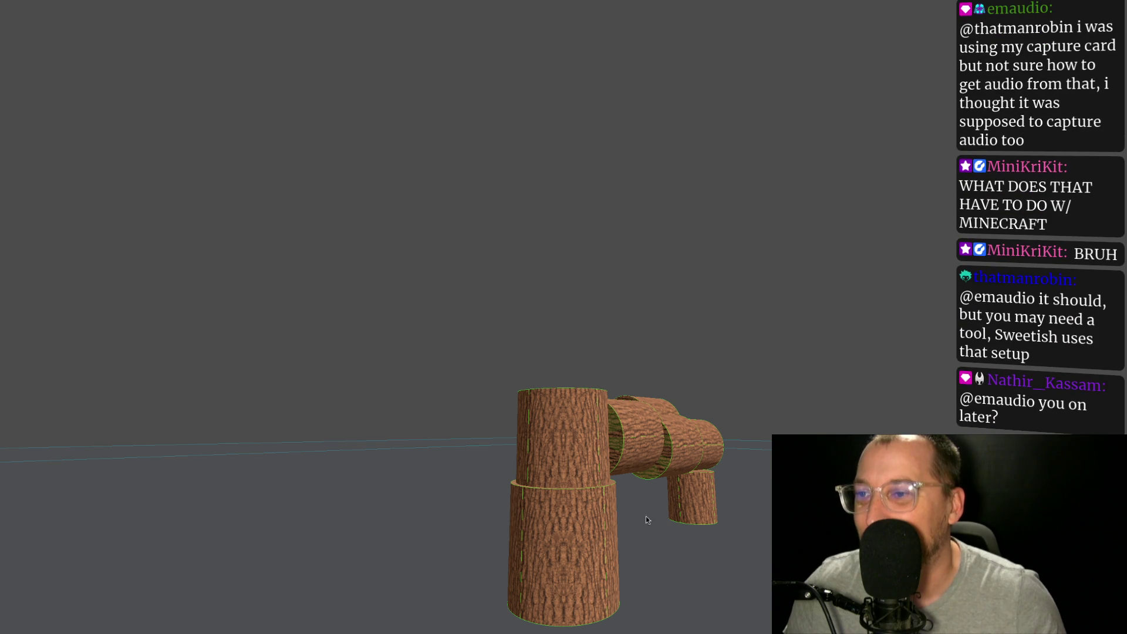
key(Escape)
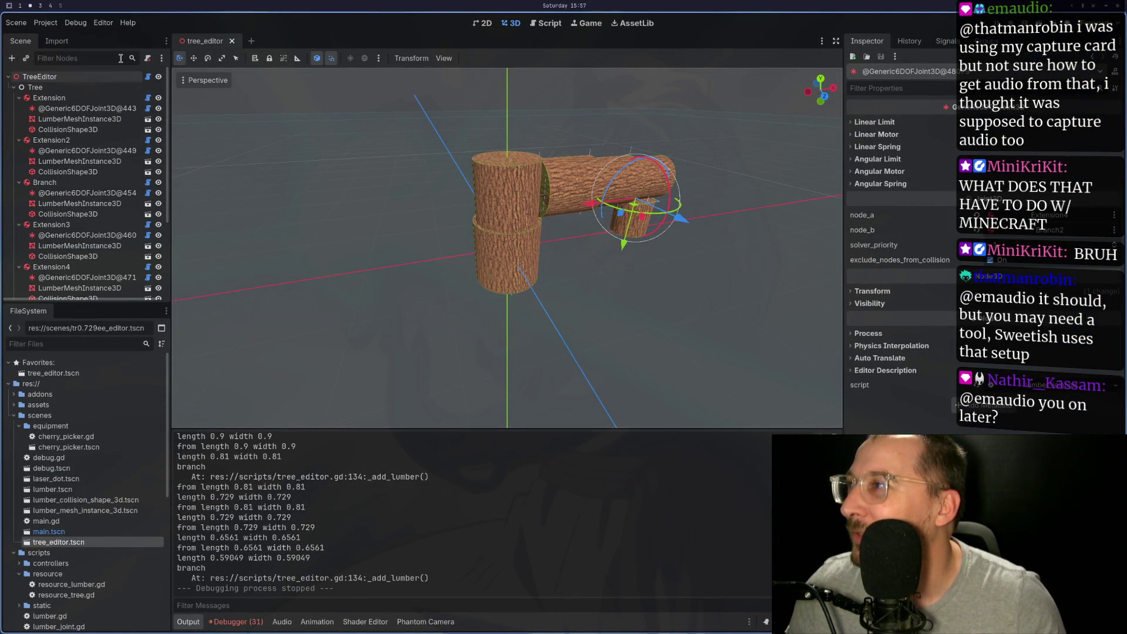
key(F6)
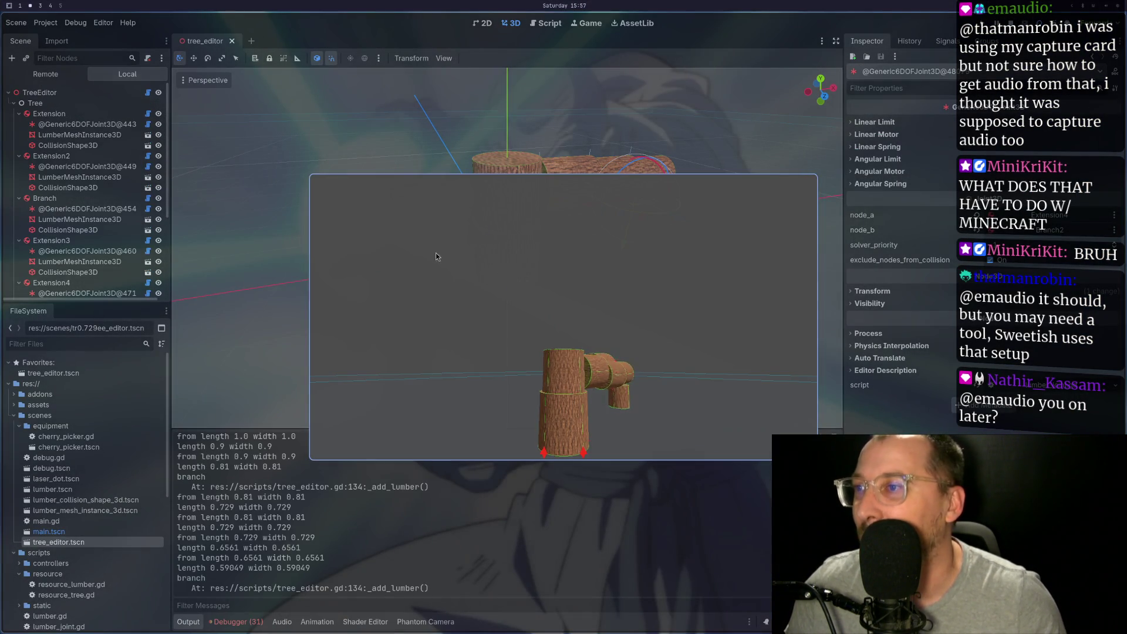
In the Remote scene tree, expand TreeEditor, Tree and Extension7, and select Extension7's joint
click(42, 73)
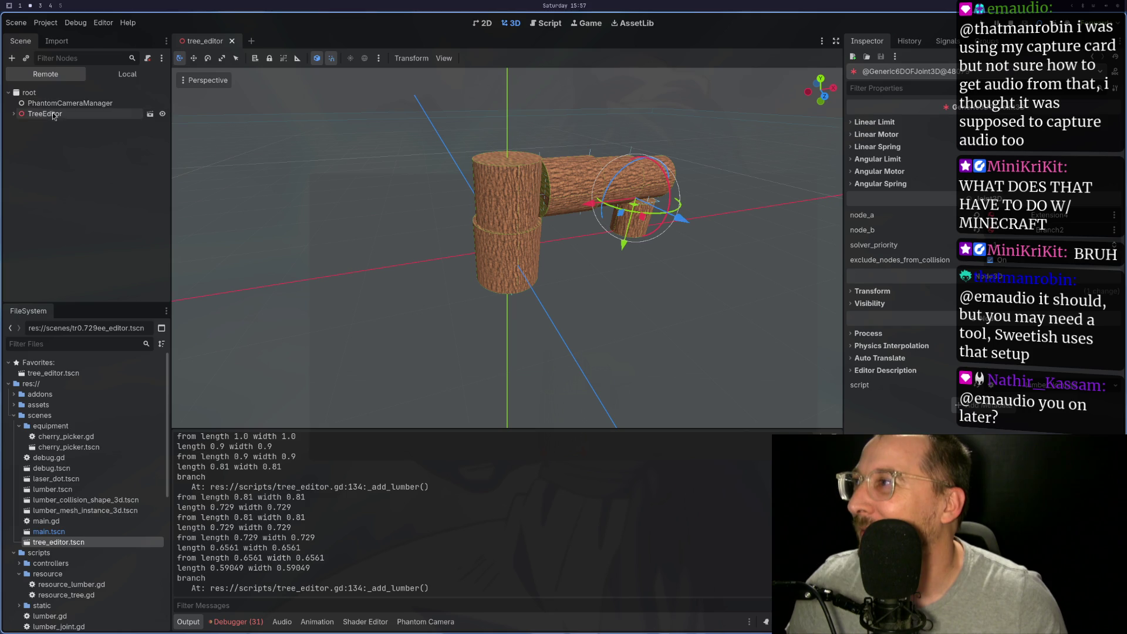
key(super+v)
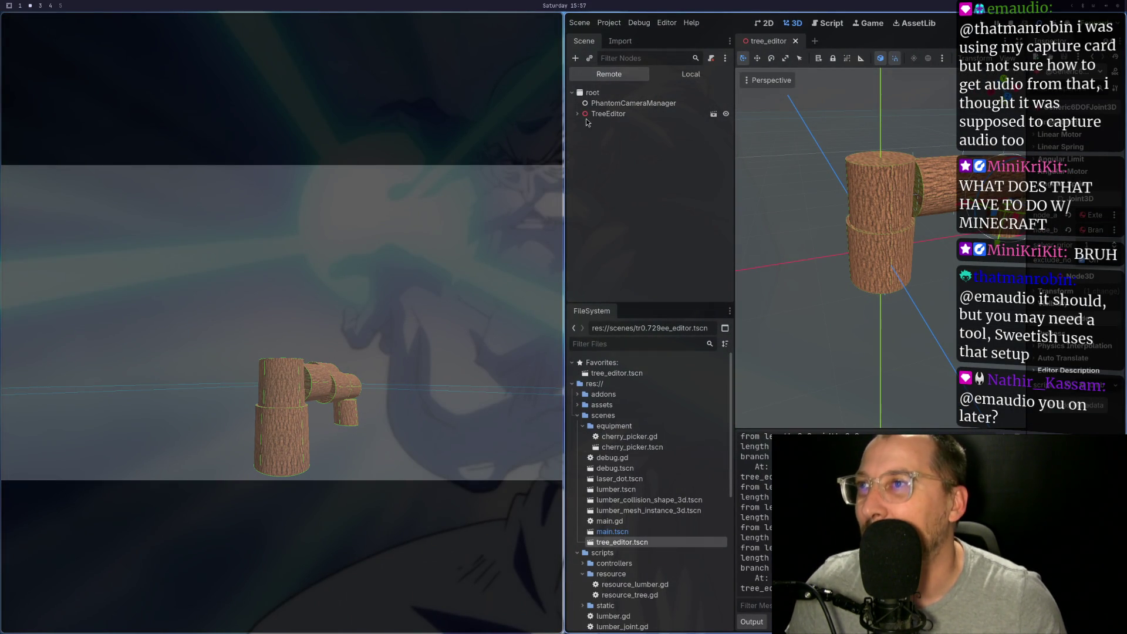
click(578, 114)
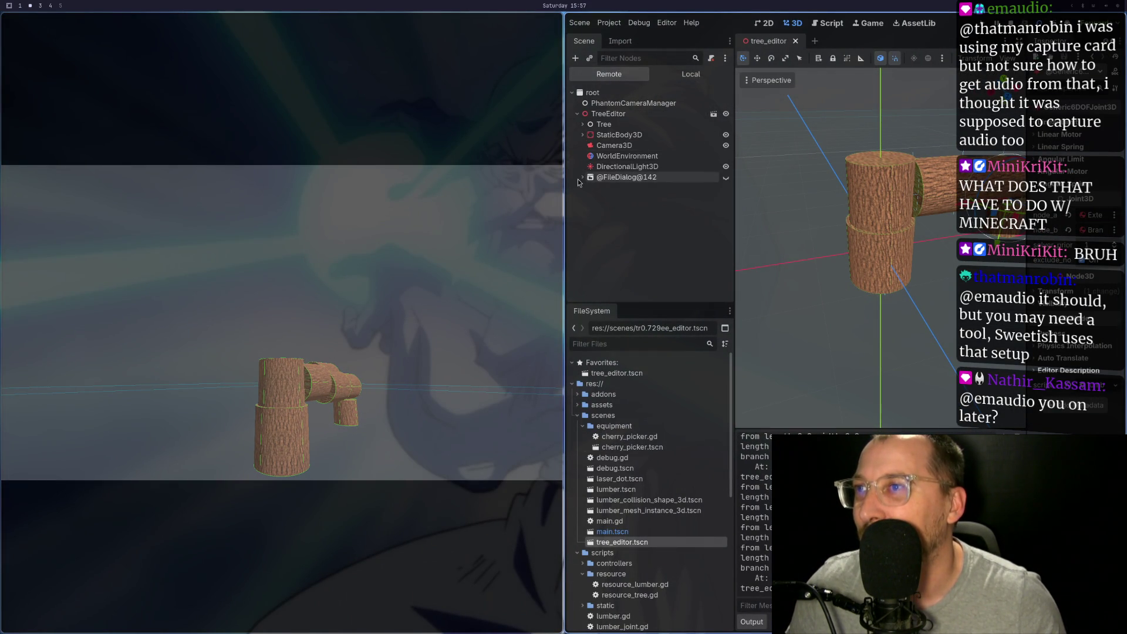
click(583, 124)
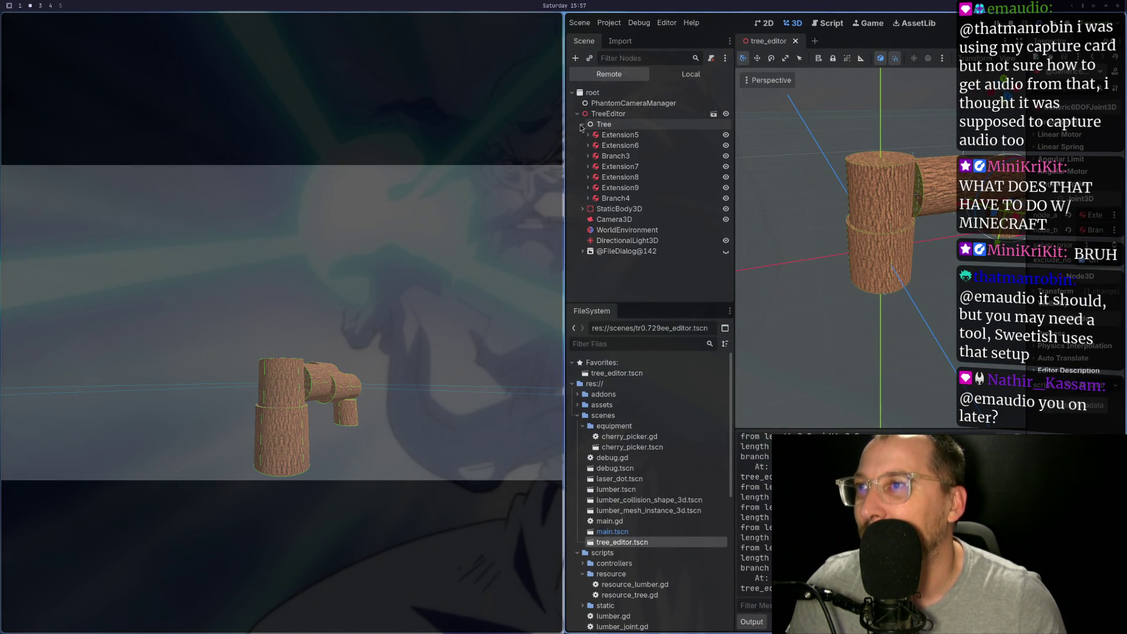
double_click(638, 166)
click(632, 178)
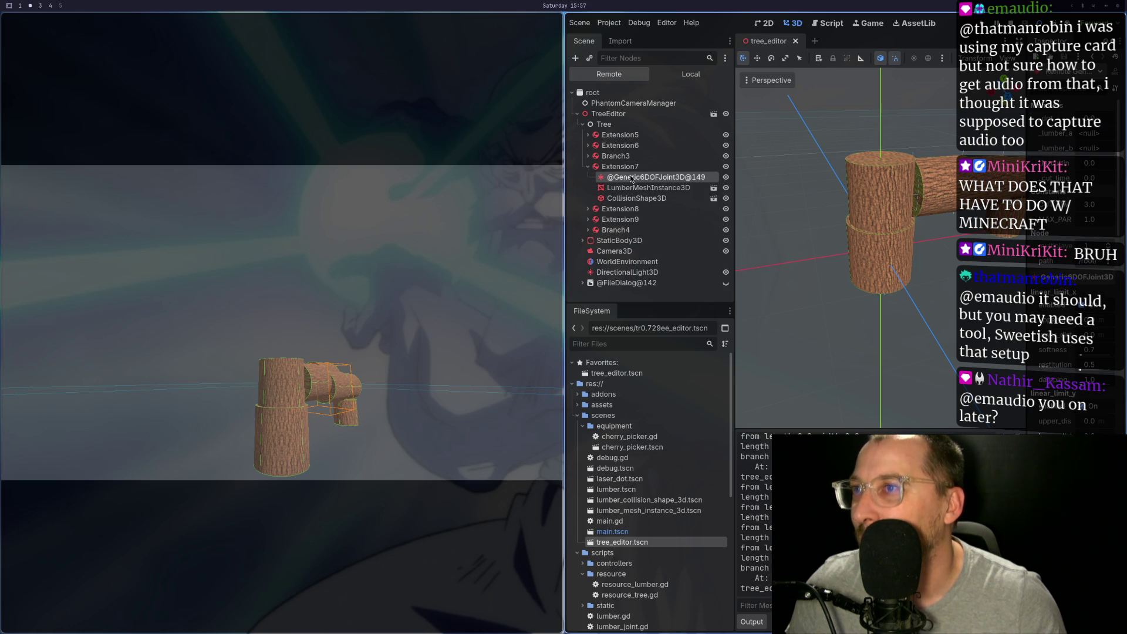
Expand Branch3 and Extension6, collapse Extension6 again, and make the editor fullscreen
key(Up)
key(Up)
key(Right)
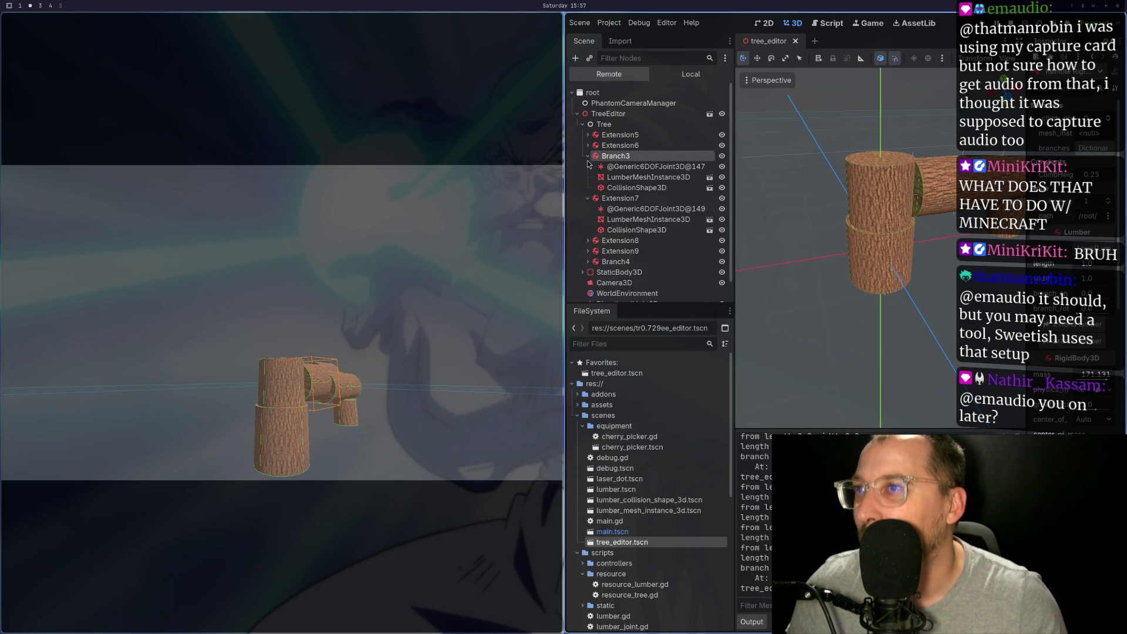
click(589, 156)
double_click(679, 149)
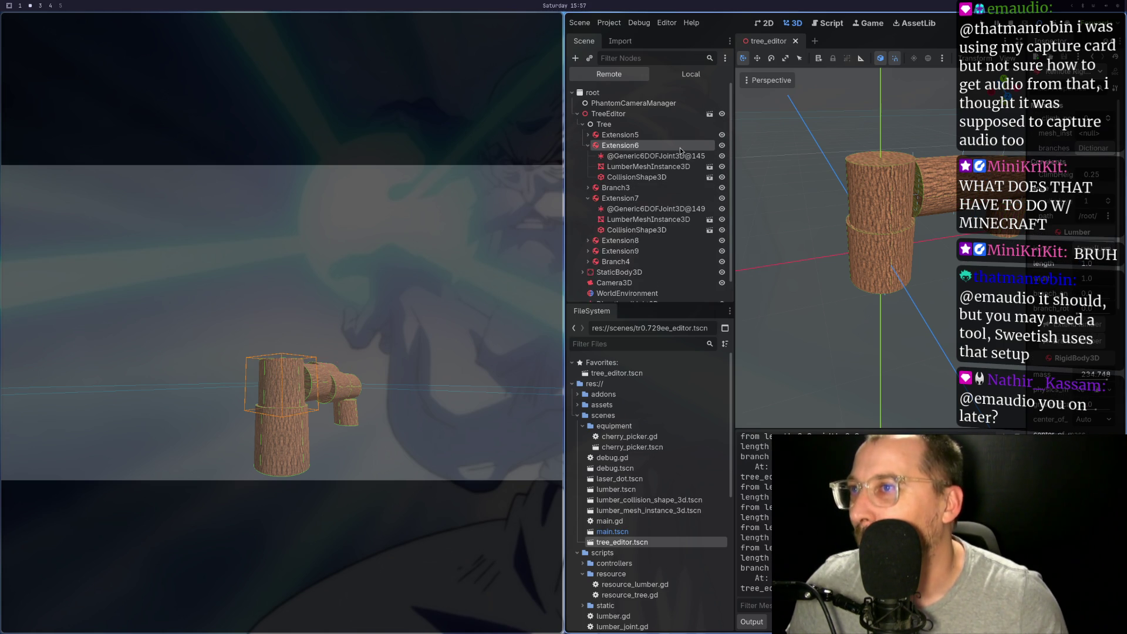
click(588, 145)
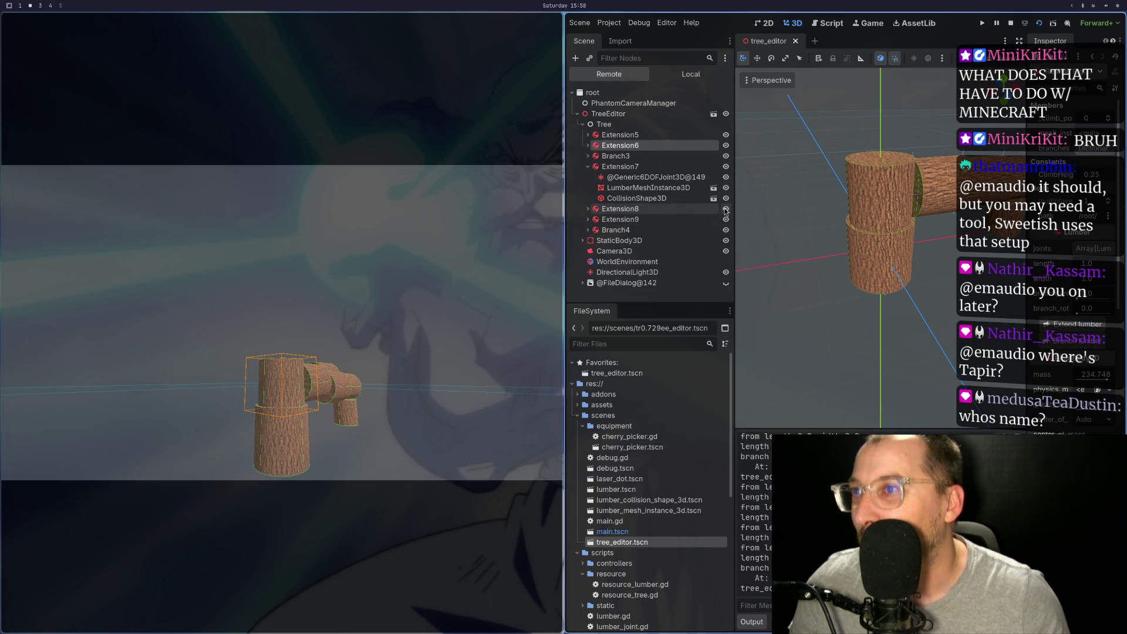
key(super+f)
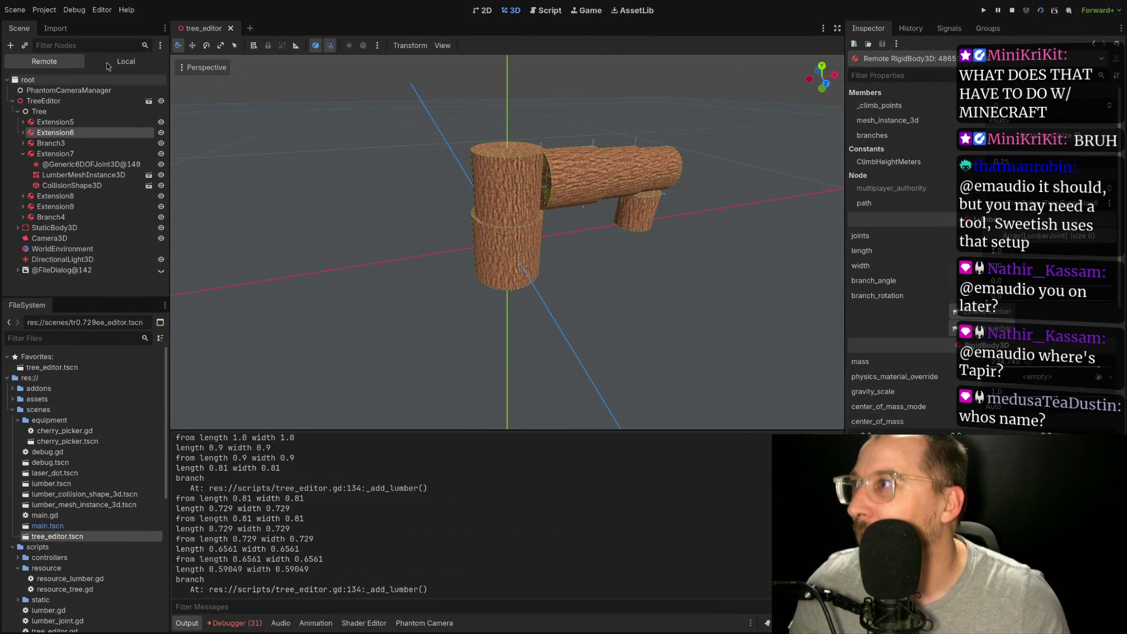
Switch the scene tree back to Local and reload tree_editor.tscn from a clean state
click(125, 62)
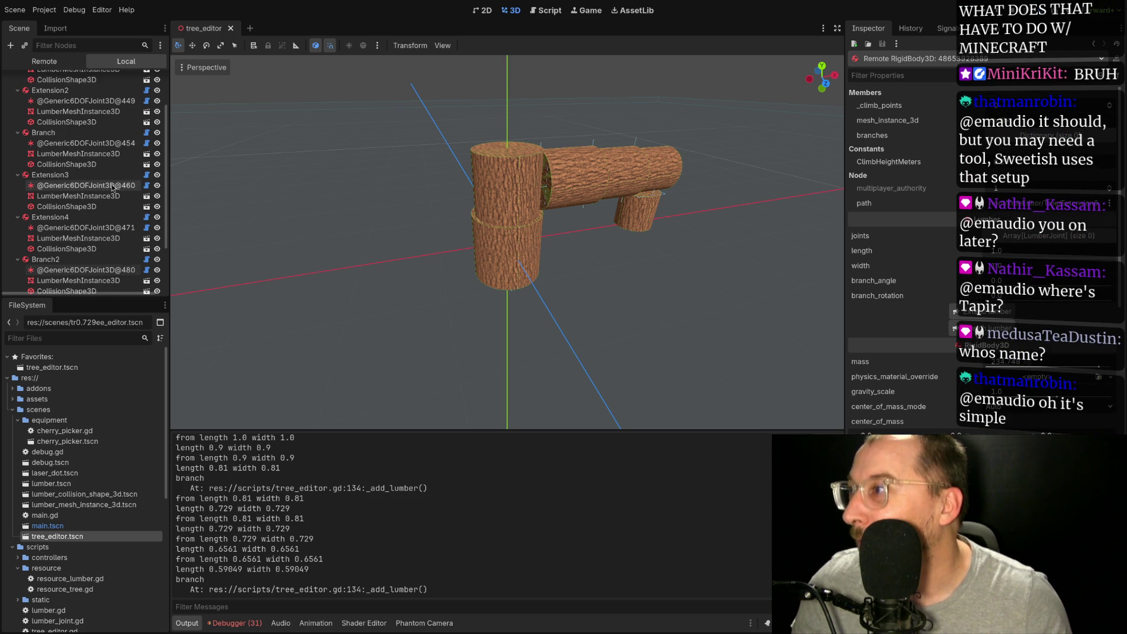
scroll(111, 188, down, 5)
scroll(112, 188, up, 3)
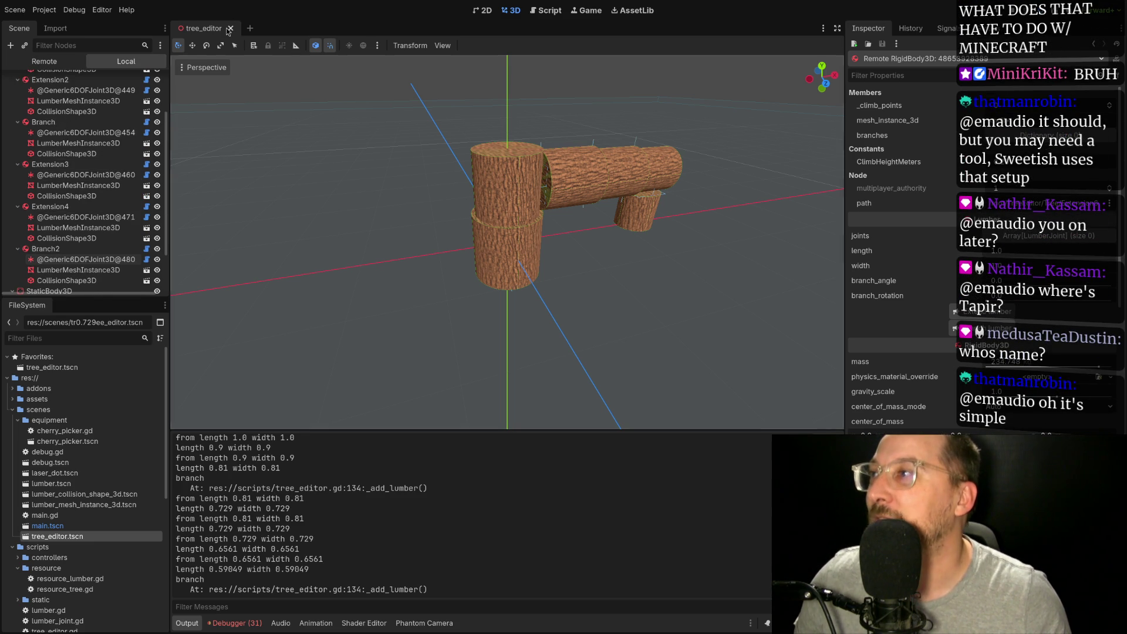
click(230, 28)
double_click(77, 537)
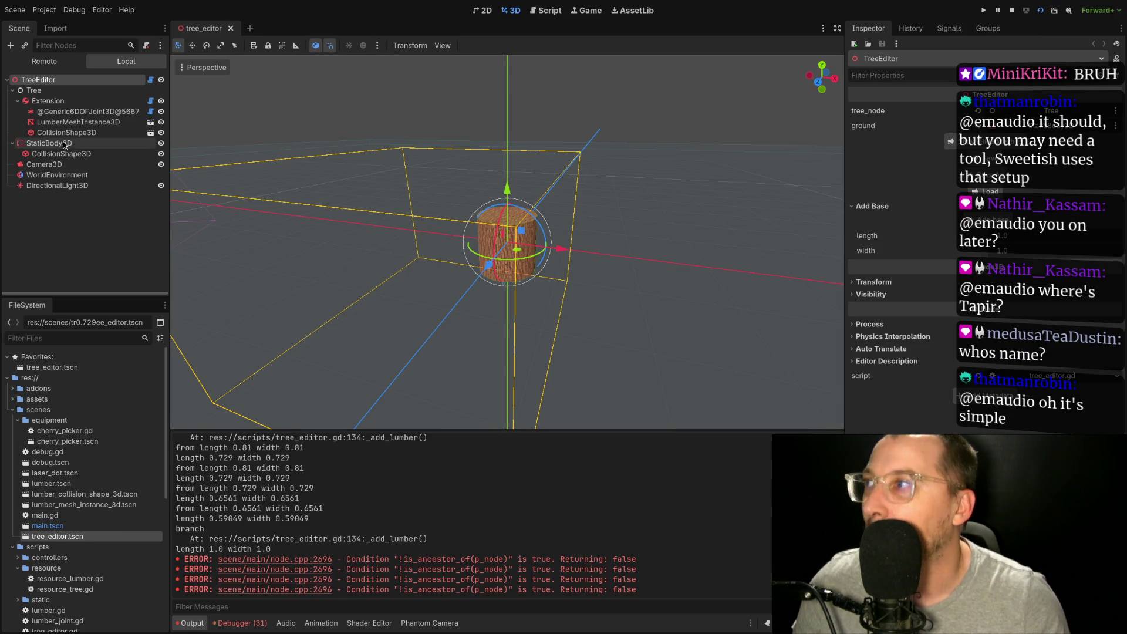
Stack logs onto the base Extension to build a four-log trunk up to Extension4
click(69, 101)
click(992, 189)
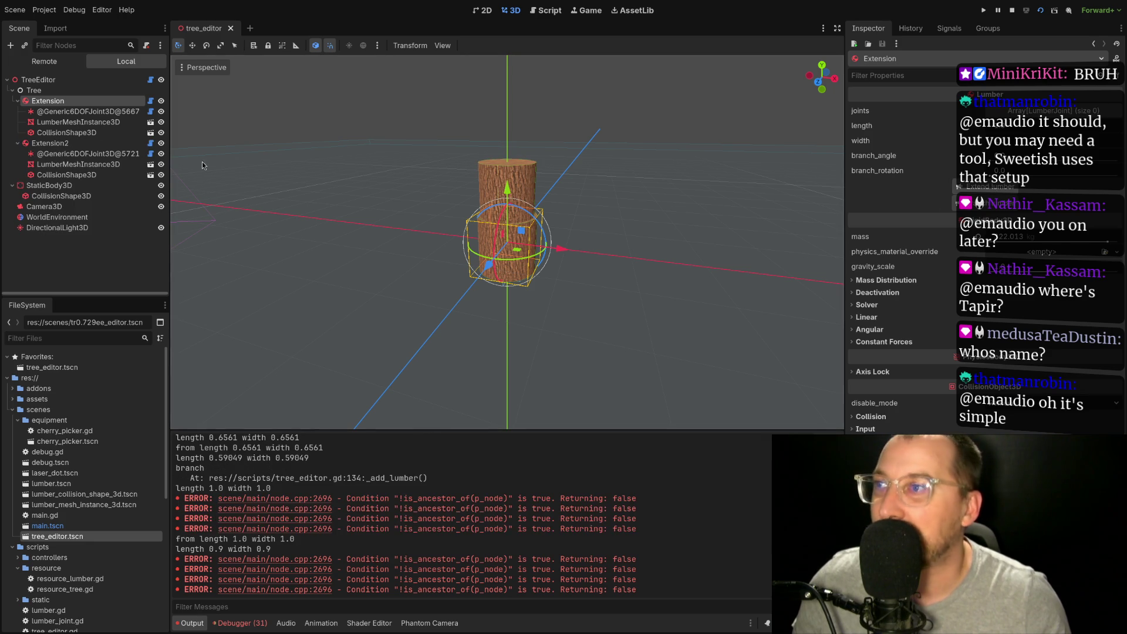
click(68, 143)
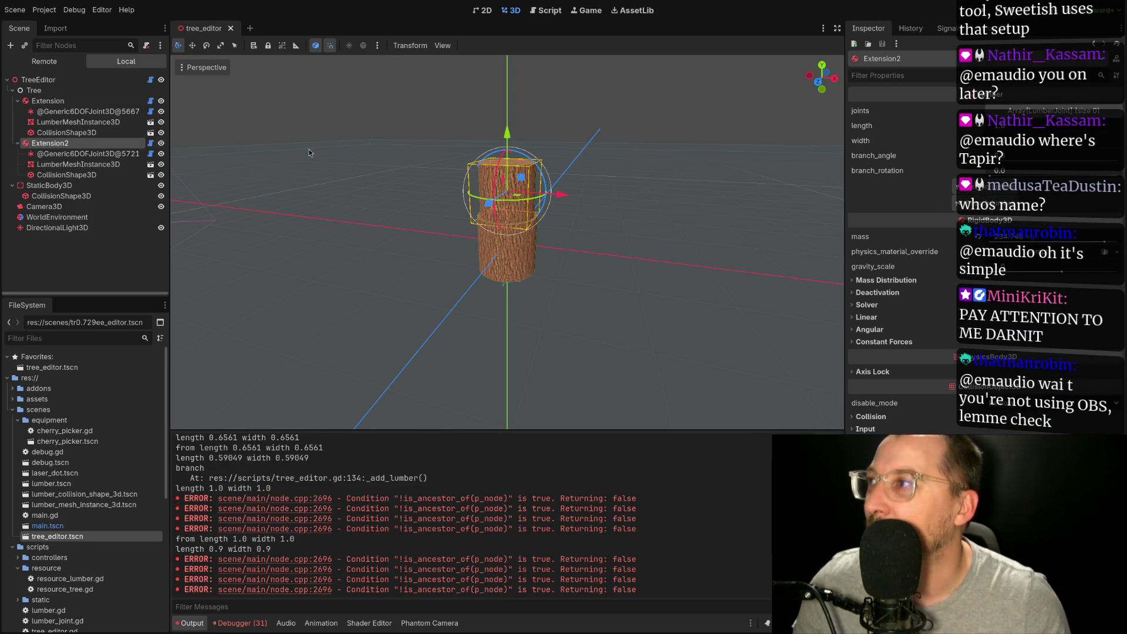
click(317, 176)
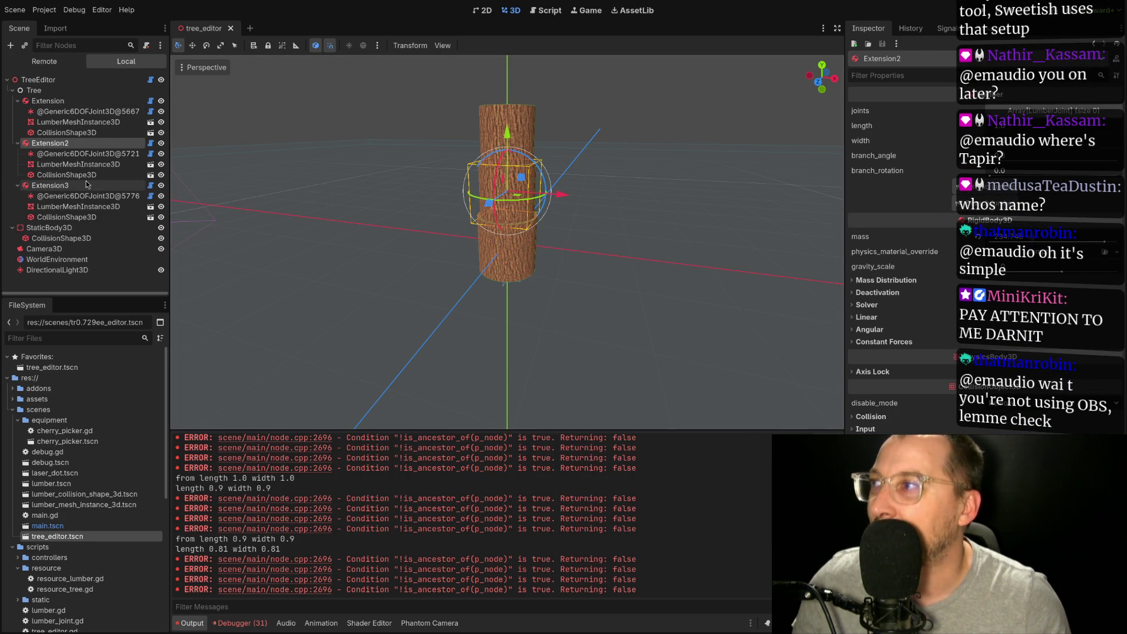
click(50, 185)
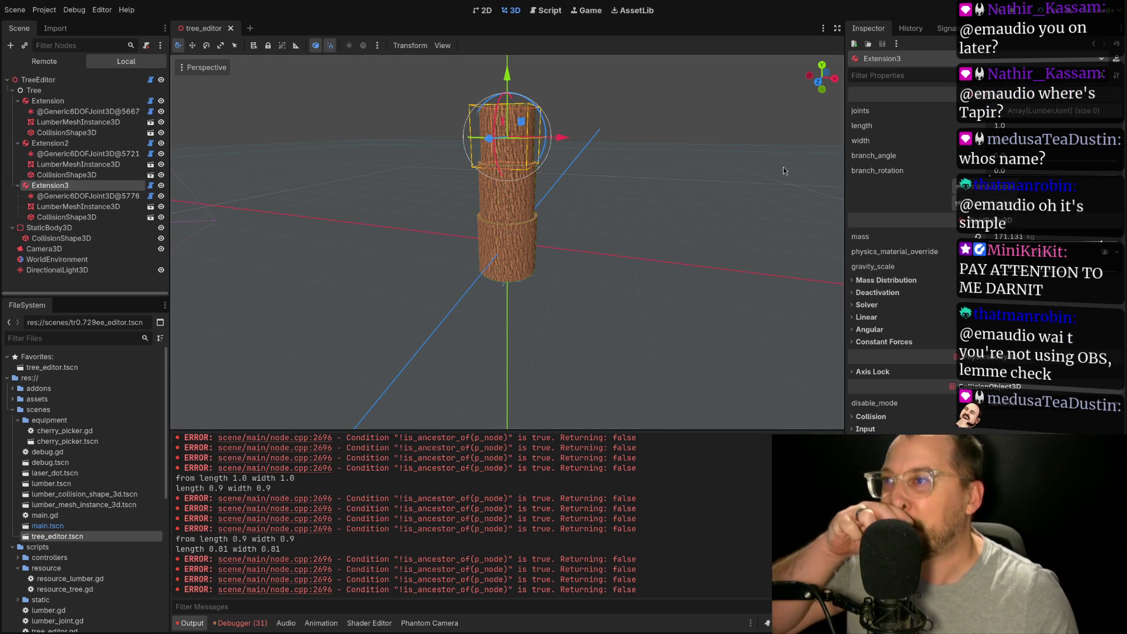
click(958, 188)
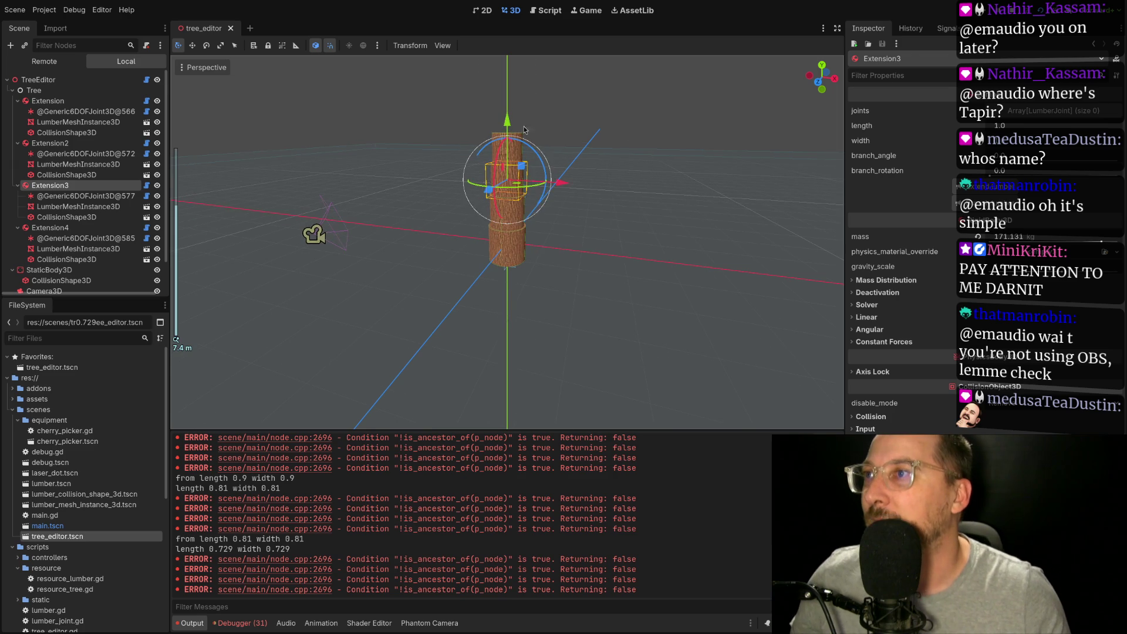
click(506, 154)
click(70, 228)
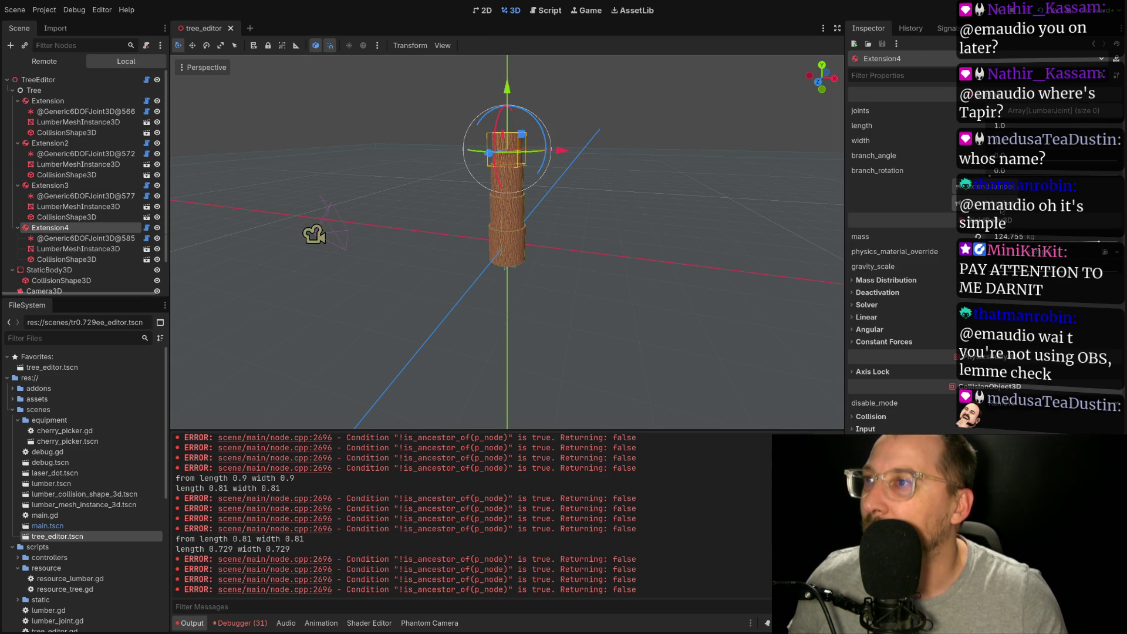
Sprout a Branch from Extension4 with the B key and extend it with Extension5 and Extension6
key(b)
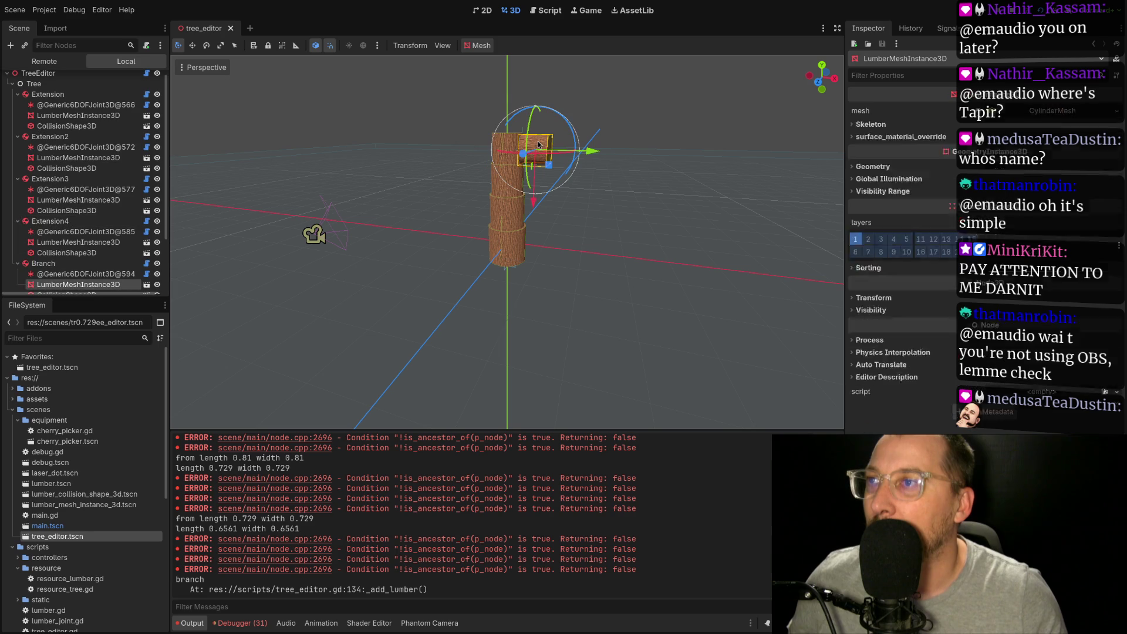
click(71, 256)
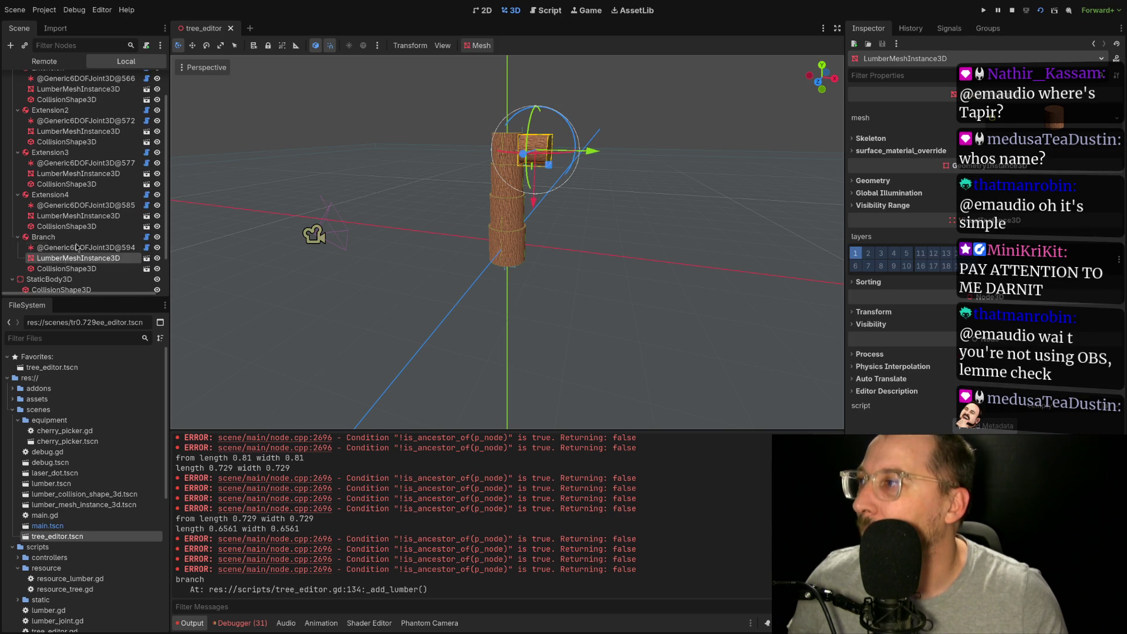
click(43, 236)
click(1003, 193)
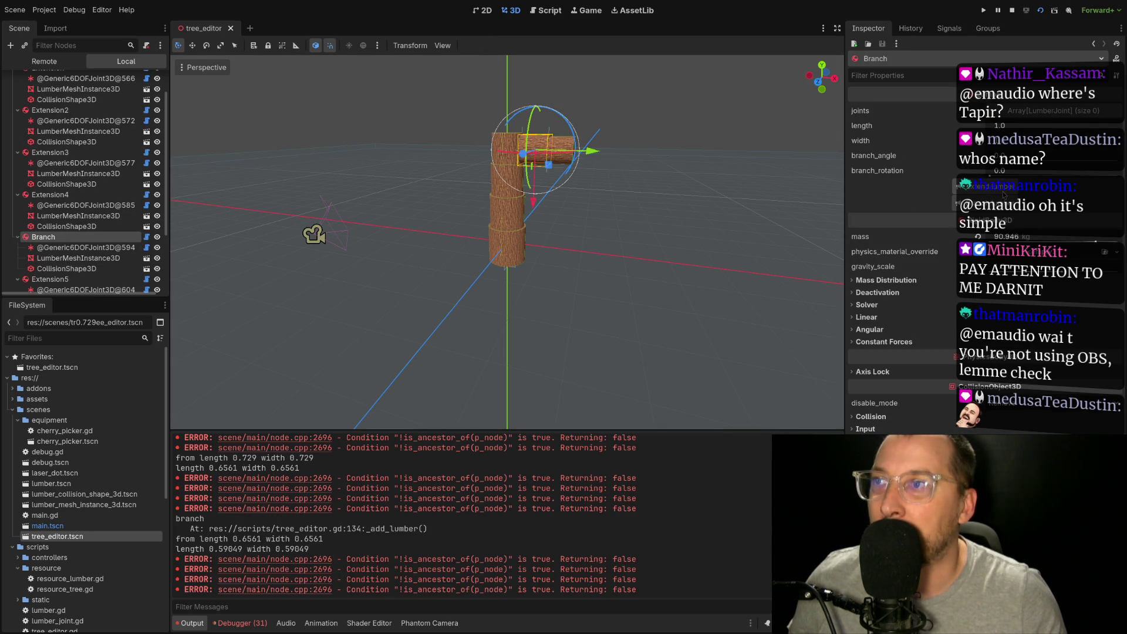
click(80, 281)
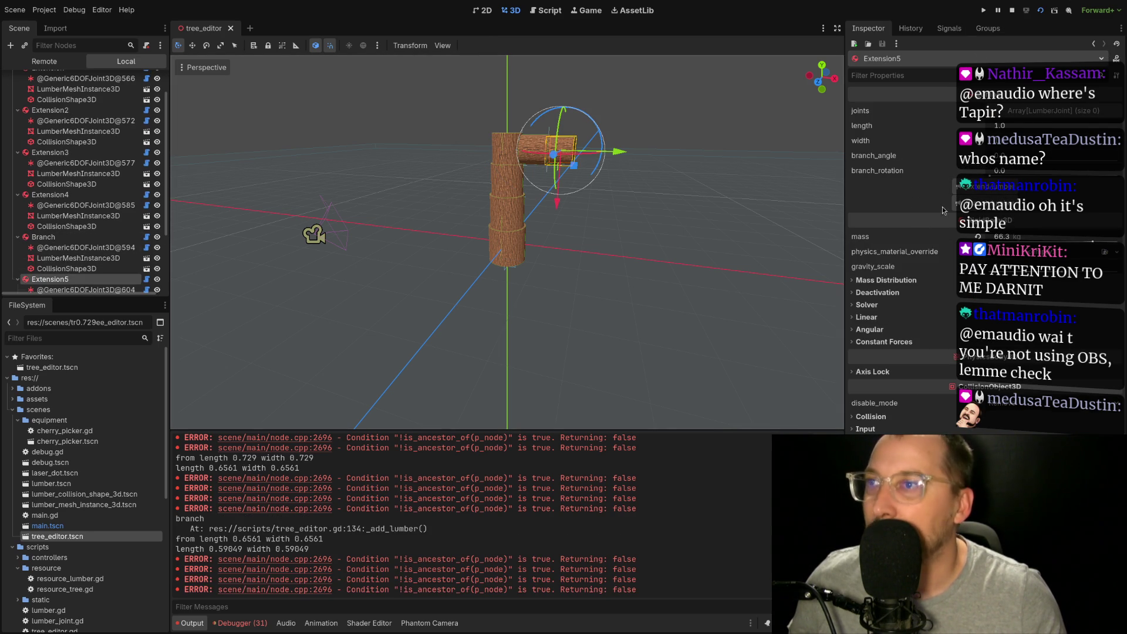
scroll(71, 270, down, 3)
click(66, 268)
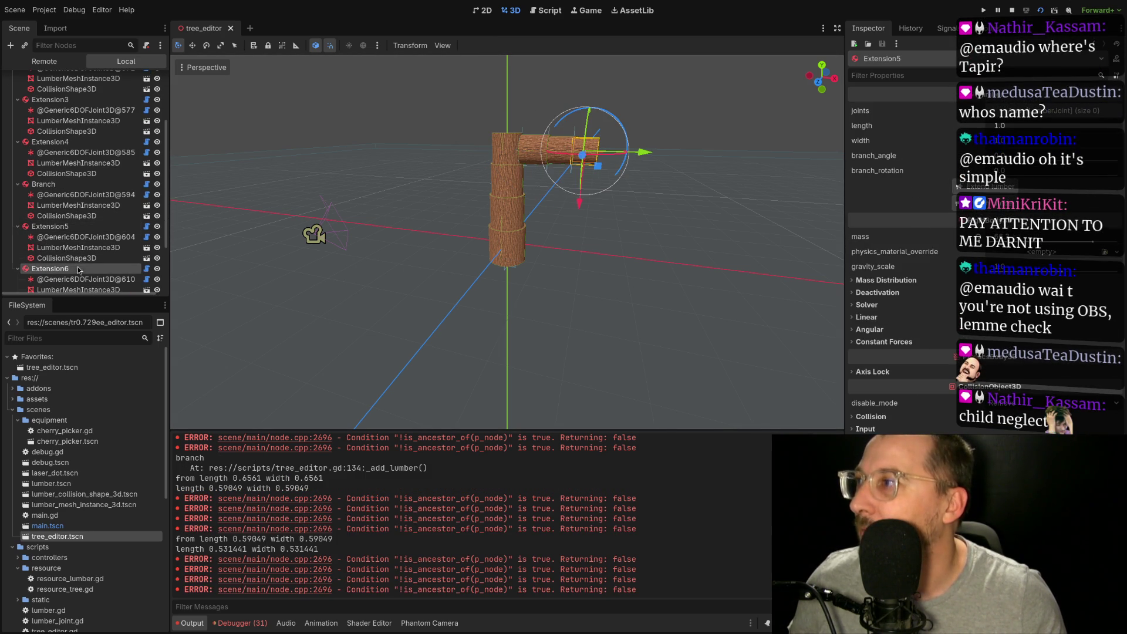
click(987, 187)
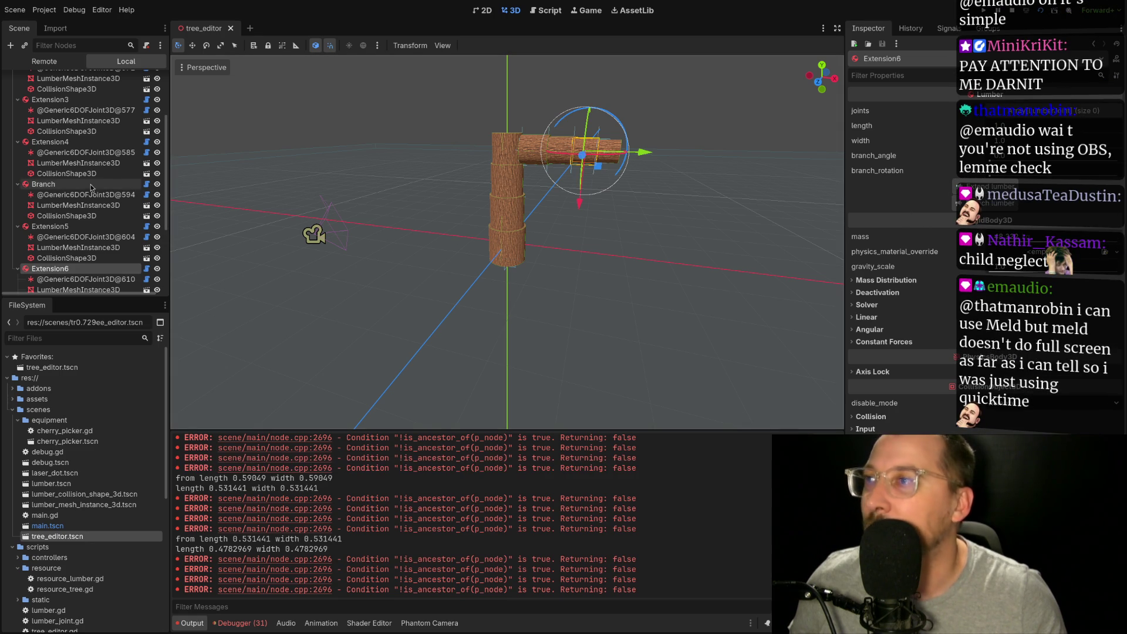
scroll(72, 147, up, 4)
click(71, 80)
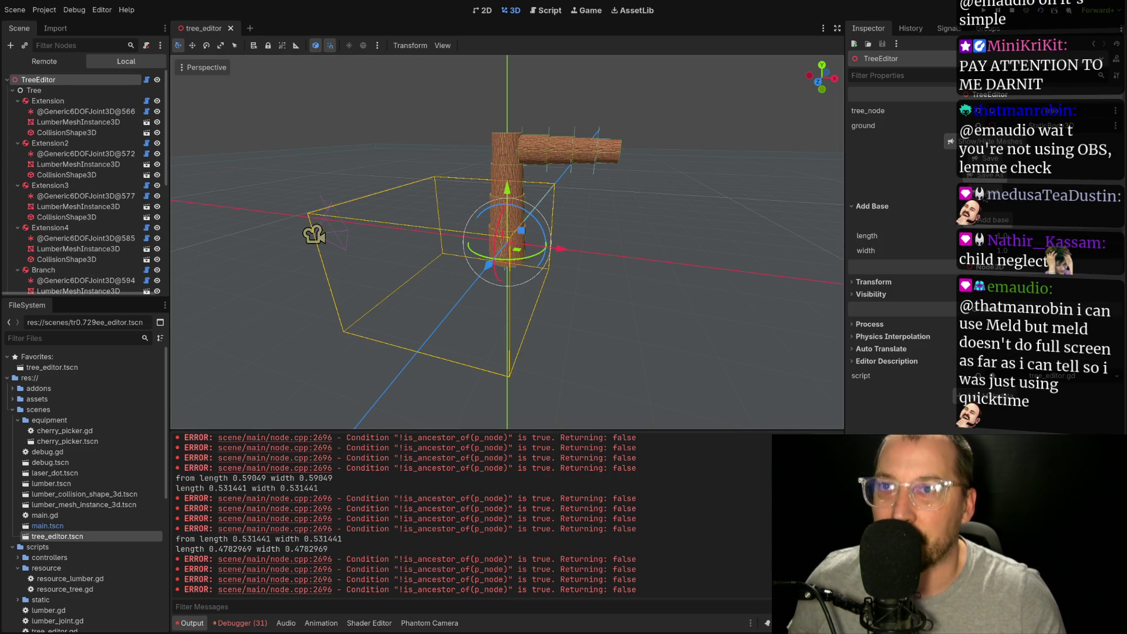
Save the tree as tree.tres, confirming the overwrite
click(992, 179)
click(629, 387)
key(Return)
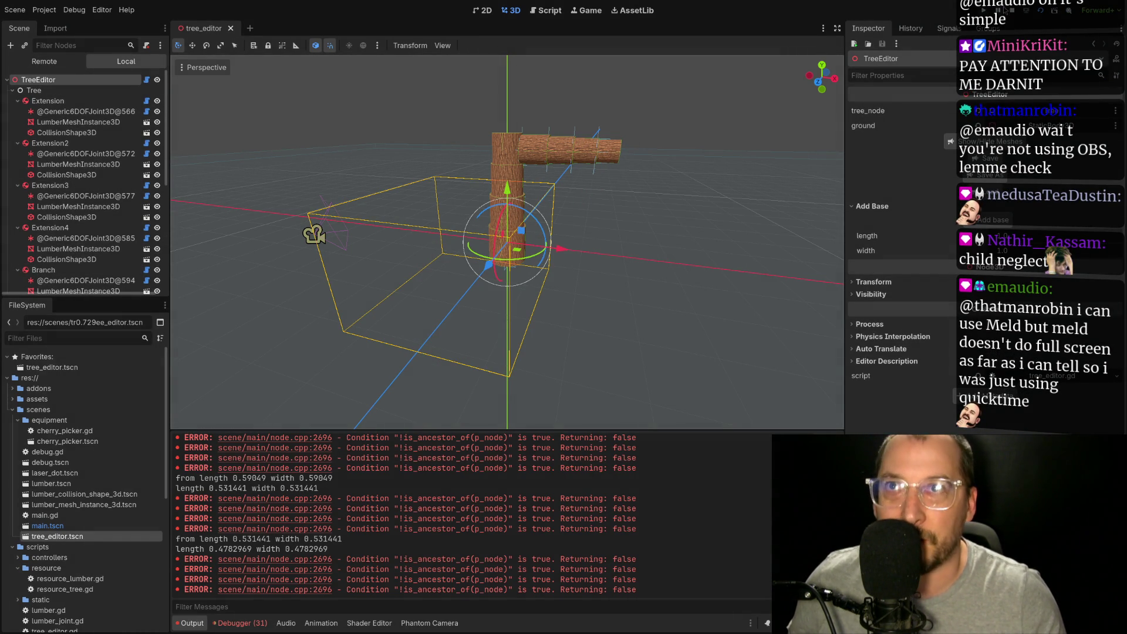
Run the current scene, stop it with F8, and relaunch it with F5
click(1049, 14)
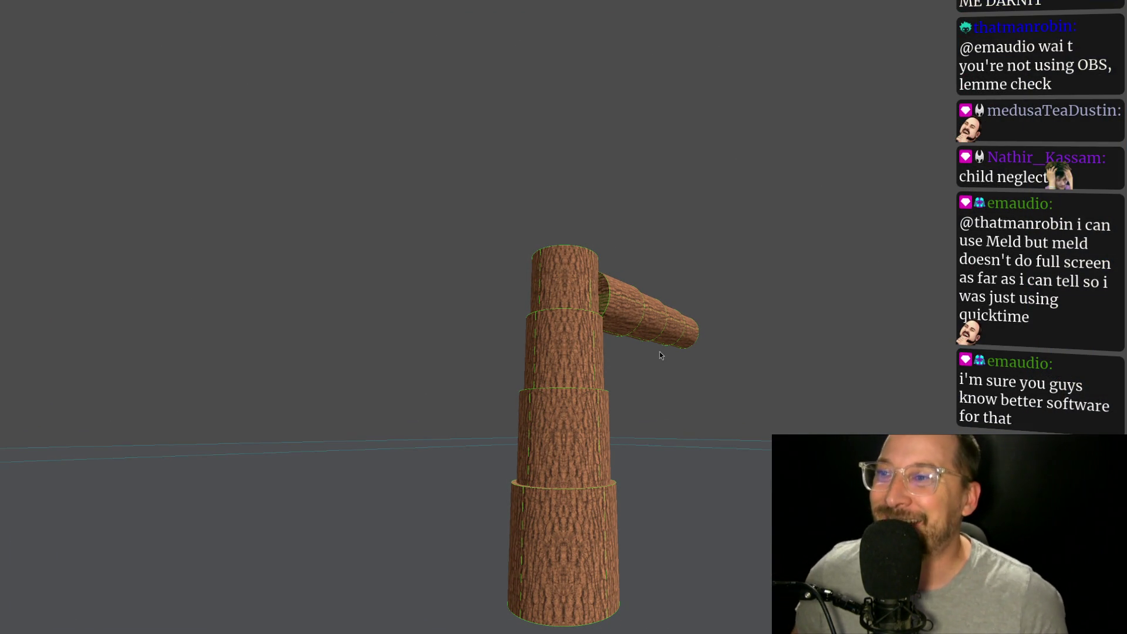
key(F8)
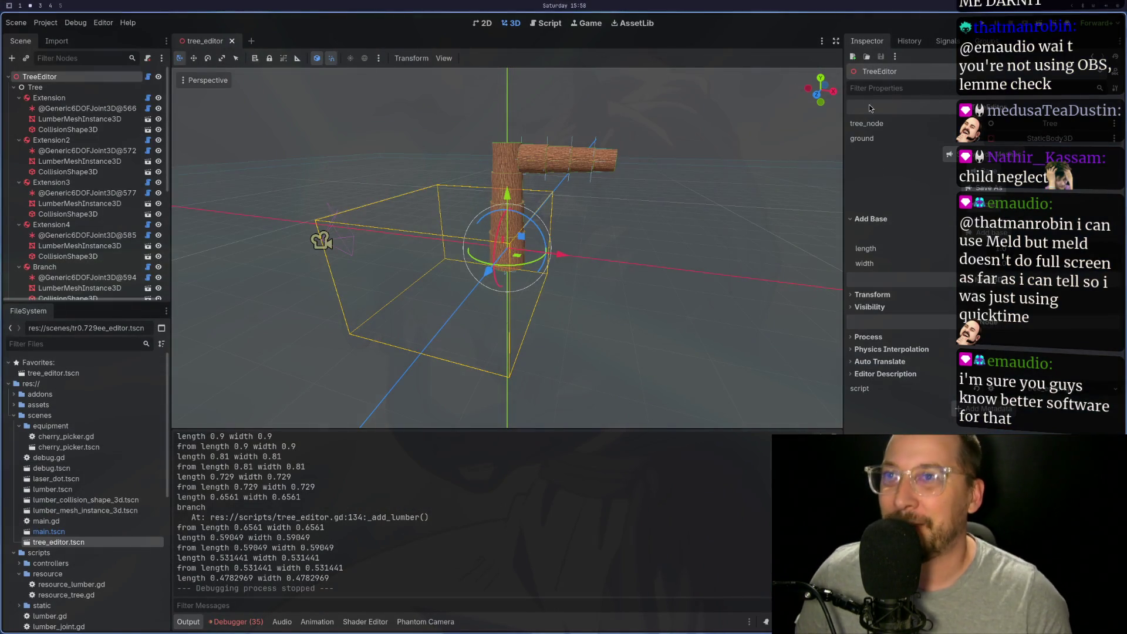
key(F5)
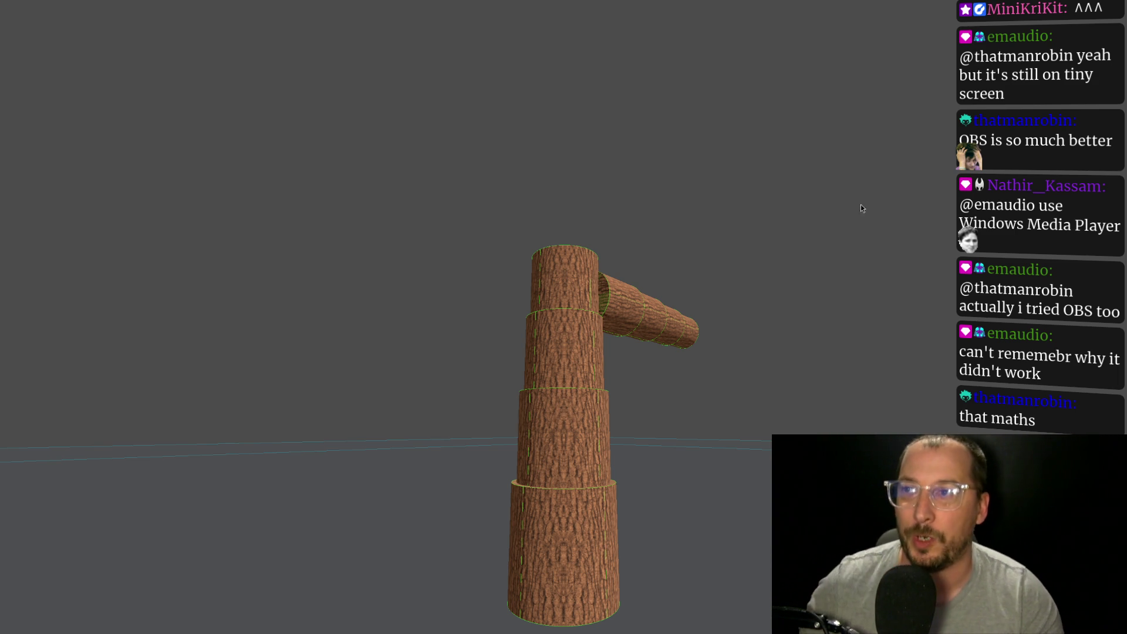
key(F11)
key(F11)
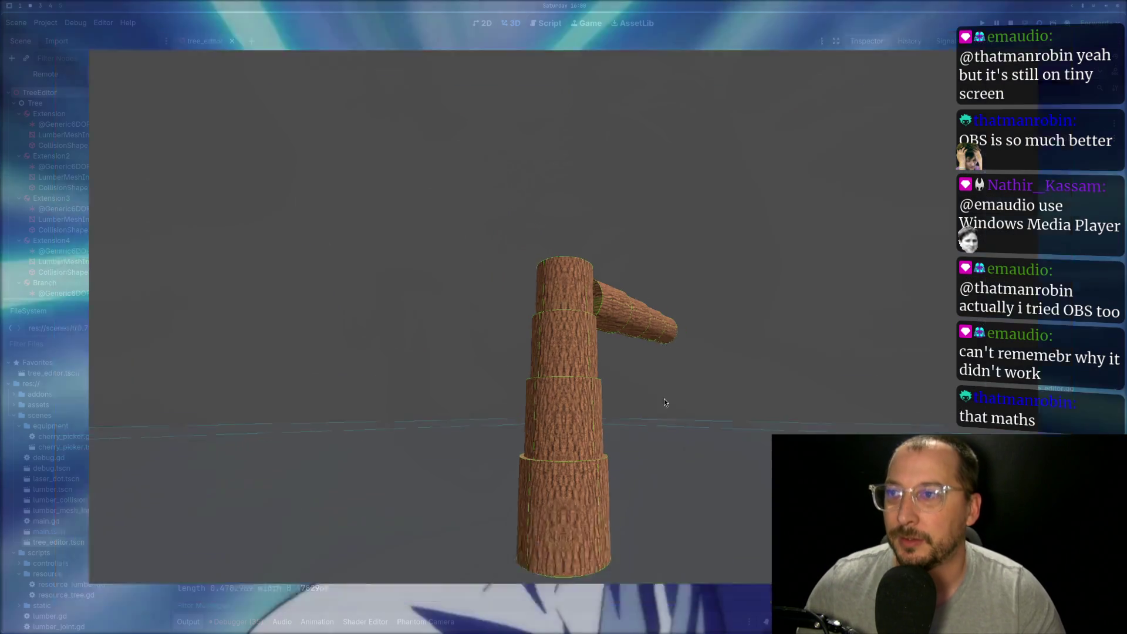
key(F11)
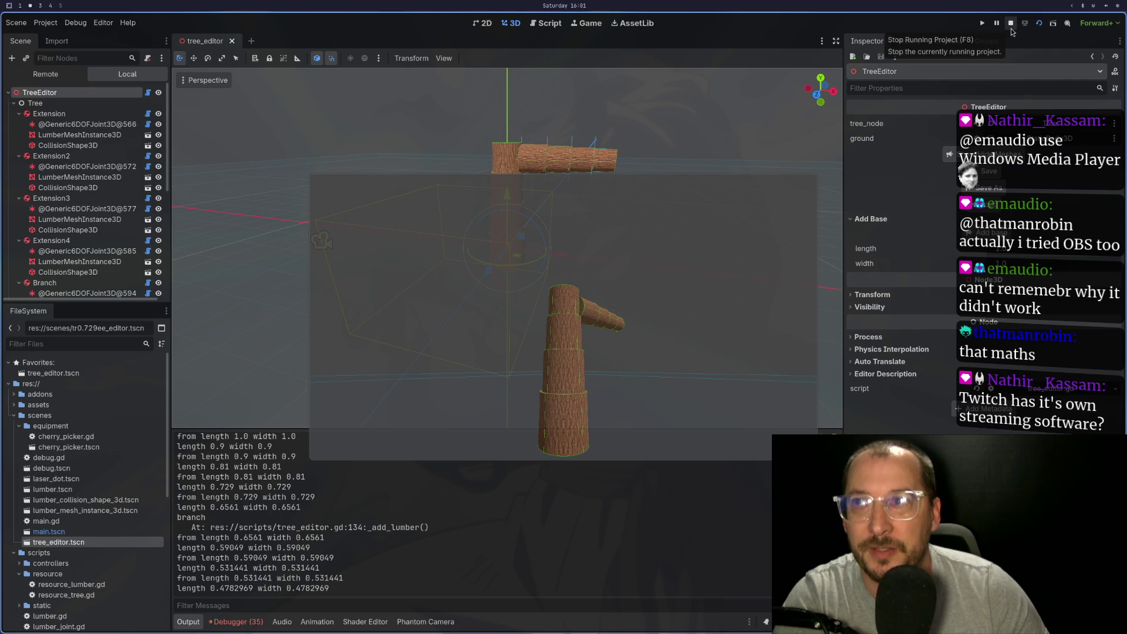
click(1011, 29)
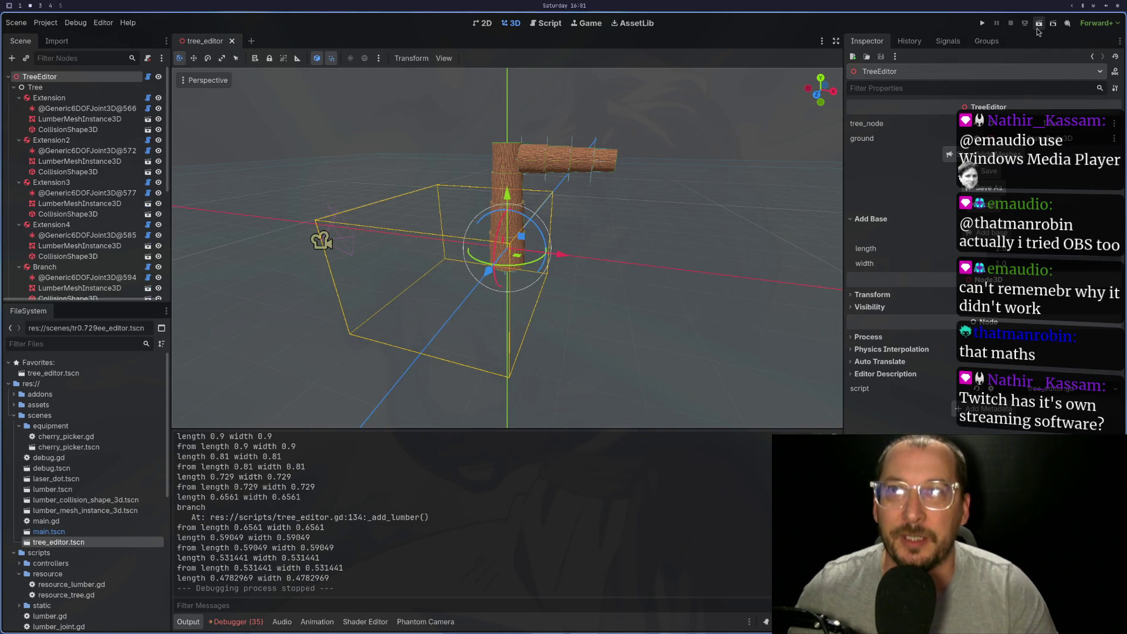
click(1038, 28)
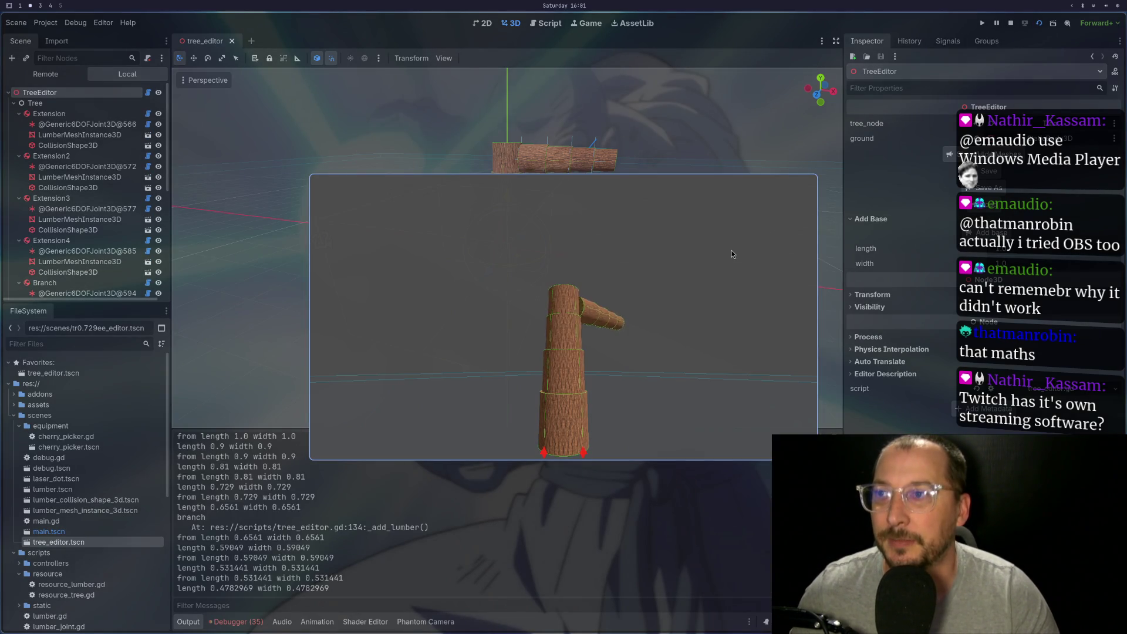
click(1010, 23)
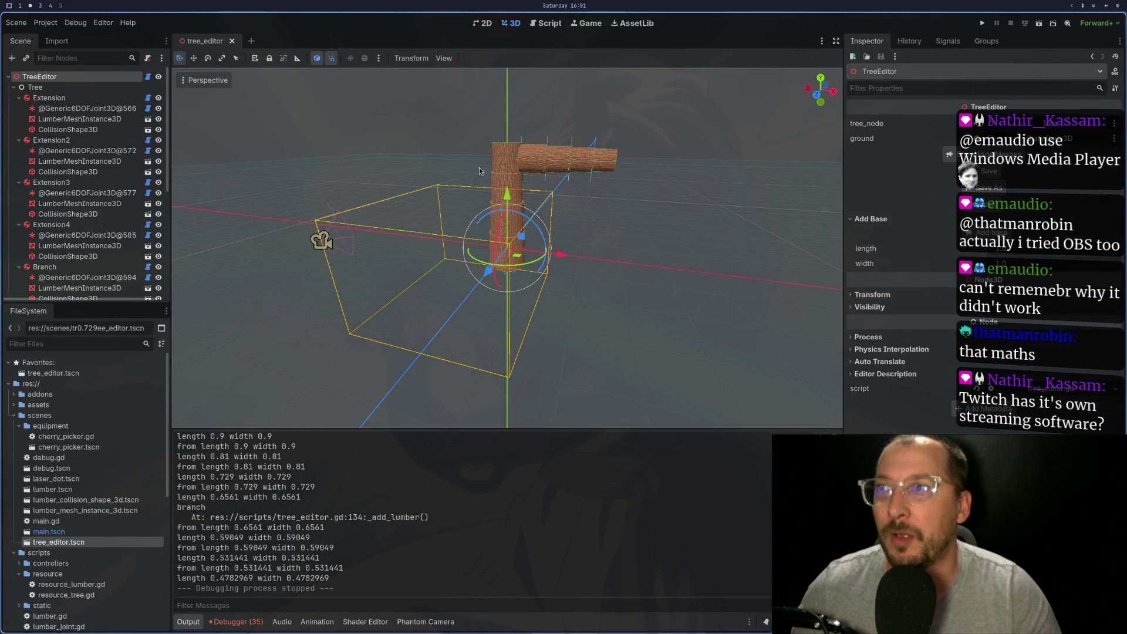
click(526, 125)
Stack more tapered logs on top of the trunk, starting from Extension4
click(507, 170)
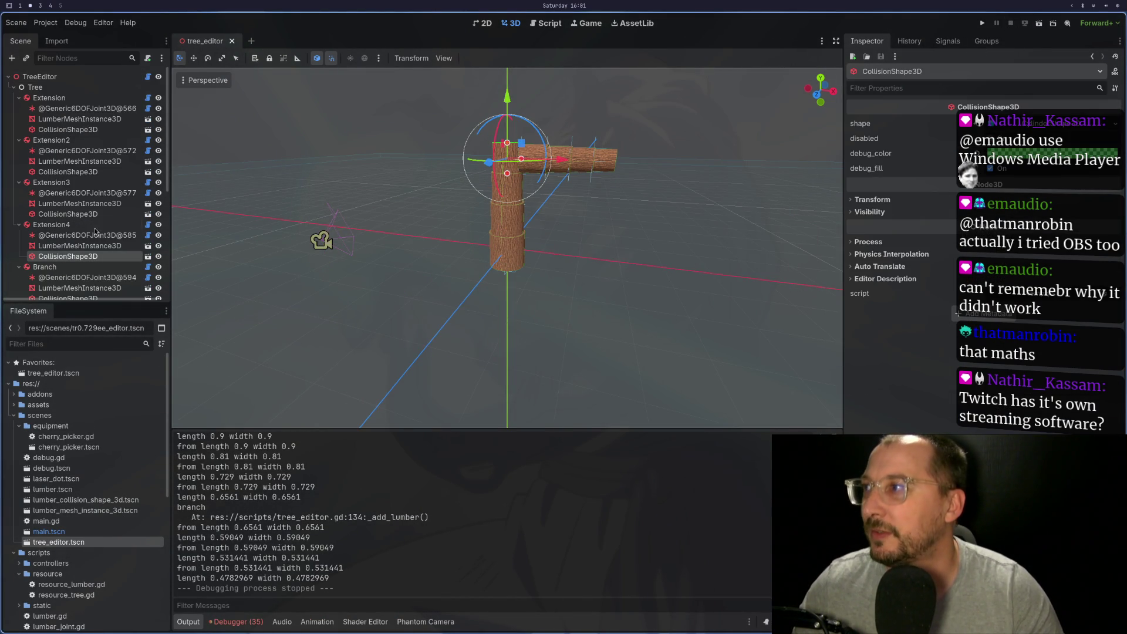
click(52, 225)
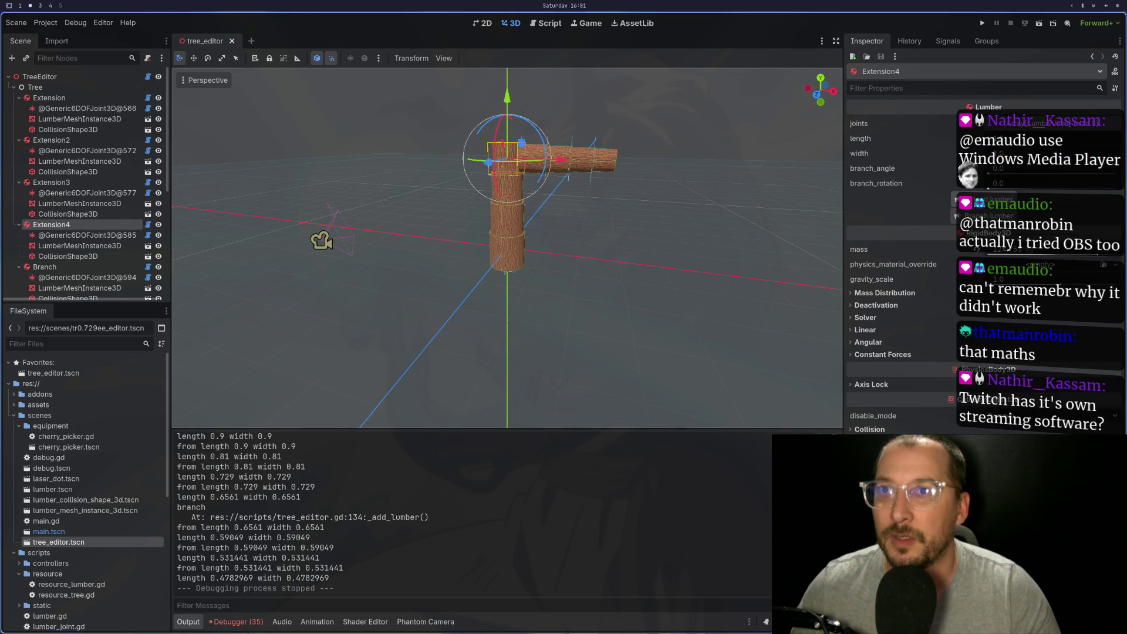
click(954, 200)
scroll(92, 241, down, 3)
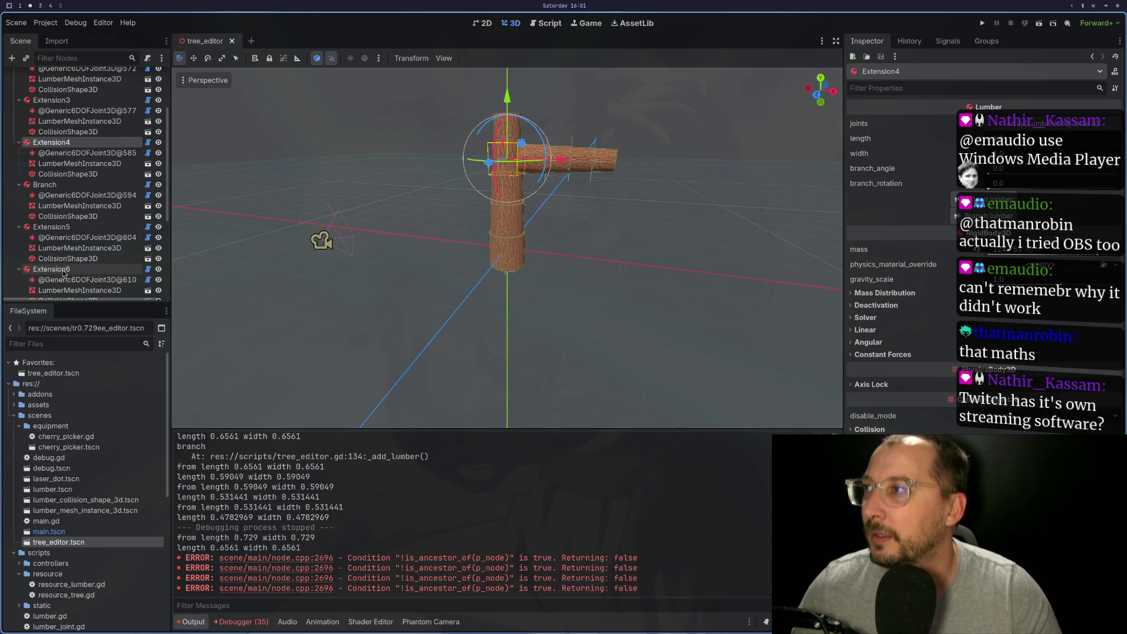
scroll(92, 242, down, 5)
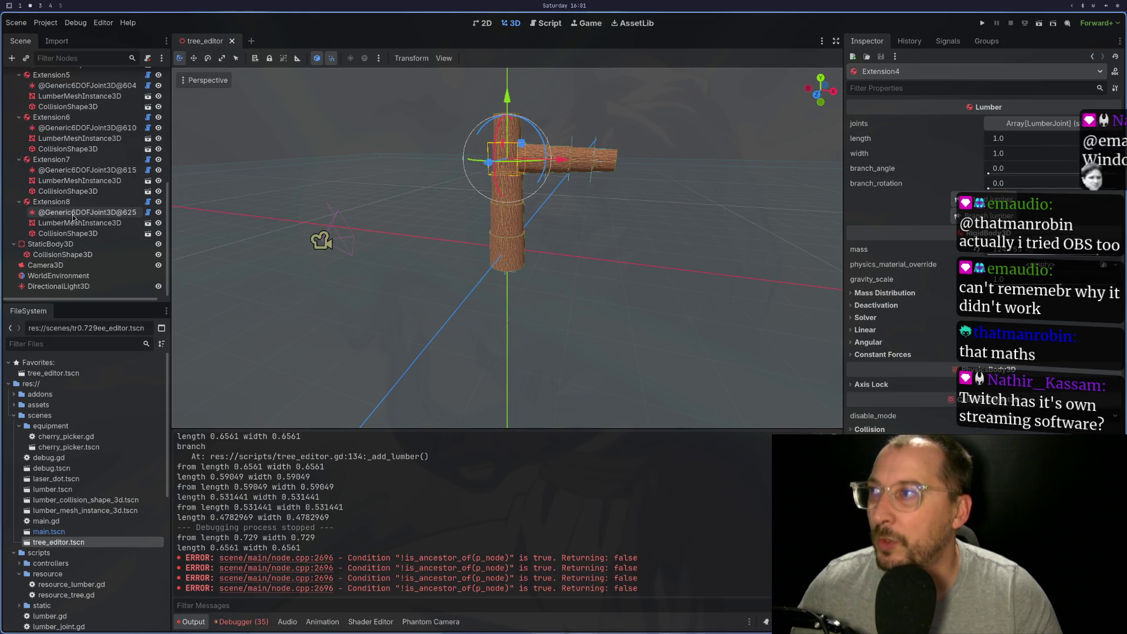
click(74, 203)
click(937, 201)
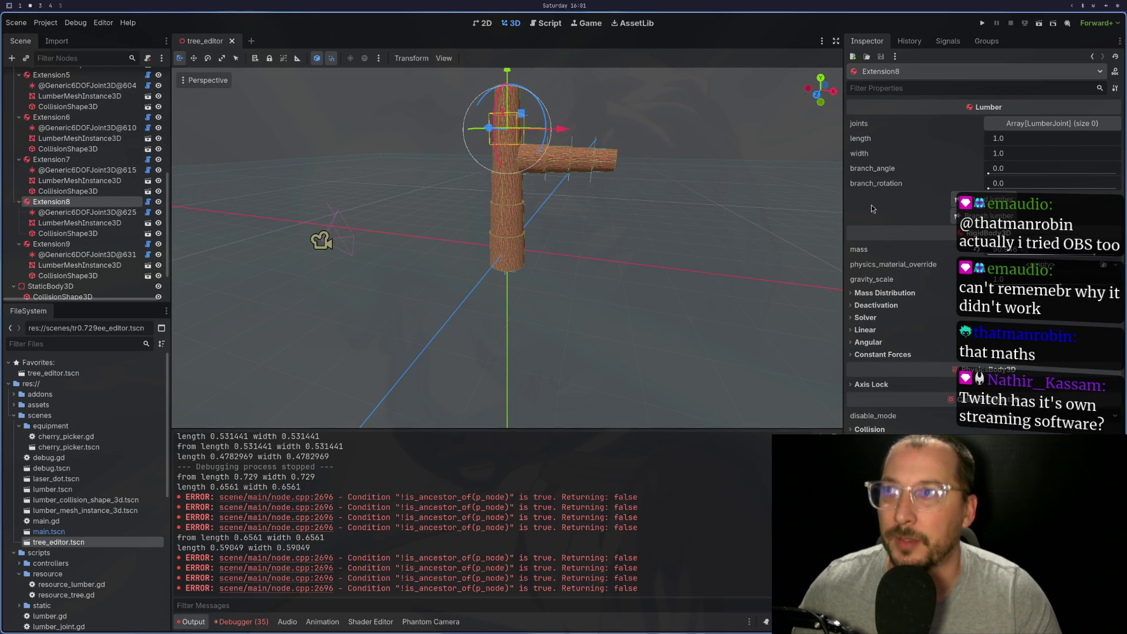
click(51, 245)
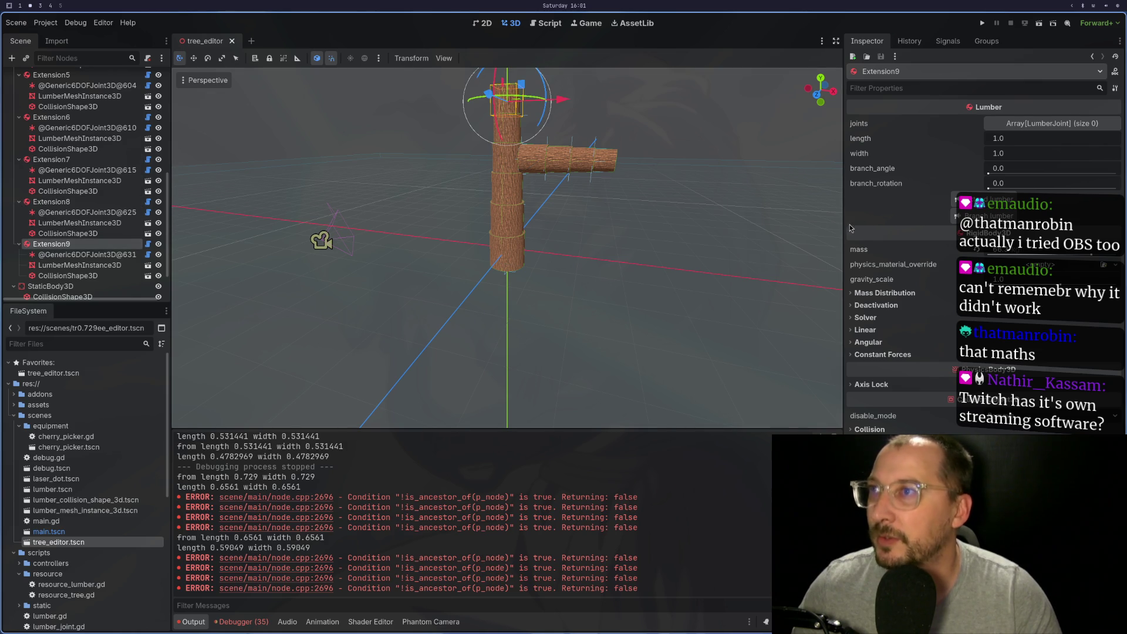
click(954, 199)
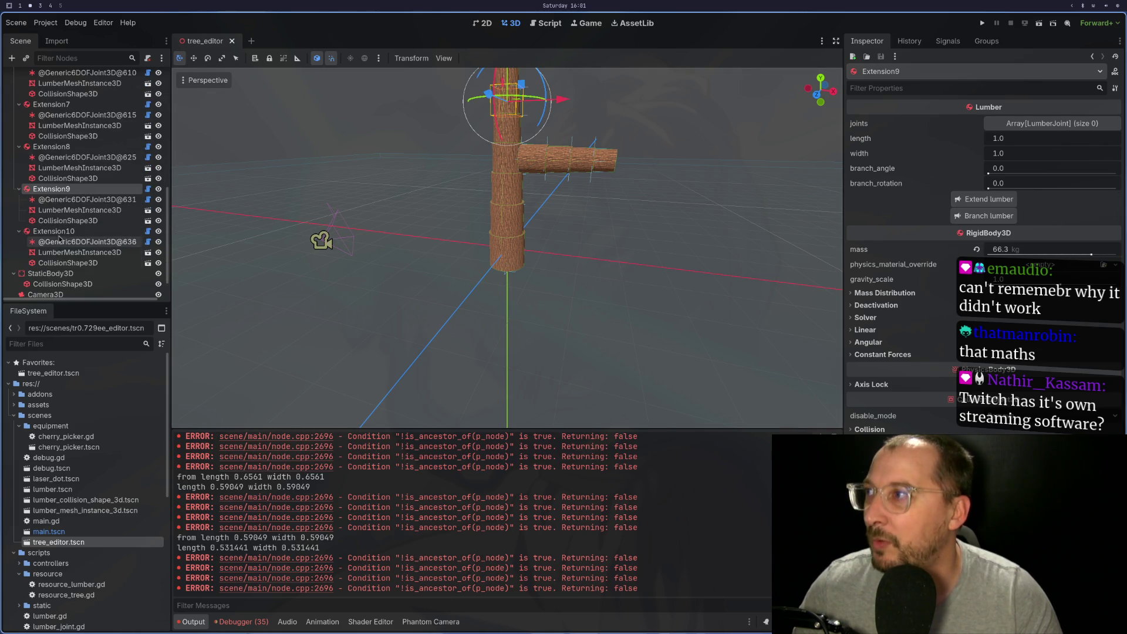
Grow Branch2 from the top trunk log and lengthen it with Extension11 through Extension14
click(67, 231)
click(986, 215)
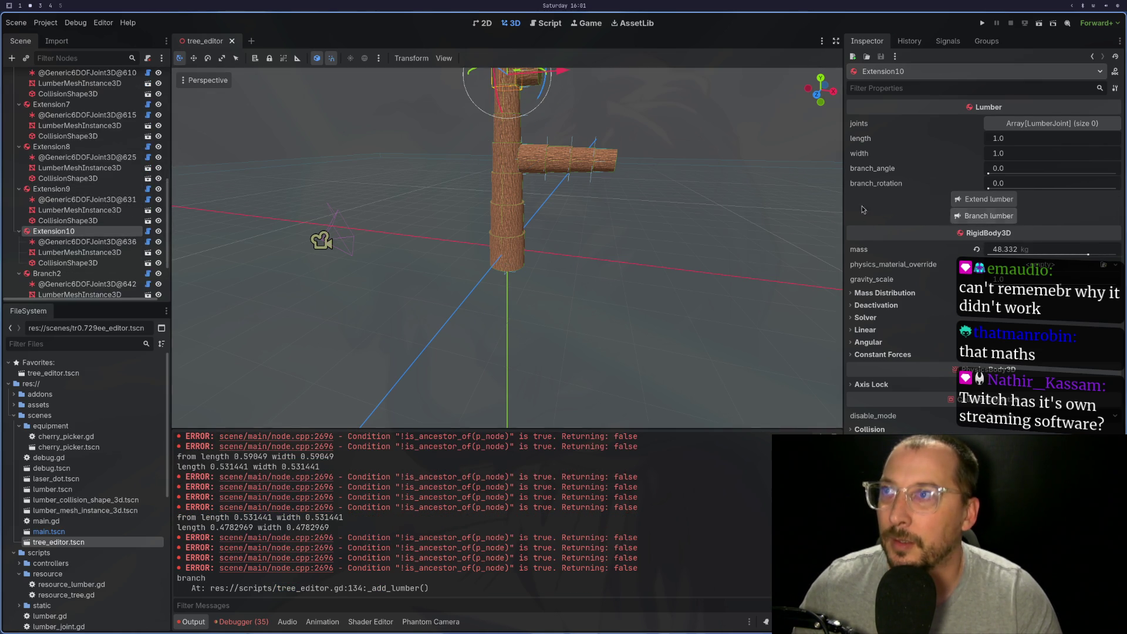
scroll(88, 246, down, 3)
click(83, 207)
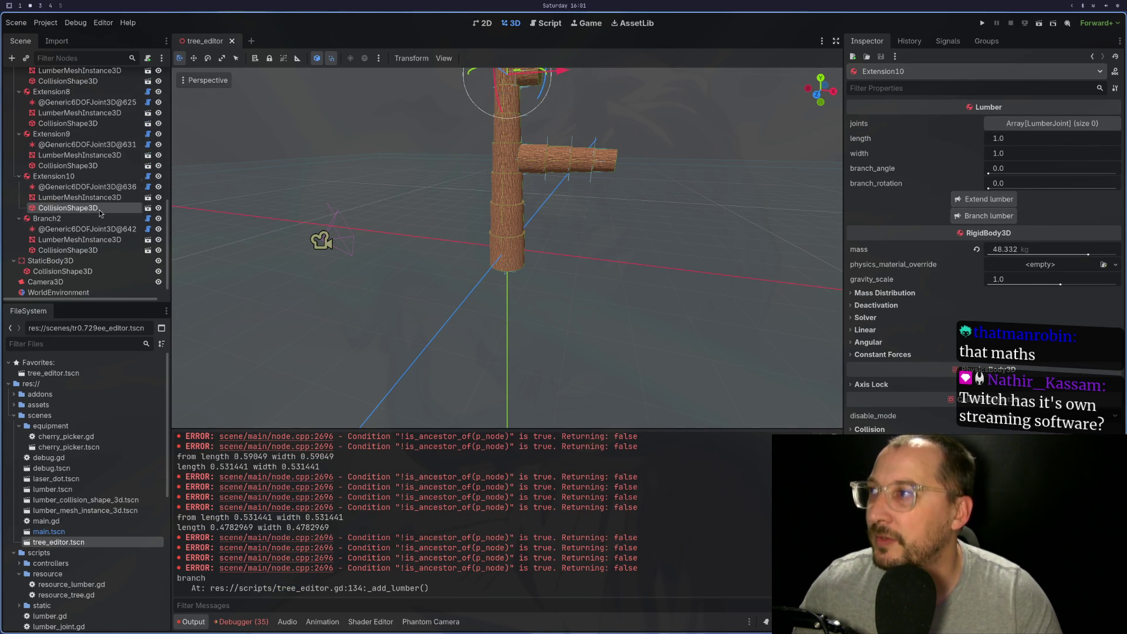
click(96, 222)
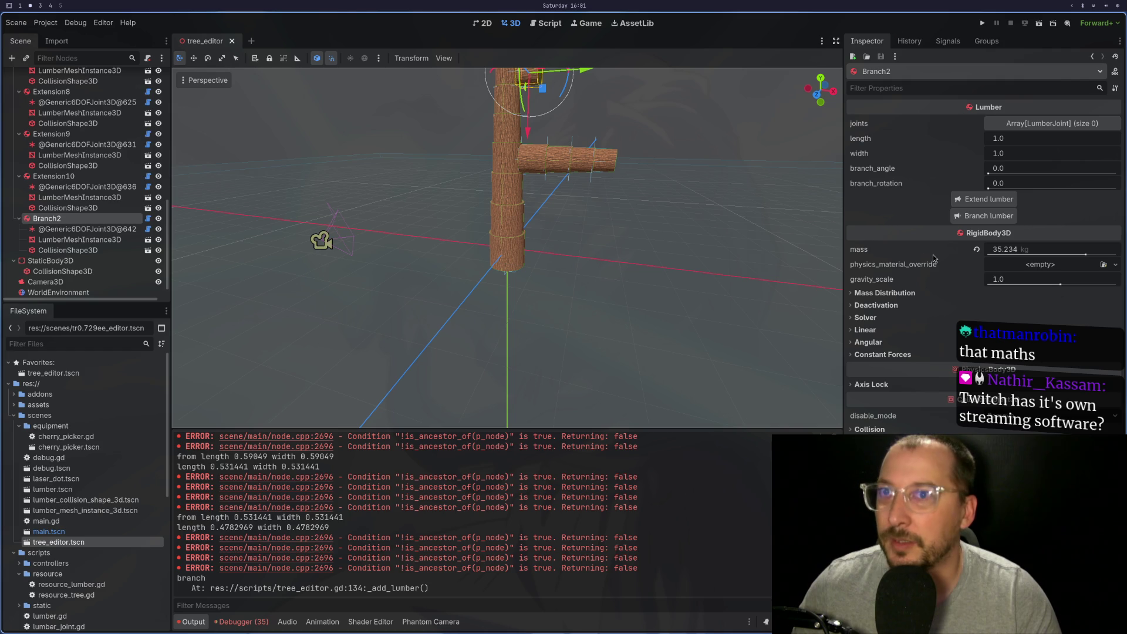
click(978, 200)
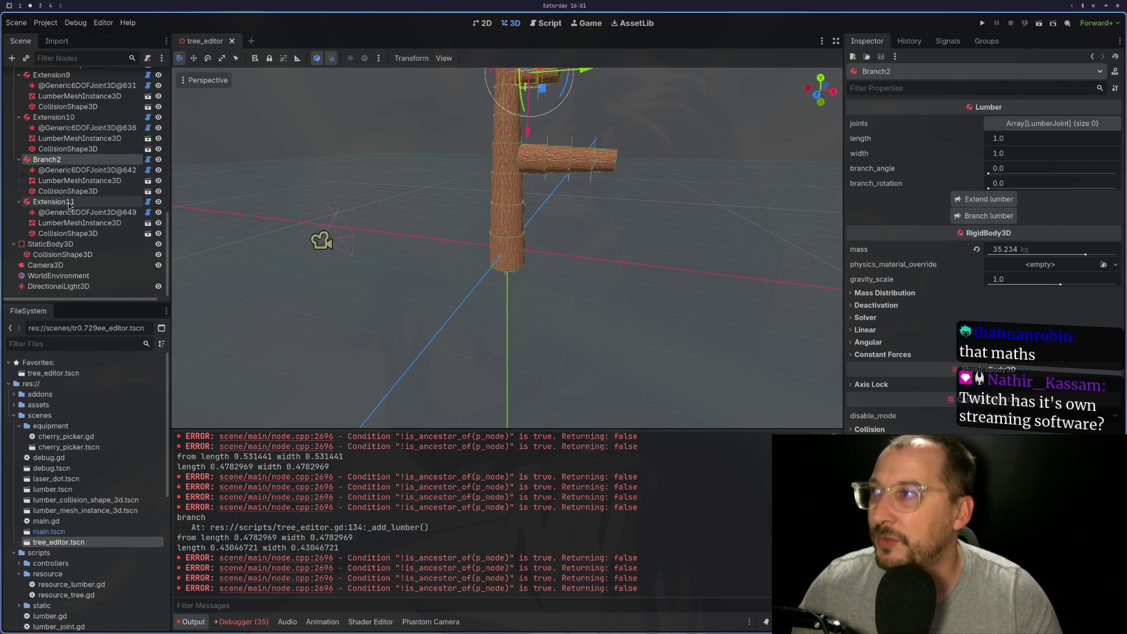
click(1010, 202)
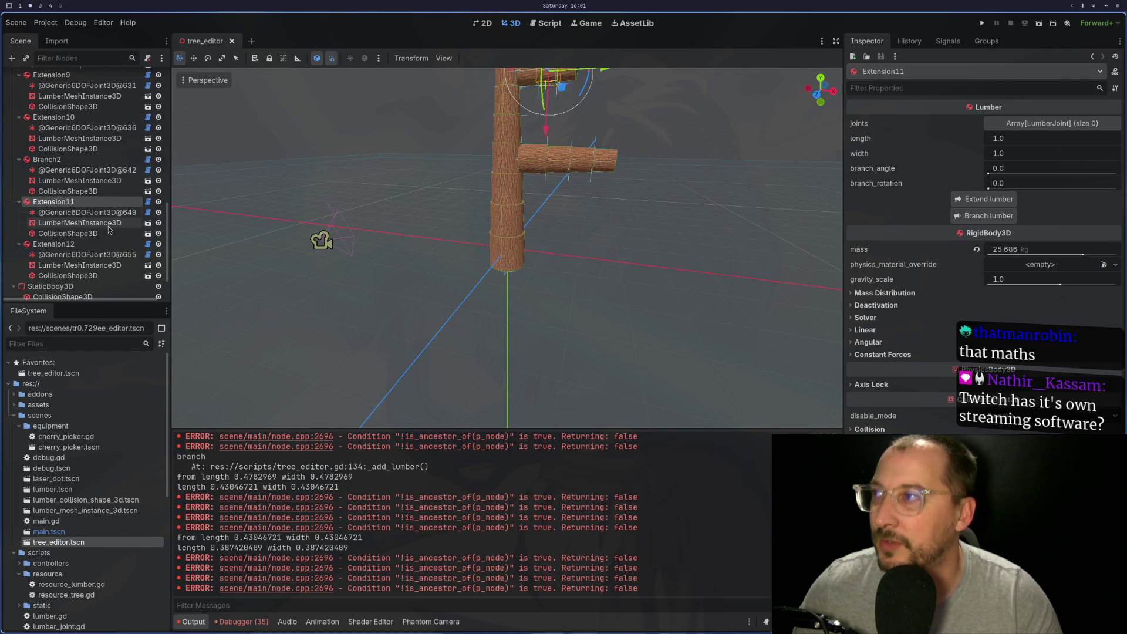
key(space)
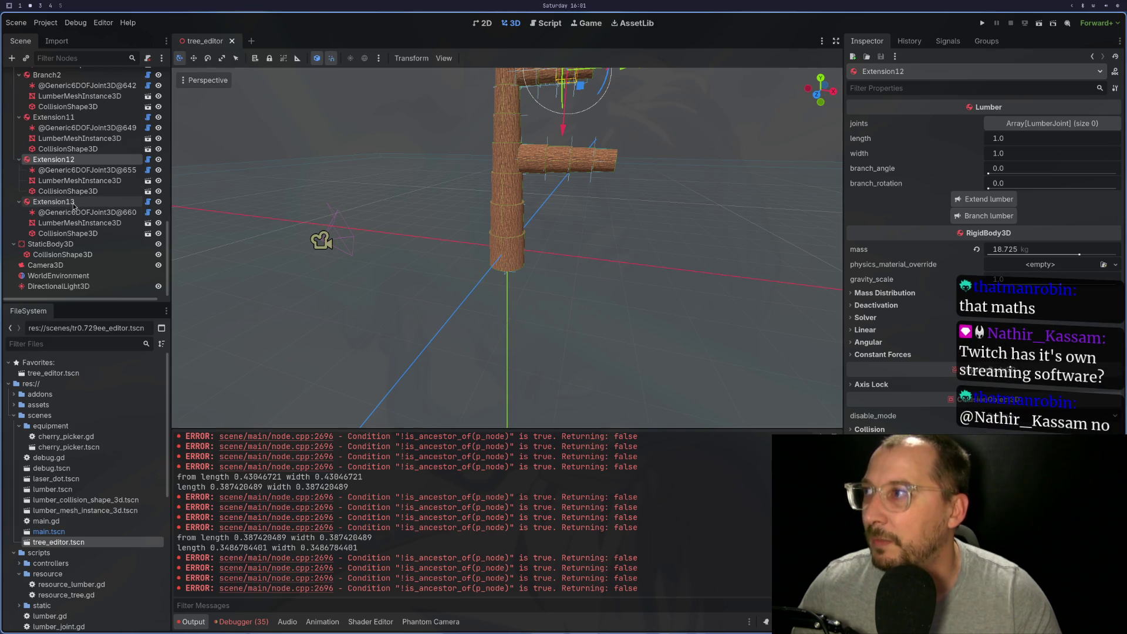
scroll(519, 308, down, 5)
scroll(520, 308, up, 5)
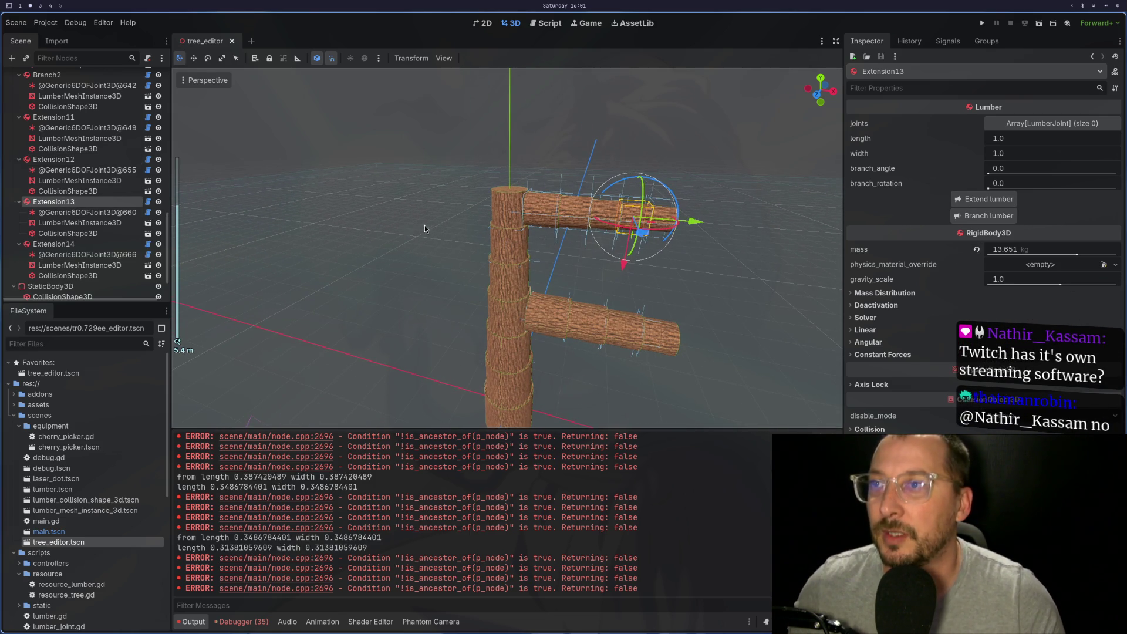
scroll(416, 229, down, 1)
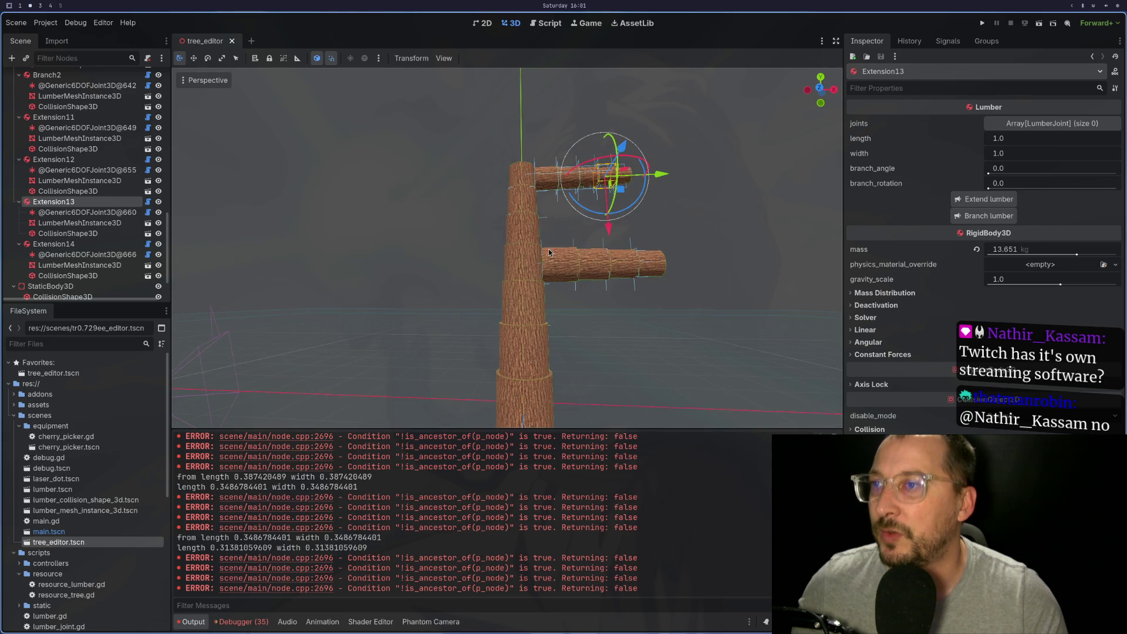
click(1039, 23)
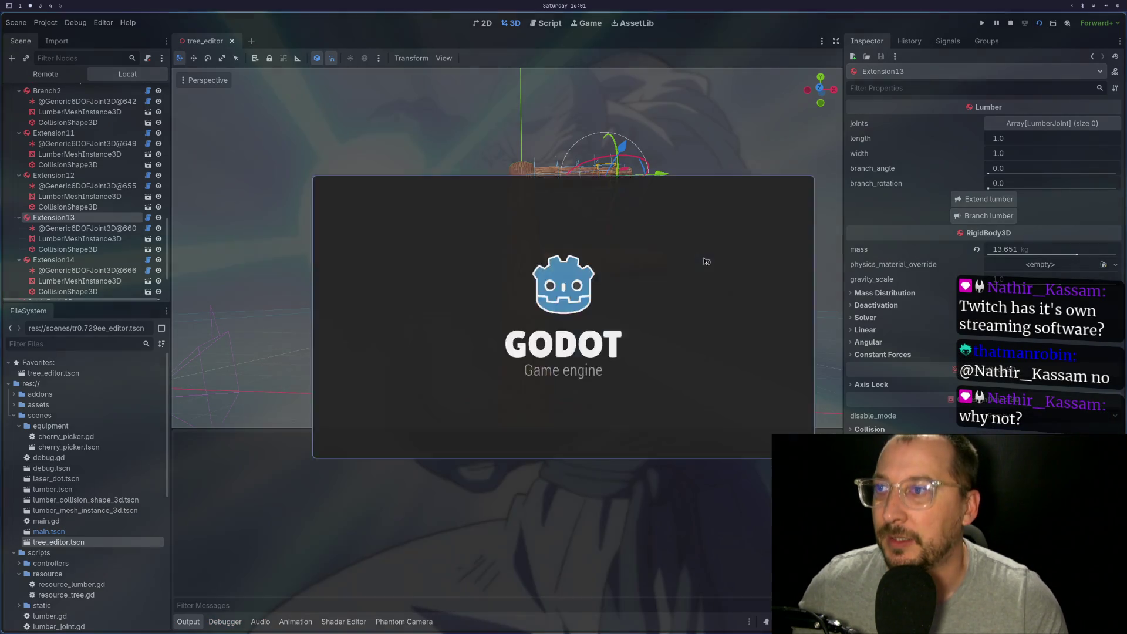
click(1010, 23)
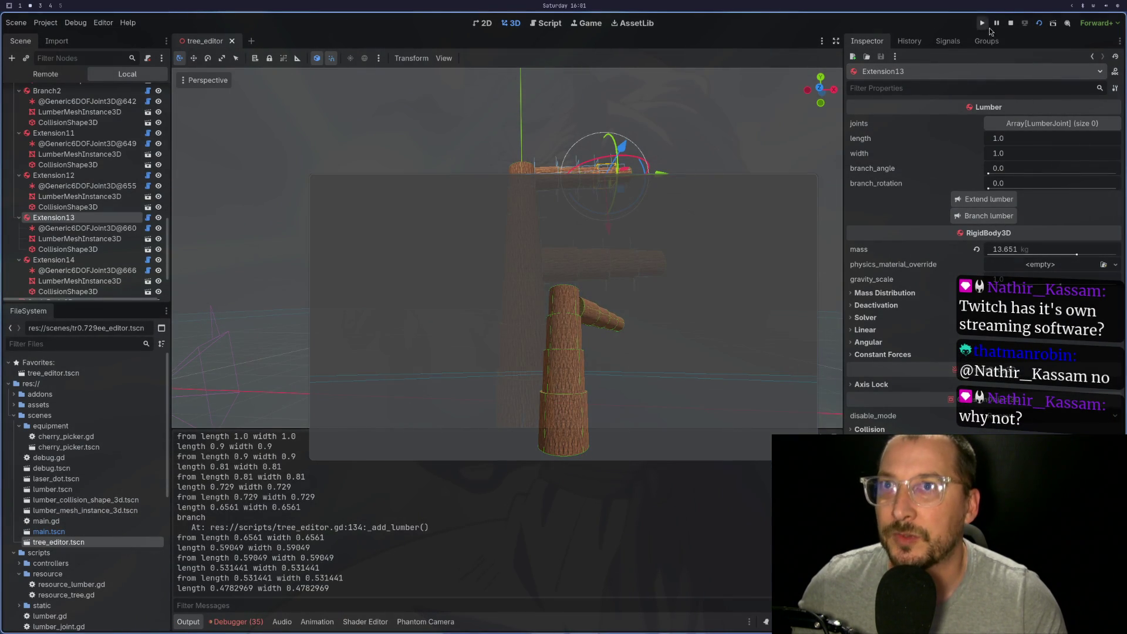
scroll(53, 82, up, 10)
scroll(52, 83, up, 4)
click(40, 76)
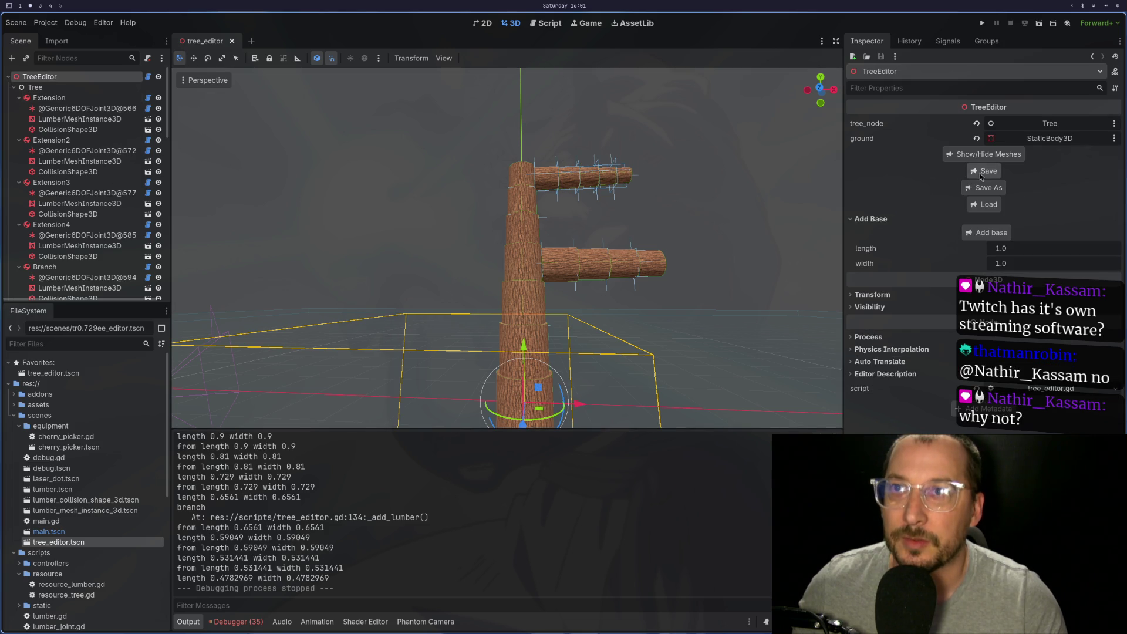
click(1039, 23)
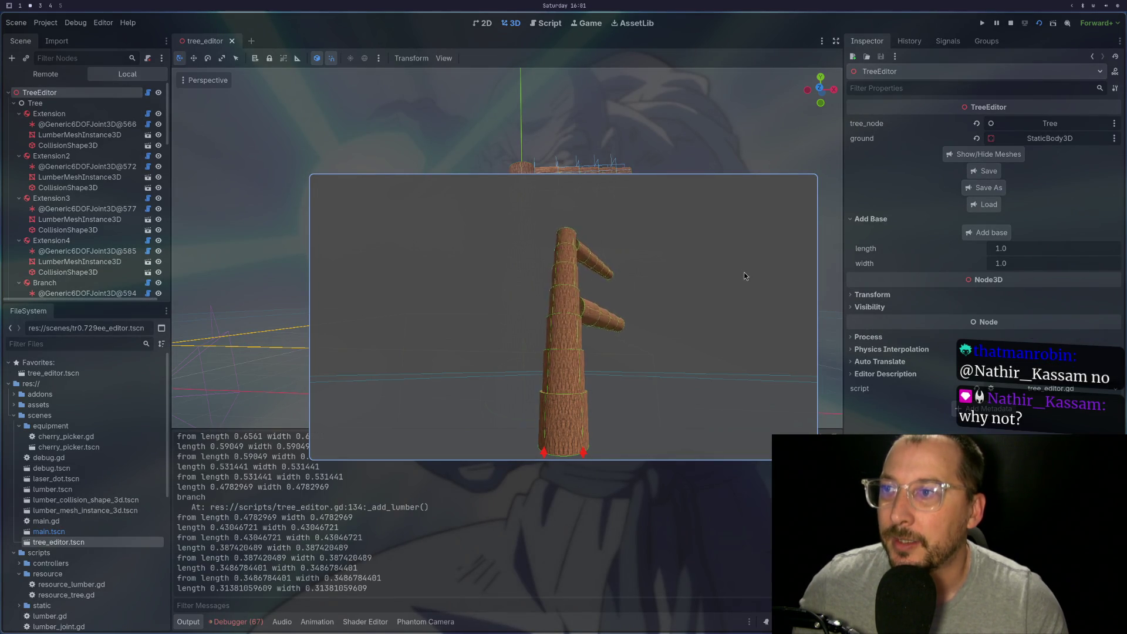
key(super+f)
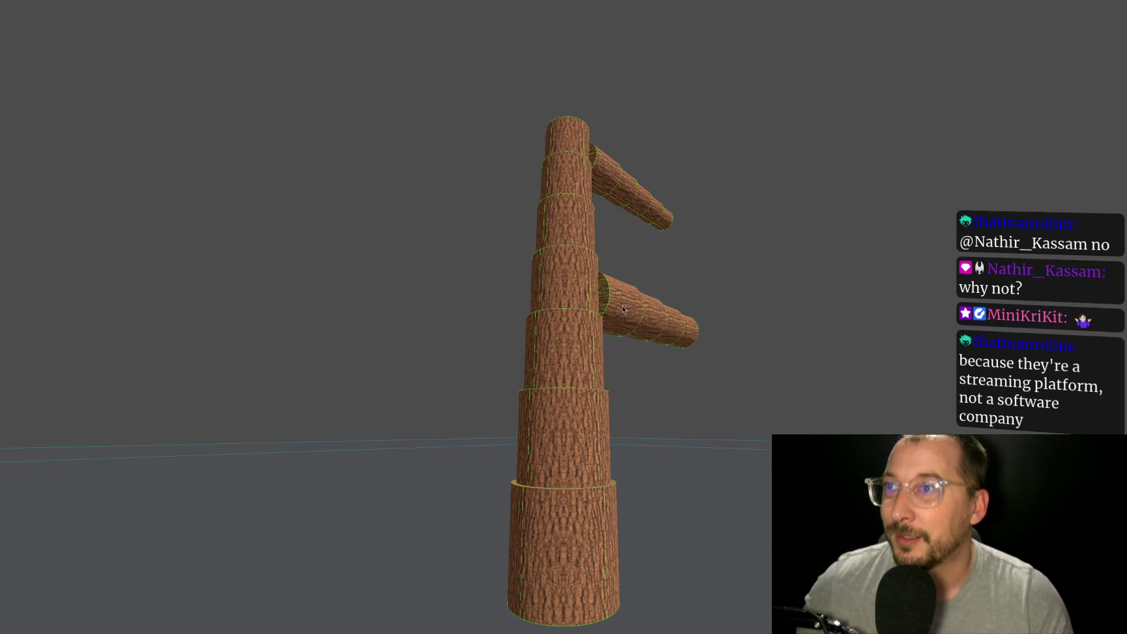
key(Escape)
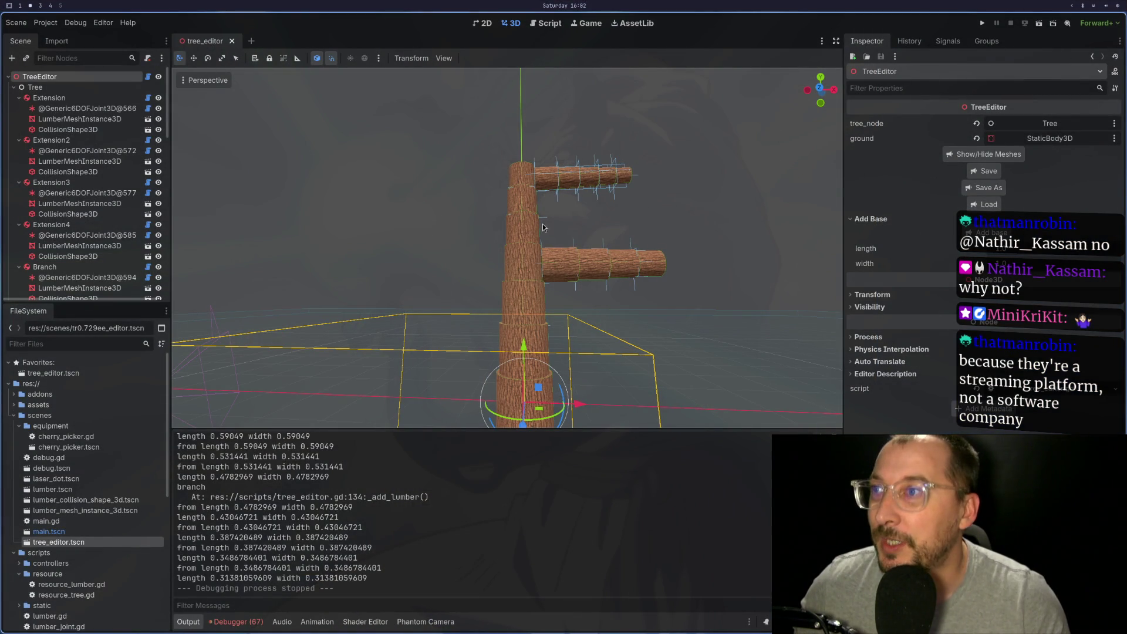
Grow a new side branch, Branch3, from the Extension8 trunk log
click(531, 327)
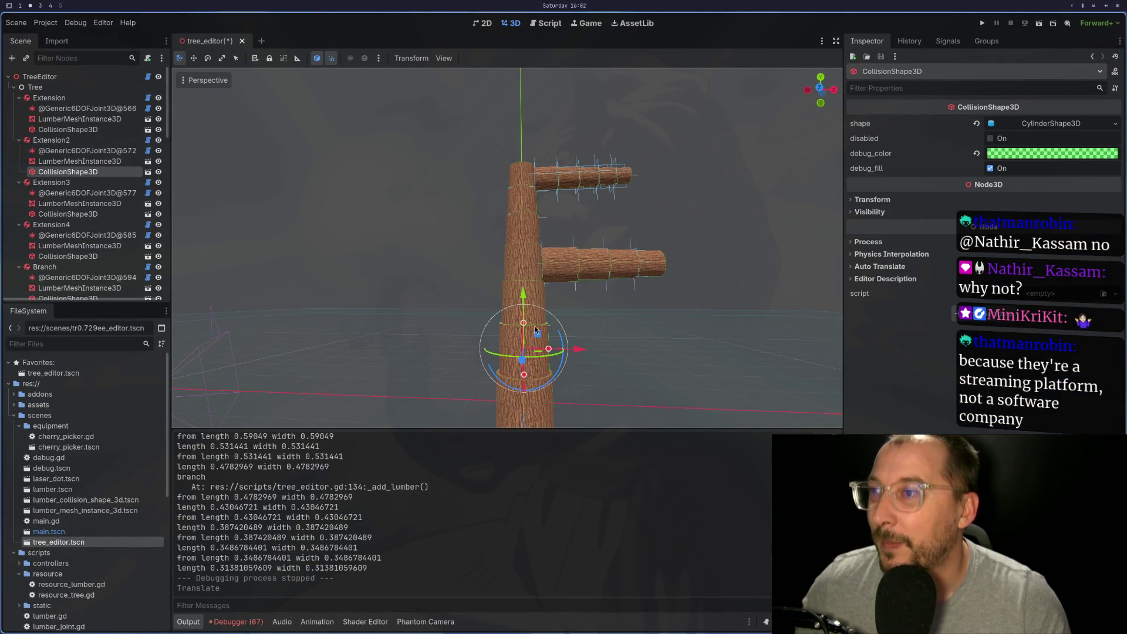
scroll(534, 322, up, 3)
click(520, 227)
scroll(520, 227, up, 2)
click(51, 269)
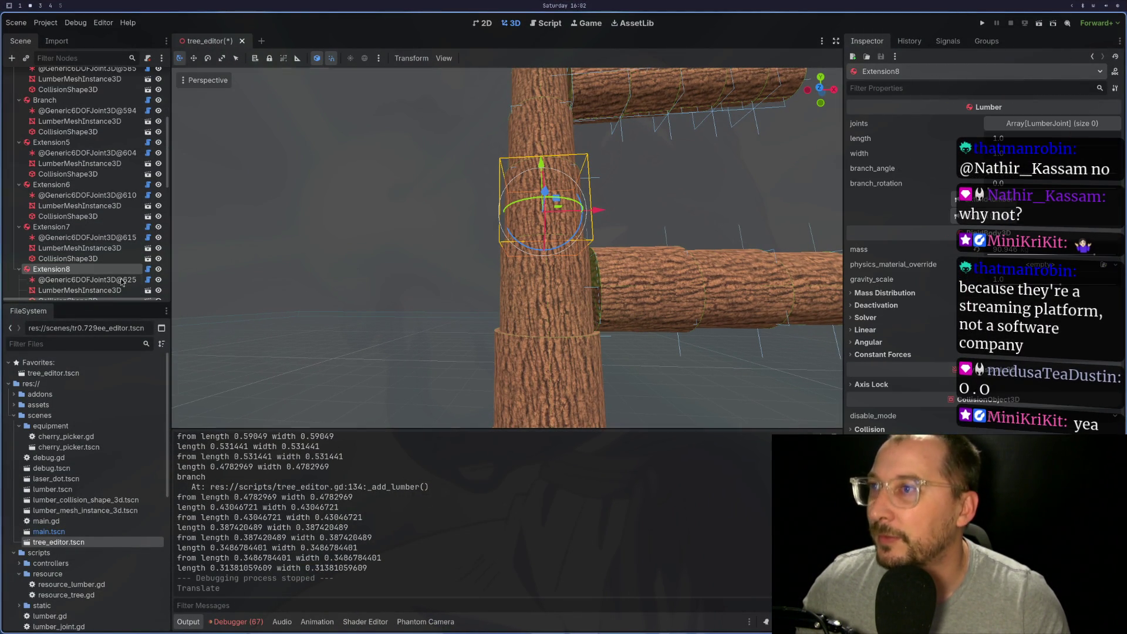
click(652, 221)
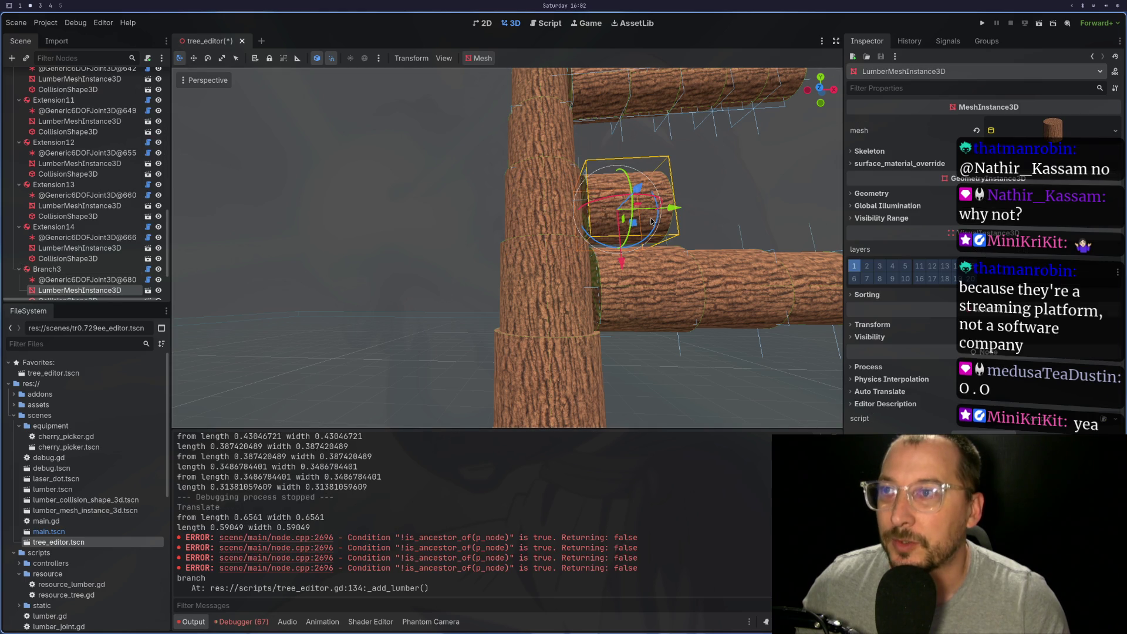
Lengthen Branch3 with more logs through Extension17, then save and run the scene
click(623, 248)
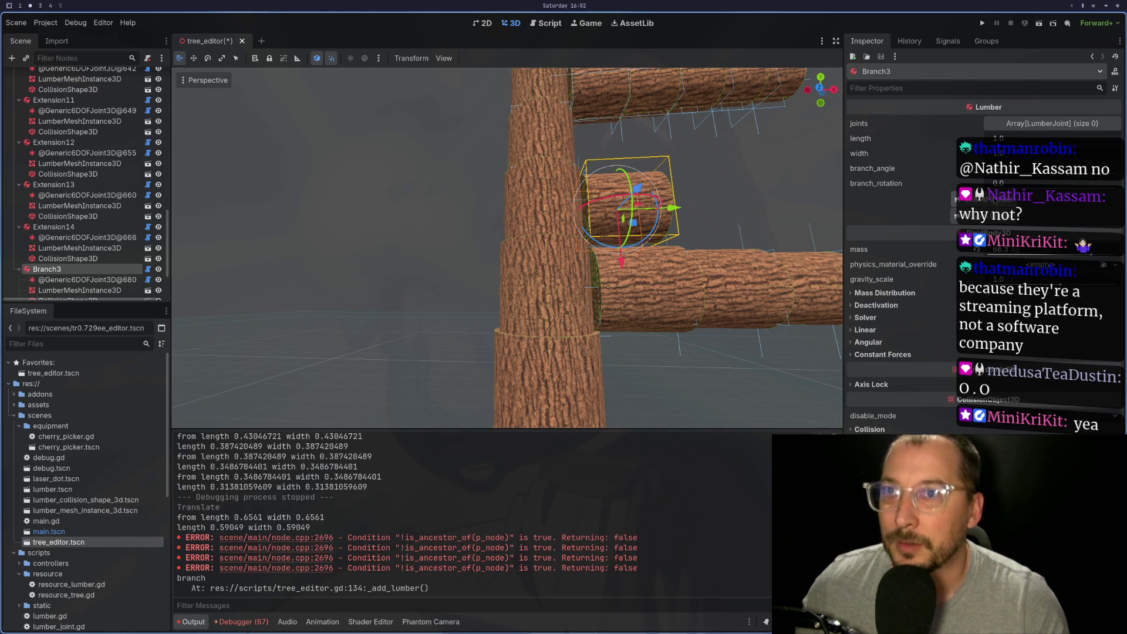
scroll(80, 236, down, 3)
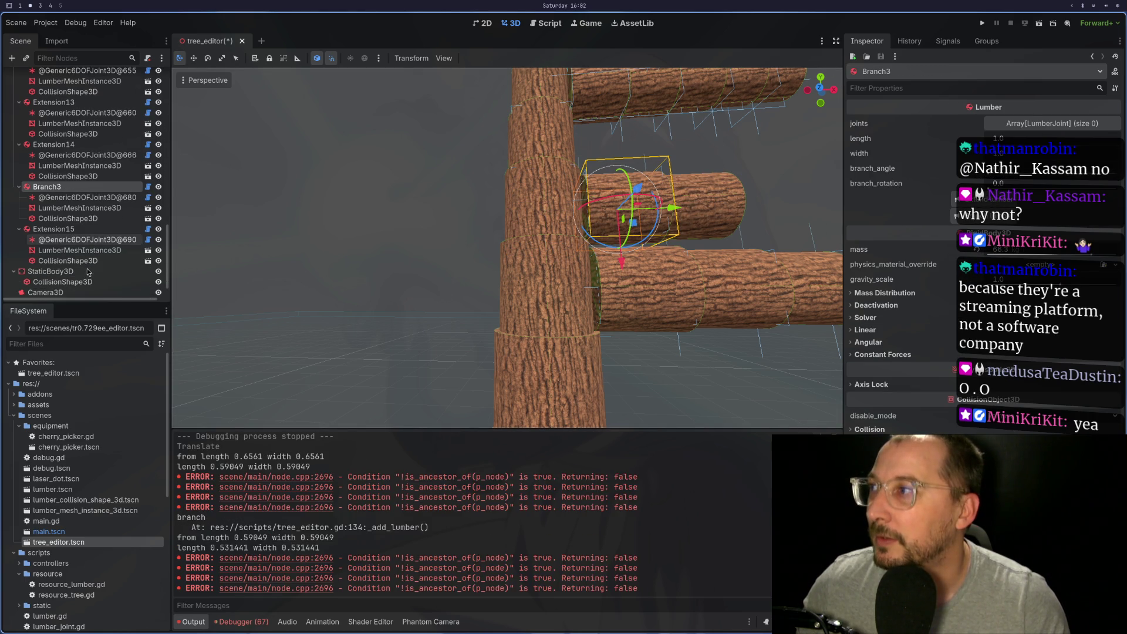
click(81, 233)
click(954, 199)
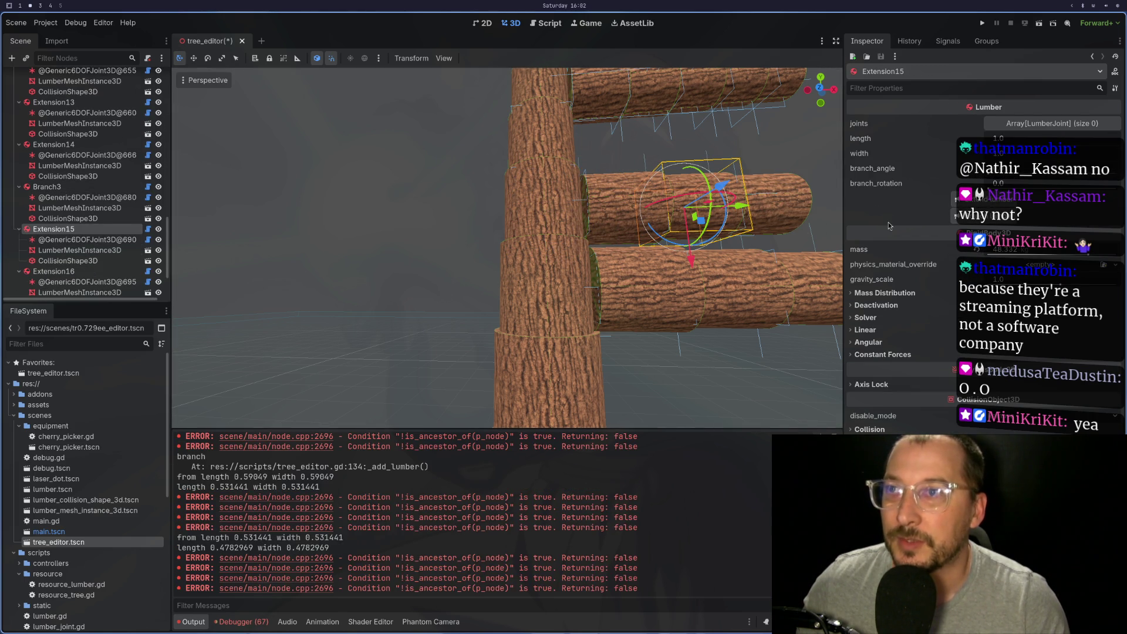
click(98, 245)
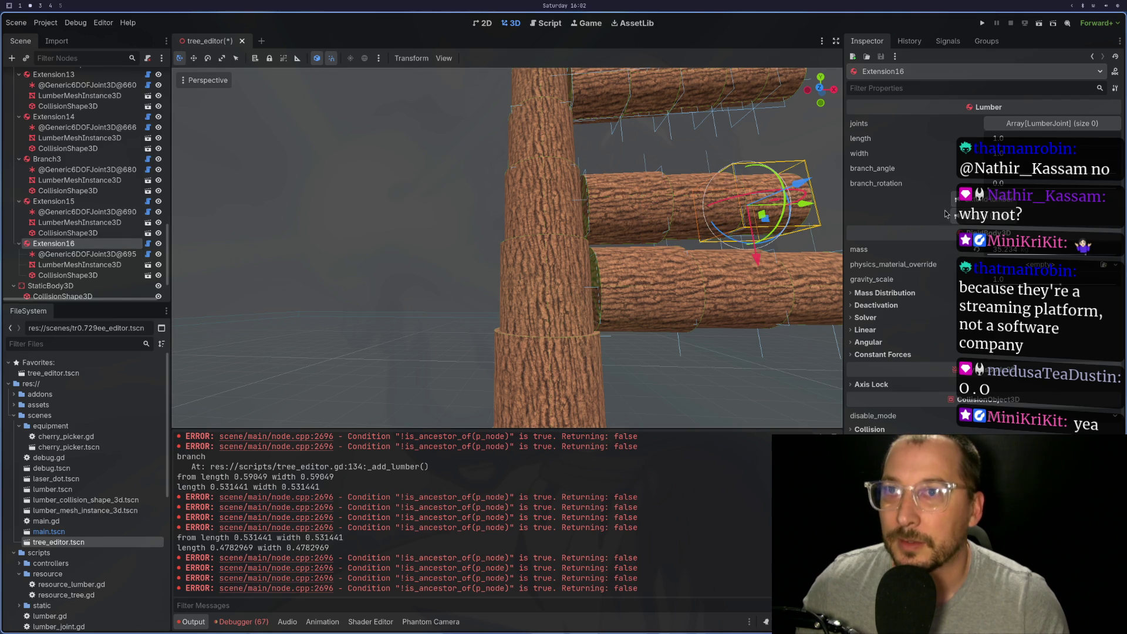
click(963, 202)
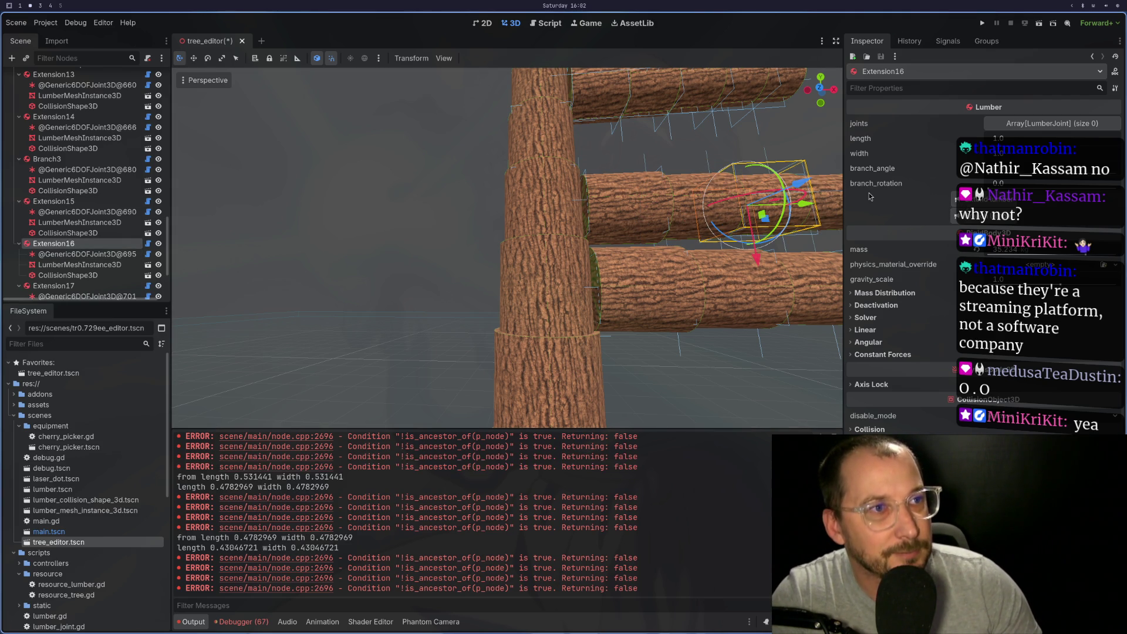
scroll(814, 205, down, 5)
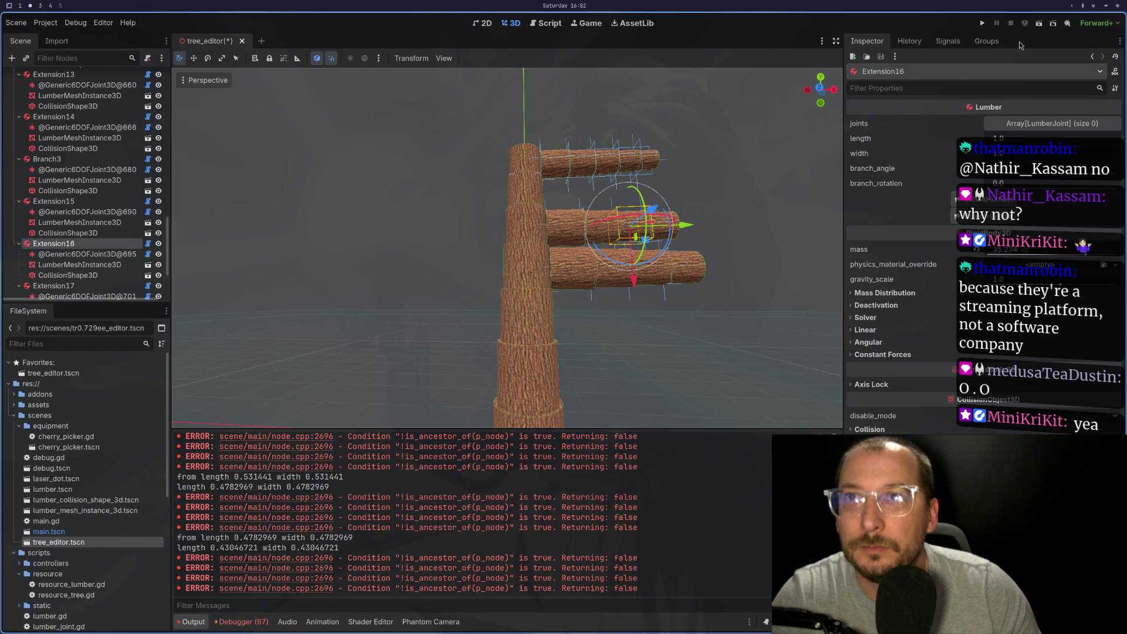
click(1038, 23)
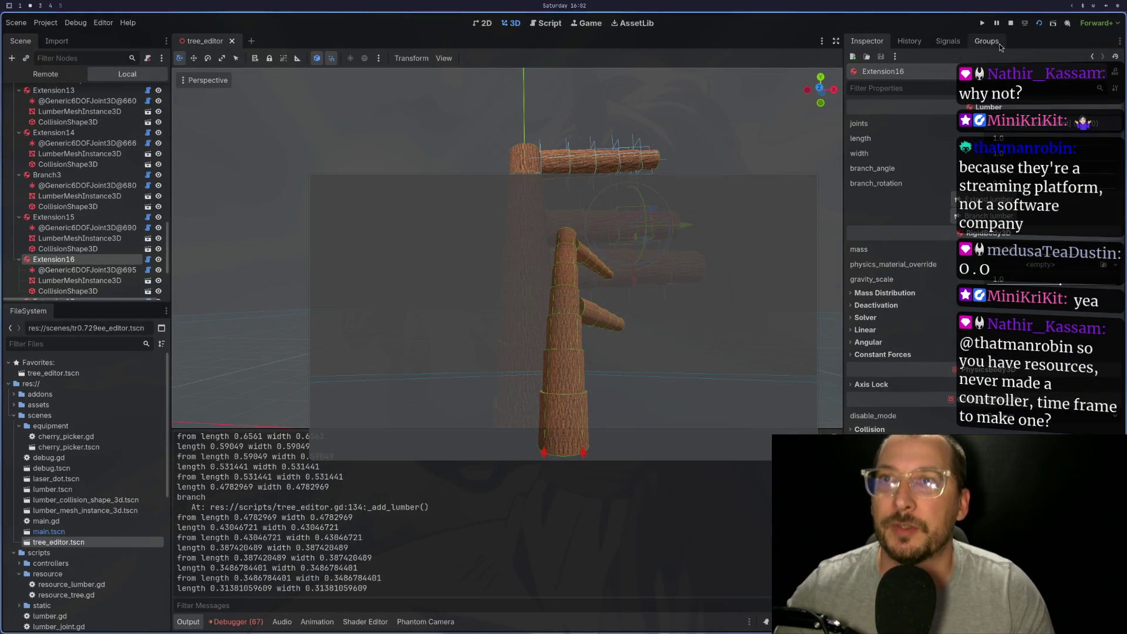
Stop the game, run the project from the TreeEditor root, close it, and relaunch it
click(1013, 26)
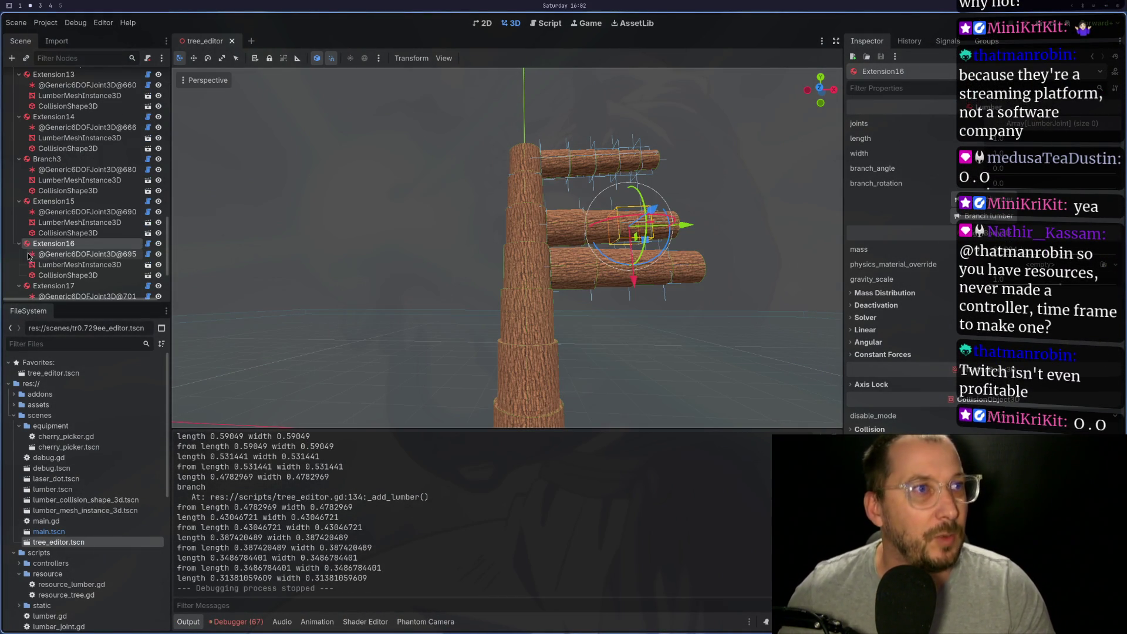
scroll(83, 106, up, 15)
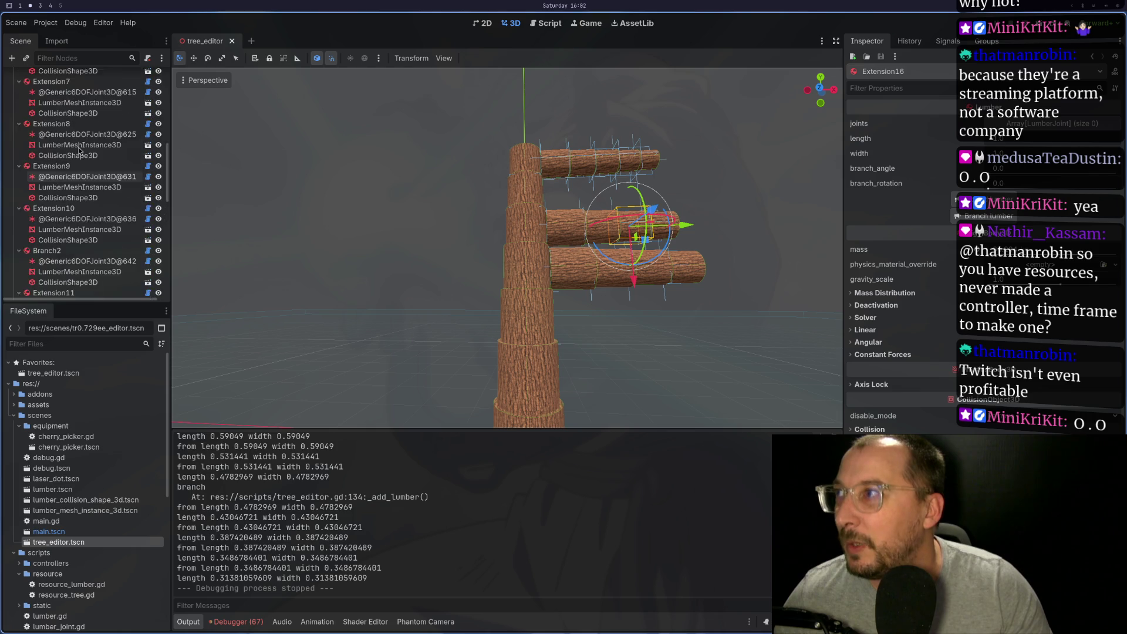
click(75, 77)
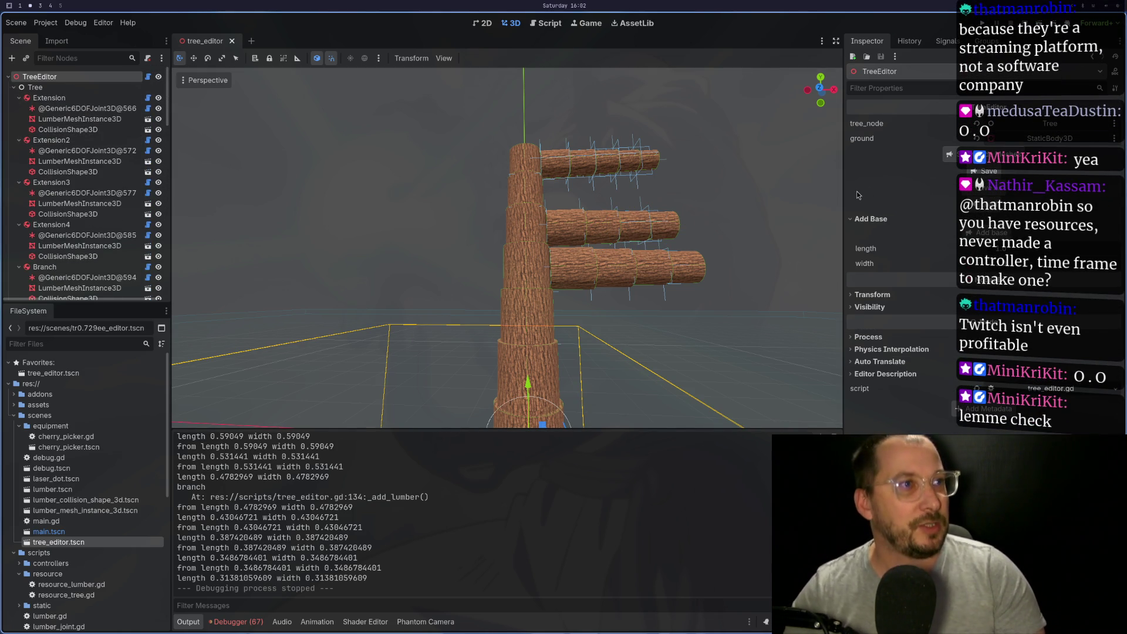
key(F6)
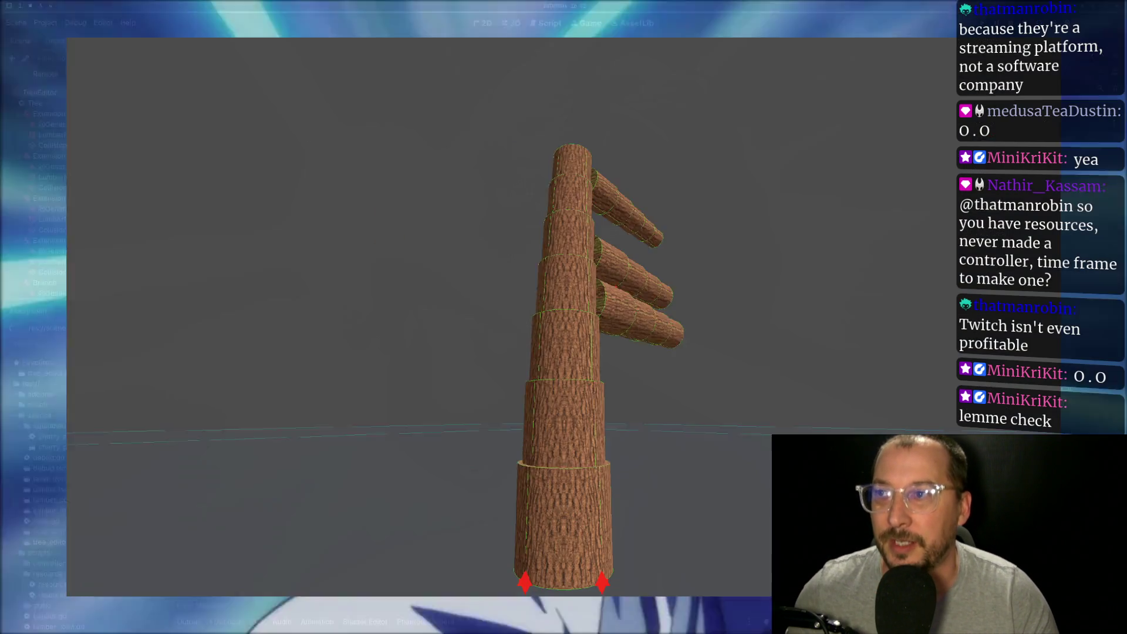
scroll(637, 273, up, 3)
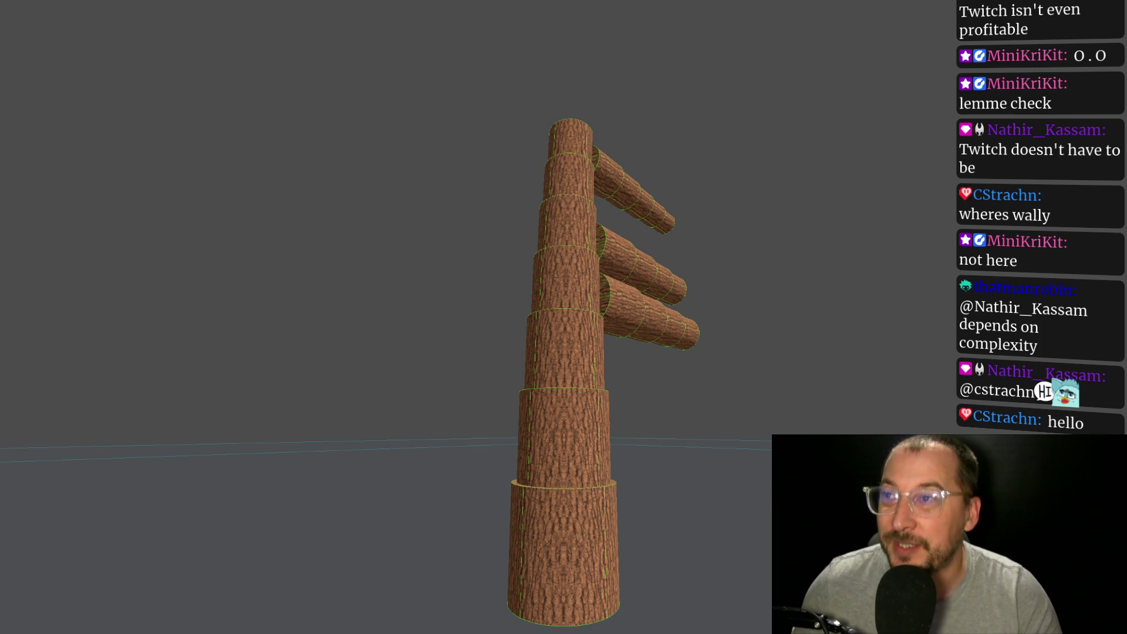
key(Escape)
click(1043, 21)
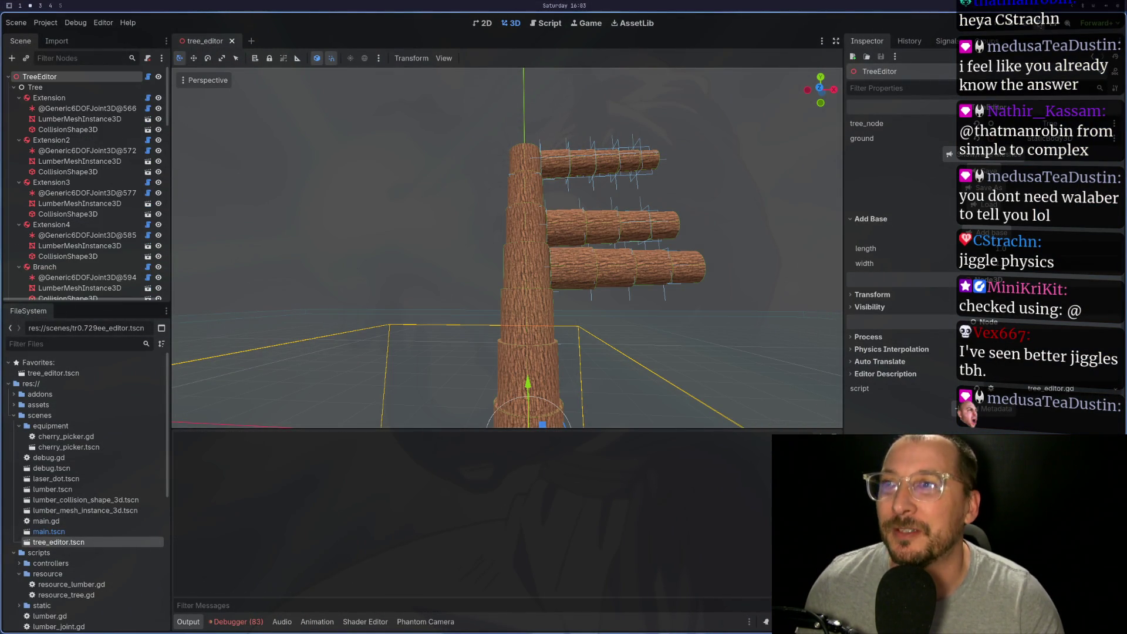
key(F6)
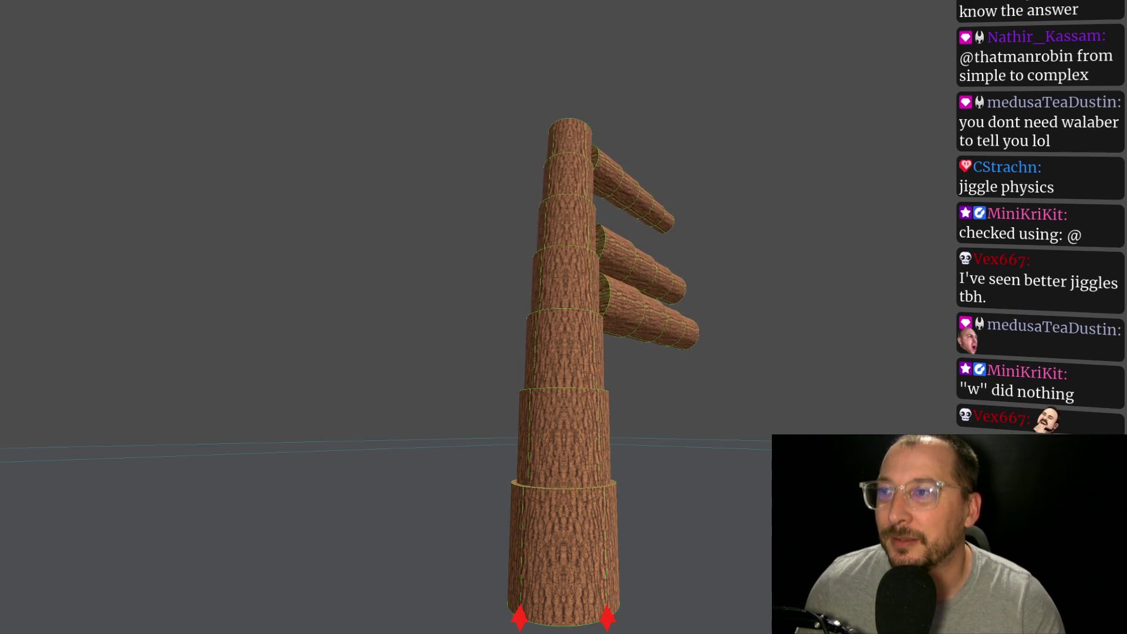
key(Escape)
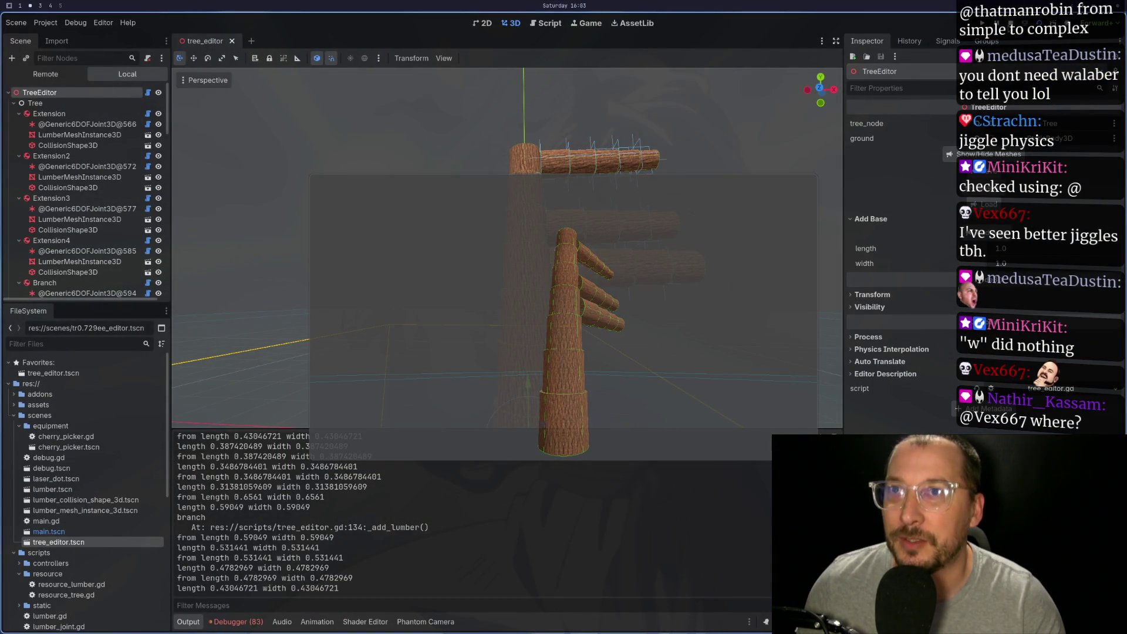
click(50, 23)
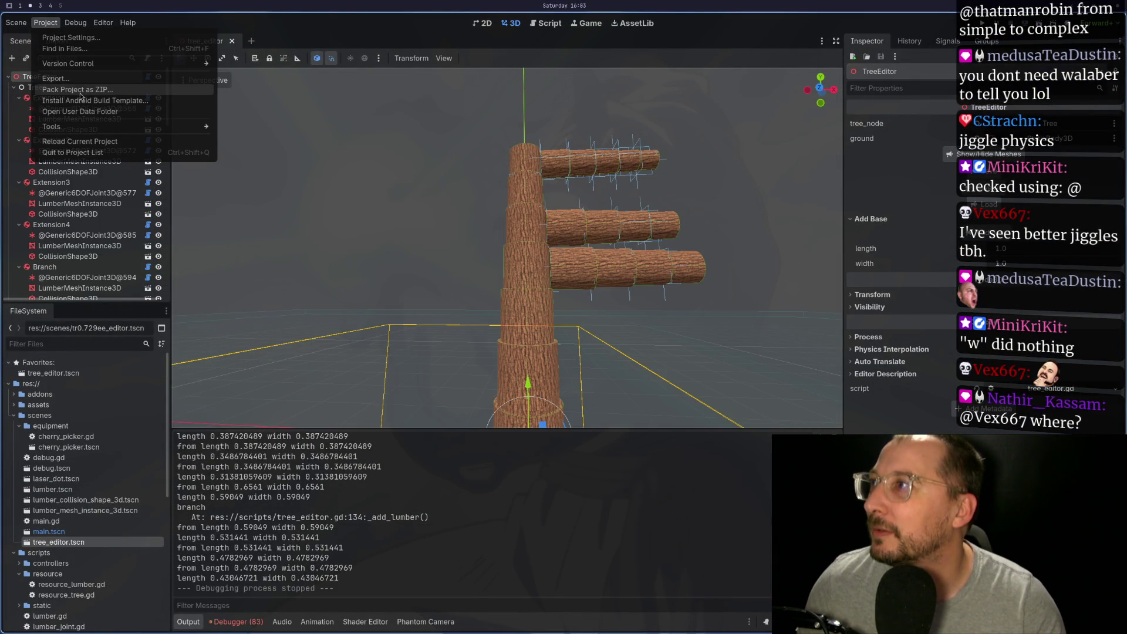
mouse_move(75, 22)
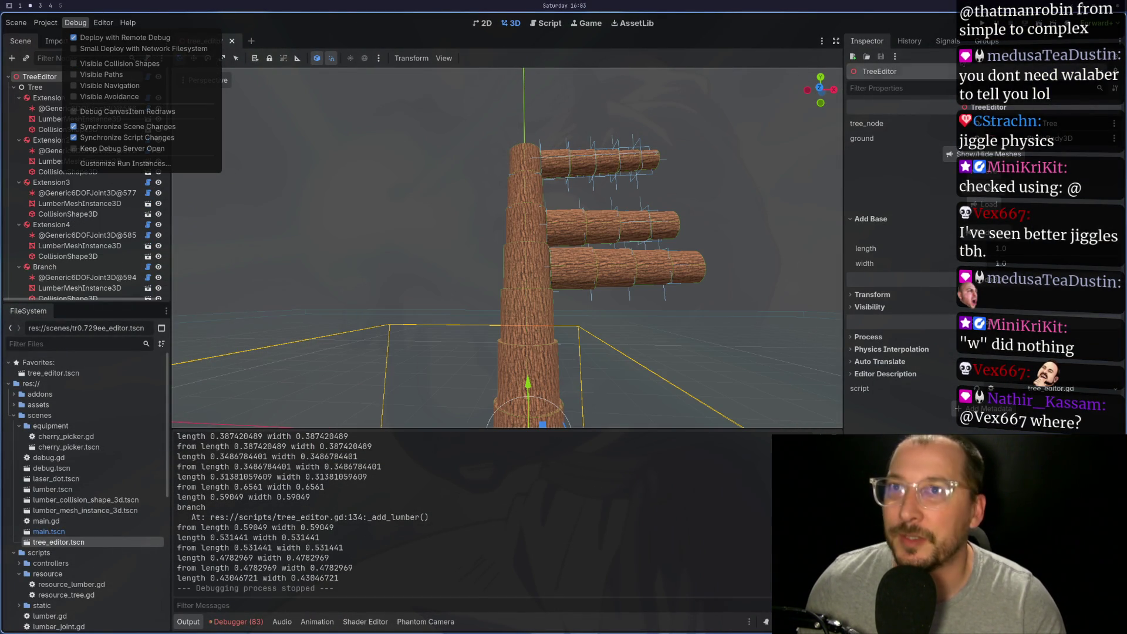
key(Escape)
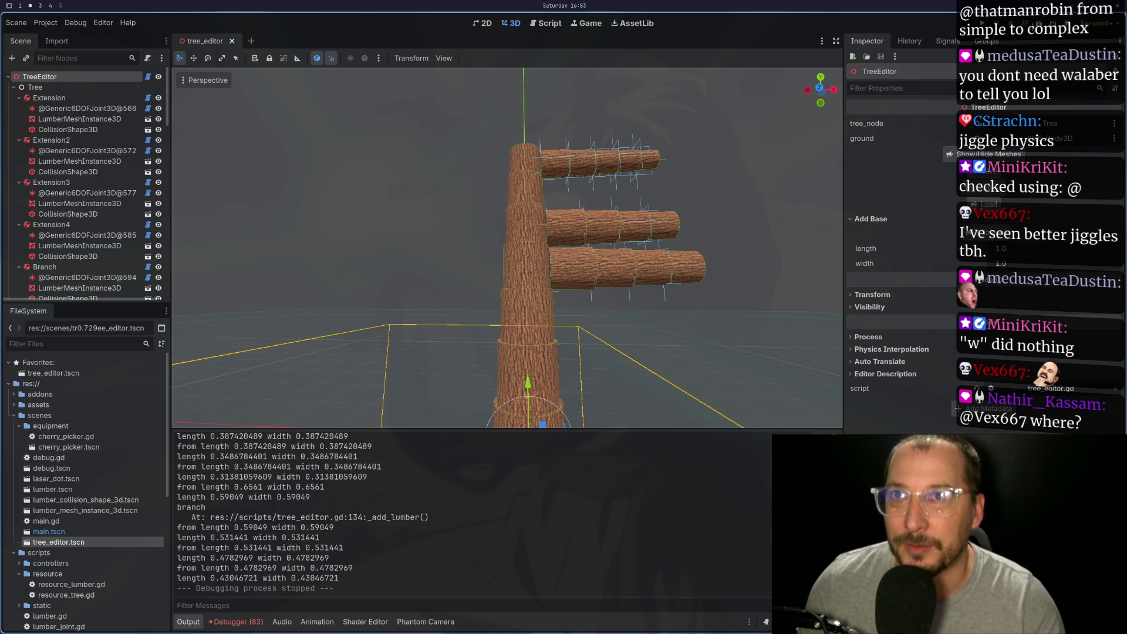
key(F6)
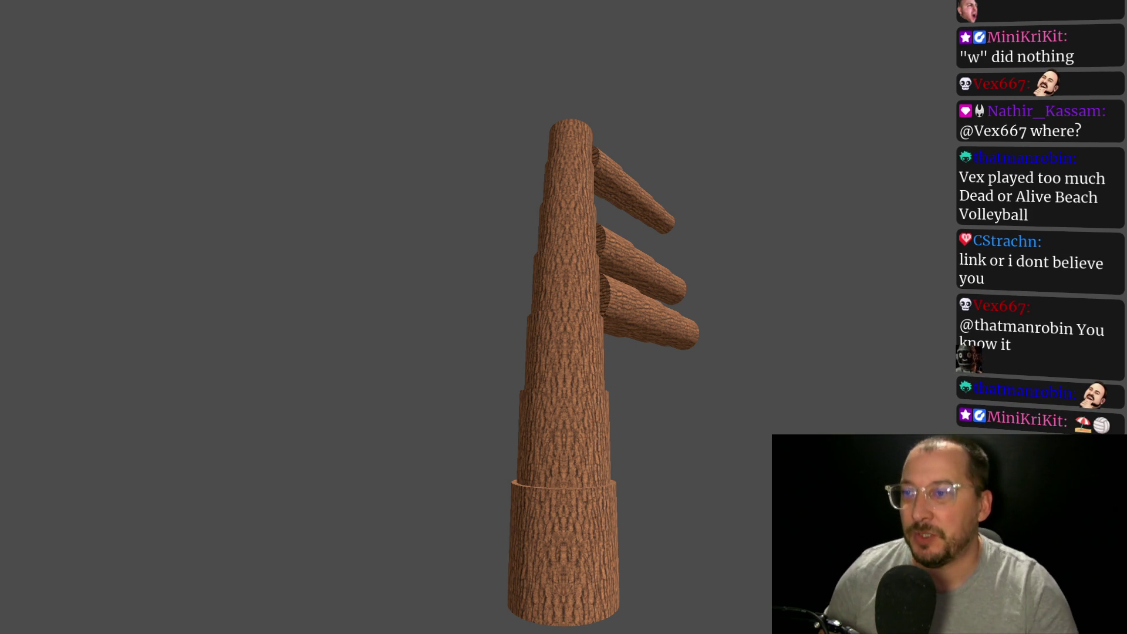
key(super+f)
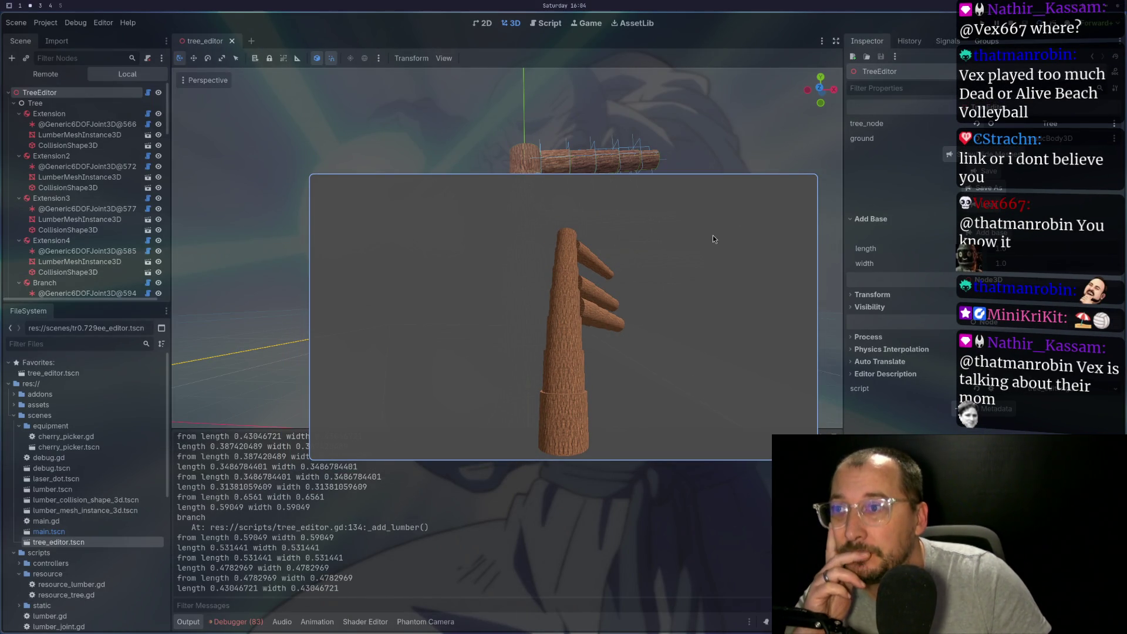
key(super+shift+q)
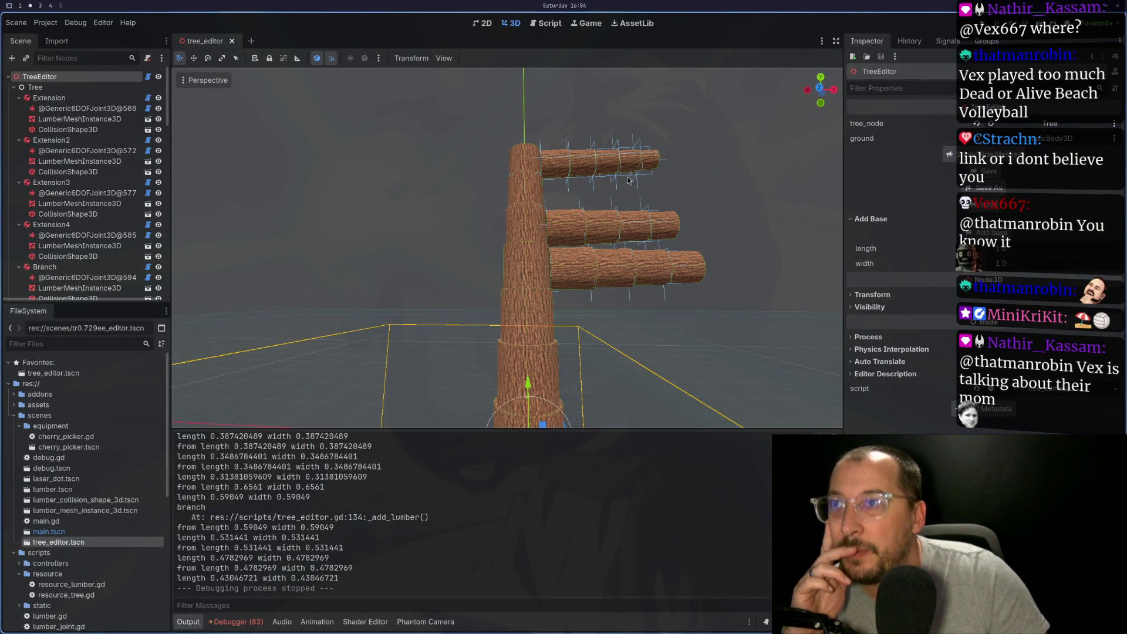
Add Branch4 off Extension14 at the end of the top side branch
click(646, 173)
click(646, 163)
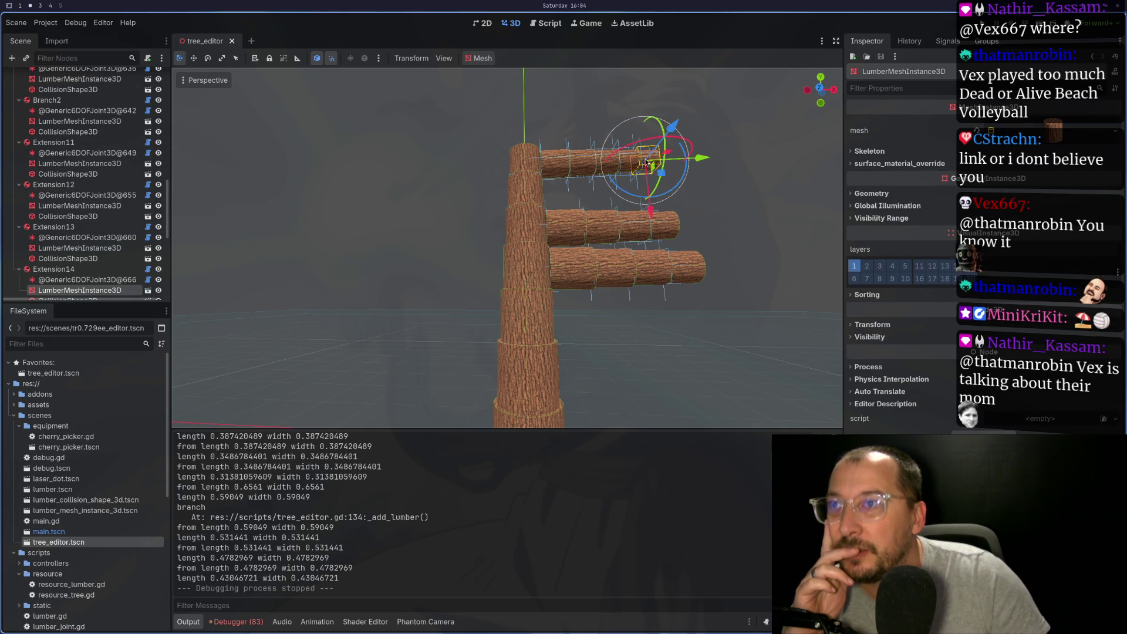
click(62, 272)
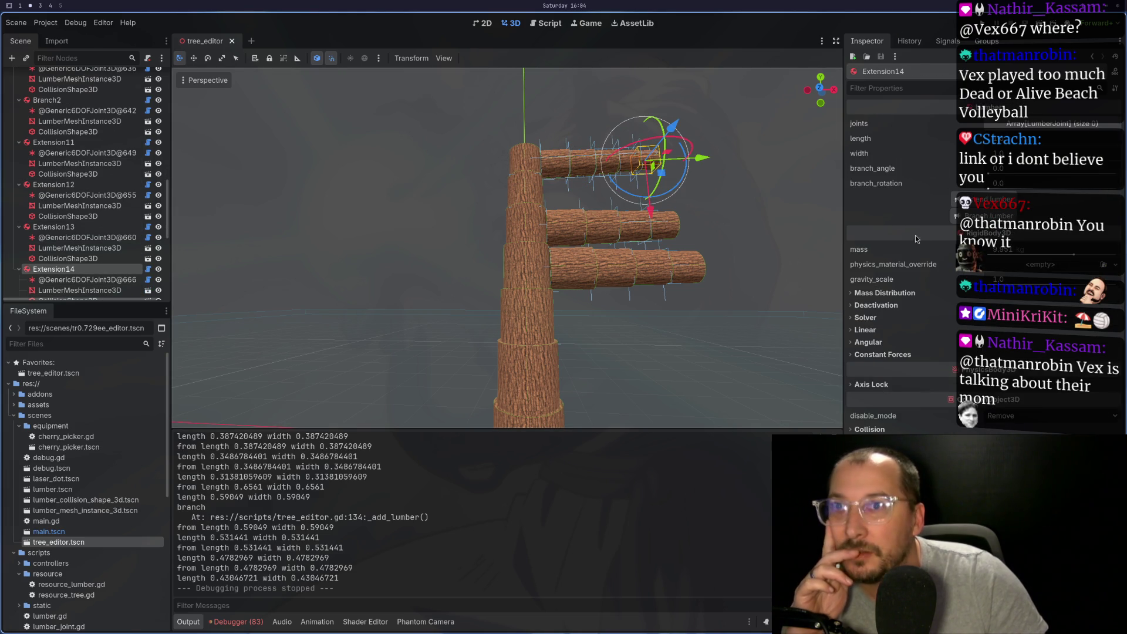
click(954, 216)
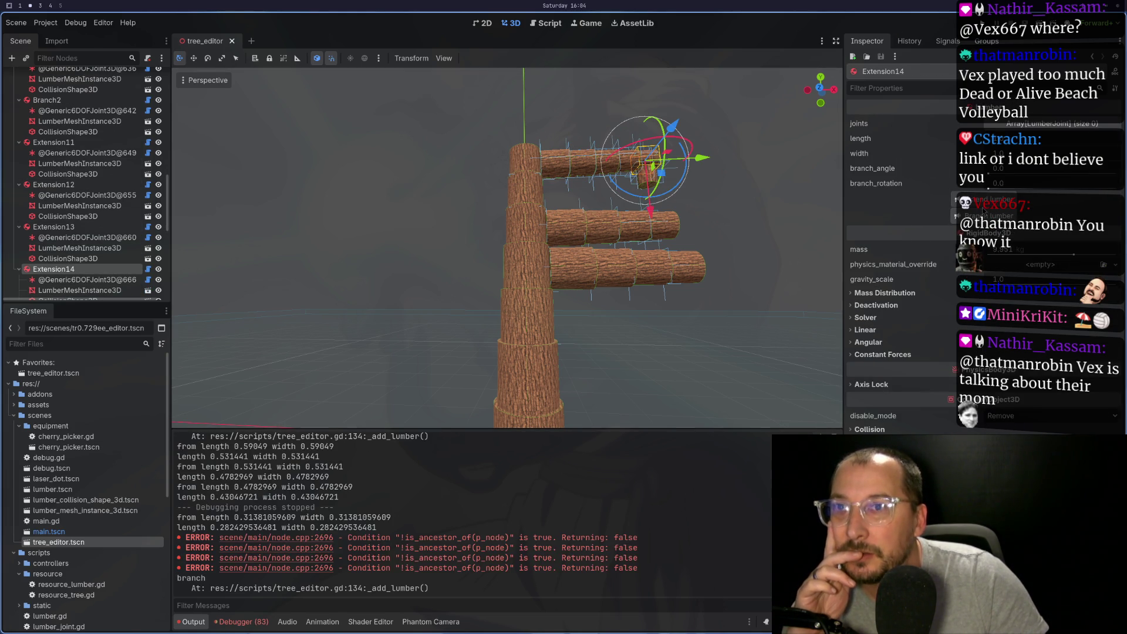
Extend Branch4 with Extension18 and run the current scene
click(86, 260)
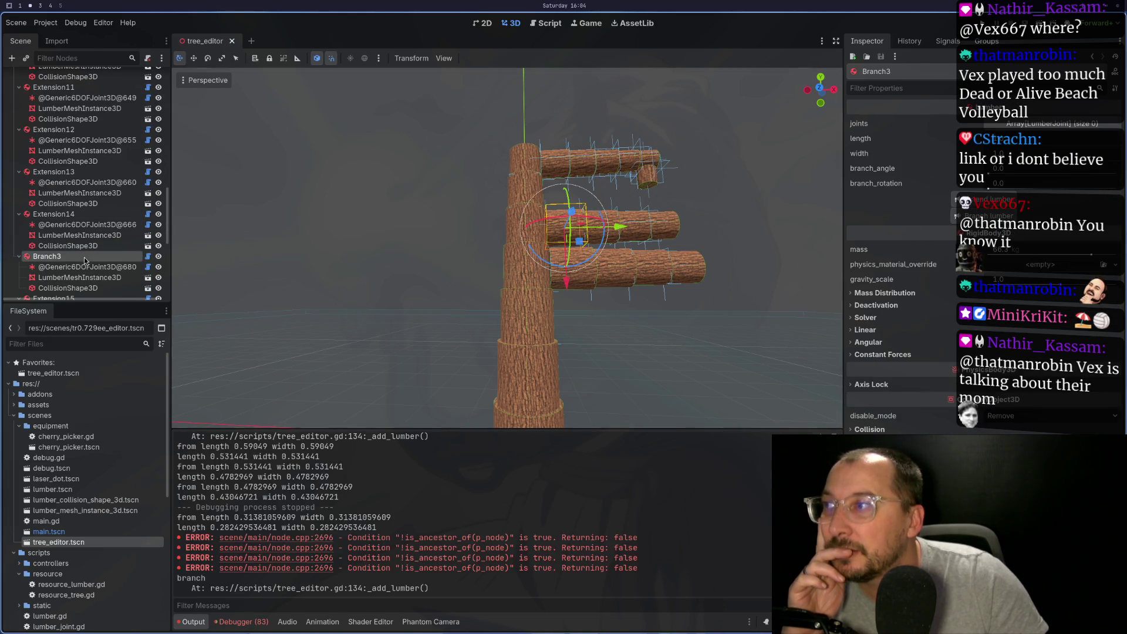
click(655, 186)
scroll(142, 282, down, 3)
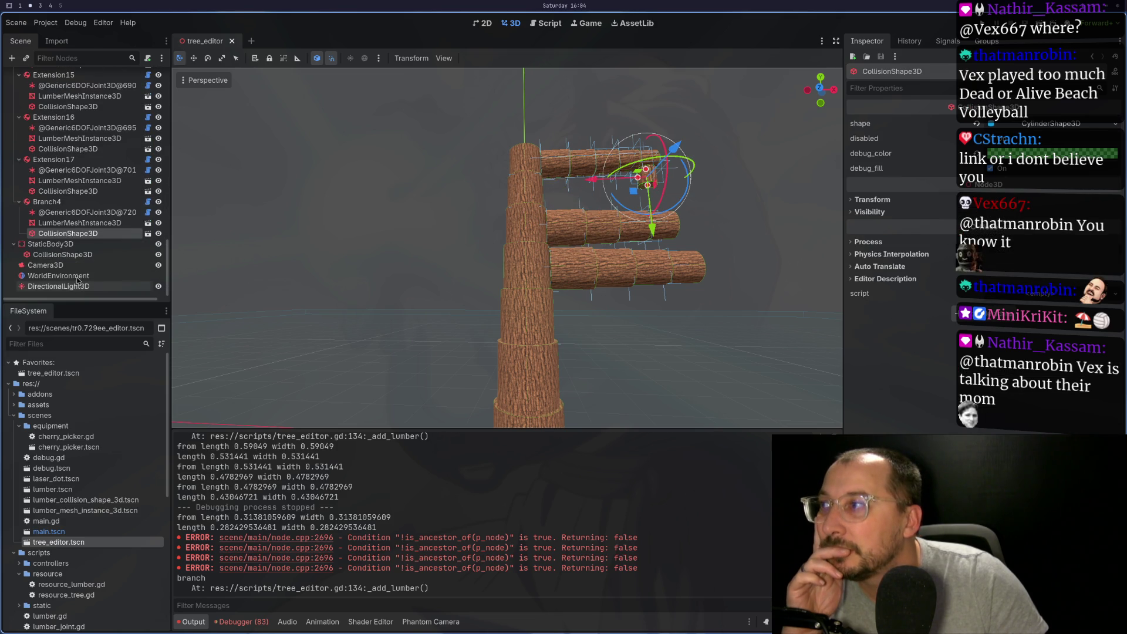
click(68, 206)
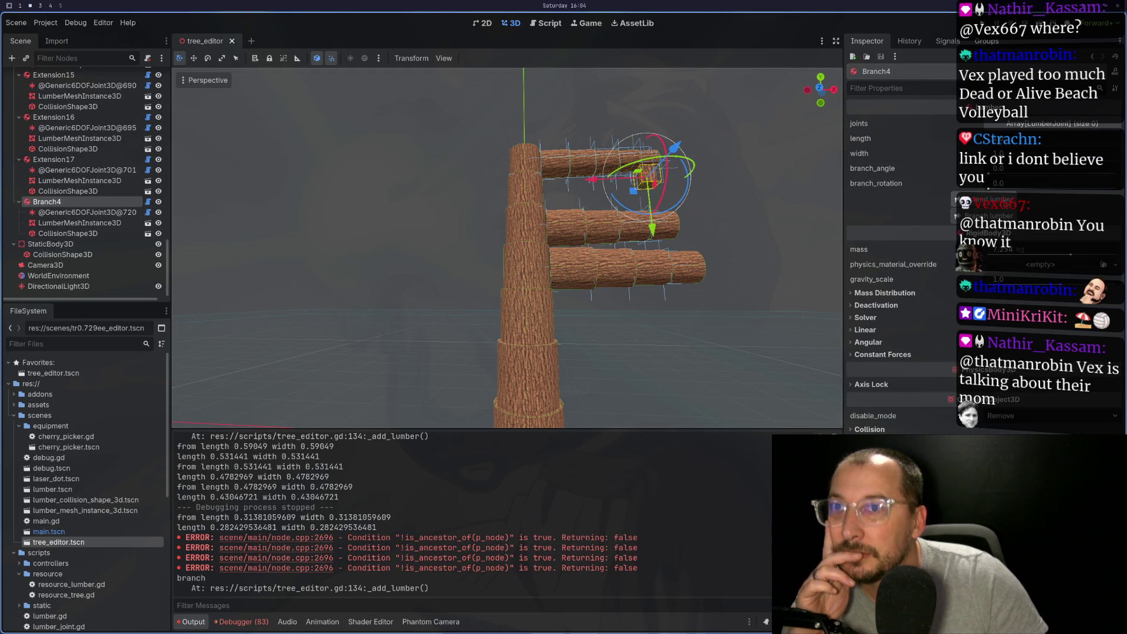
click(981, 199)
click(1039, 23)
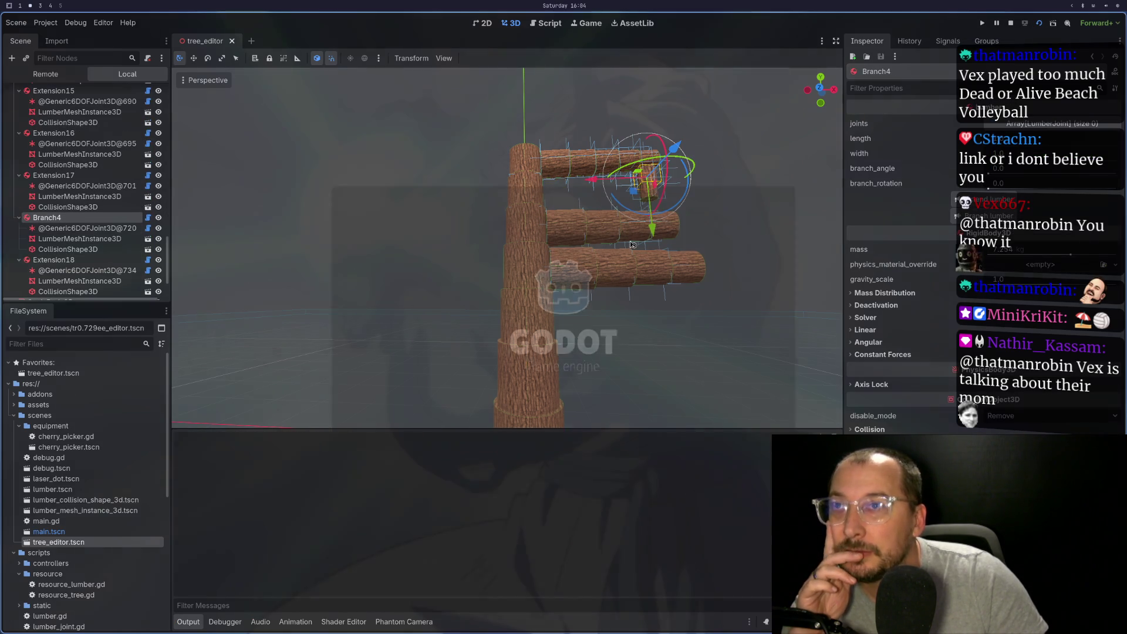
scroll(167, 174, up, 5)
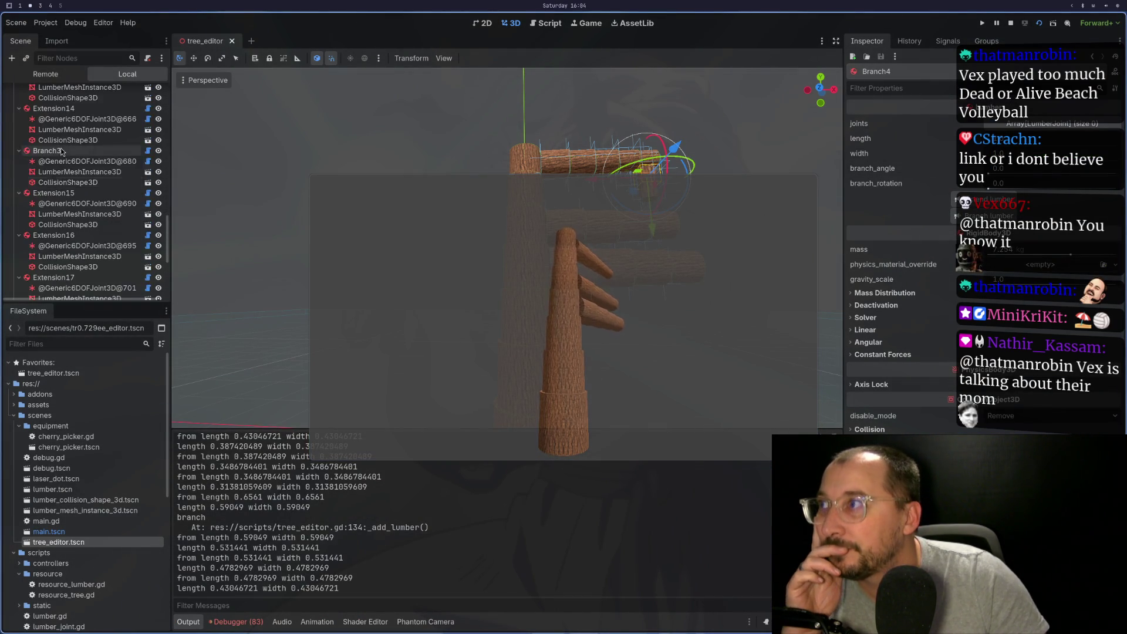
Tile the un-maximized game window to the right half and switch the editor to the Game view
click(181, 105)
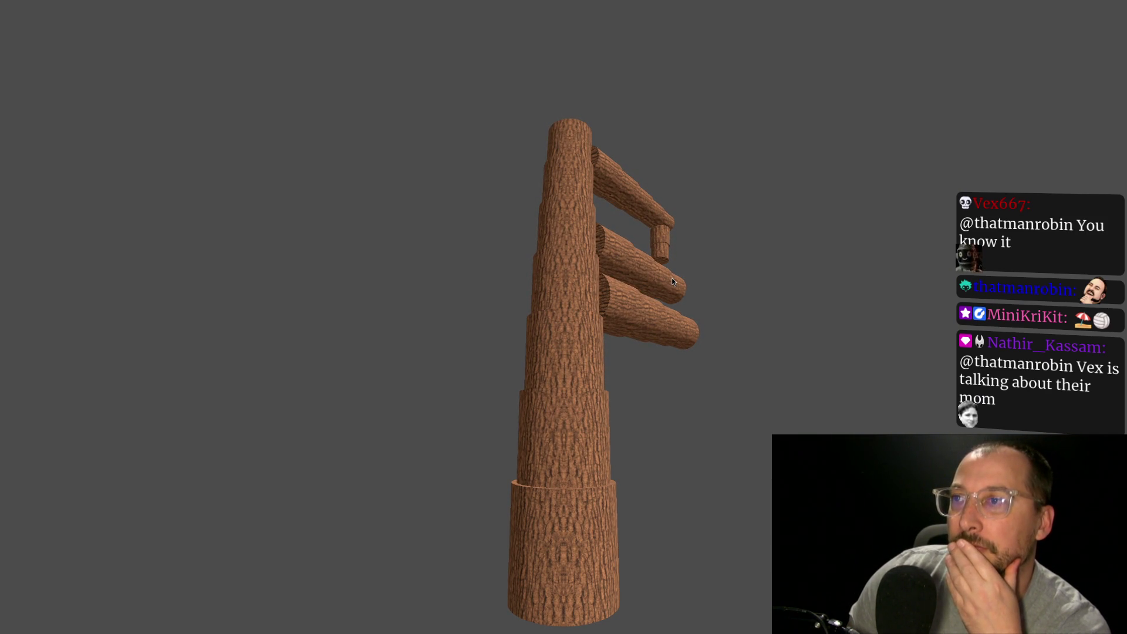
key(F11)
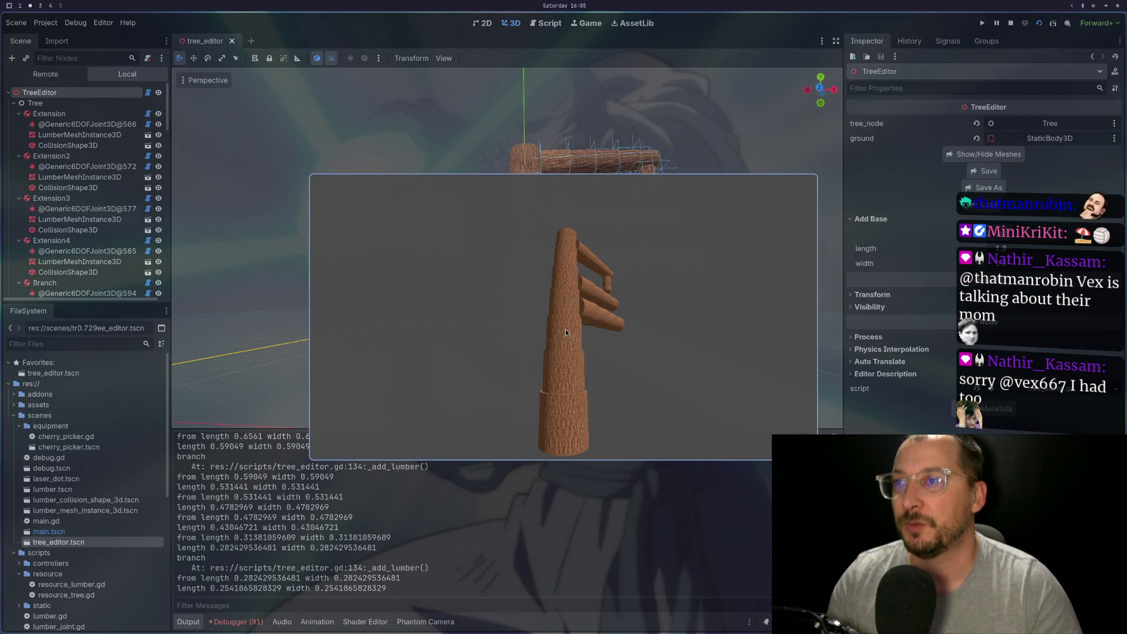
mouse_move(637, 315)
mouse_down()
mouse_move(649, 327)
mouse_move(843, 327)
mouse_up()
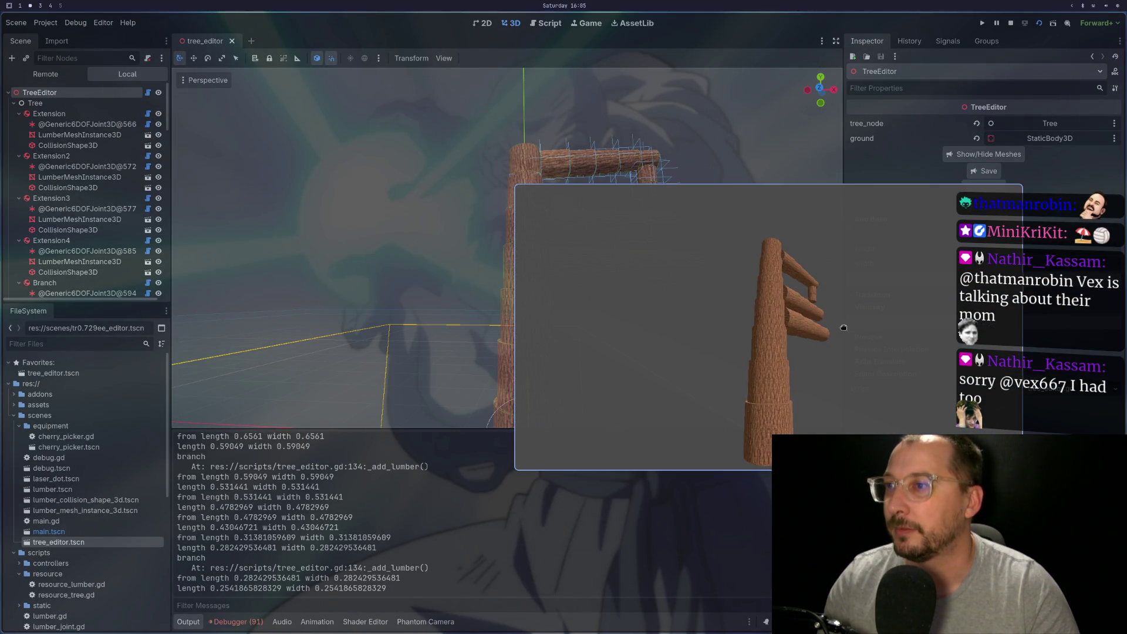
key(super+v)
scroll(91, 222, down, 5)
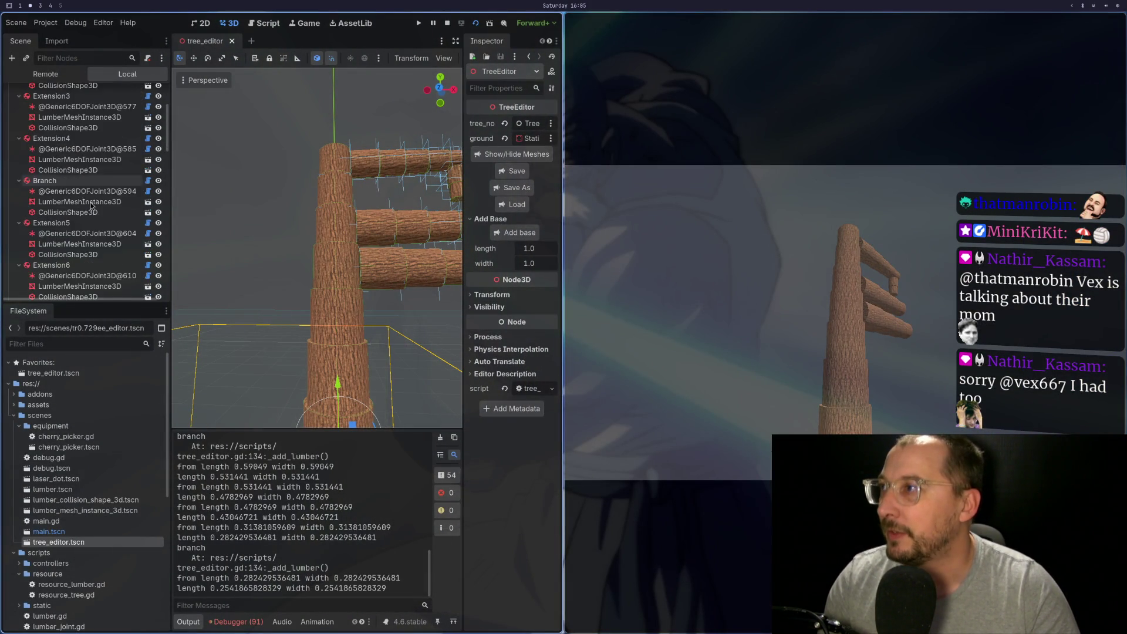
scroll(91, 221, down, 8)
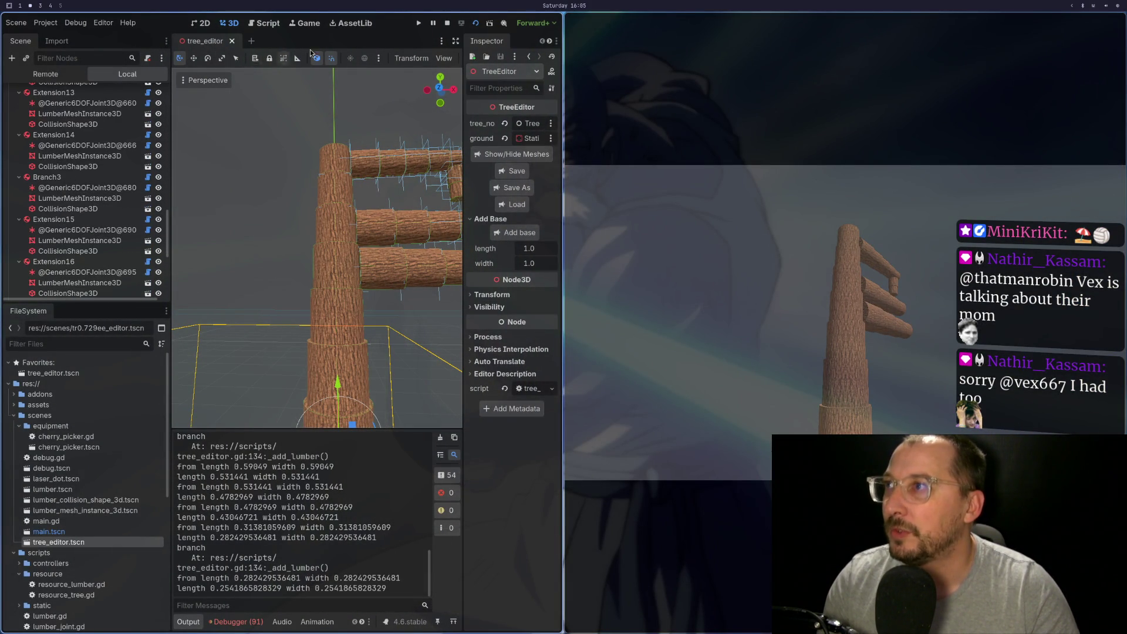
click(305, 24)
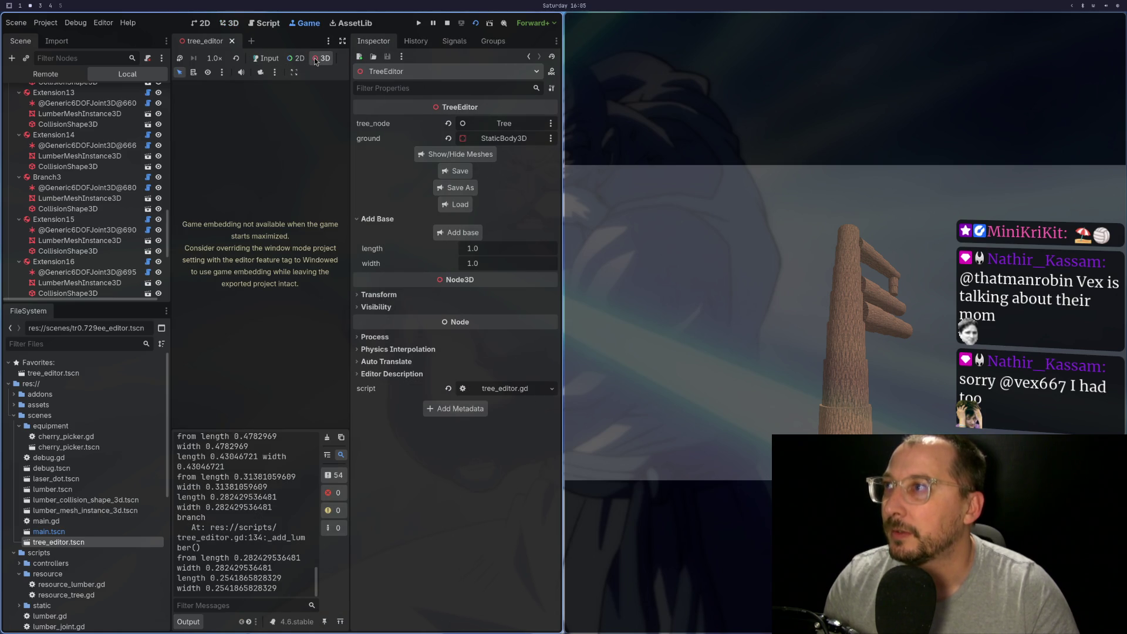
key(F8)
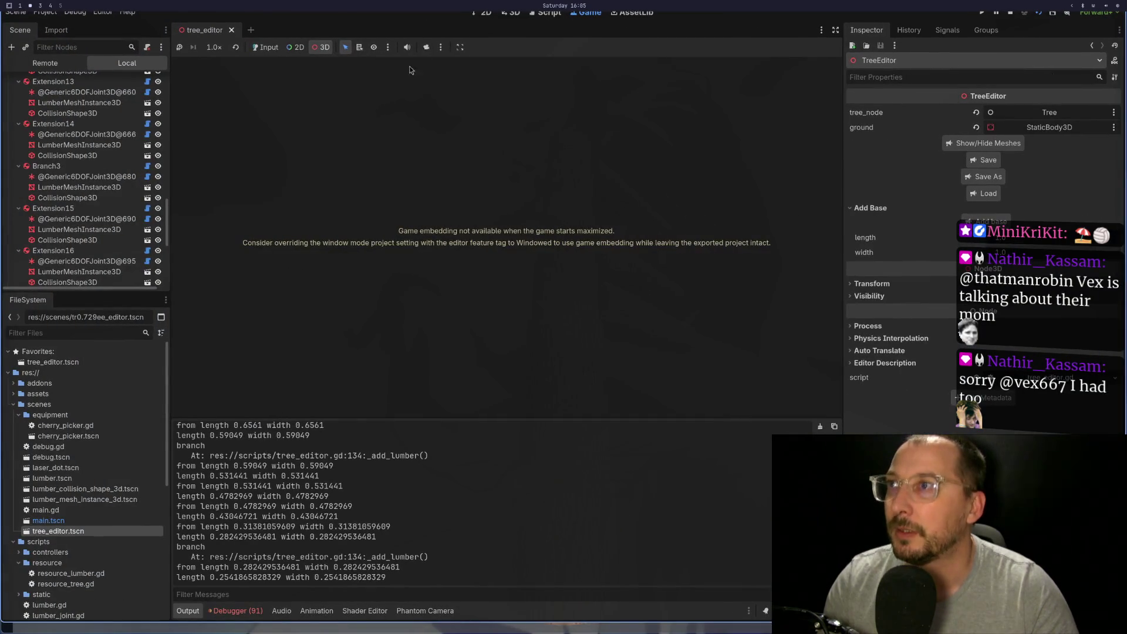